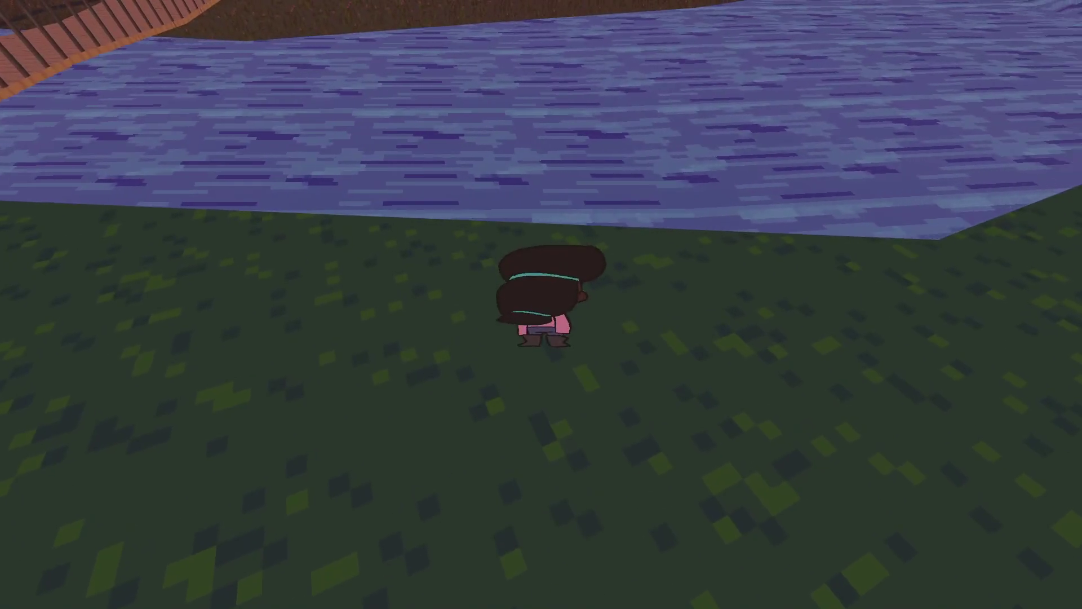
Run across the meadow, up the wooden stairs, past the park sign and along the cables.
key("w")
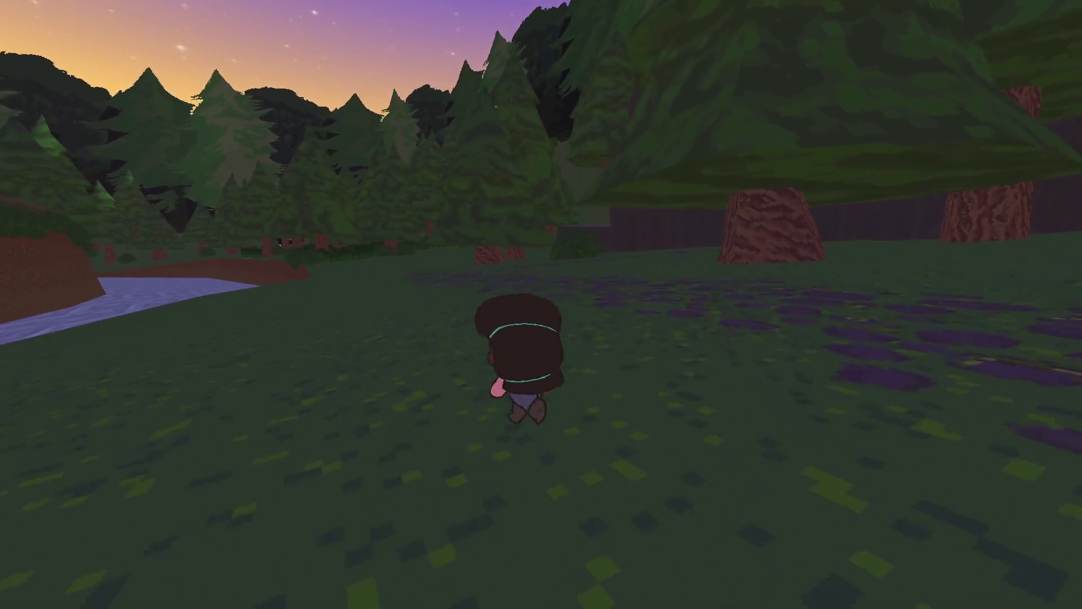
key("w")
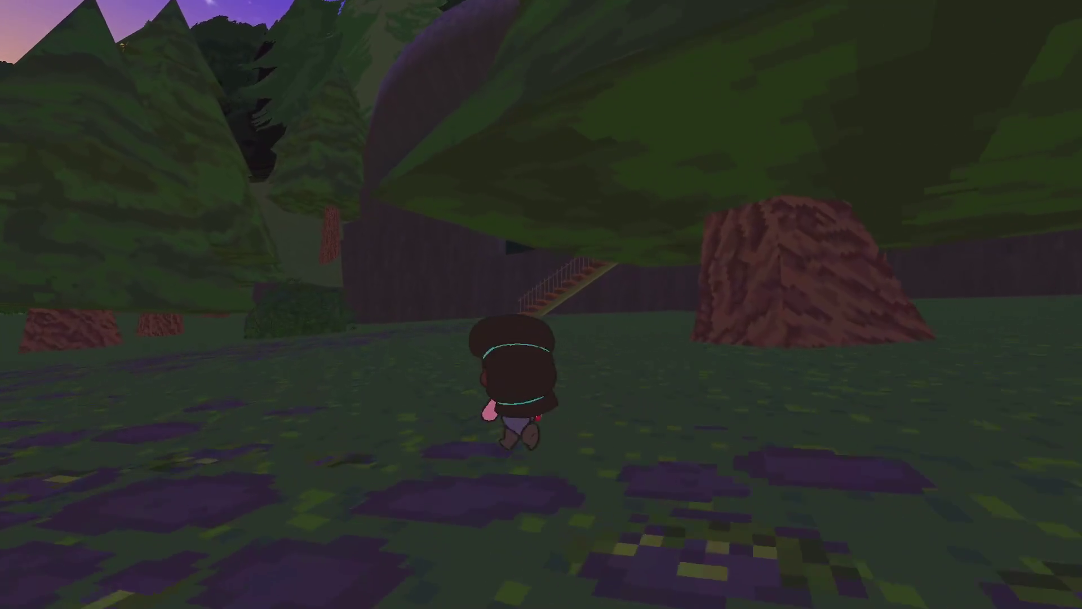
key("w")
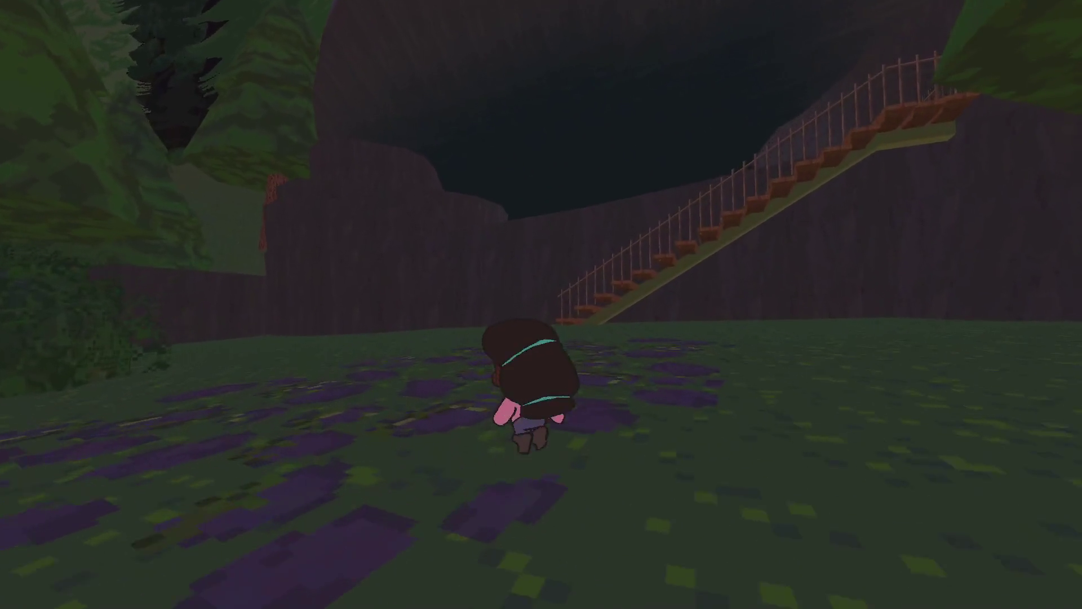
key("w")
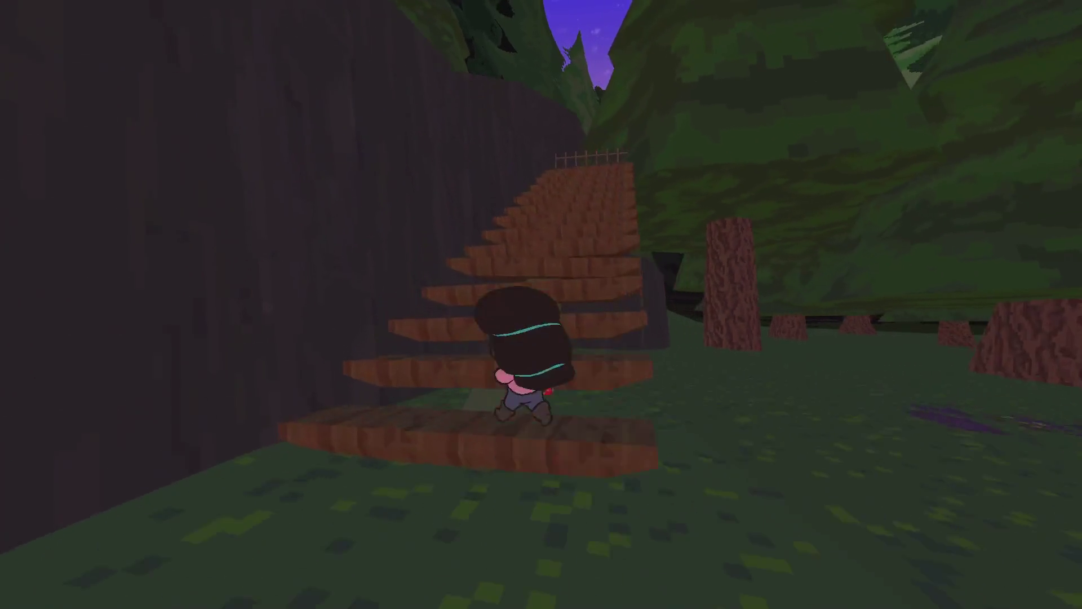
key("w")
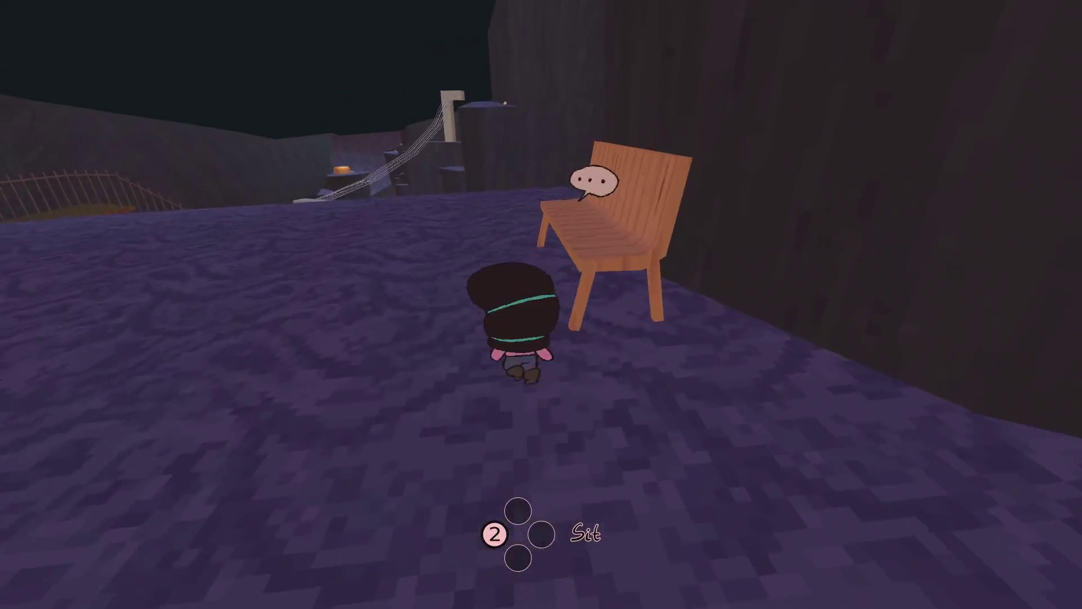
key("w")
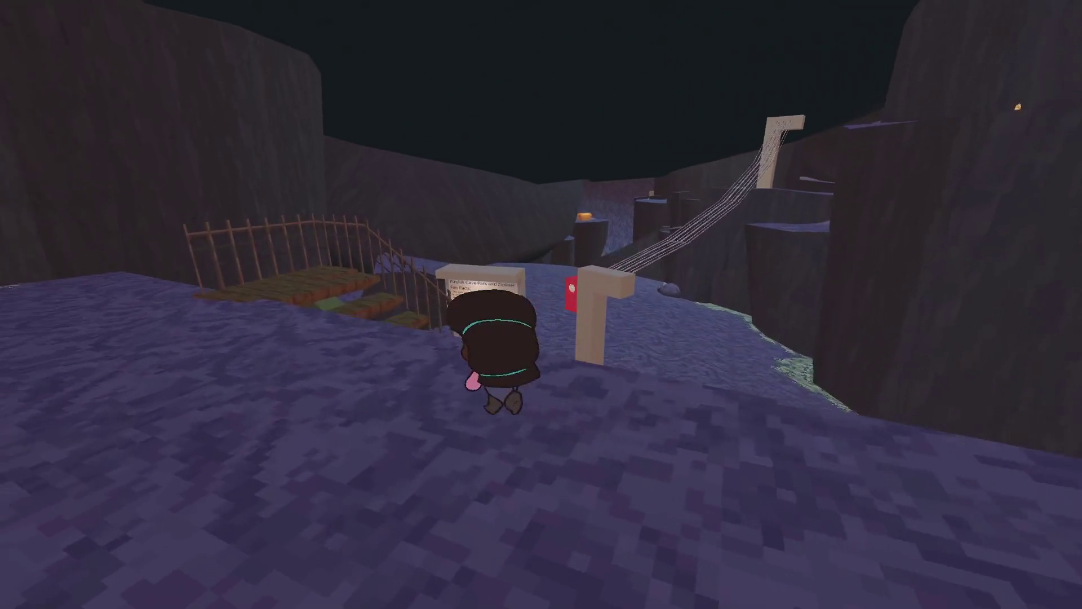
key("w")
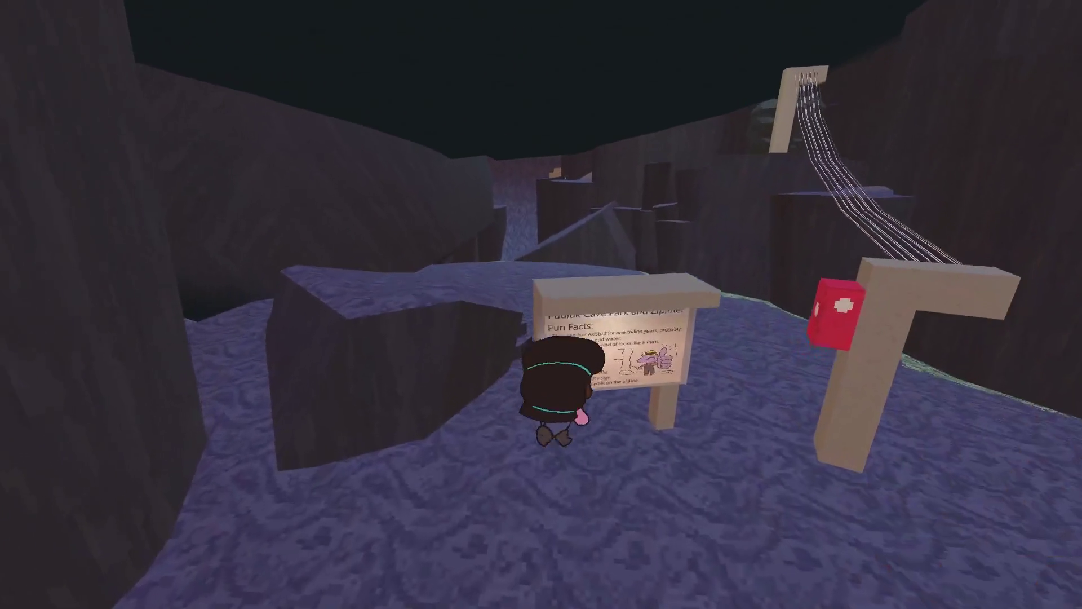
key("w")
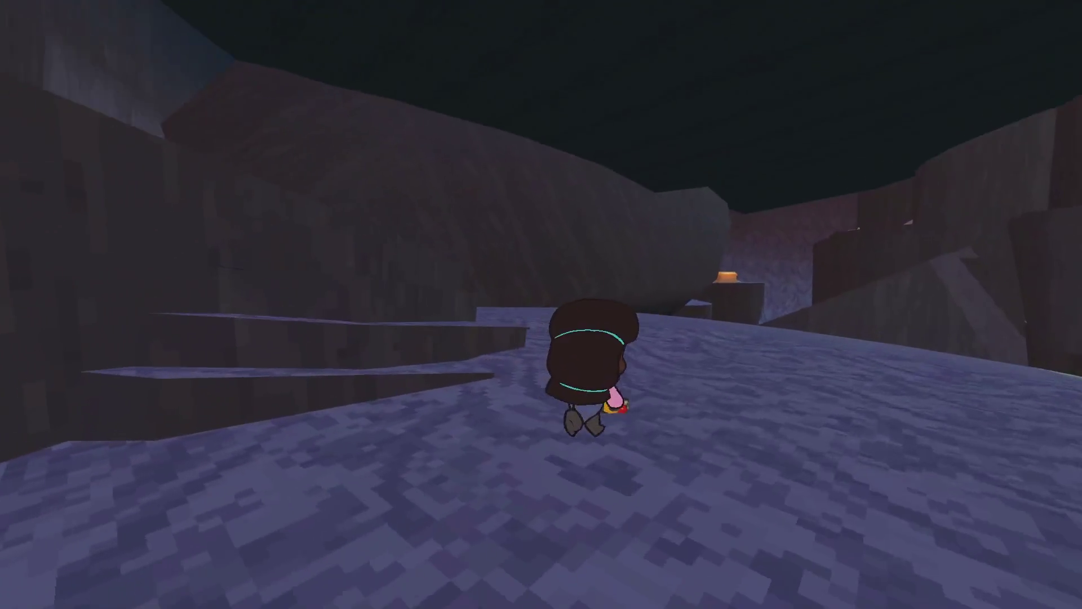
key("w")
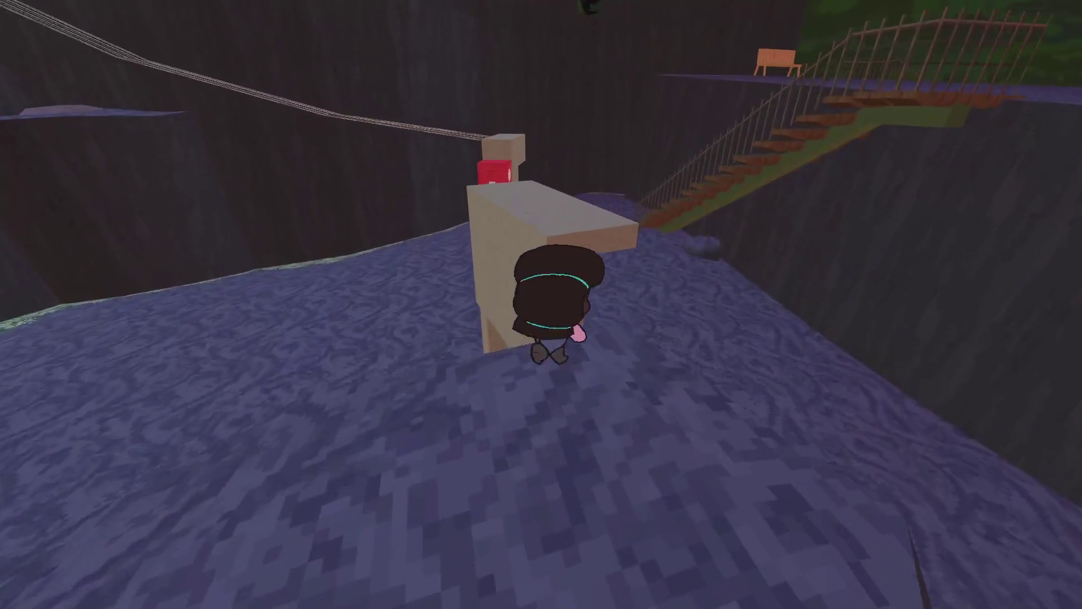
key("w")
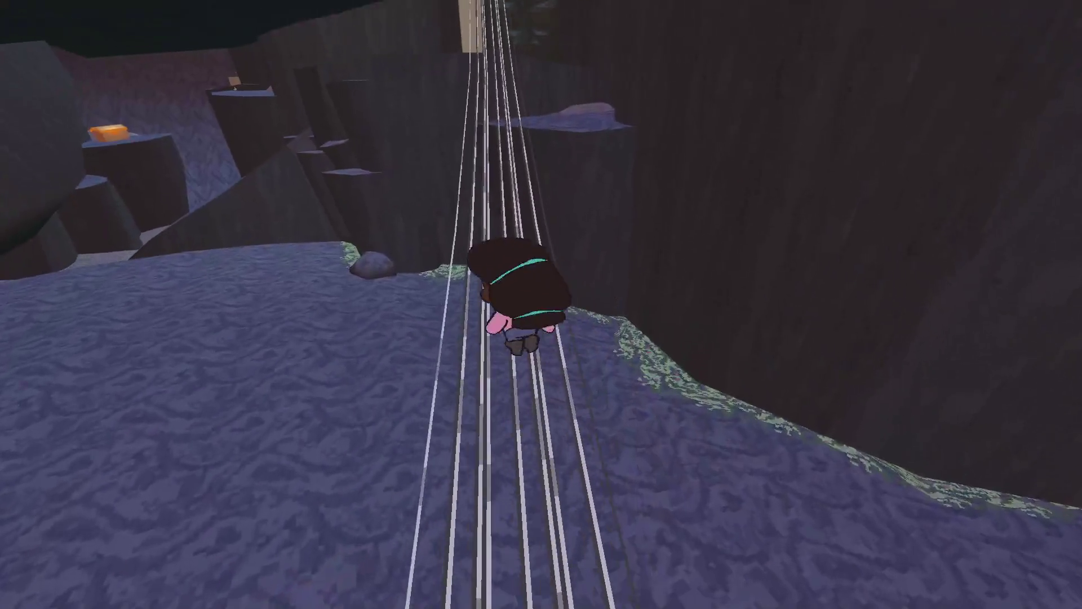
Pause the game, glance at the trailer-shot notes, and return to the paused game.
key("w")
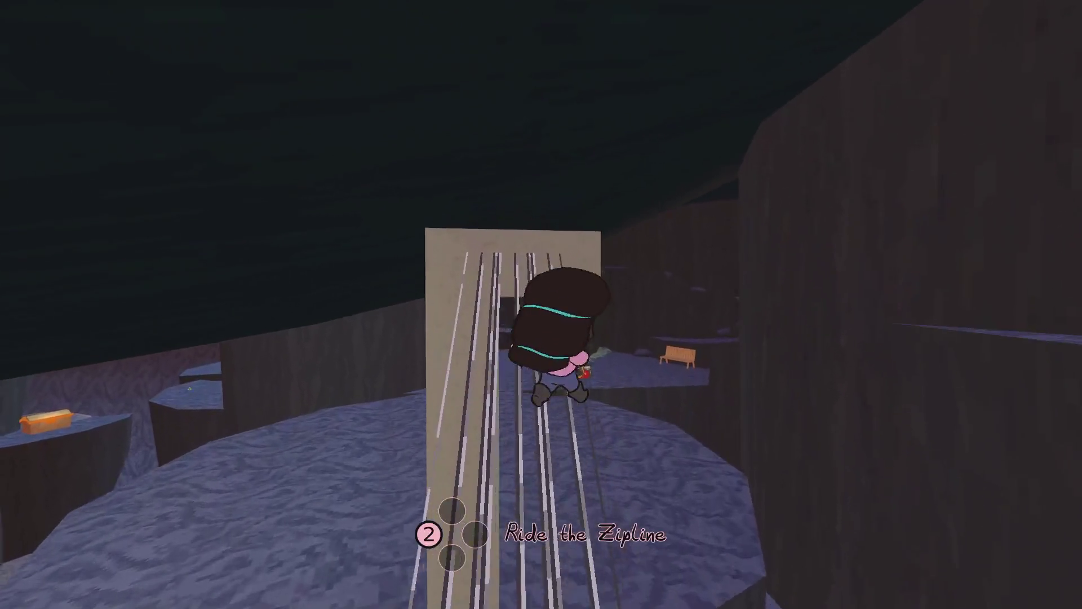
key("Escape")
key("alt+Tab")
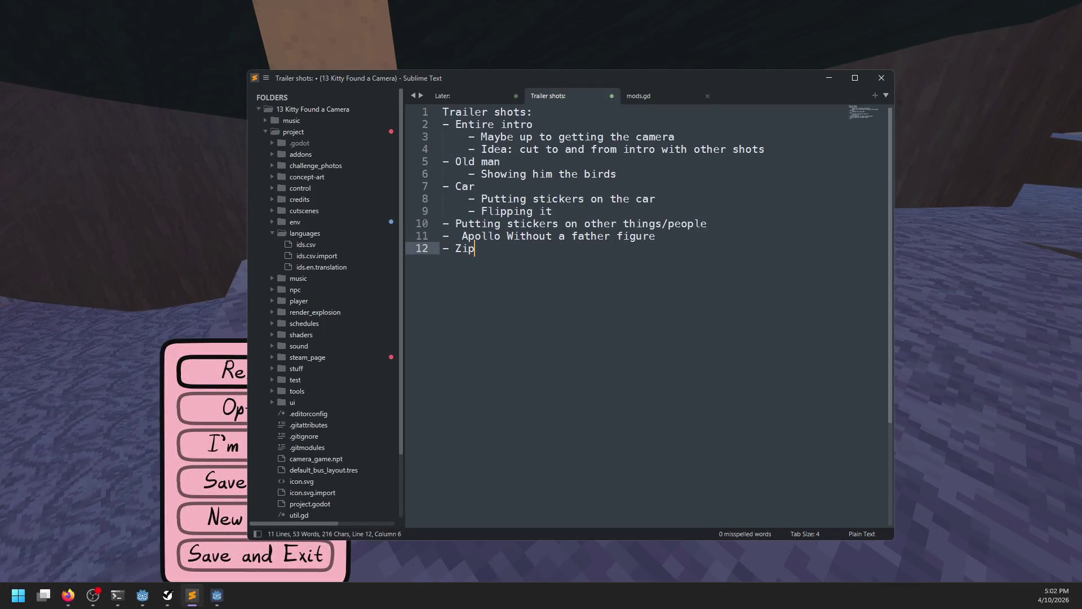
key("alt+Tab")
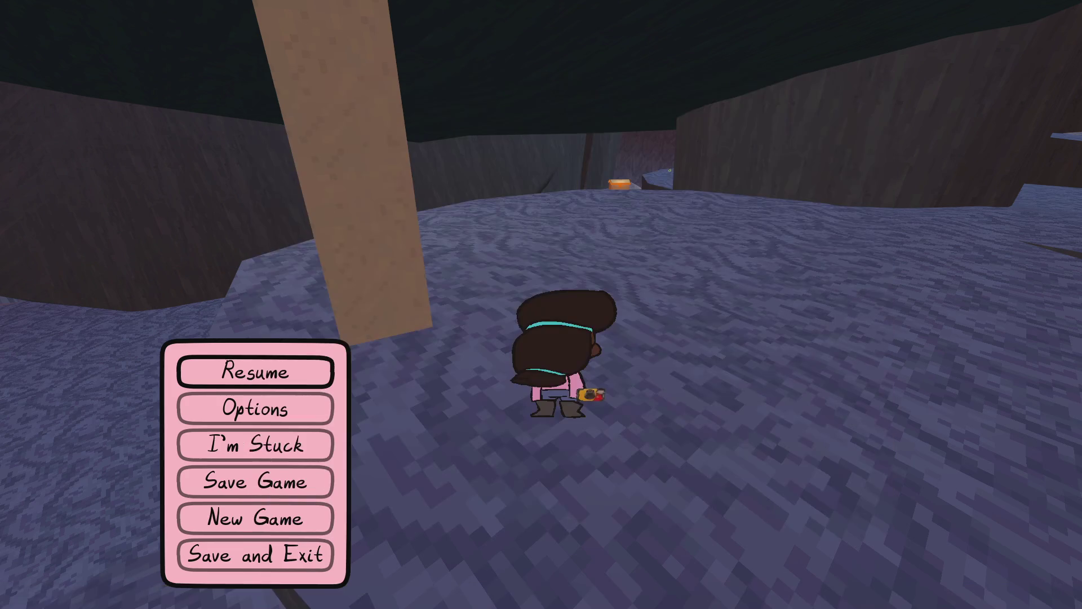
Resume, photograph the man-shaped rock and show the photo to Mr. Weston.
key("Escape")
key("w")
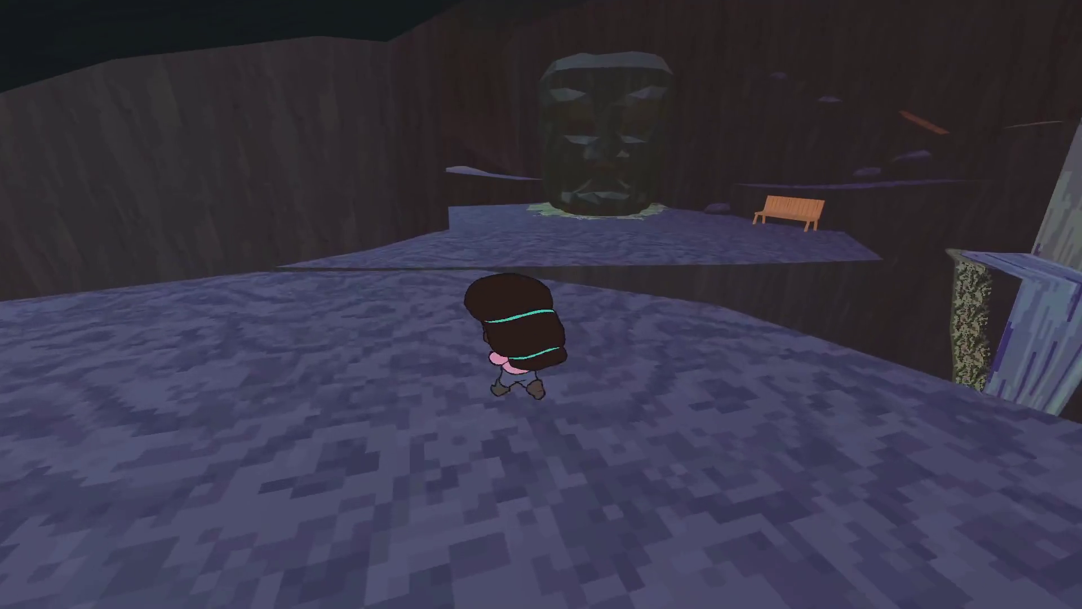
key("e")
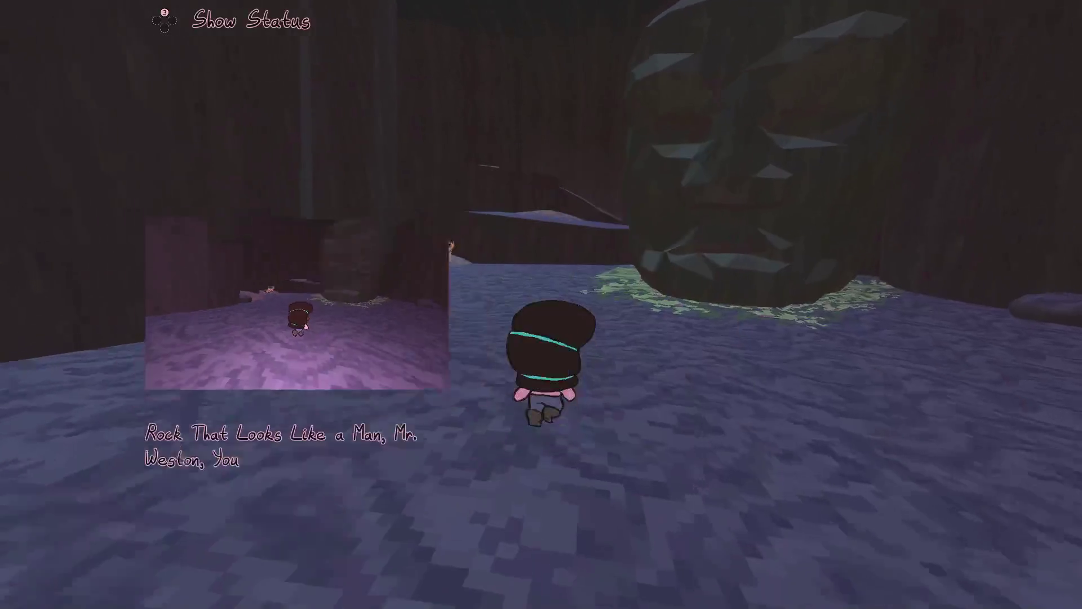
key("w")
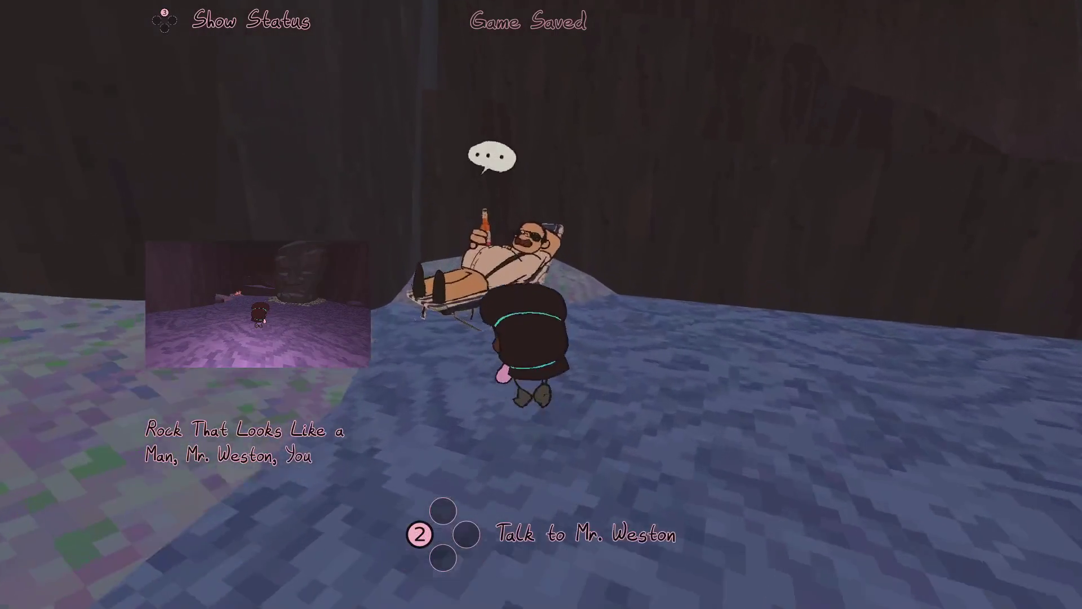
key("e")
key("e")
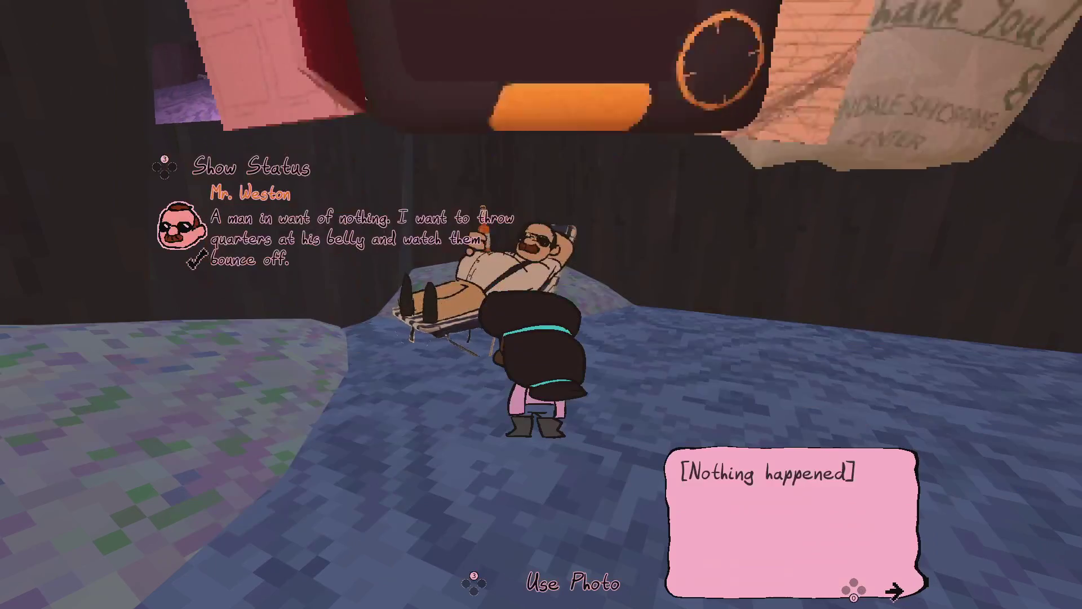
key("e")
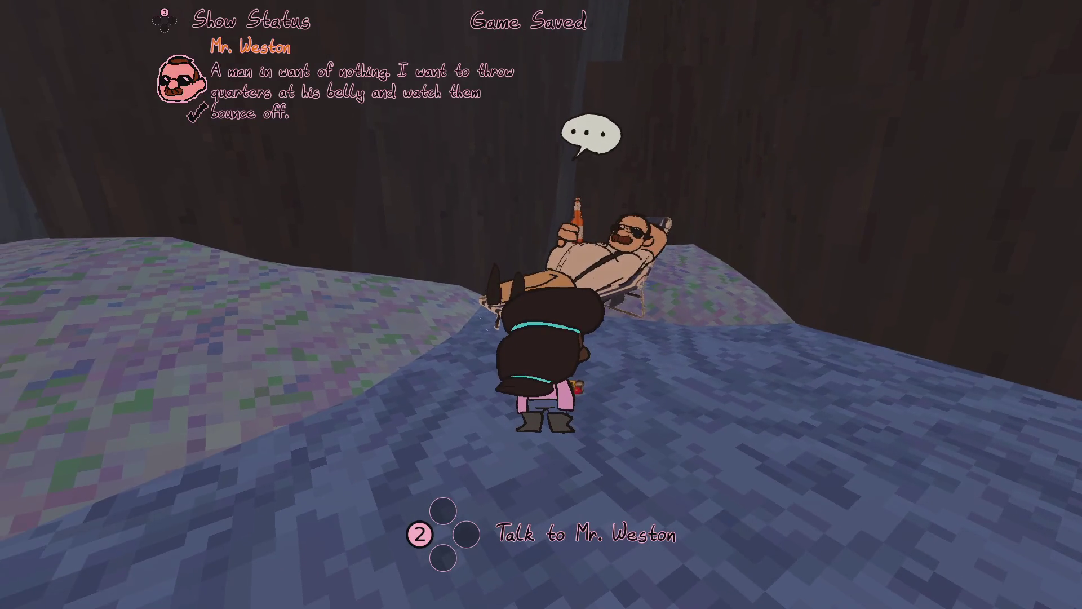
key("e")
key("e")
Jump onto the higher ledge, strap into the zipline harness, and walk on afterwards.
key("w")
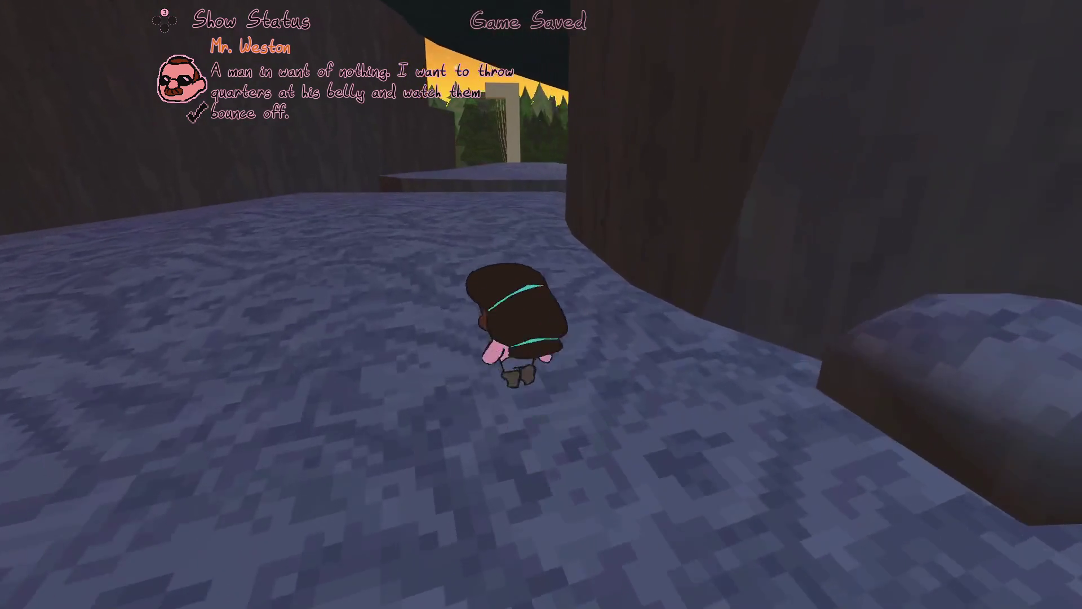
key("w")
key("space")
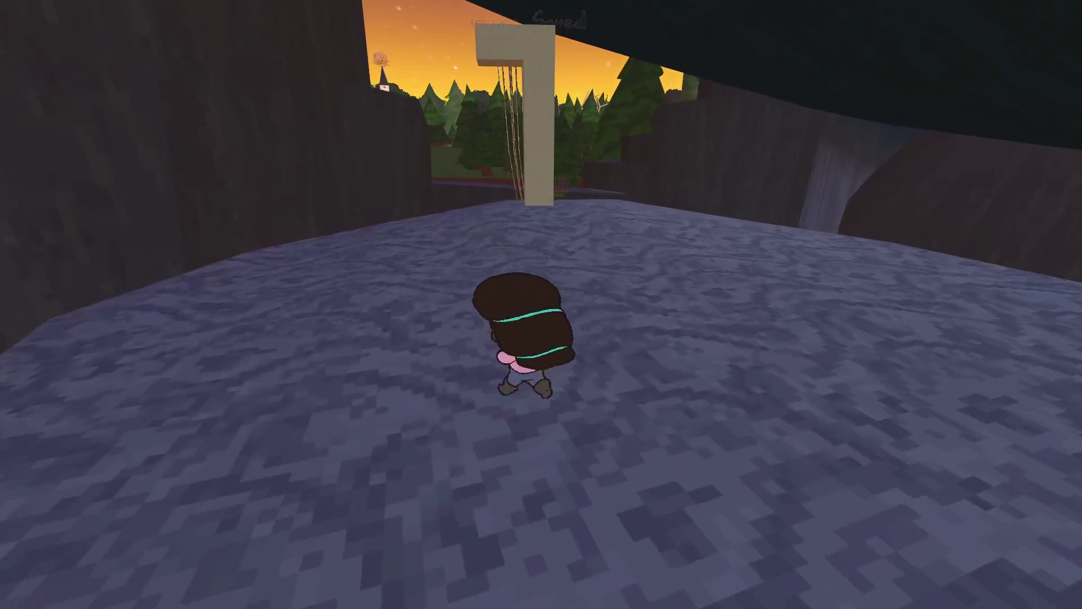
key("w")
key("e")
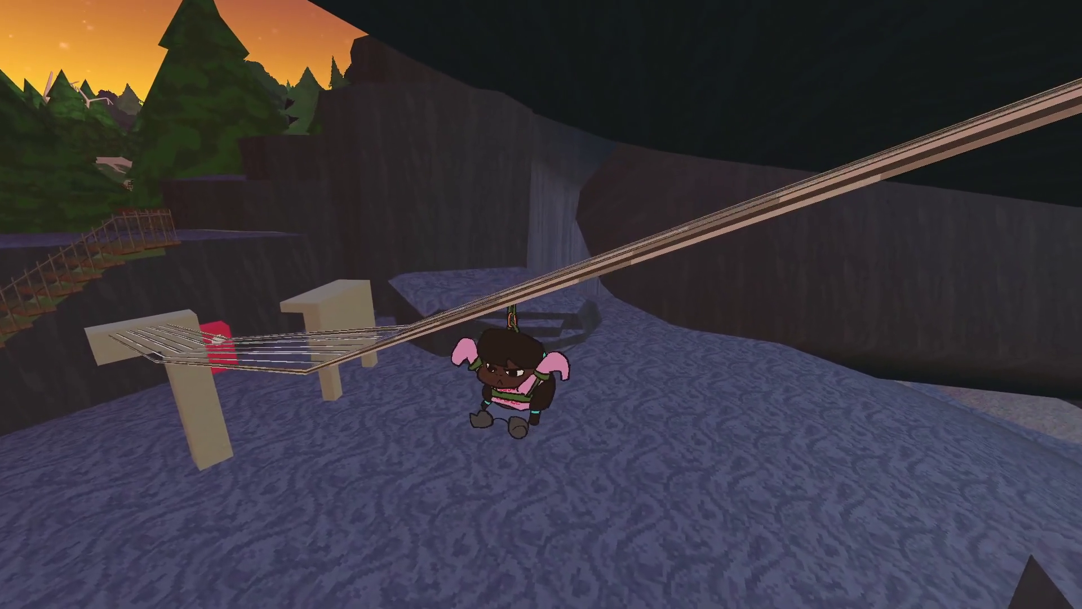
key("w")
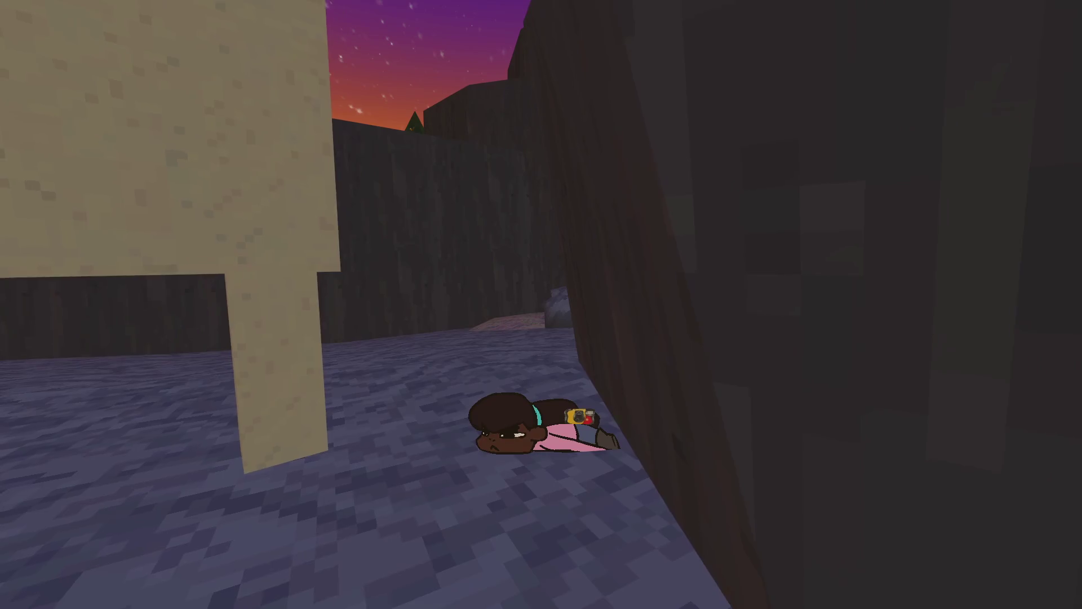
key("w")
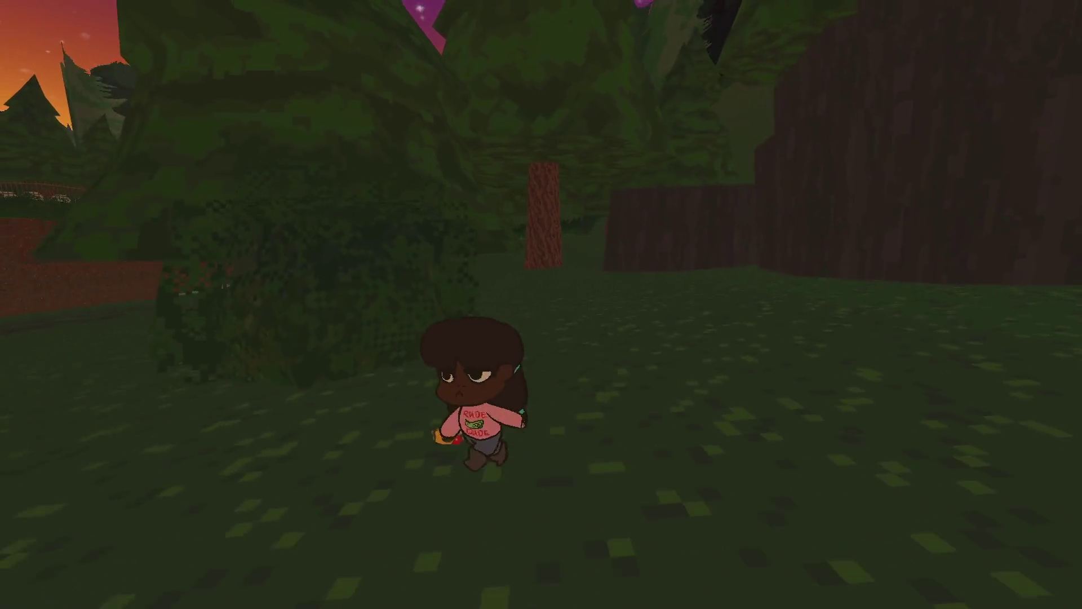
Pause and start a new '-' shot entry at the end of the trailer-shot notes.
key("Escape")
key("alt+Tab")
key("Down")
key("Return")
type("- Your Fuzzsona")
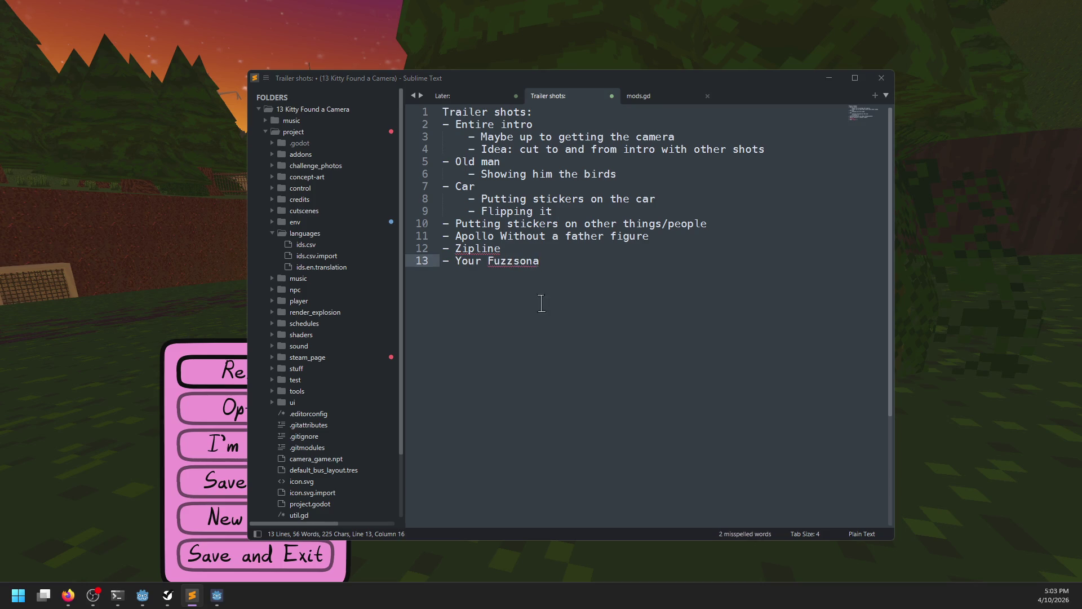
Resume the game and walk the kitty along the forest path until the bear grabs it.
key("alt+Tab")
key("Escape")
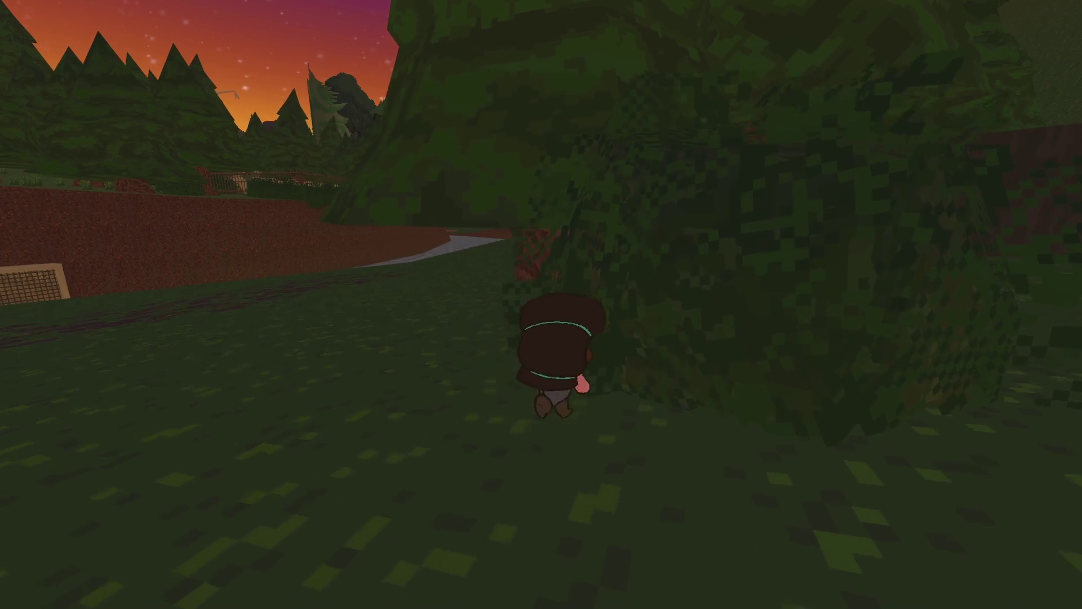
key("w")
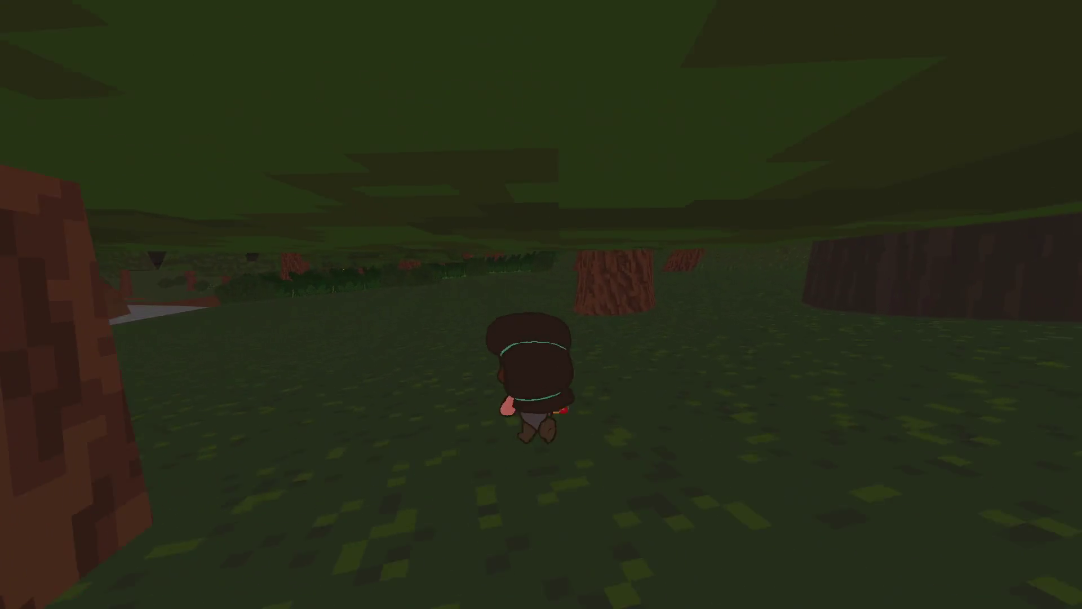
key("a")
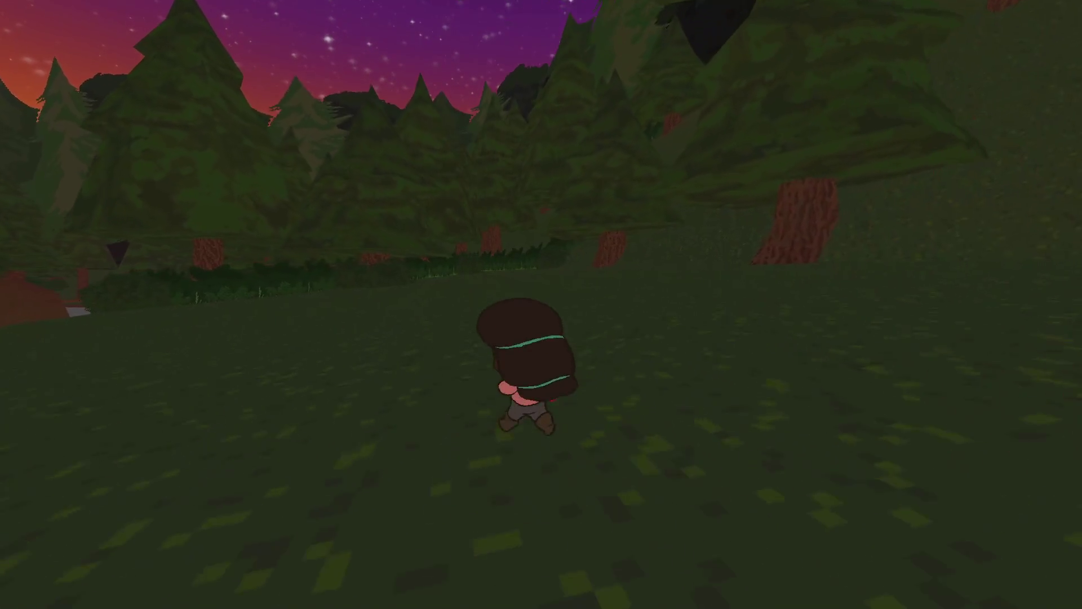
key("w")
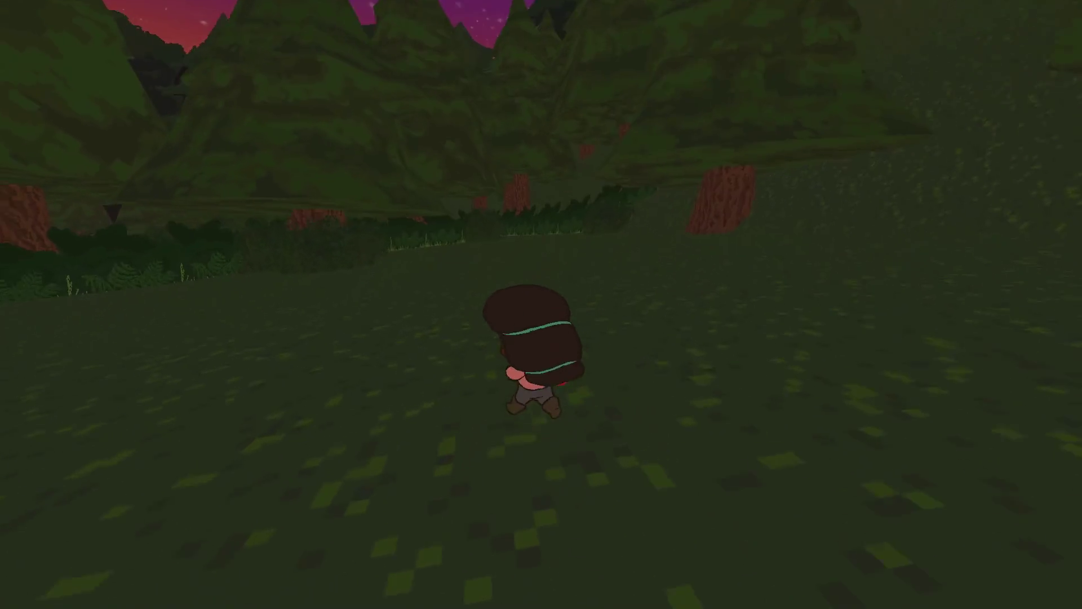
key("w")
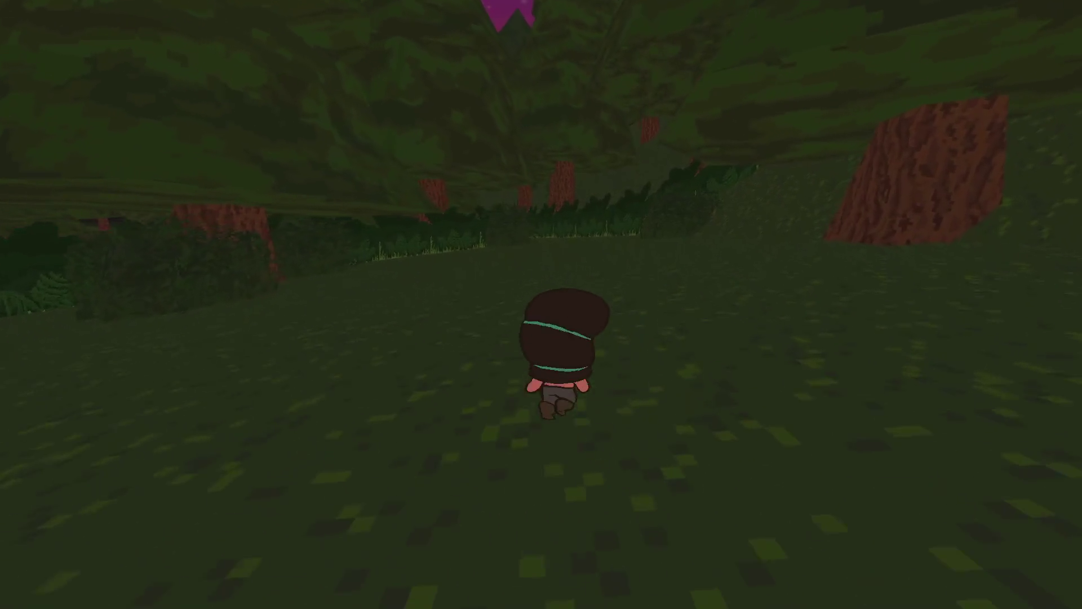
key("w")
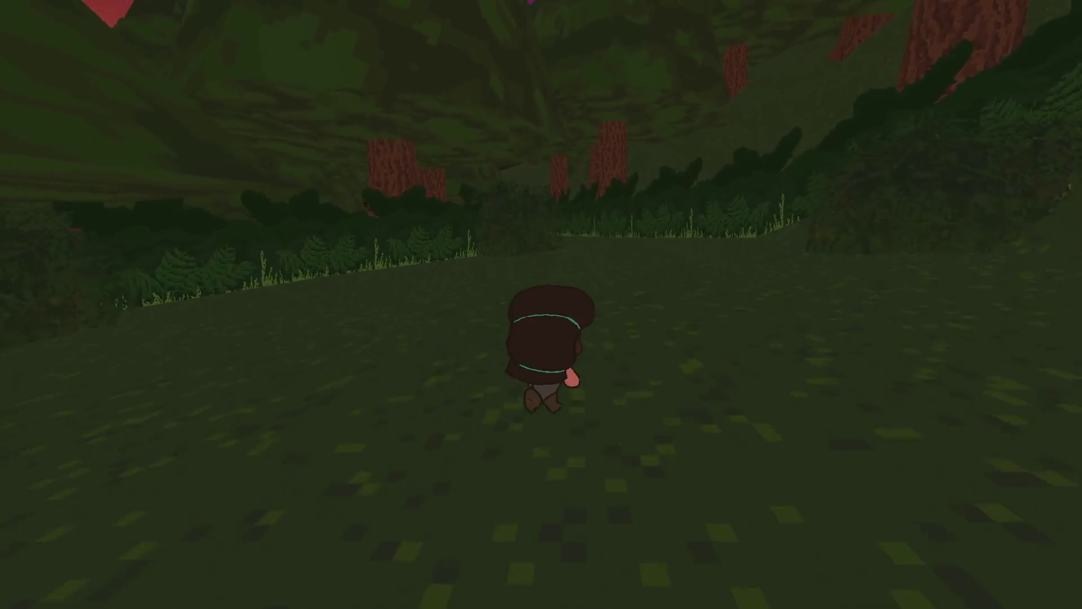
key("w")
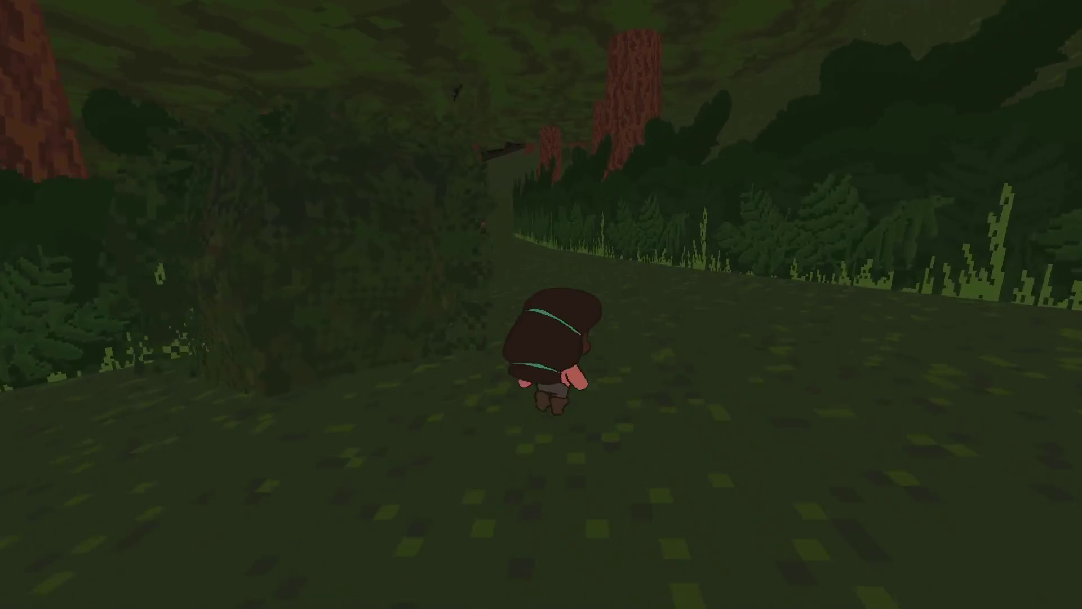
key("w")
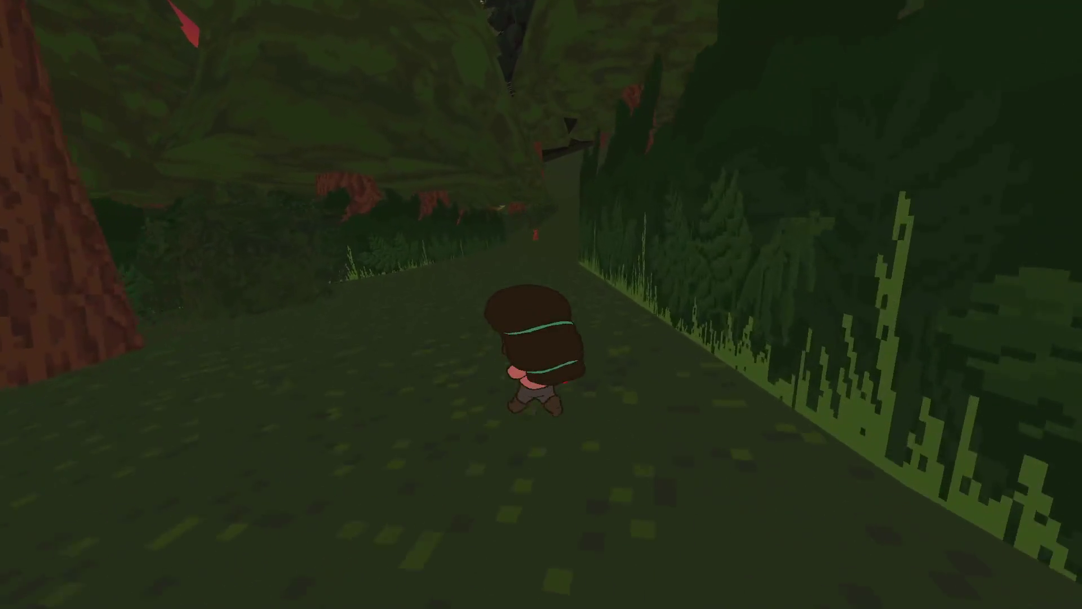
key("w")
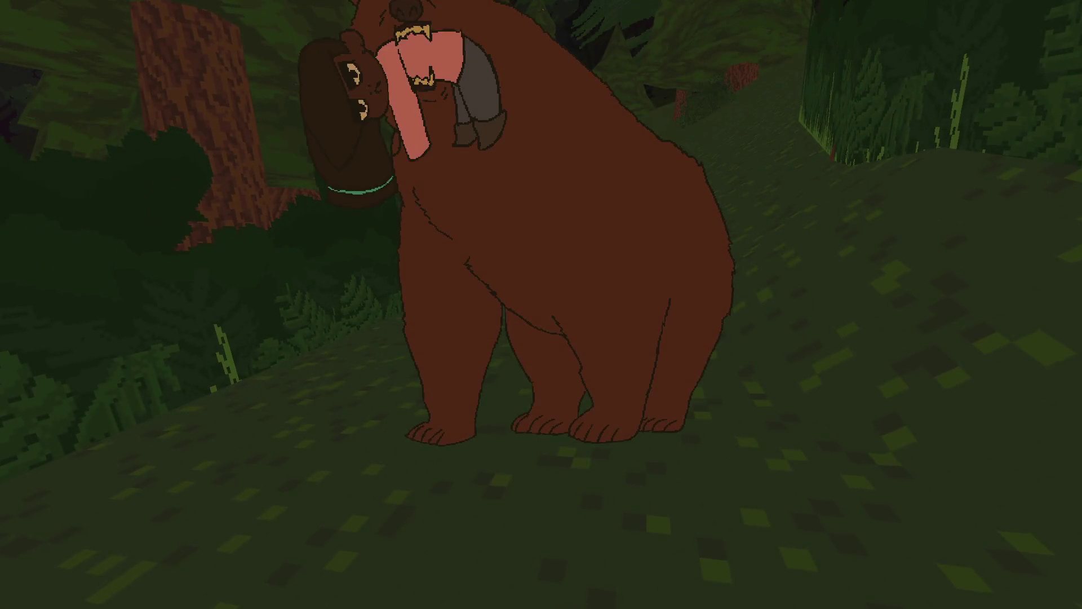
Pause and add '- Getting grabbed by the bear' at the end of the trailer notes.
key("Escape")
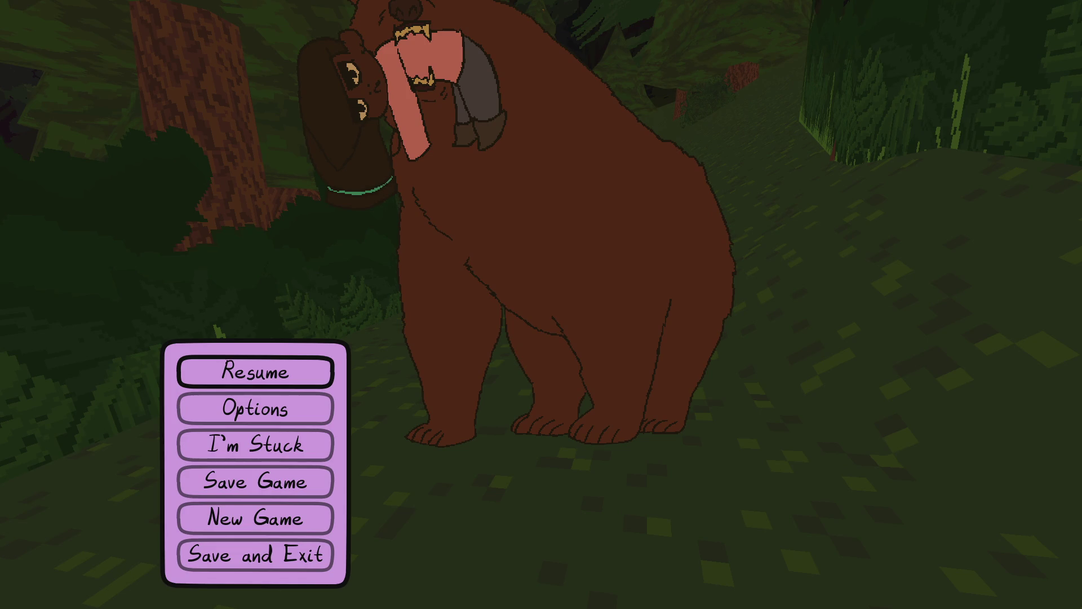
key("alt+Tab")
key("Return")
type("- Getting grabbed by the bear")
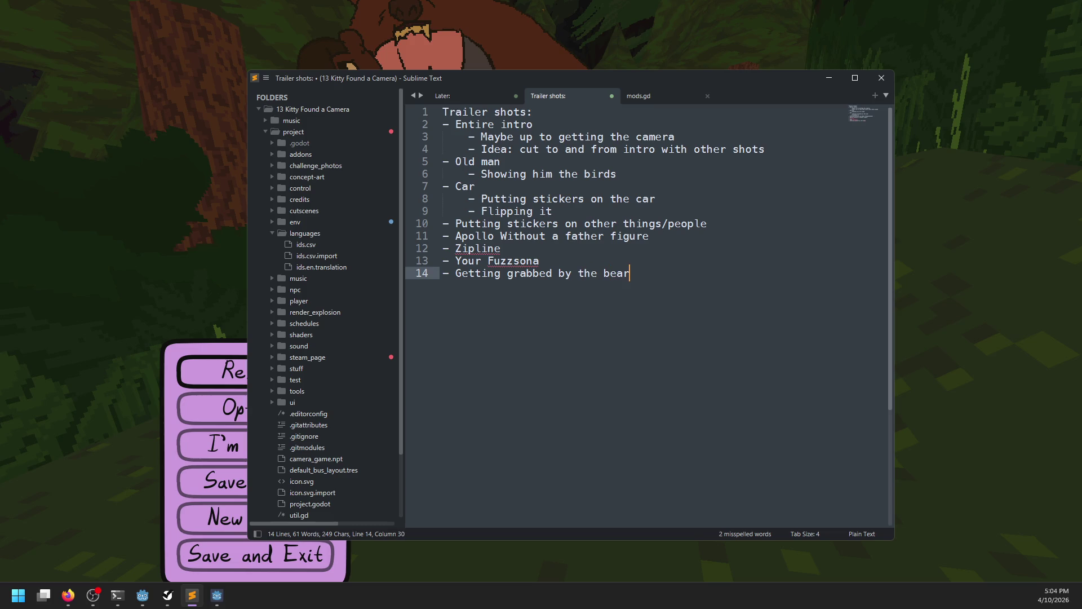
Play briefly on to the dusky forest clearing by the stream, pause, and return to the notes.
key("alt+Tab")
key("Escape")
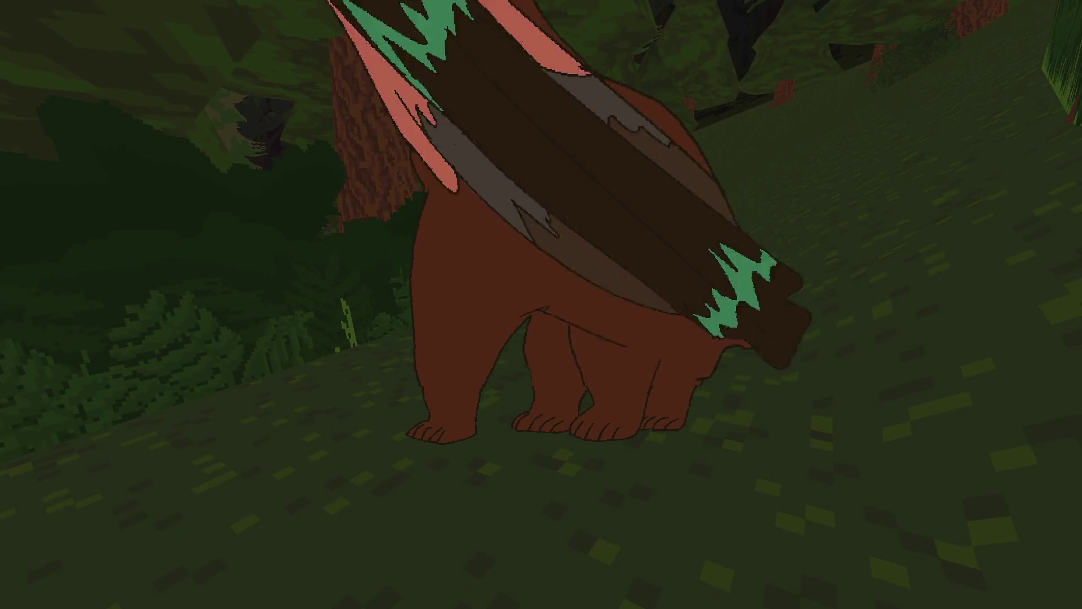
key("Escape")
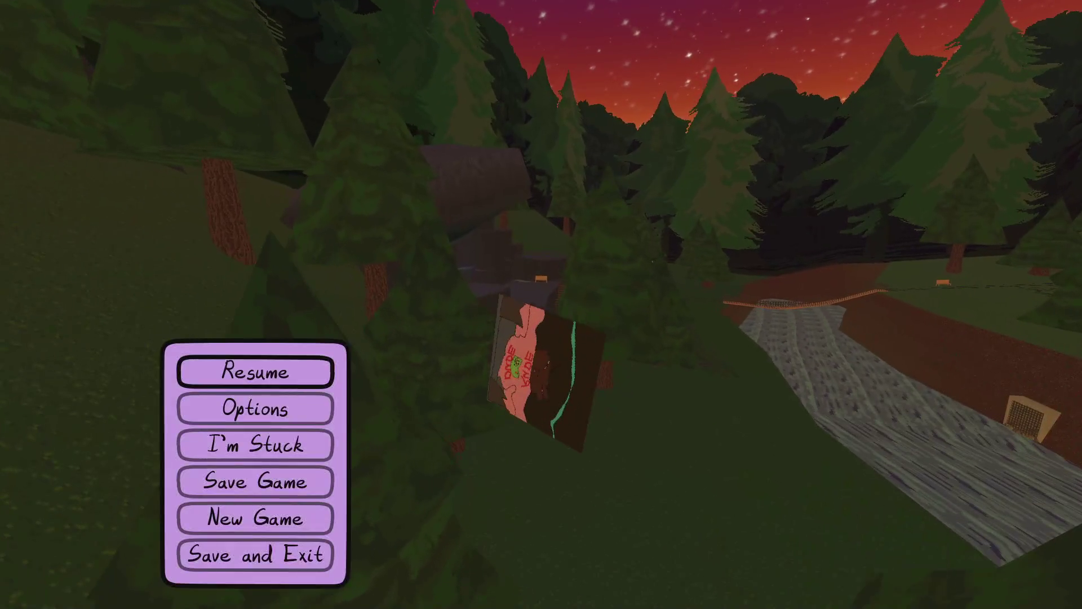
key("alt+Tab")
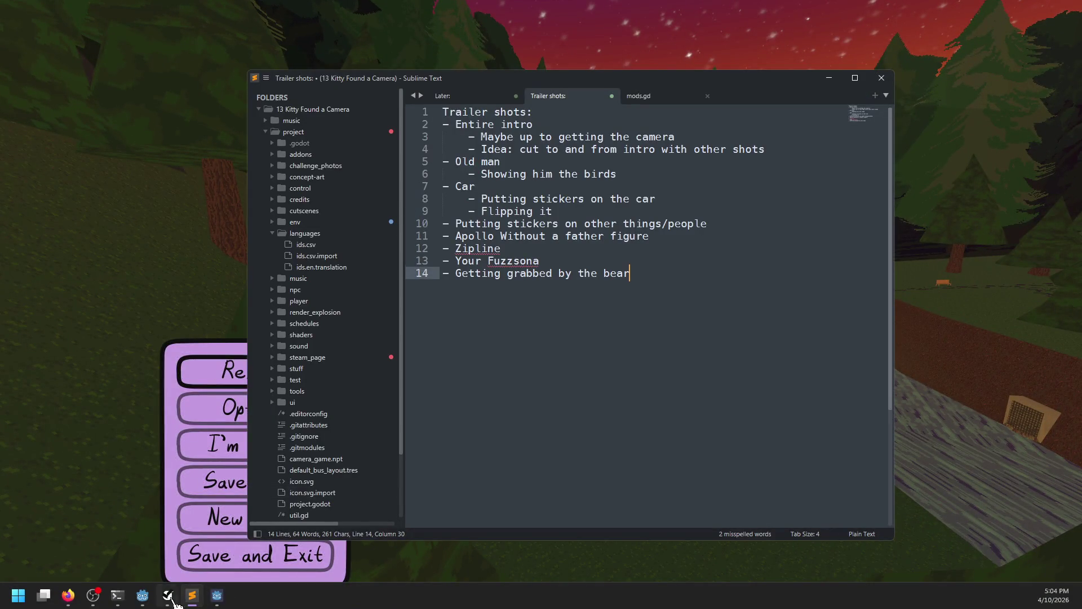
In NP-ToDo, add a 'Trailer tweaks' subtask under Store Page.
left_click(167, 595)
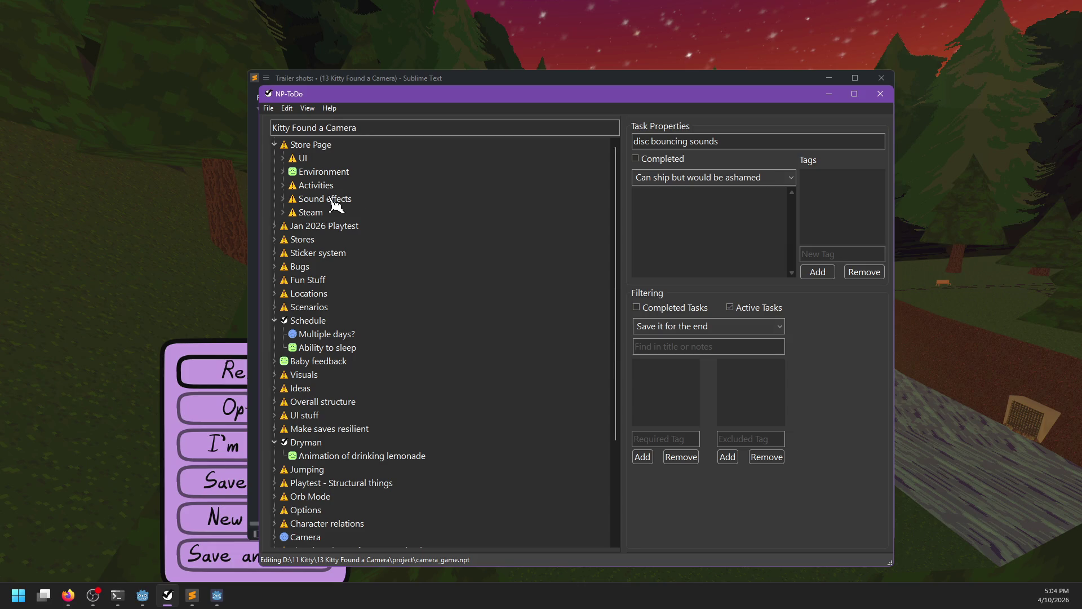
left_click(314, 145)
key("ctrl+n")
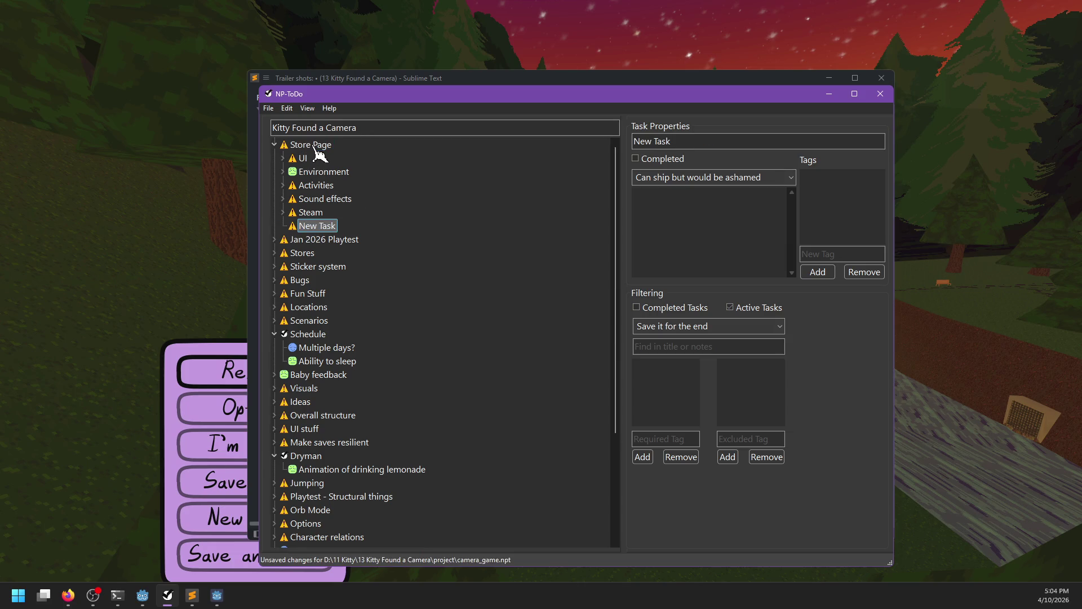
type("B")
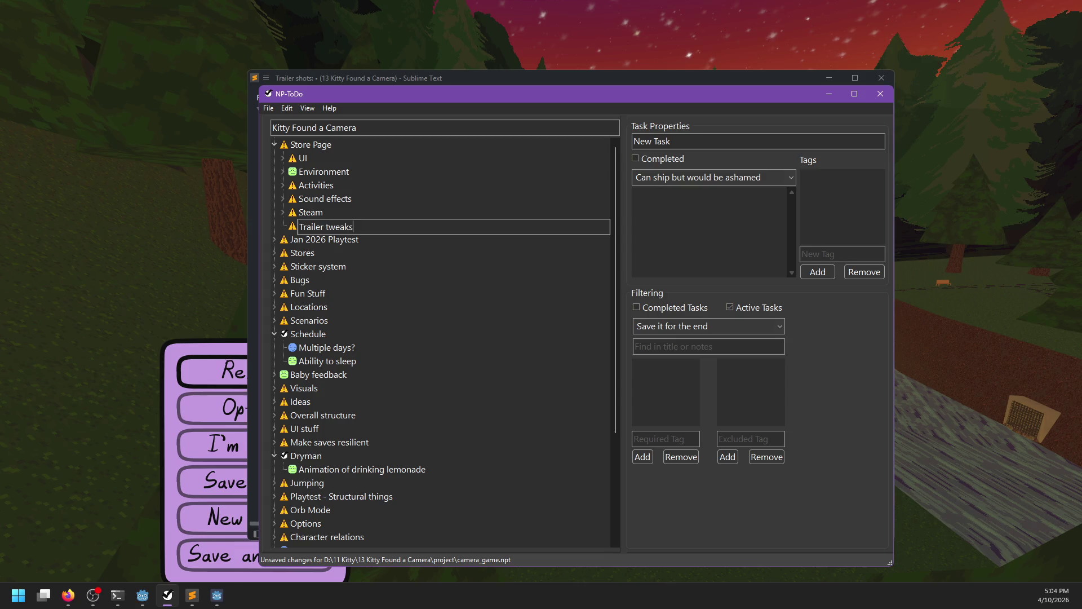
key("Return")
Add 'frame bear mauling better' as a subtask of Trailer tweaks.
key("ctrl+n")
type("M")
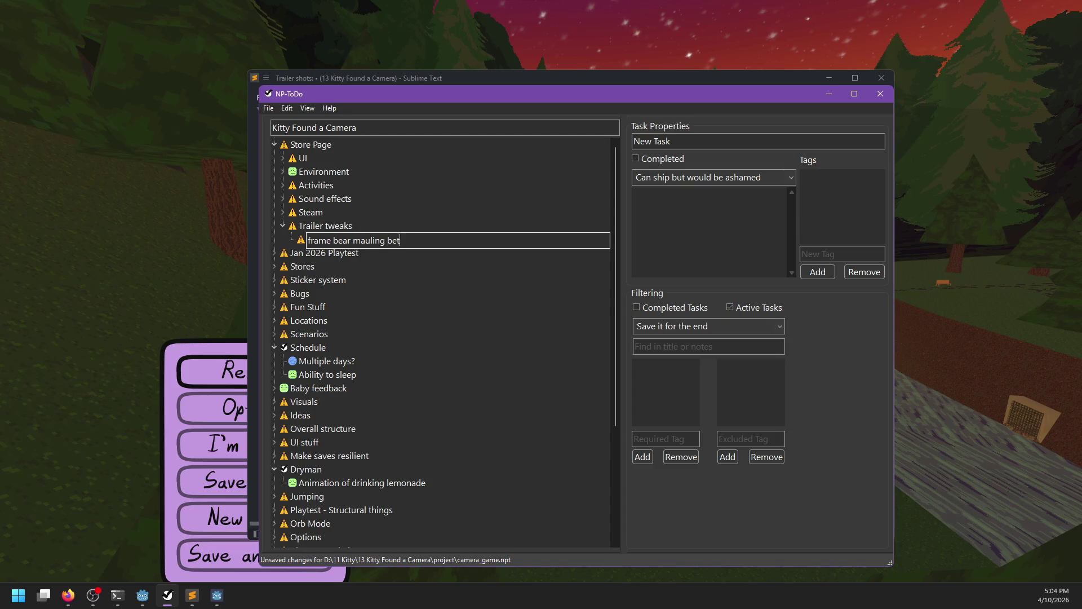
type("ter")
key("Return")
key("alt+Tab")
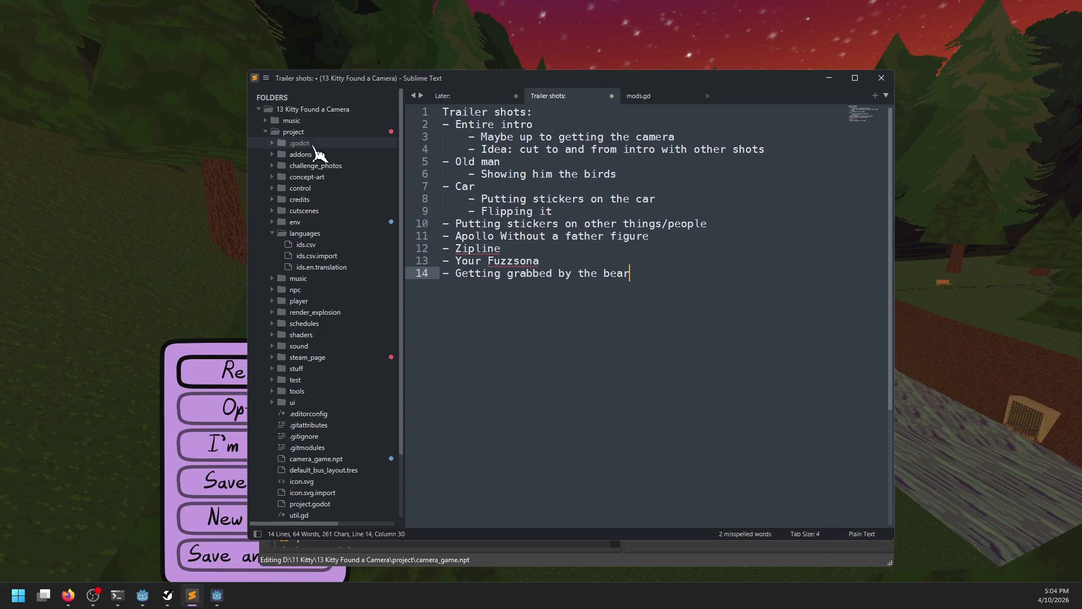
Resume the game briefly, pause facing the meadow, and bring NP-ToDo back up.
key("alt+Tab")
left_click(152, 281)
key("Escape")
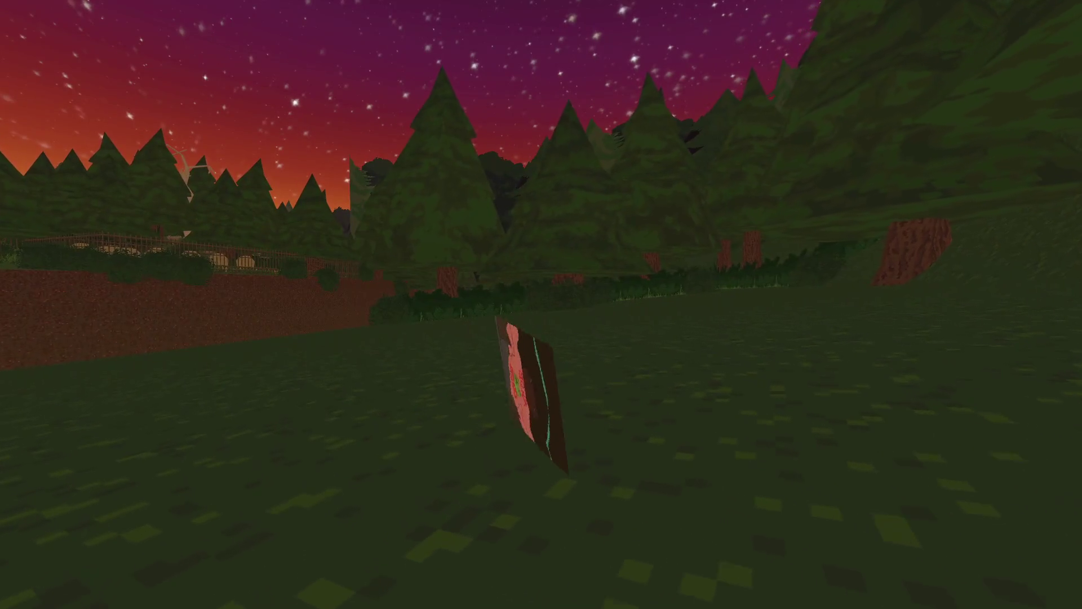
key("Escape")
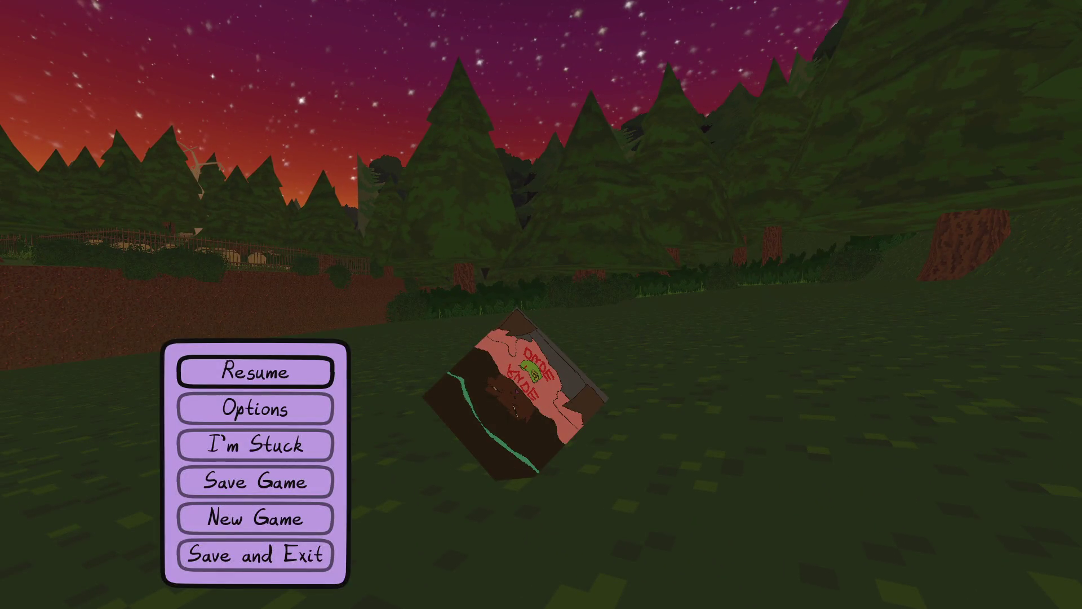
key("alt+Tab")
key("alt+Tab")
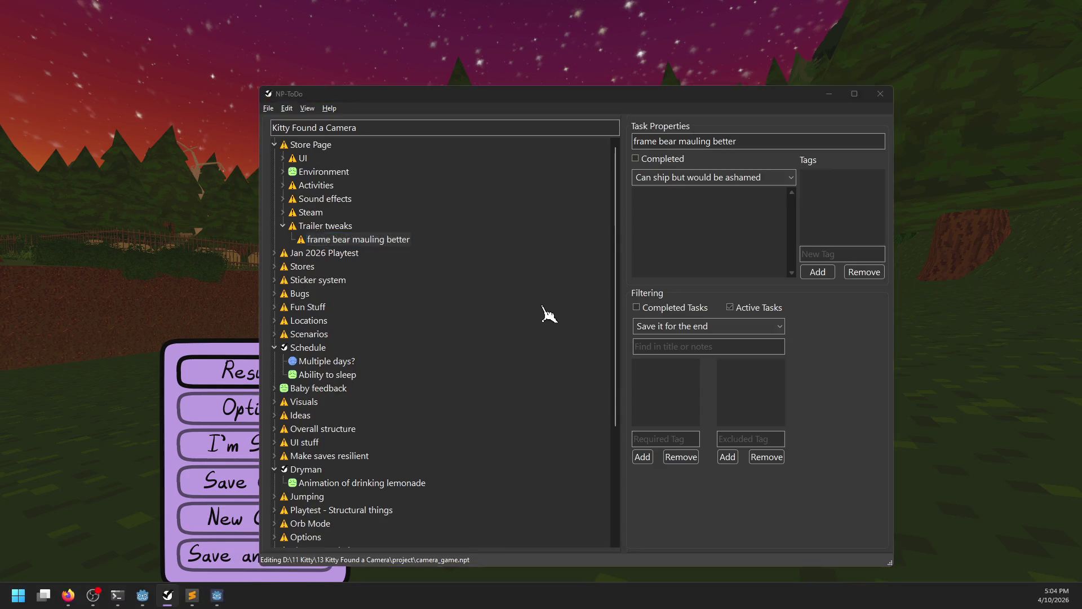
Add '- Sitting and the day goes by' as a new line after the bear entry.
key("Return")
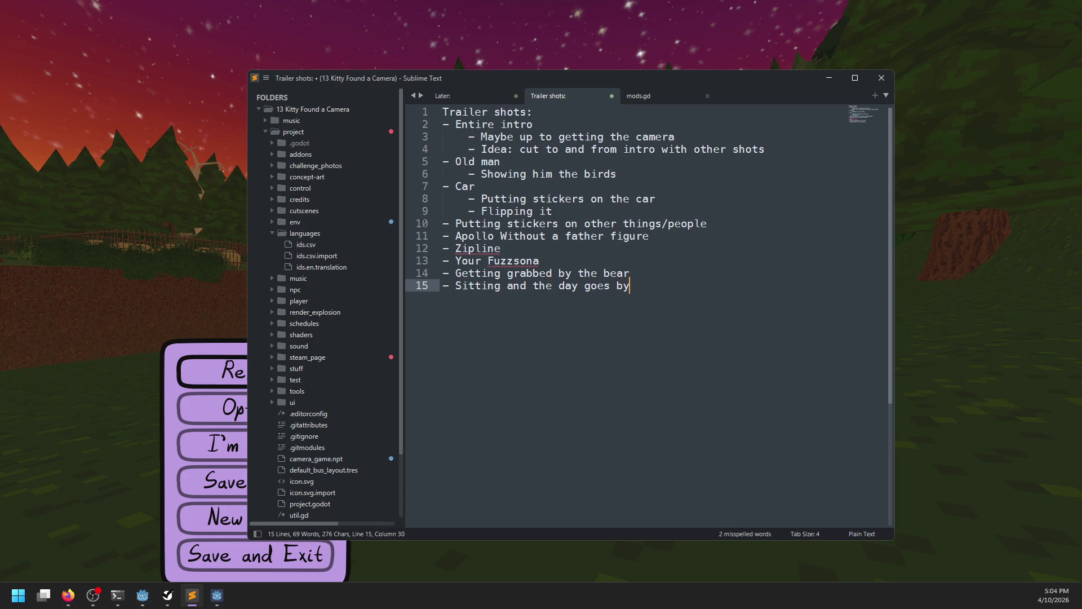
Remove trailer shot lines 2–15 from the notes, close NP-ToDo and open camera_game.npt.
mouse_move(682, 287)
left_mouse_down()
mouse_move(429, 223)
mouse_move(423, 111)
mouse_move(414, 125)
left_mouse_up()
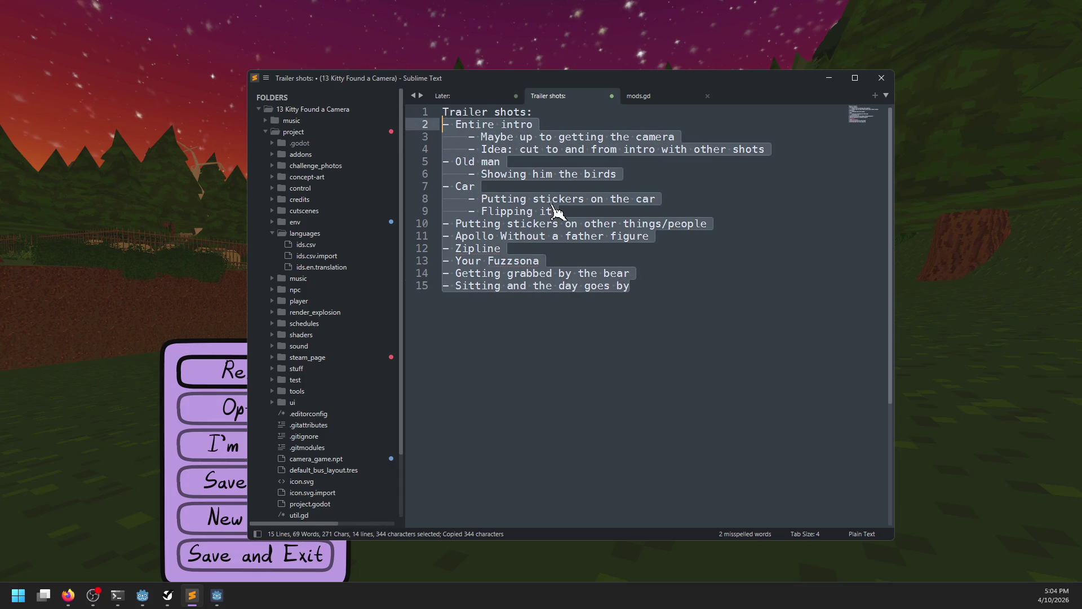
key("BackSpace")
key("alt+Tab")
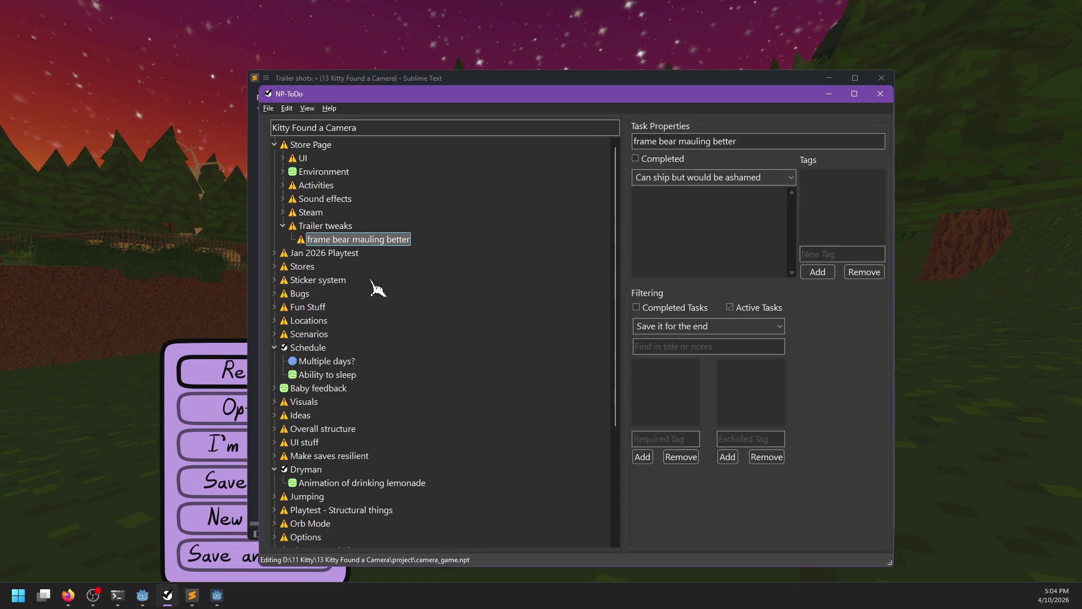
left_click(880, 93)
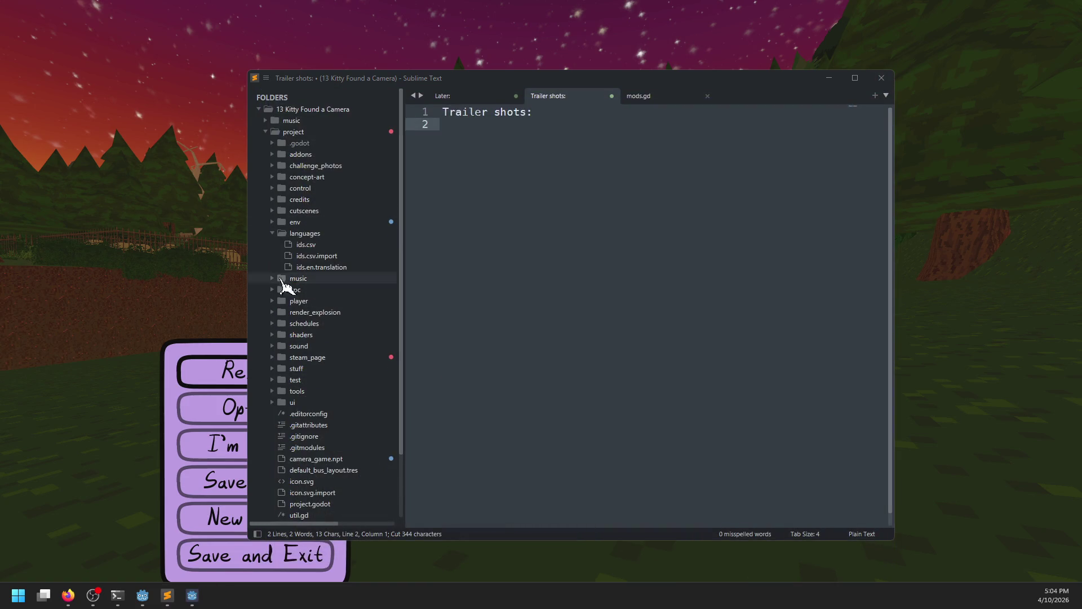
scroll(299, 383, "down", 2)
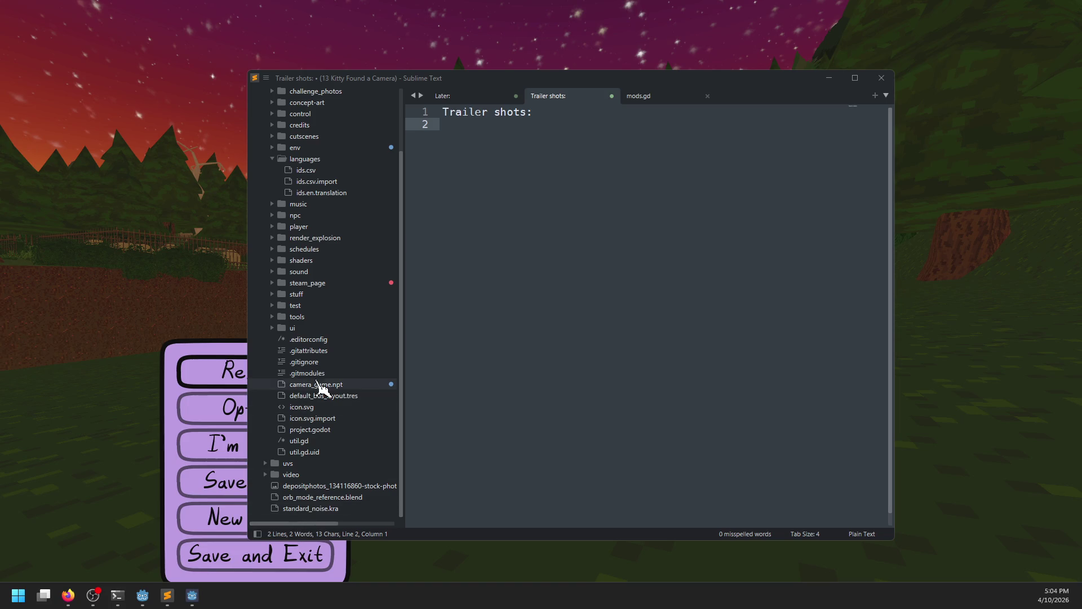
left_click(319, 384)
Collapse the UI, Player Animations, Environment, NPC art, Activities and day/night cycle sections.
scroll(676, 286, "down", 6)
left_click(676, 285)
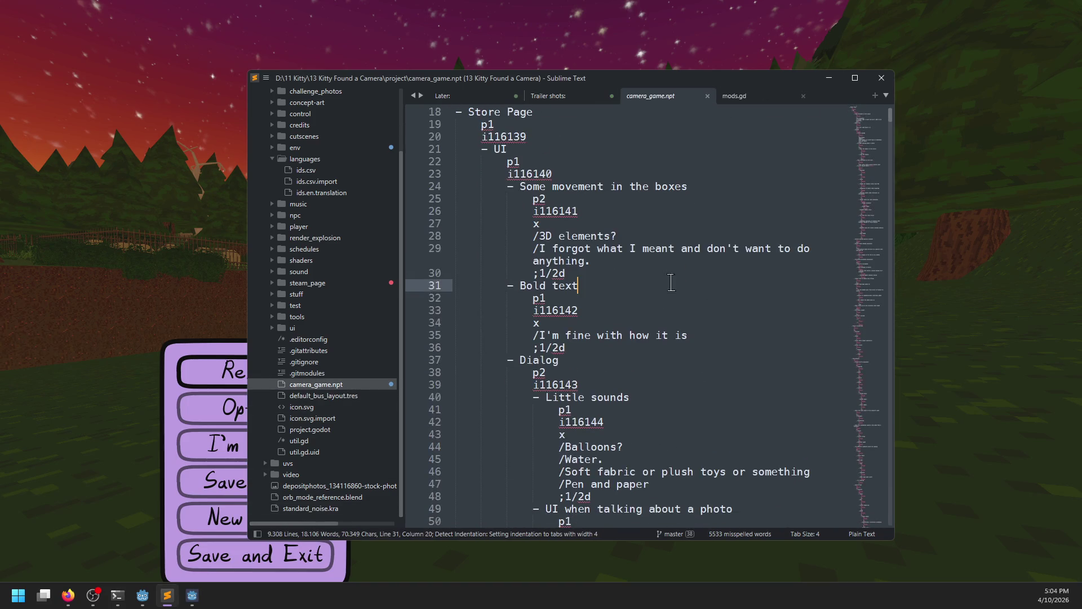
left_click(447, 149)
left_click(447, 162)
left_click(448, 175)
left_click(445, 186)
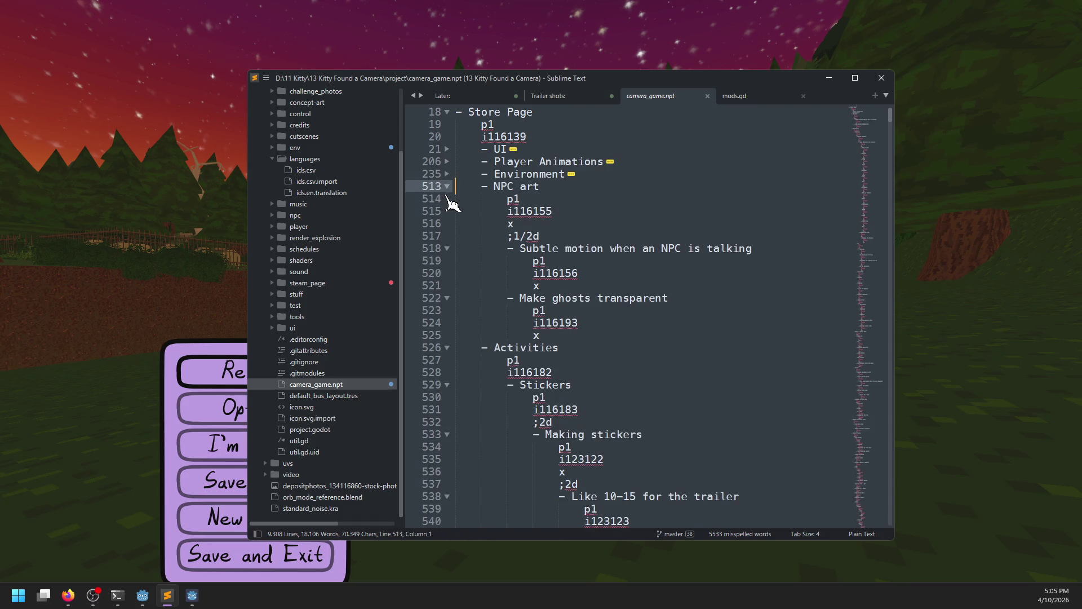
left_click(448, 186)
left_click(448, 199)
left_click(447, 211)
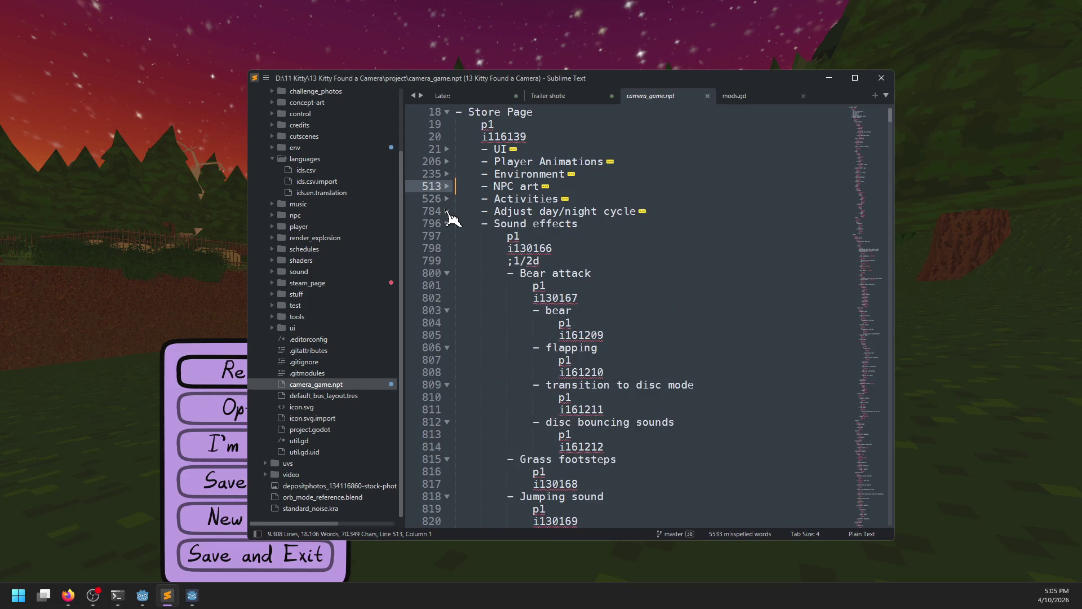
Add a '- Trailer' heading after UI, paste the shots indented beneath it, save, and relaunch NP-ToDo.
left_click(555, 148)
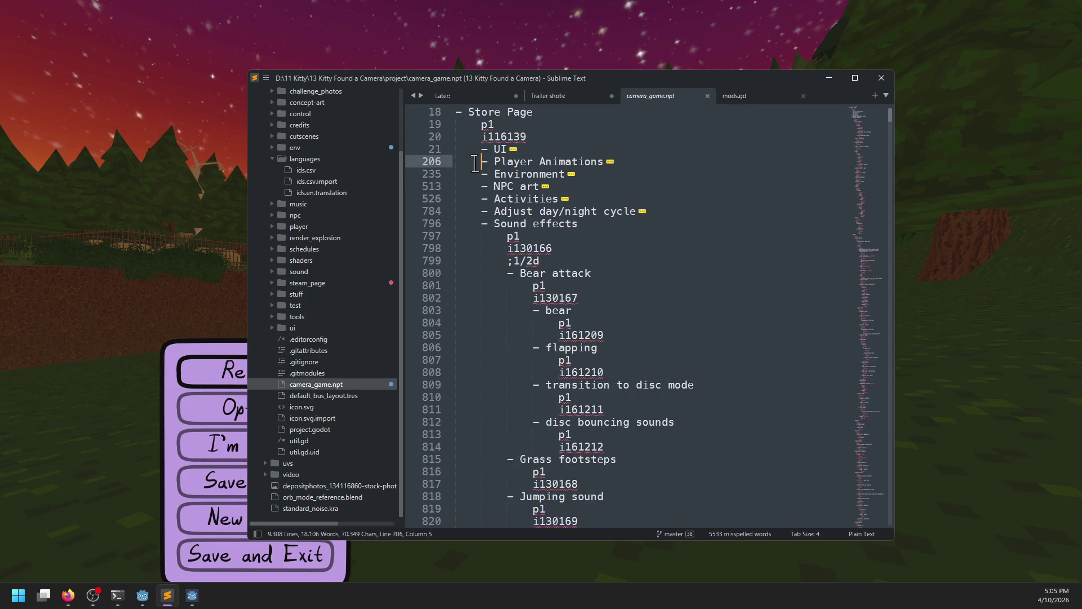
key("Return")
type("railer")
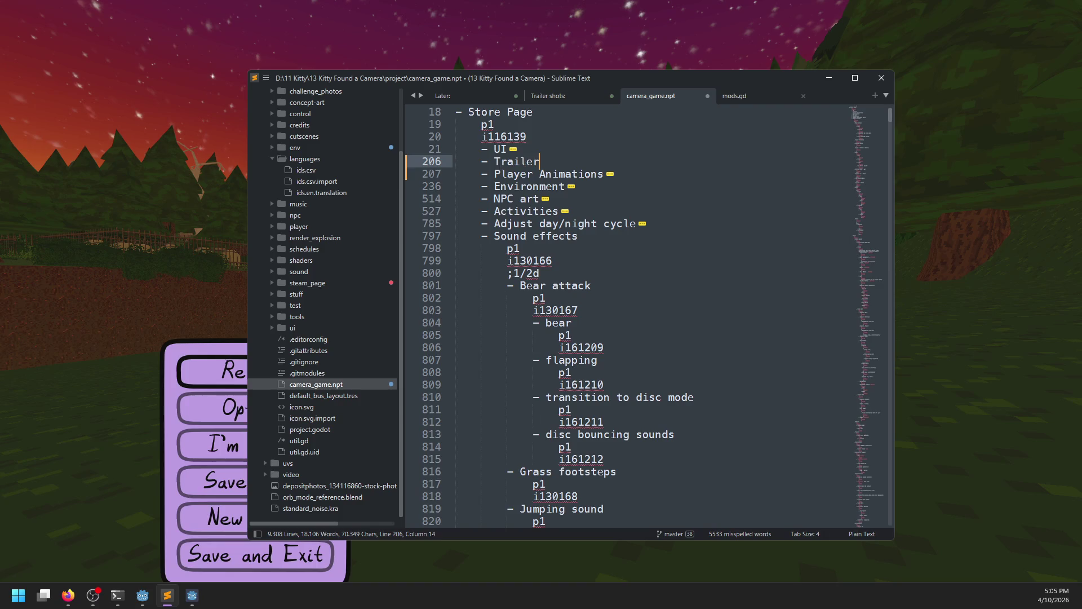
key("Return")
type("- Entire intro     - Maybe up to getting the camera     - Idea: cut to and from intro with other shots - Old man     - Showing him the birds - Car     - Putting stickers on the car     - Flipping it - Putting stickers on other things/people - Apollo Without a father figure - Zipline - Your Fuzzsona - Getting grabbed by the bear - Sitting and the day goes by")
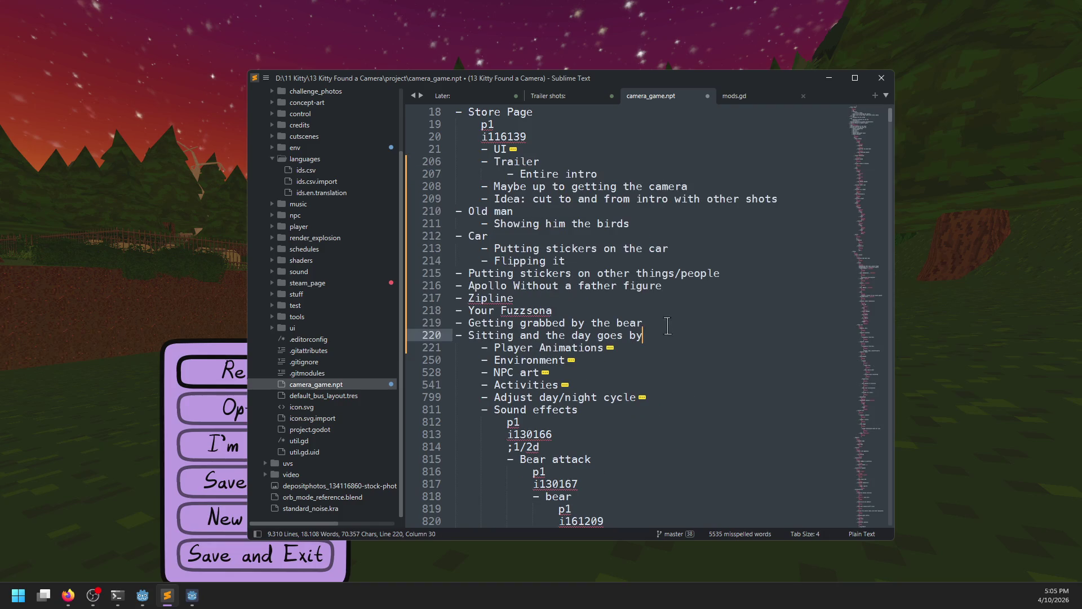
mouse_move(665, 335)
left_mouse_down()
mouse_move(446, 203)
mouse_move(440, 189)
left_mouse_up()
key("Tab")
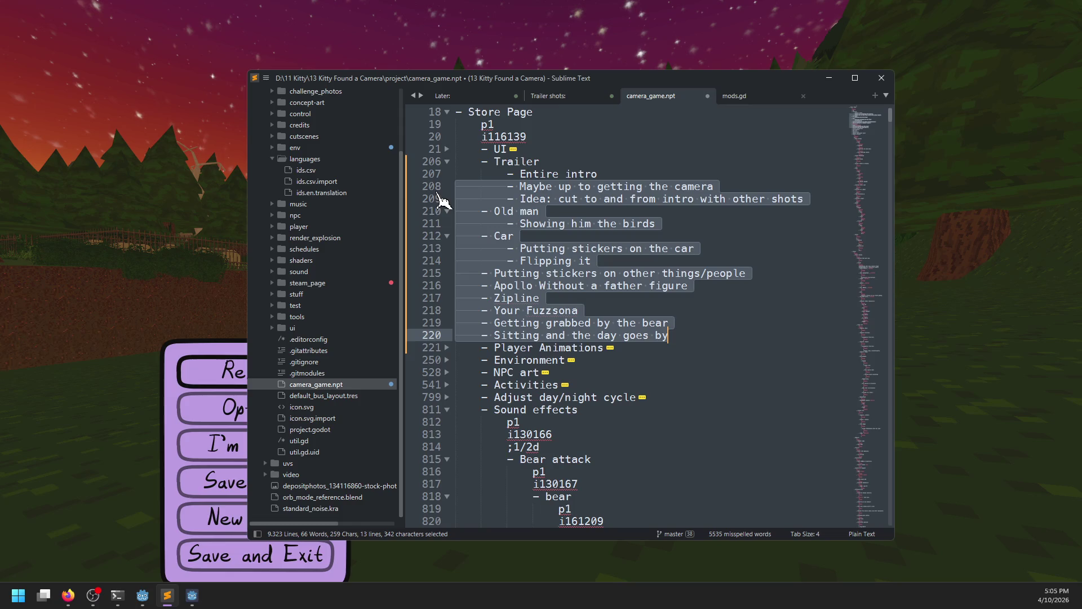
key("Tab")
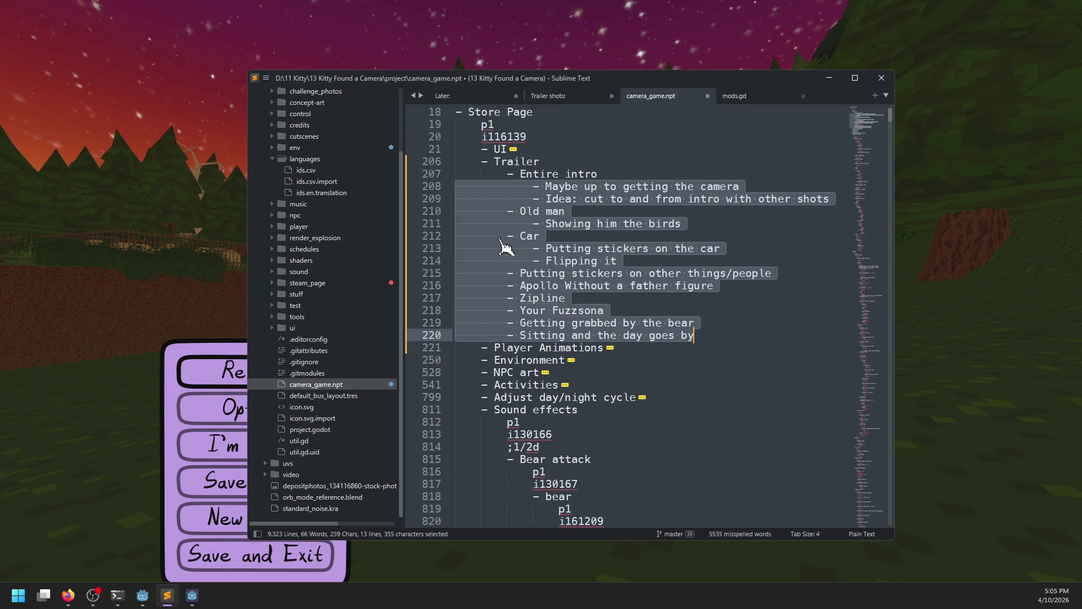
left_click(645, 288)
key("ctrl+s")
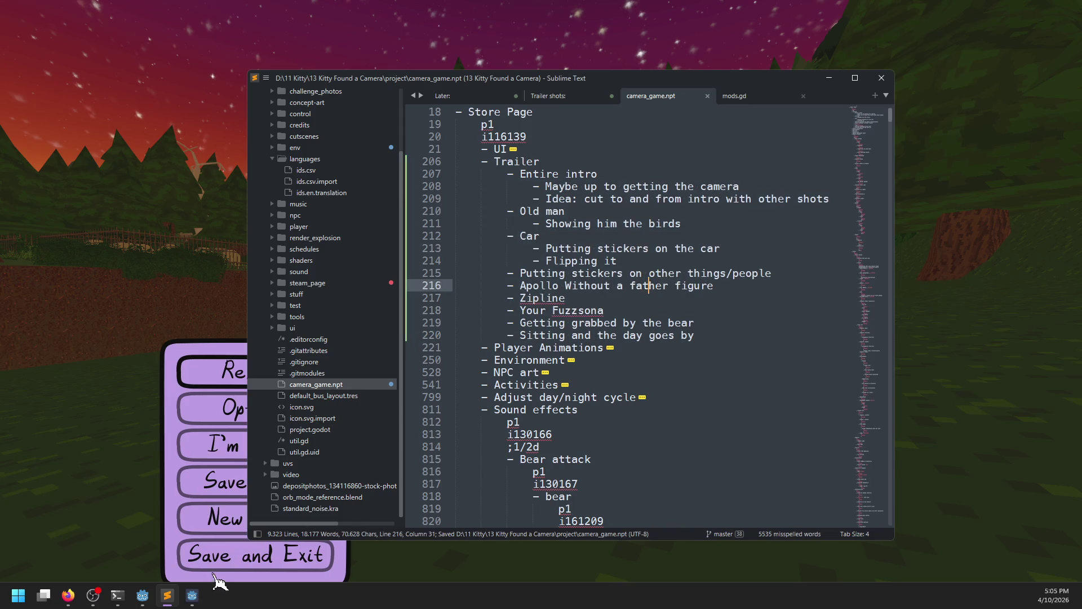
key("super")
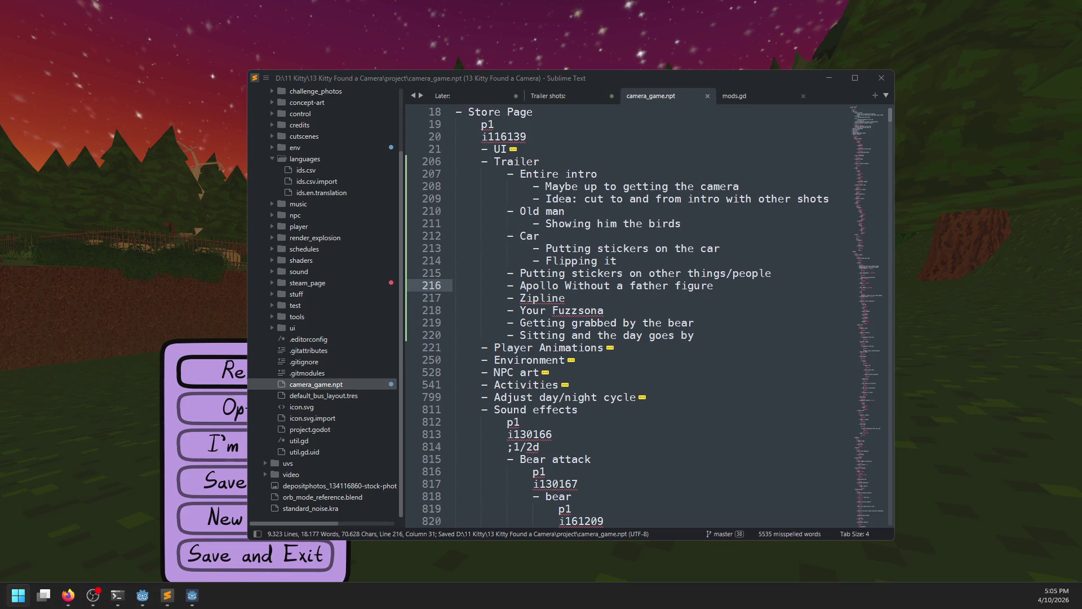
key("Return")
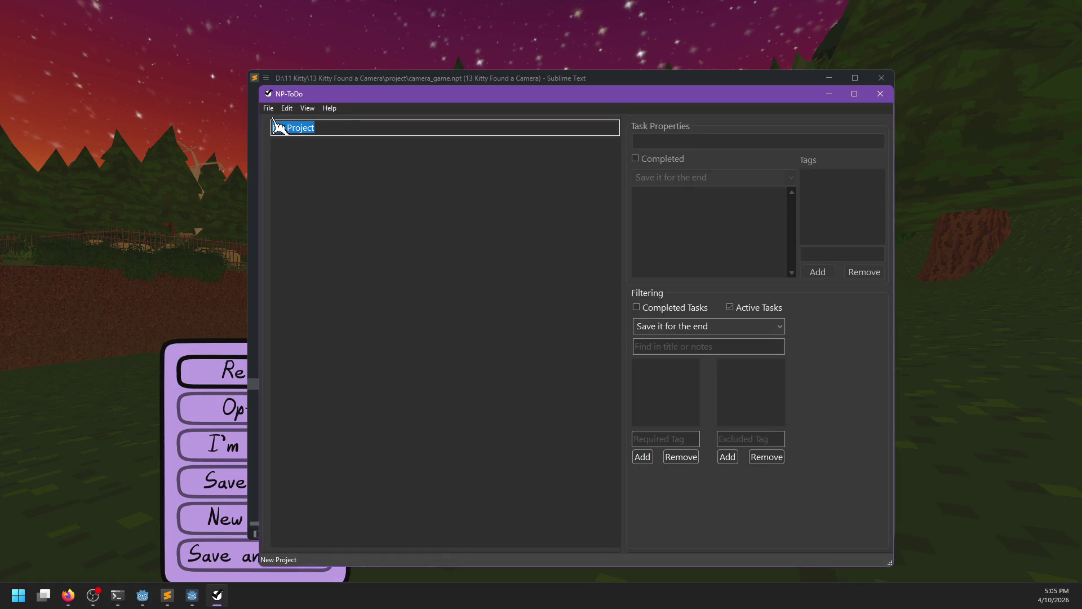
Load the most recent project, camera_game.npt, in NP-ToDo.
left_click(287, 107)
mouse_move(266, 108)
mouse_move(370, 147)
left_click(443, 149)
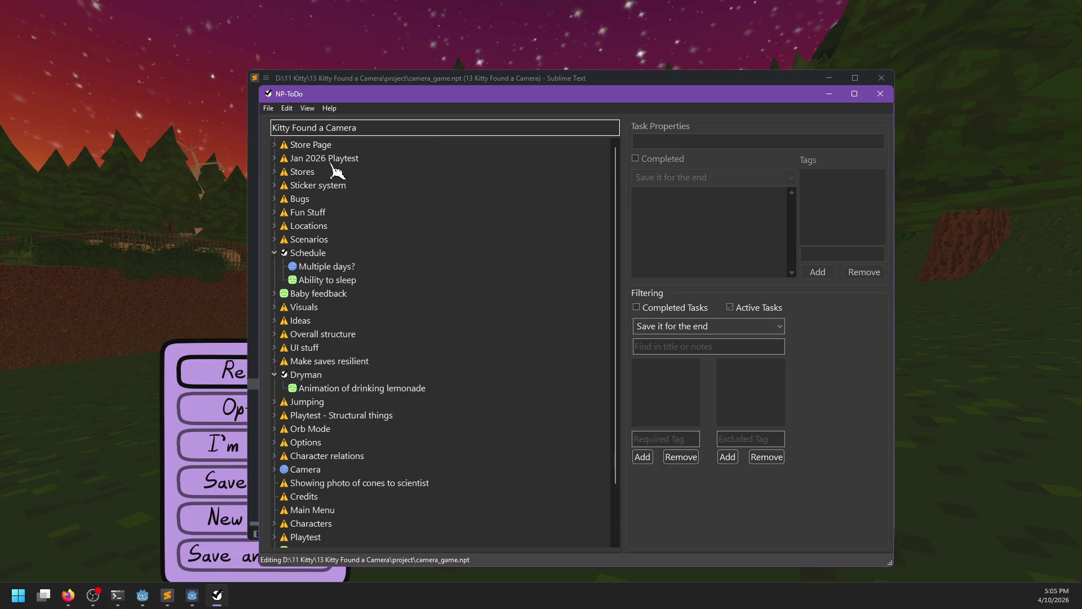
Expand Store Page and its Trailer list and select the Trailer task.
left_click(274, 145)
left_click(283, 172)
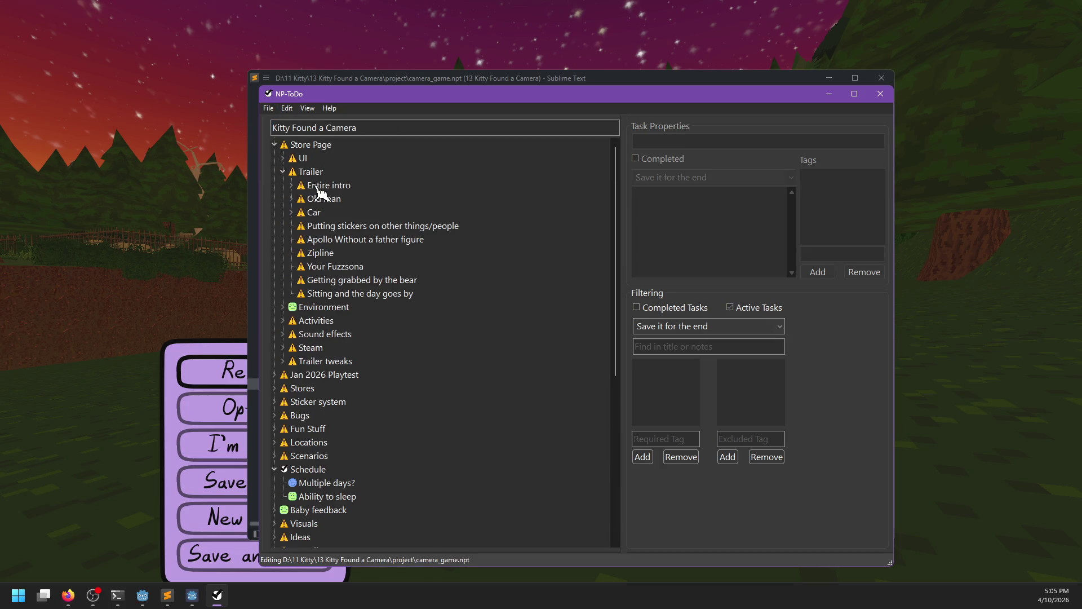
left_click(316, 186)
left_click(318, 184)
left_click(313, 172)
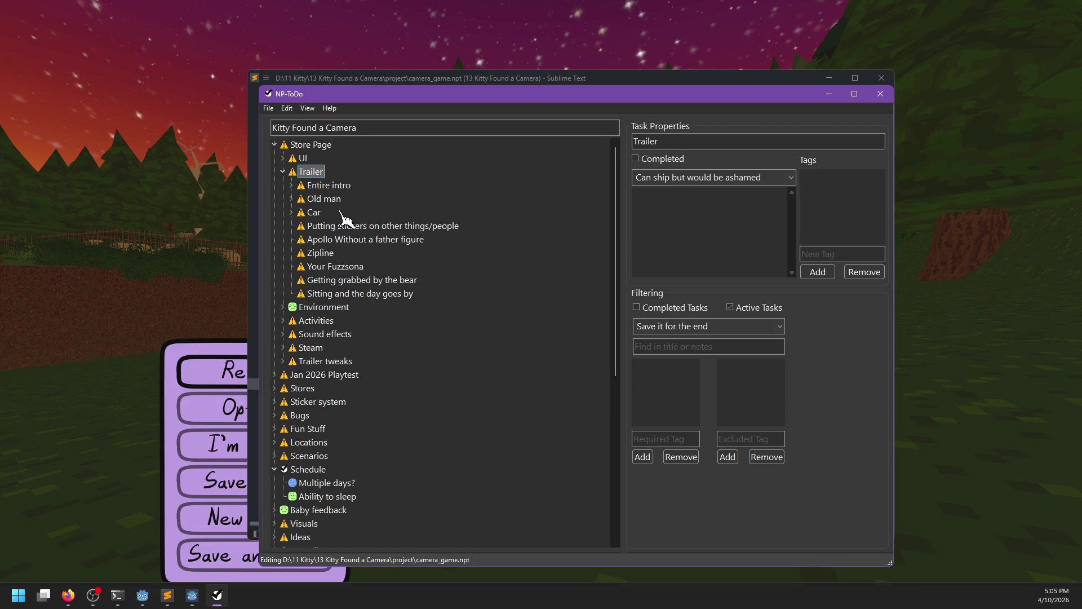
key("alt+Tab")
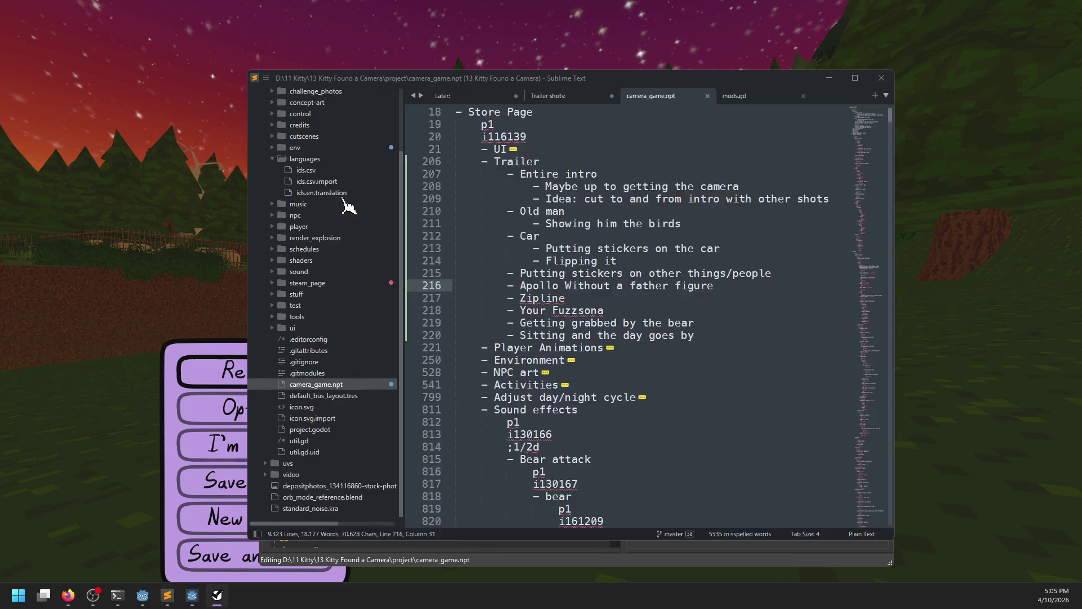
Fold the long UI section and indent the Trailer subtasks one more level.
scroll(648, 372, "down", 5)
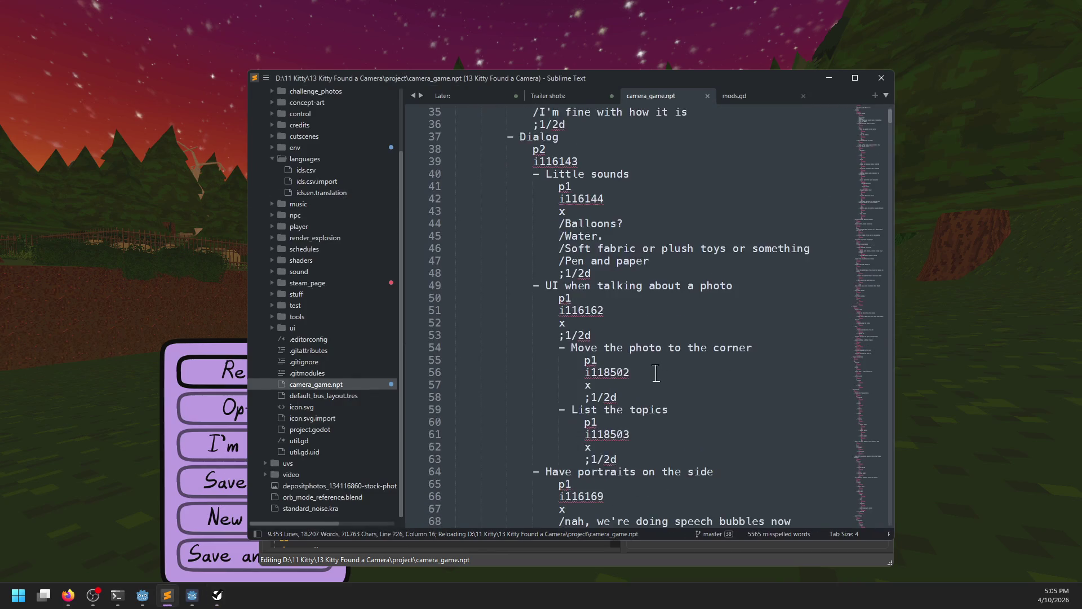
scroll(648, 372, "up", 7)
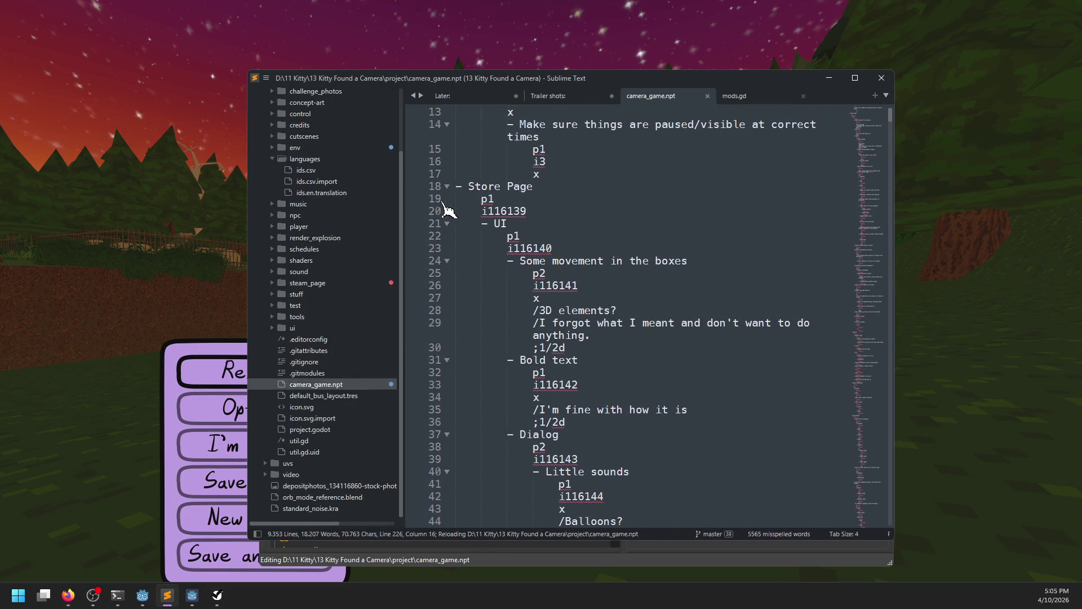
left_click(445, 224)
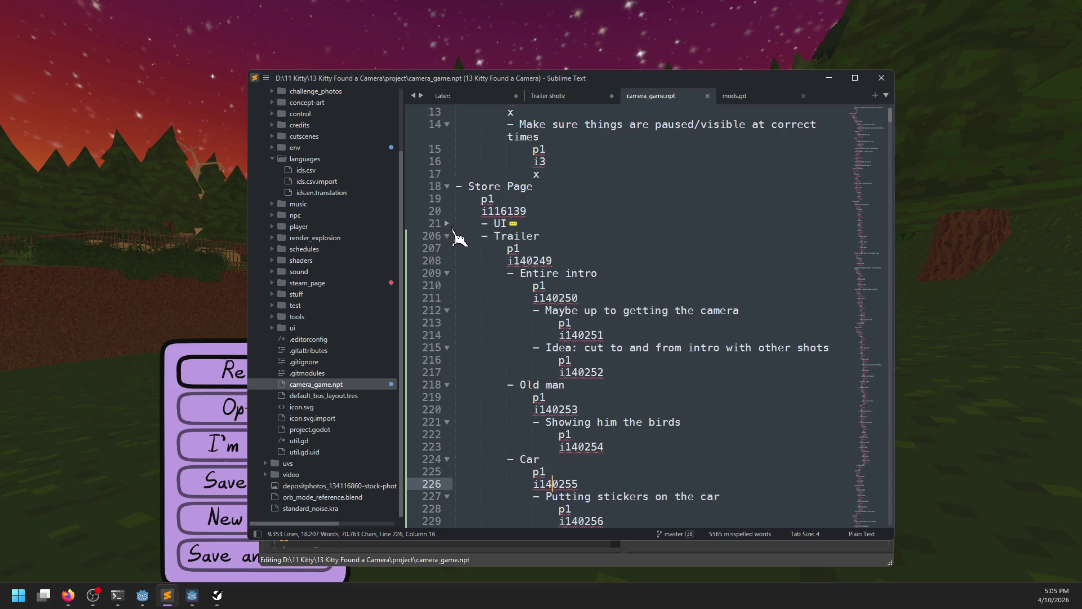
scroll(558, 280, "down", 1)
mouse_move(501, 212)
left_mouse_down()
mouse_move(592, 349)
mouse_move(620, 371)
mouse_move(666, 376)
left_mouse_up()
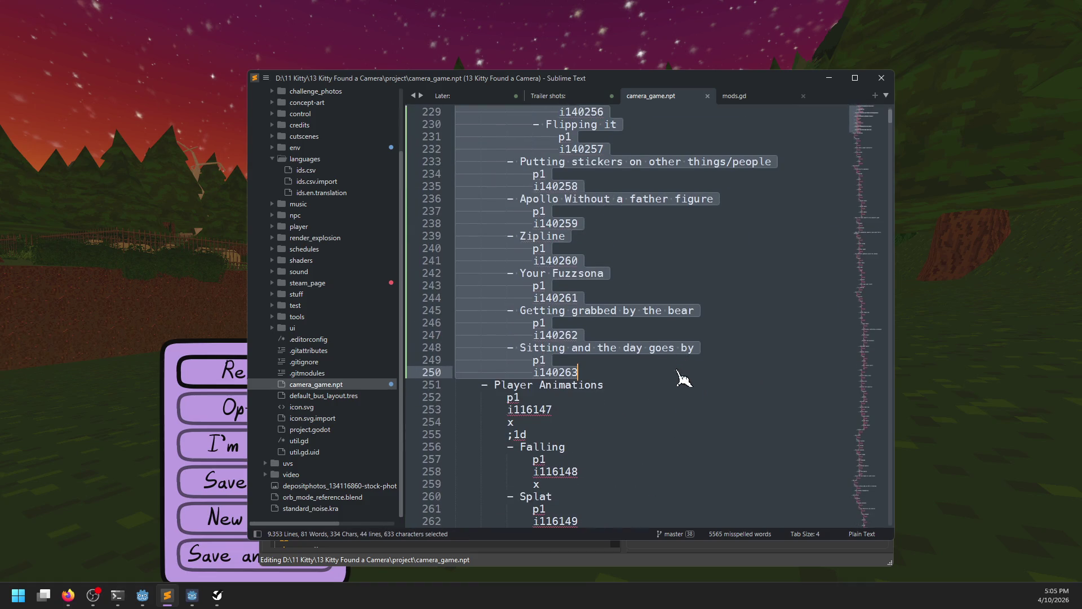
key("Tab")
scroll(683, 389, "up", 10)
key("alt+Tab")
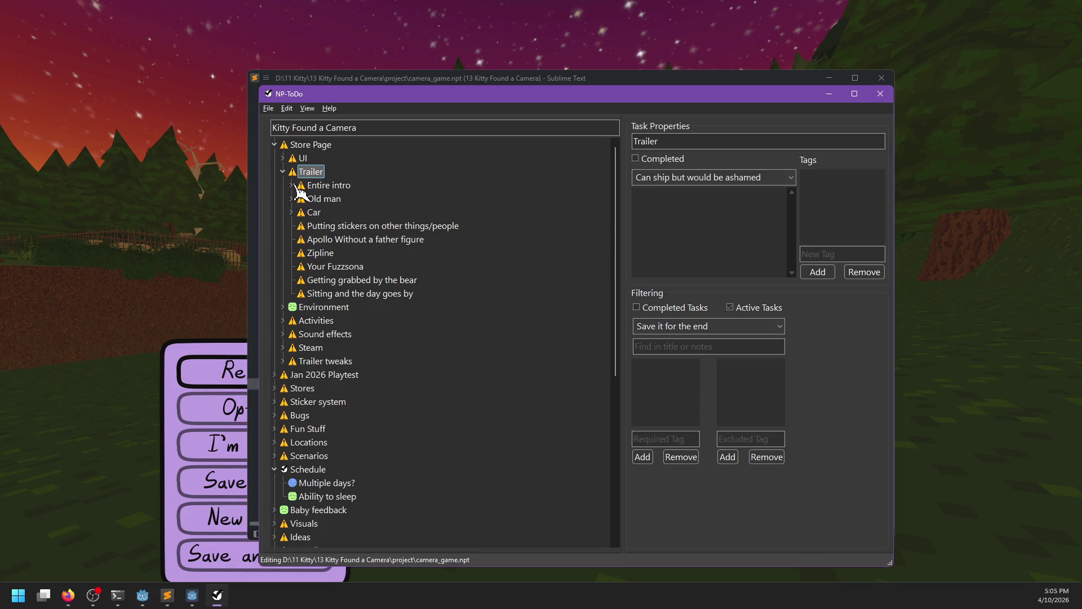
In NP-ToDo, add a task row after 'Sitting and the day goes by', then return to the editor.
left_click(318, 294)
key("Return")
key("Tab")
left_click(167, 595)
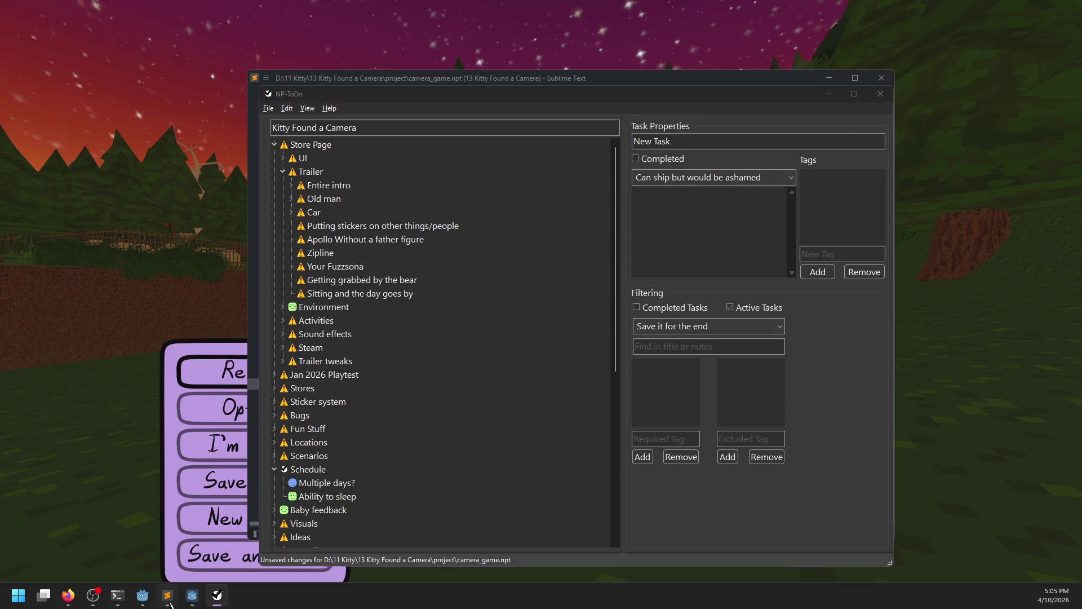
Close the Trailer shots: note in Sublime Text without saving it.
left_click(743, 97)
left_click(665, 97)
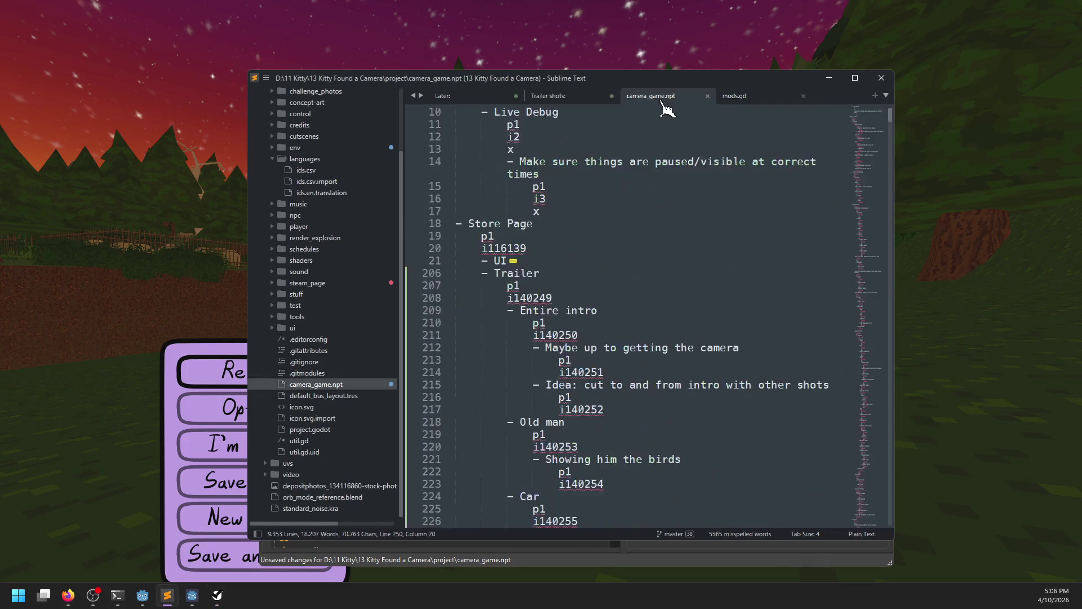
left_click(597, 97)
left_click(612, 95)
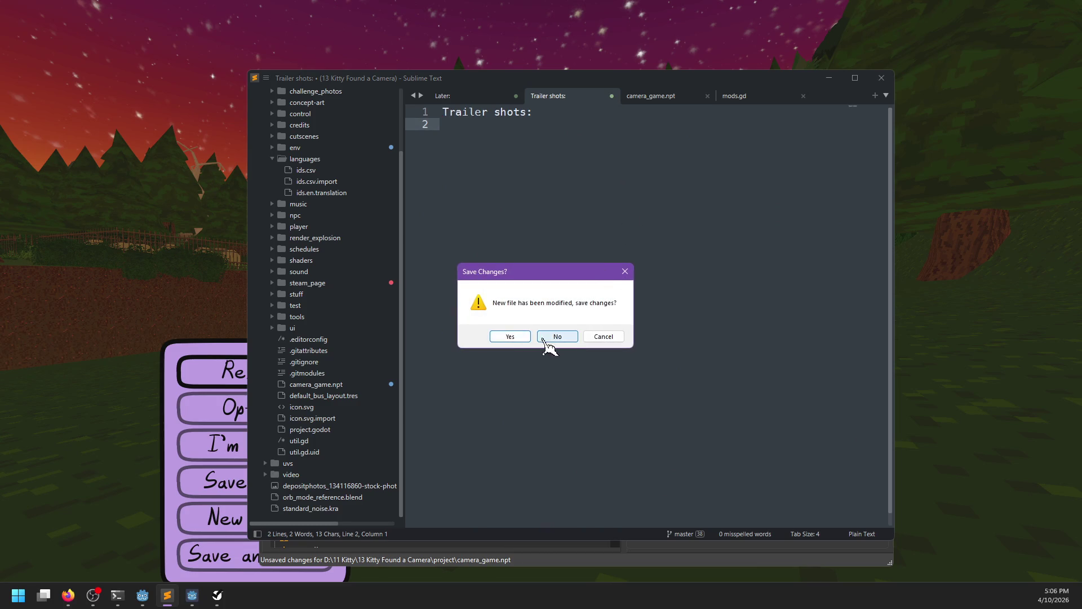
left_click(552, 338)
Discard the Later: note without saving and bring Kitty Found a Camera back up.
left_click(569, 102)
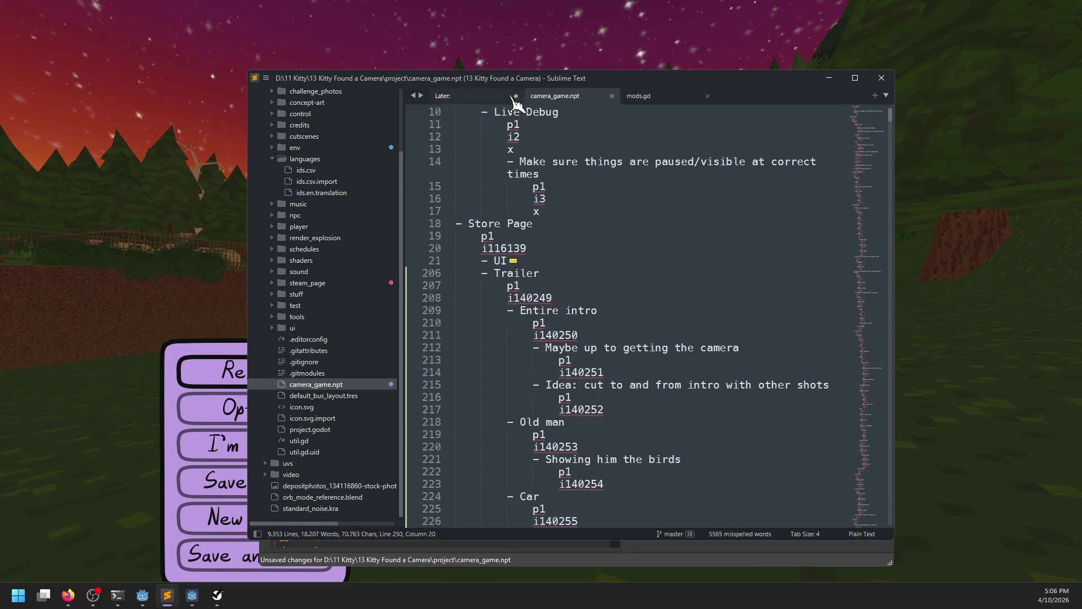
left_click(499, 101)
left_click(515, 96)
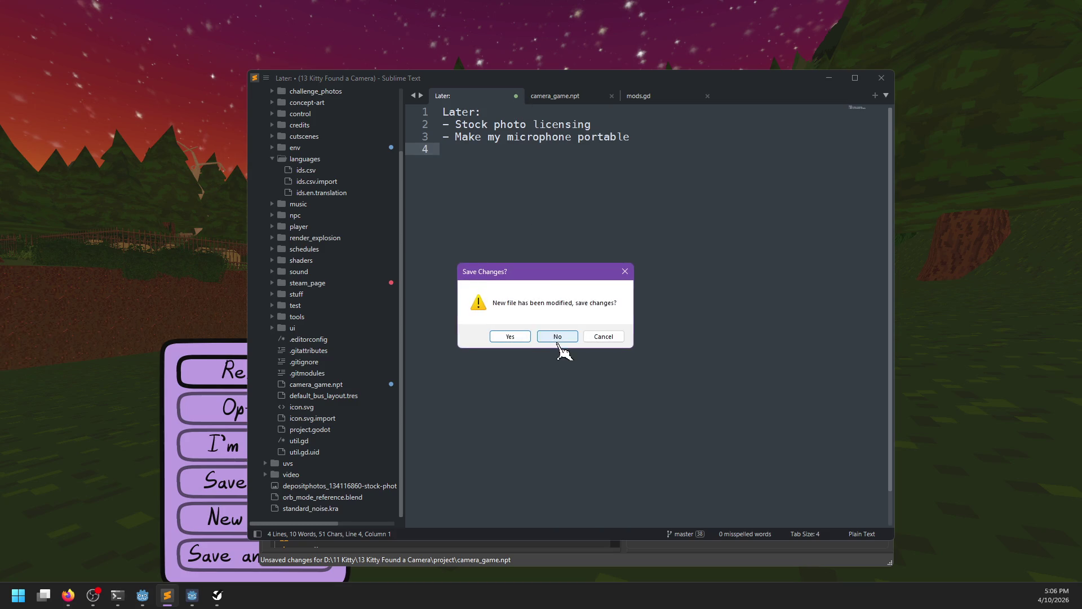
left_click(555, 338)
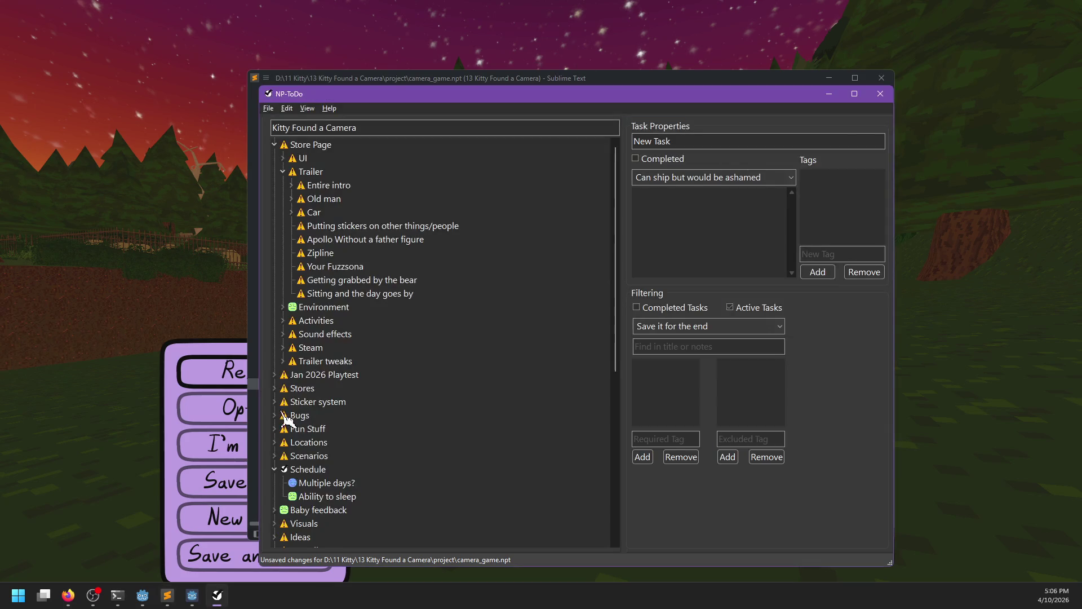
left_click(233, 382)
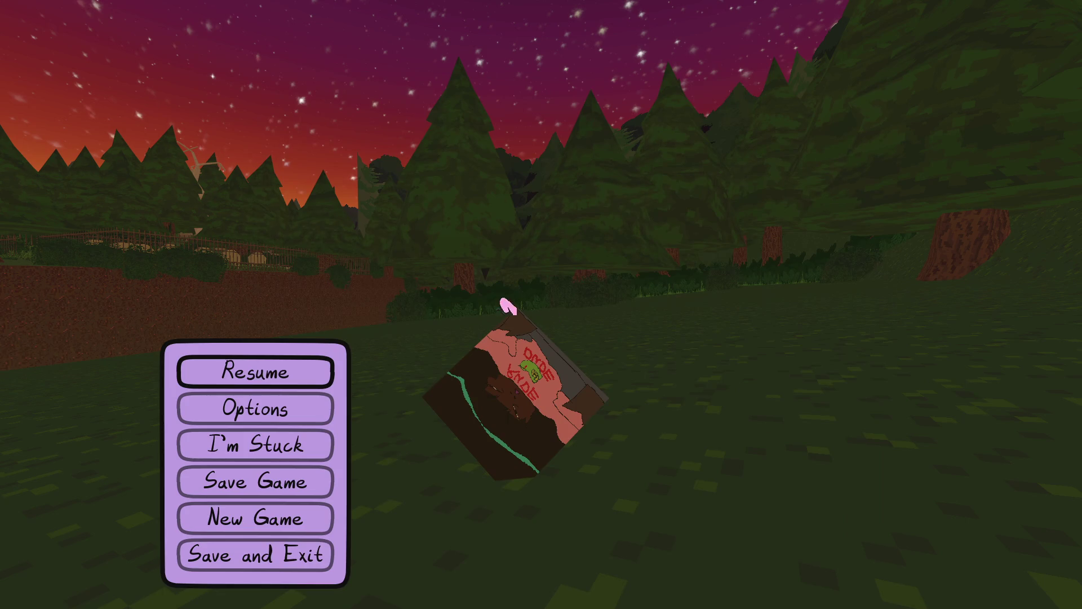
Resume play, run past the tree stump toward the dirt slope, then pause.
left_click(256, 371)
key("w")
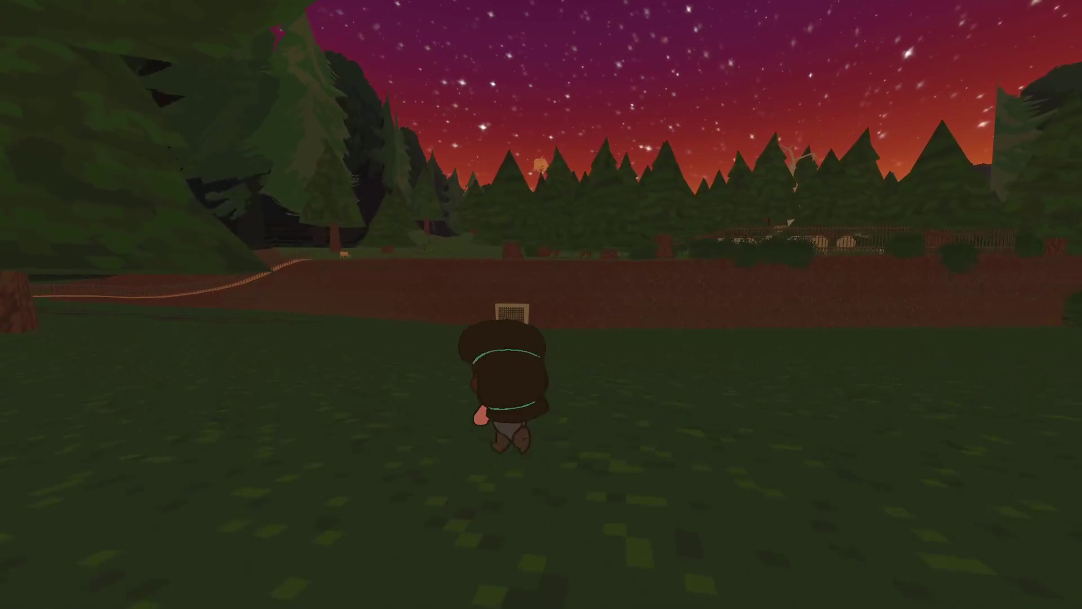
key("w")
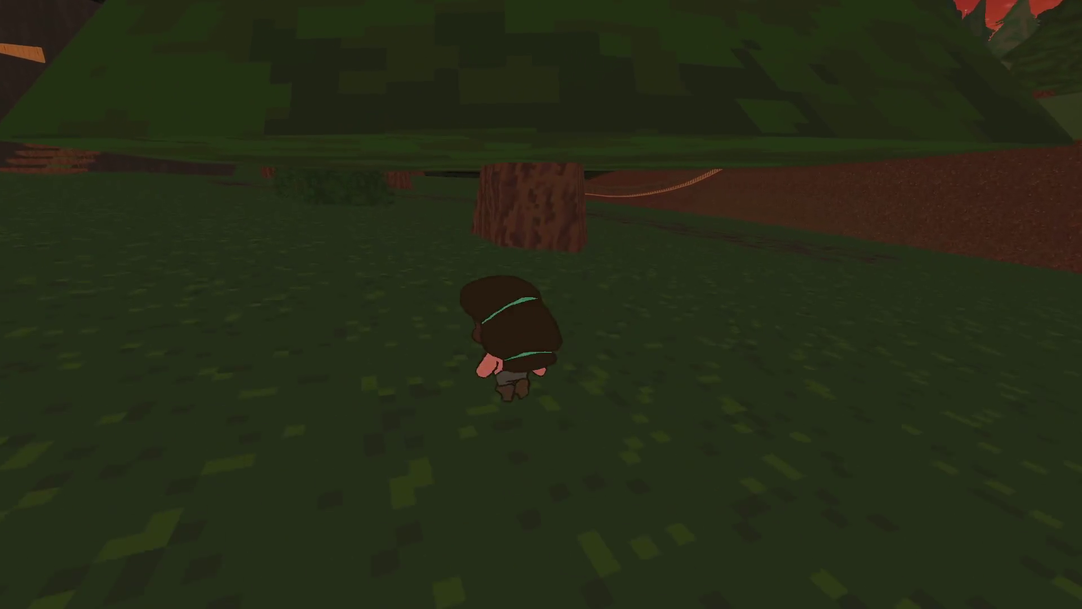
key("w")
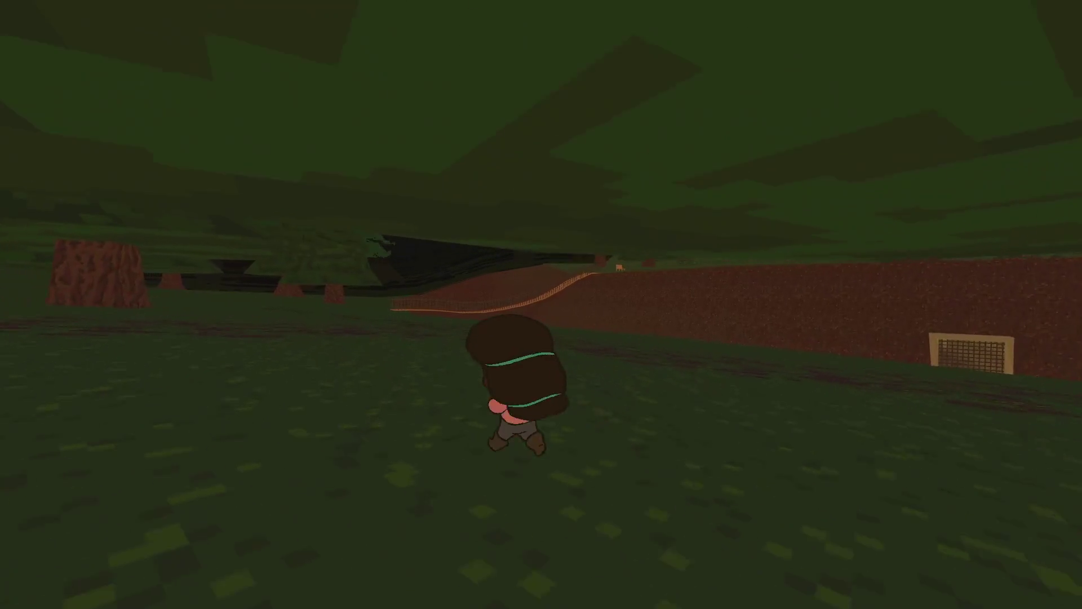
key("w")
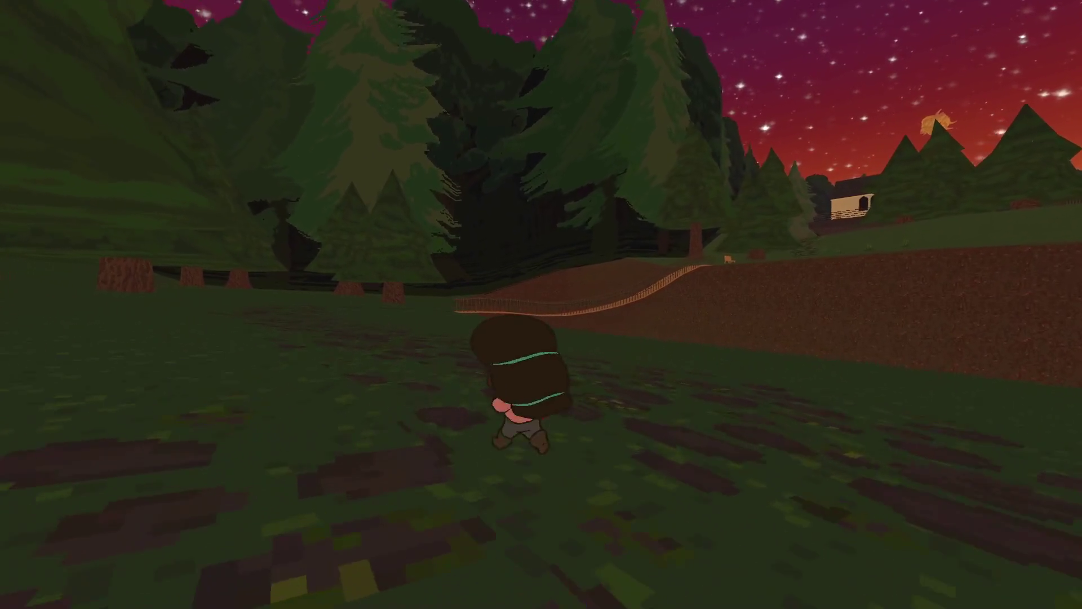
key("Escape")
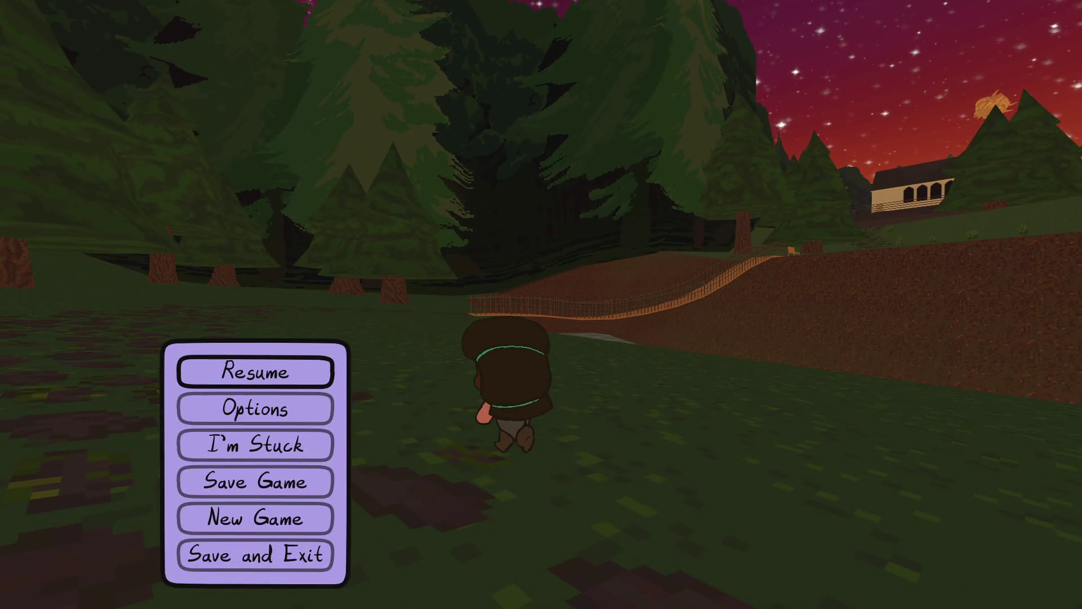
Switch to NP-ToDo and select the 'Sitting and the day goes by' task.
key("alt+Tab")
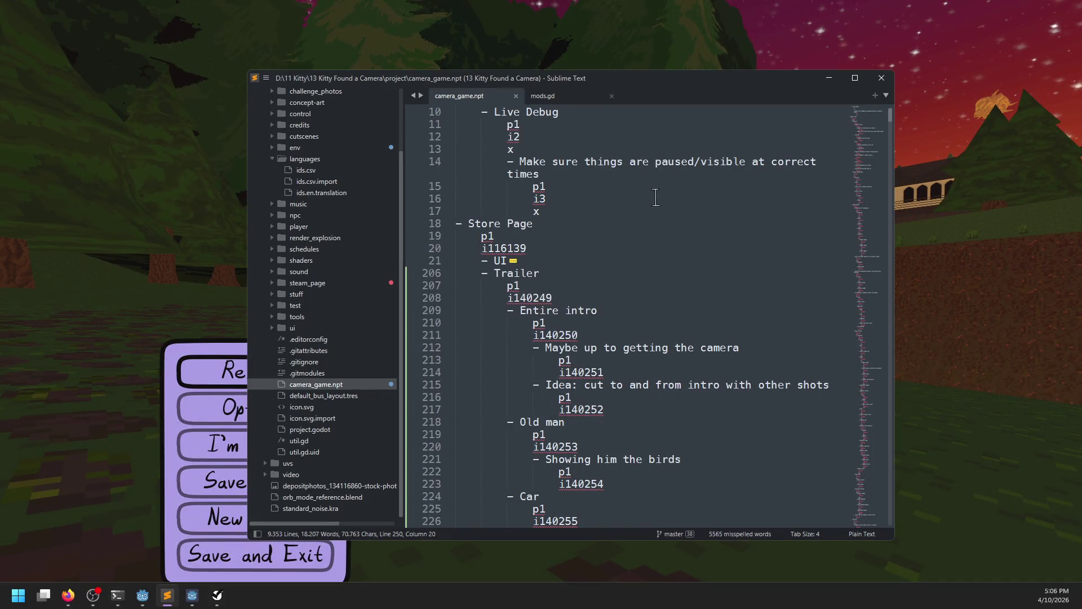
key("alt+Tab")
left_click(324, 294)
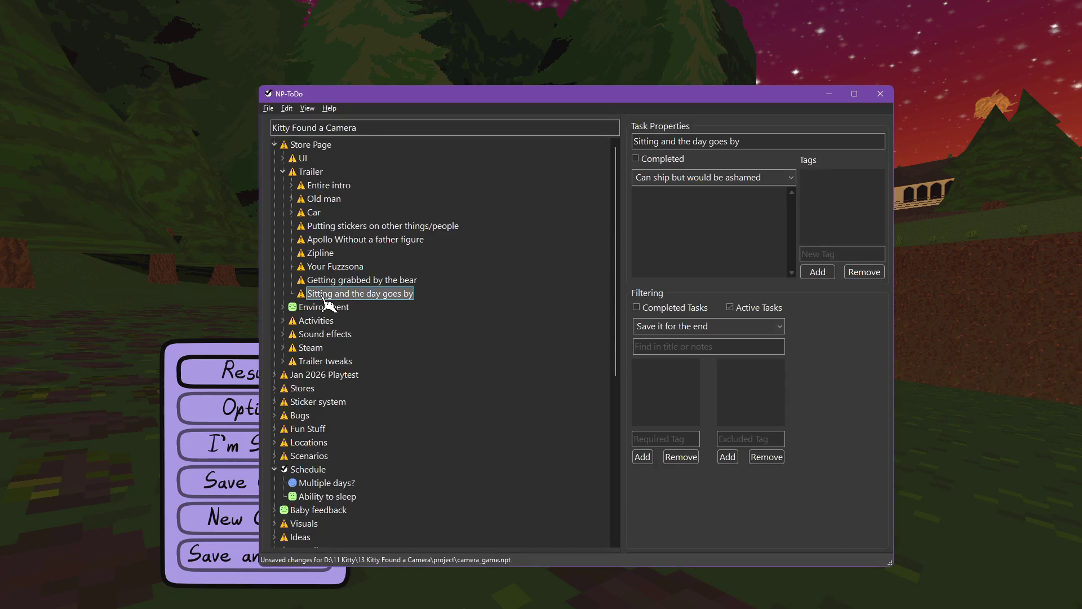
Add a 'Summoning the ghost' task below it in the Trailer list.
key("Return")
type("Summonin")
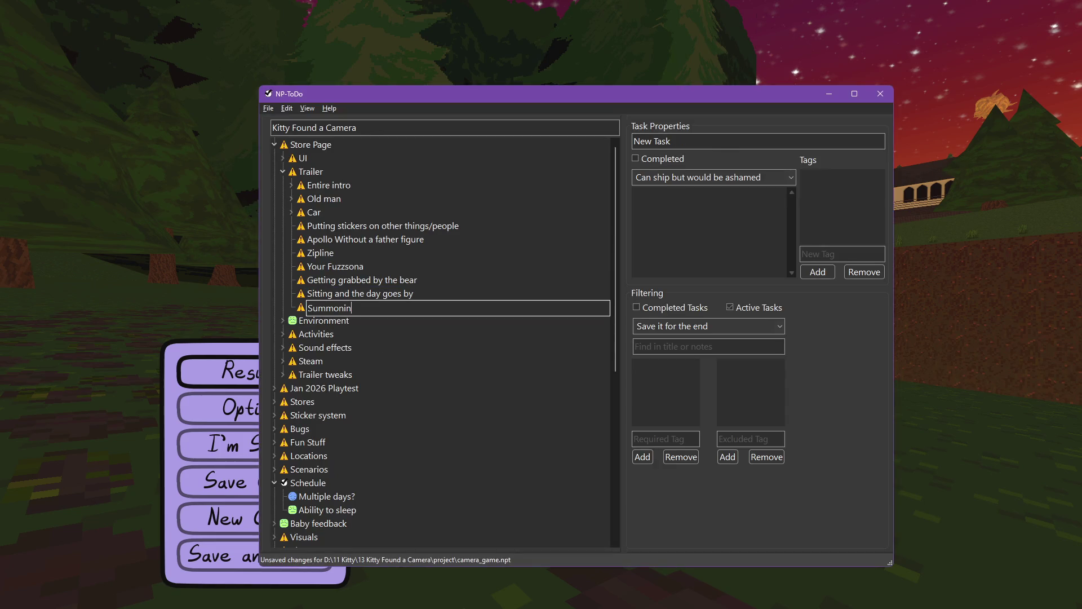
type("g the ghos")
key("Return")
Give it subtasks 'Ritual' and the quoted line 'No offense, but that's lame and stupid'.
key("Tab")
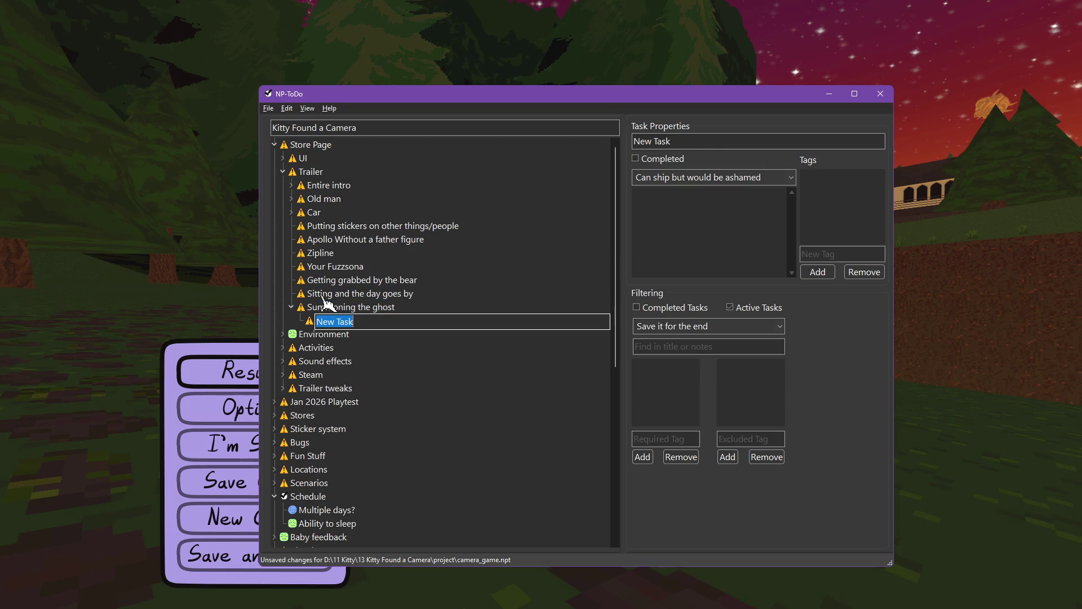
type("Ritual")
key("Return")
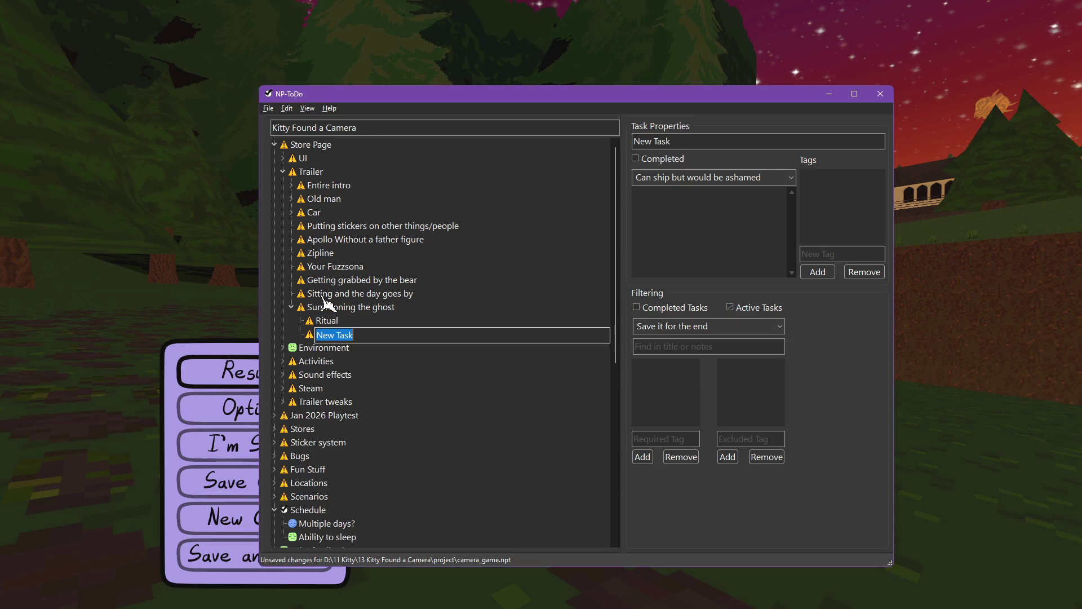
type("\"")
type(" but that's lame a")
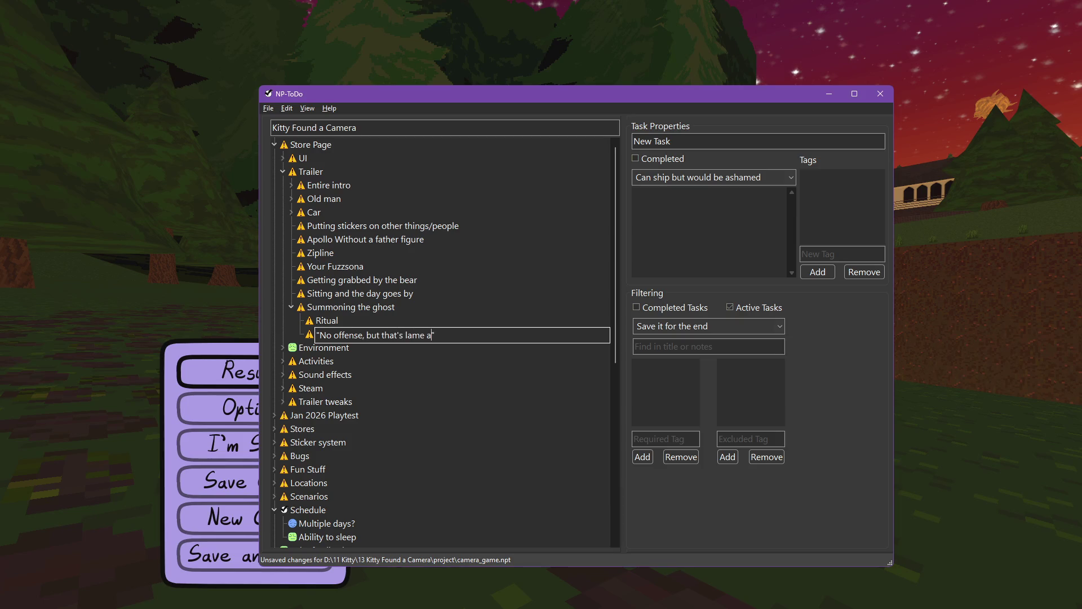
key("Return")
key("alt+Tab")
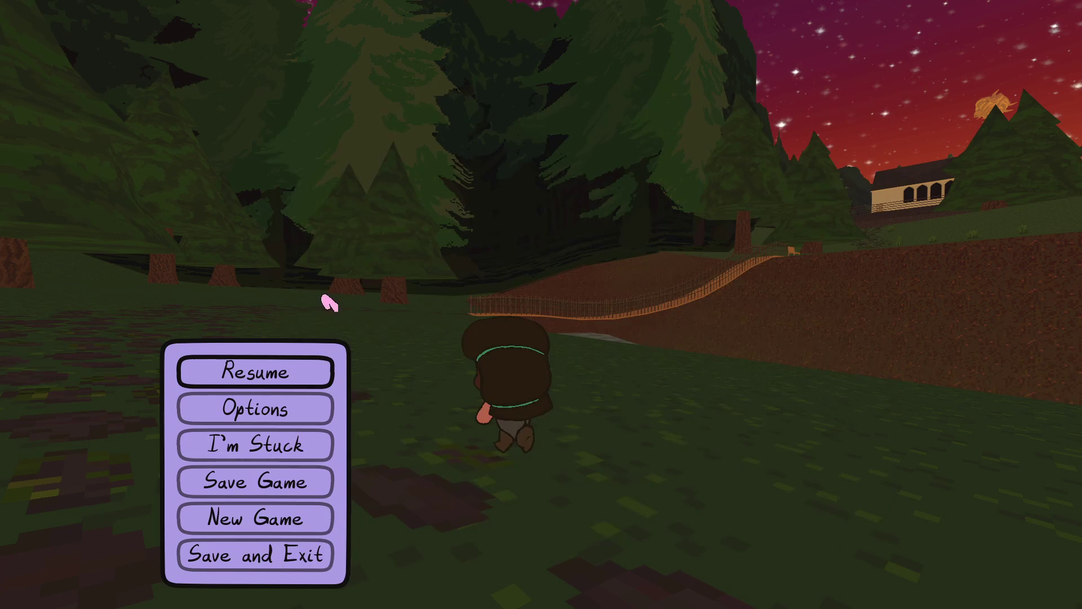
Resume play and walk the girl across the wooden bridge to the bench.
key("Escape")
key("w")
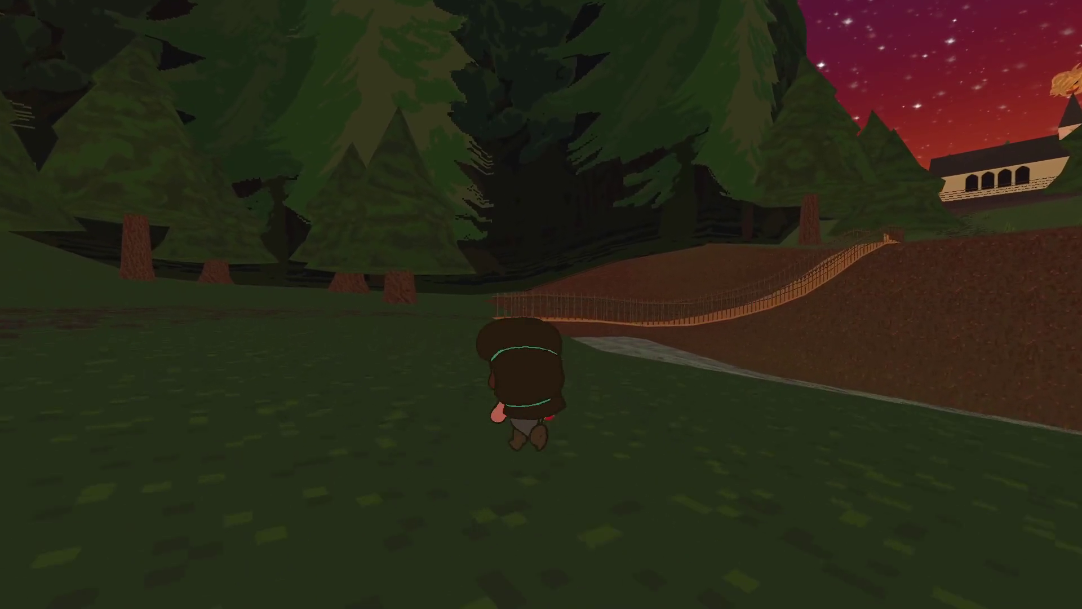
key("d")
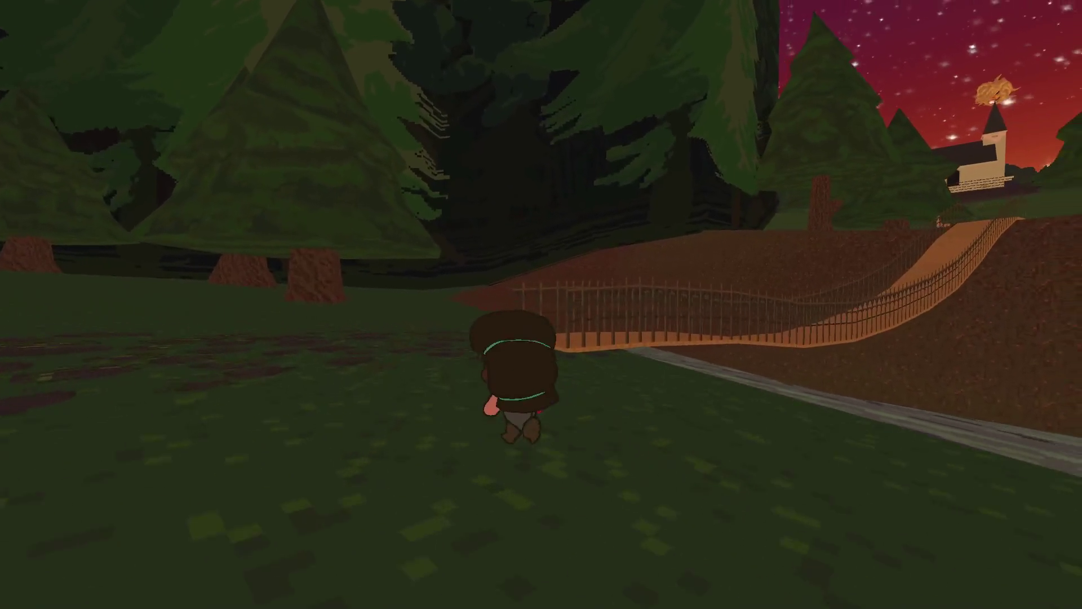
key("w")
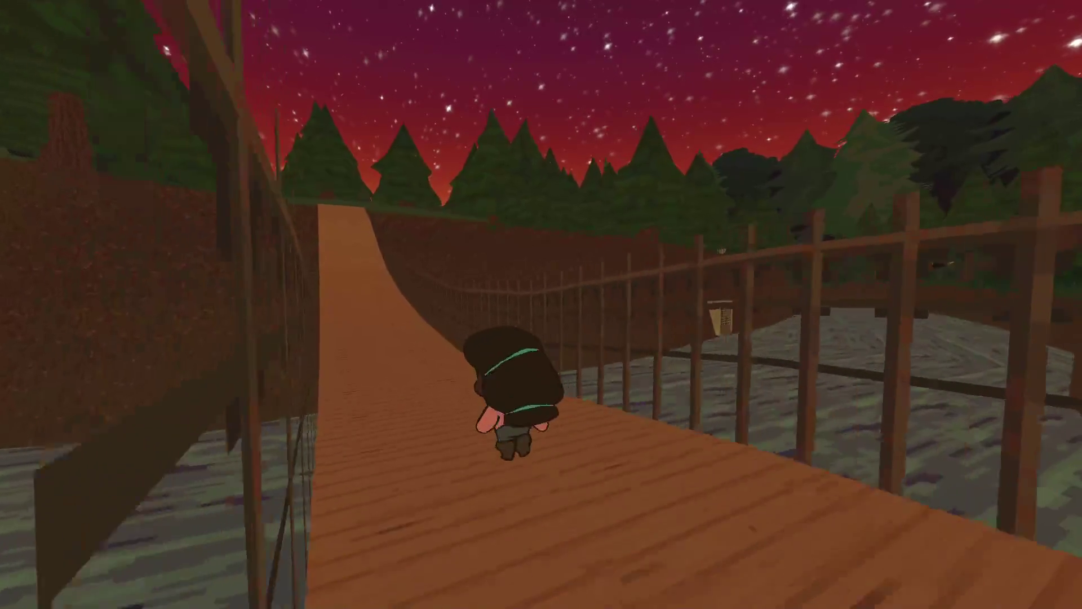
key("w")
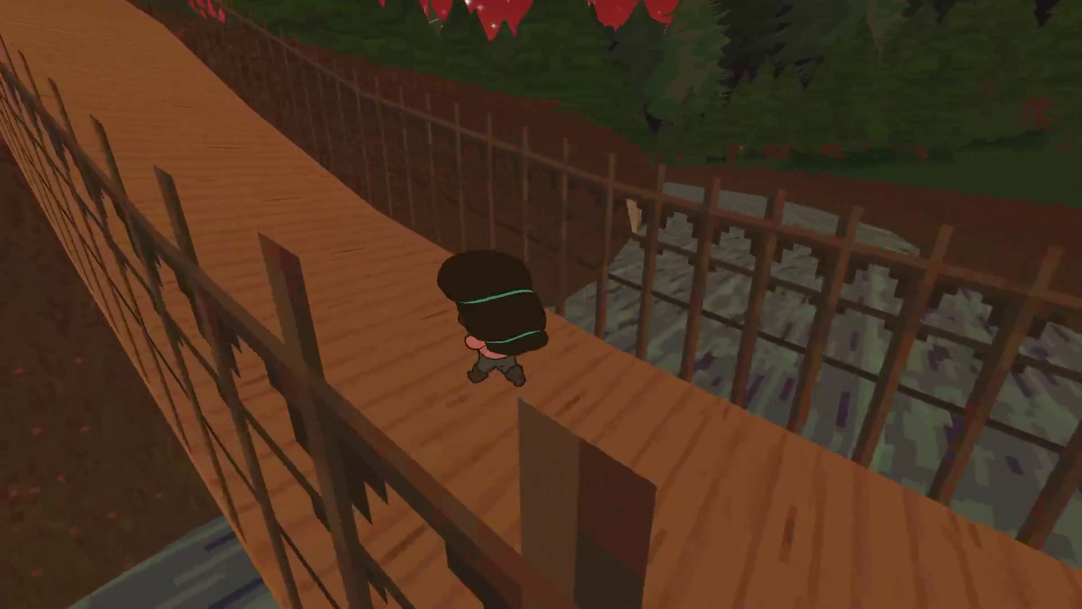
key("w")
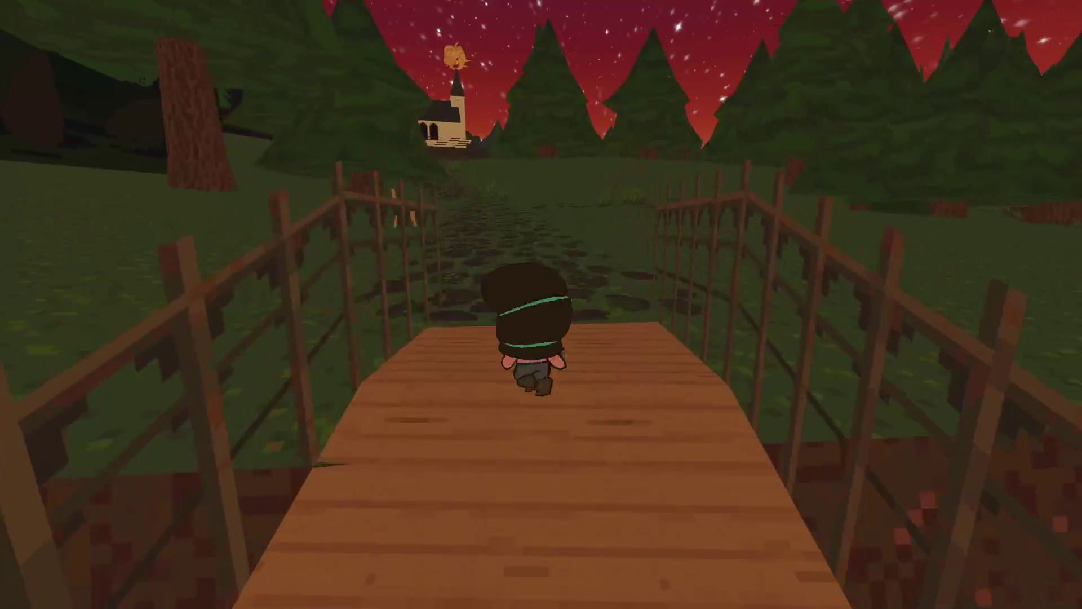
key("w")
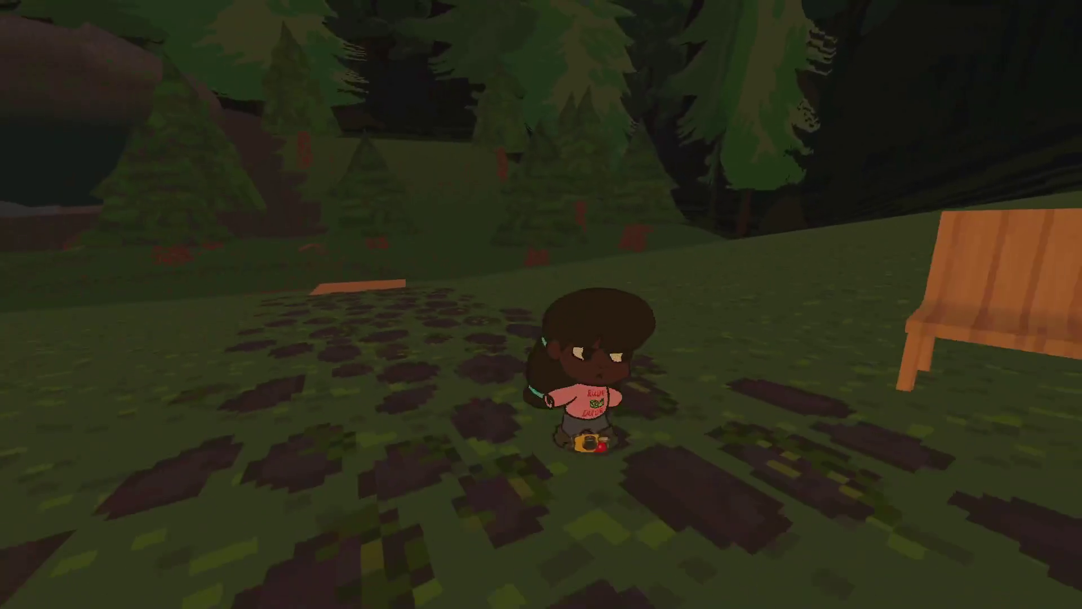
Sit on the bench until morning, walk toward the church, pause, and bring up NP-ToDo.
key("2")
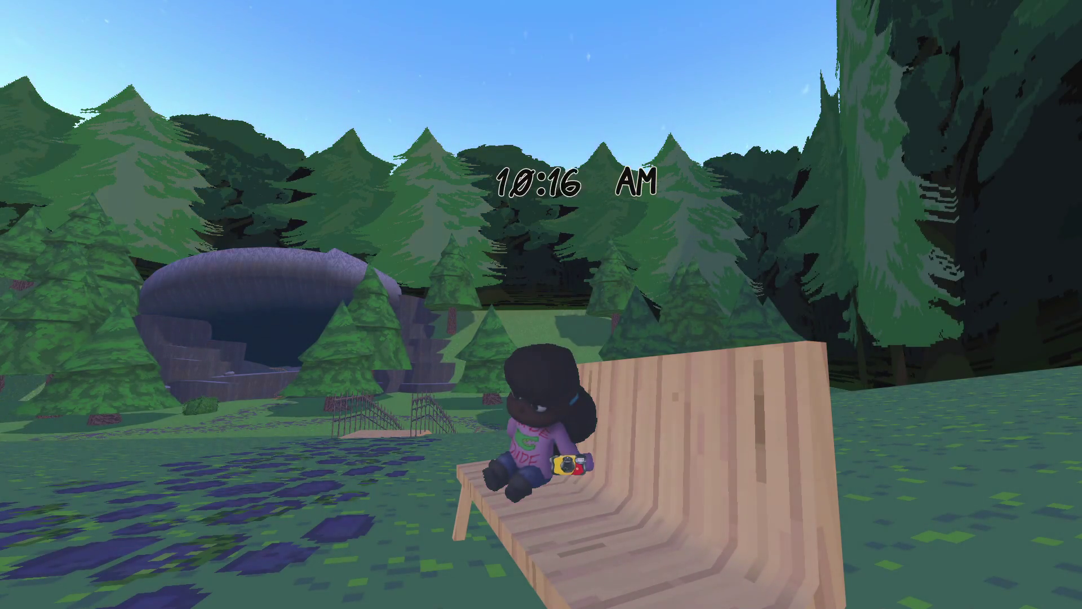
key("w")
key("a")
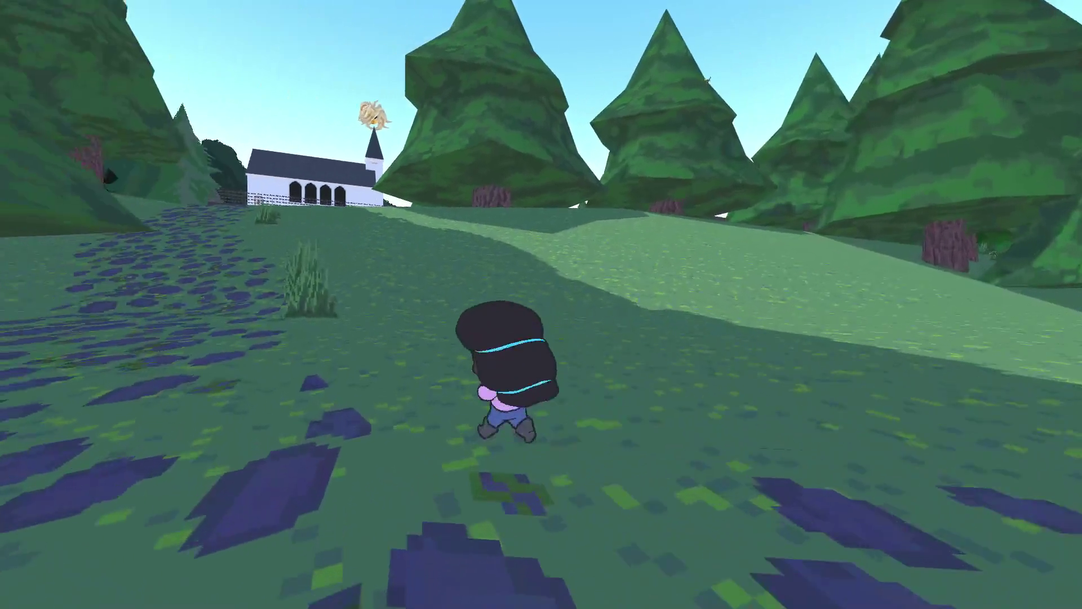
key("Escape")
key("alt+Tab")
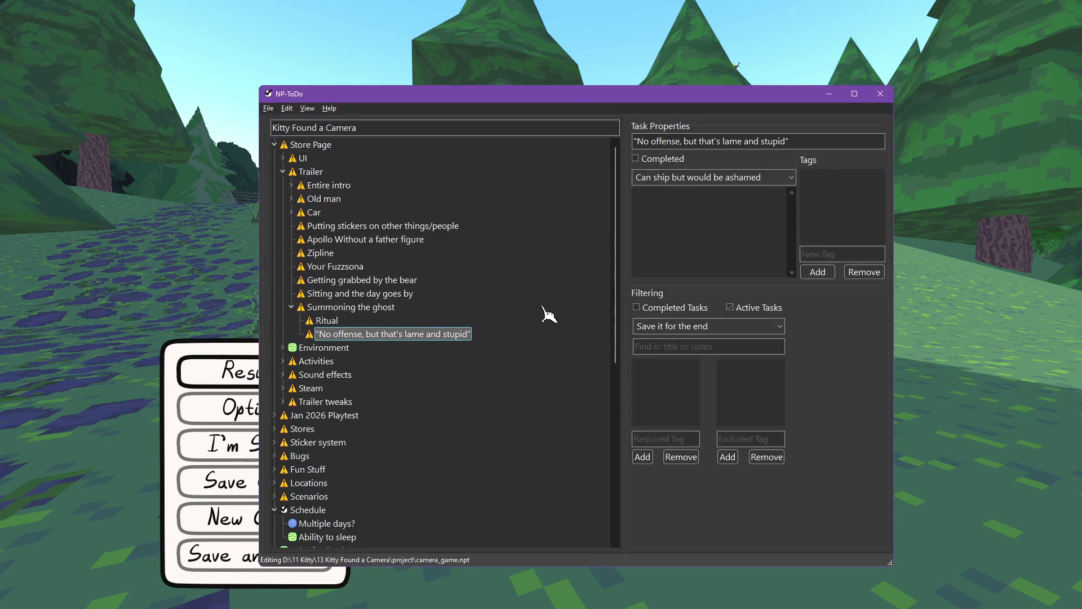
Add 'On park bench' and '3 AM to noon or so' under 'Sitting and the day goes by', then resume play.
left_click(542, 309)
key("Insert")
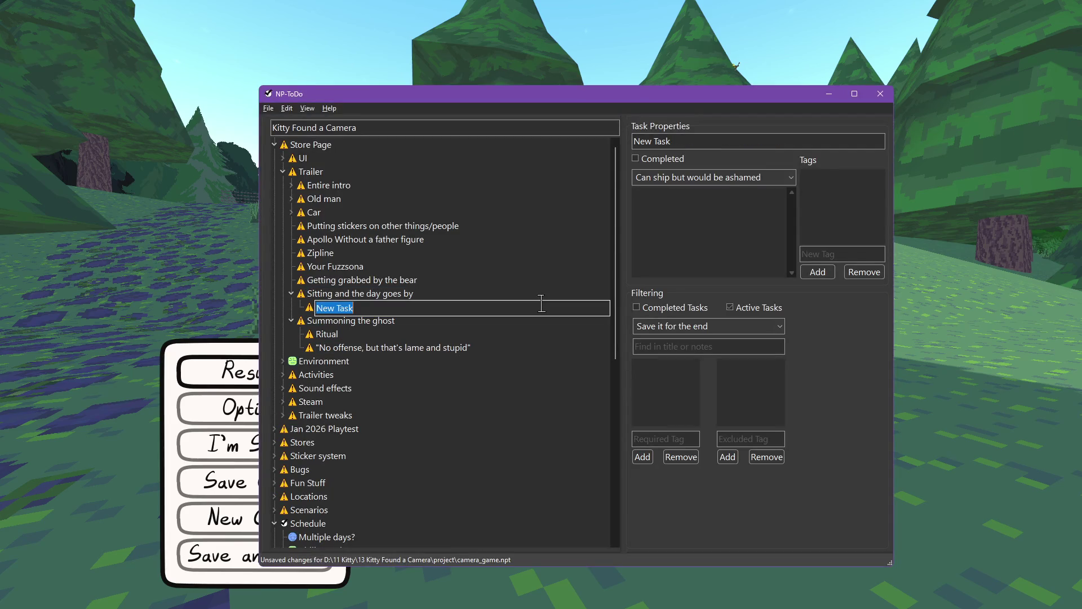
key("BackSpace")
type("k bench")
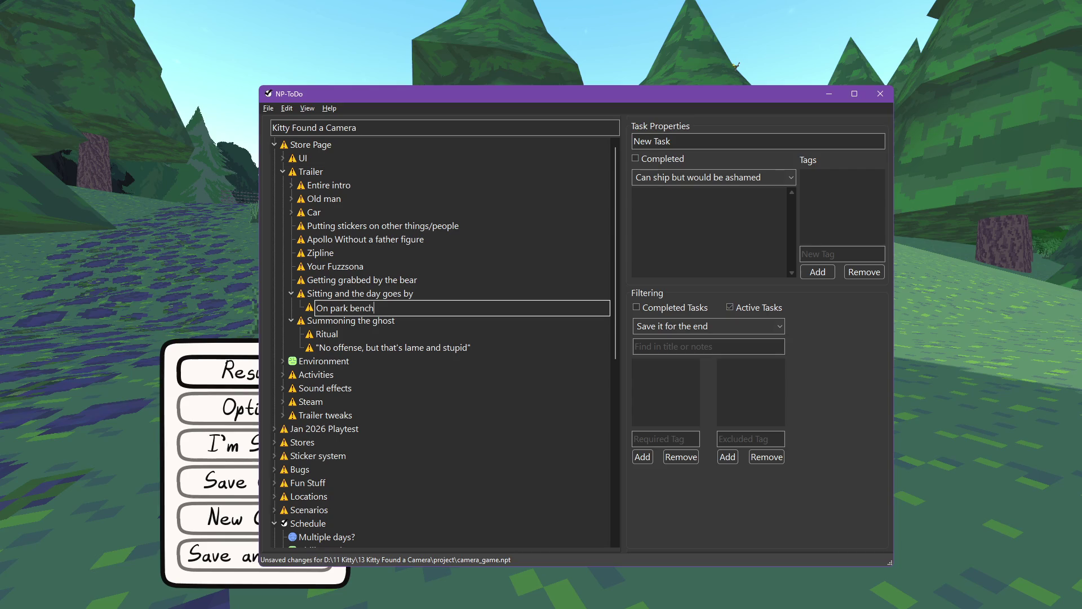
key("Return")
type("3 AM to noon or so")
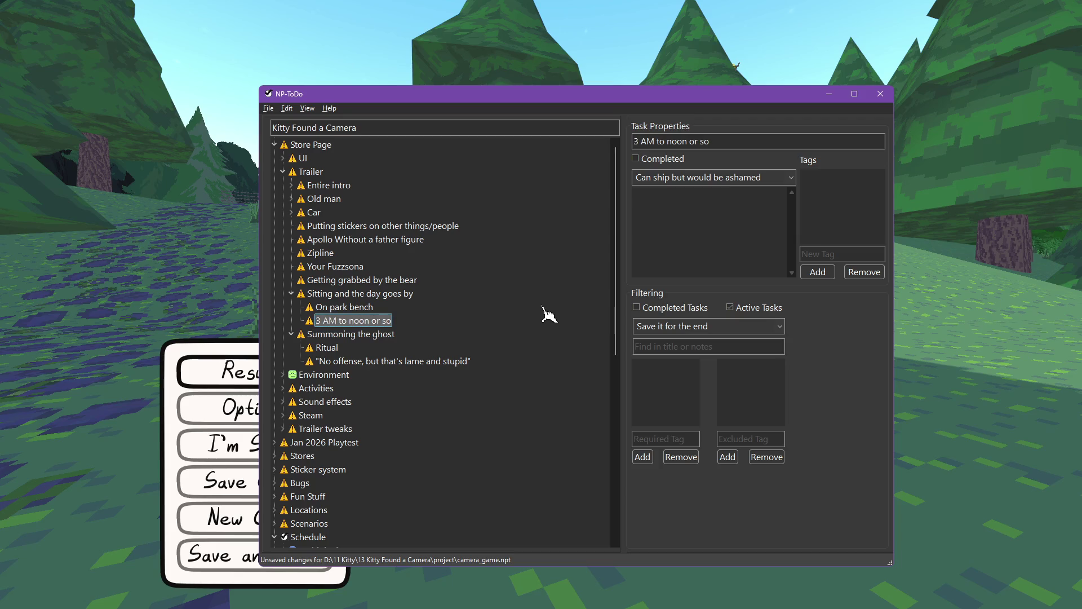
key("alt+Tab")
key("w")
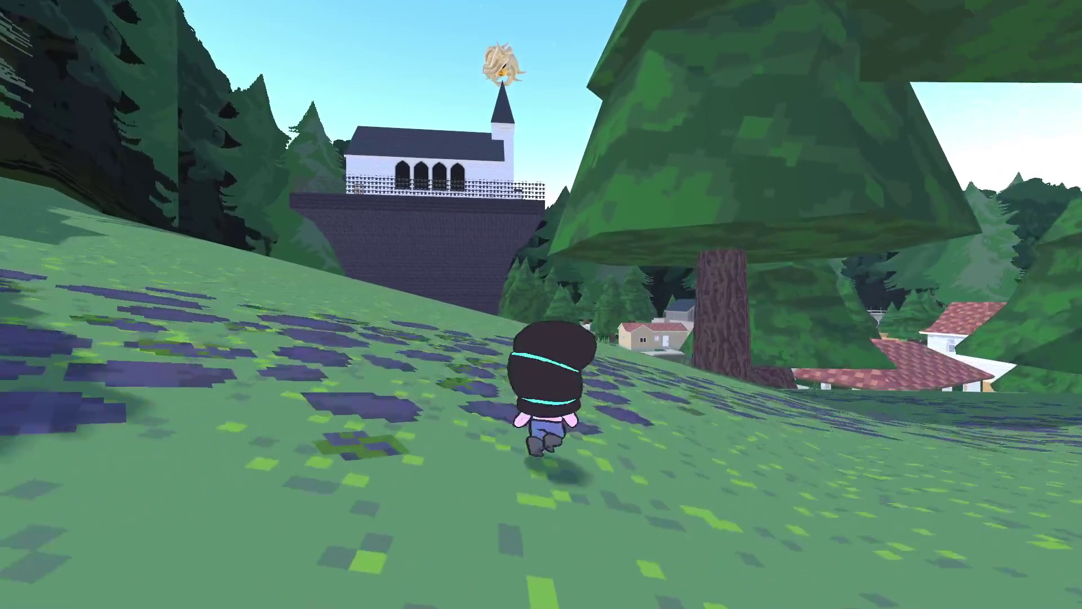
Zoom in on the Massive Yard Sculpture, photograph it, then pause.
scroll(541, 304, "up", 3)
scroll(541, 305, "down", 3)
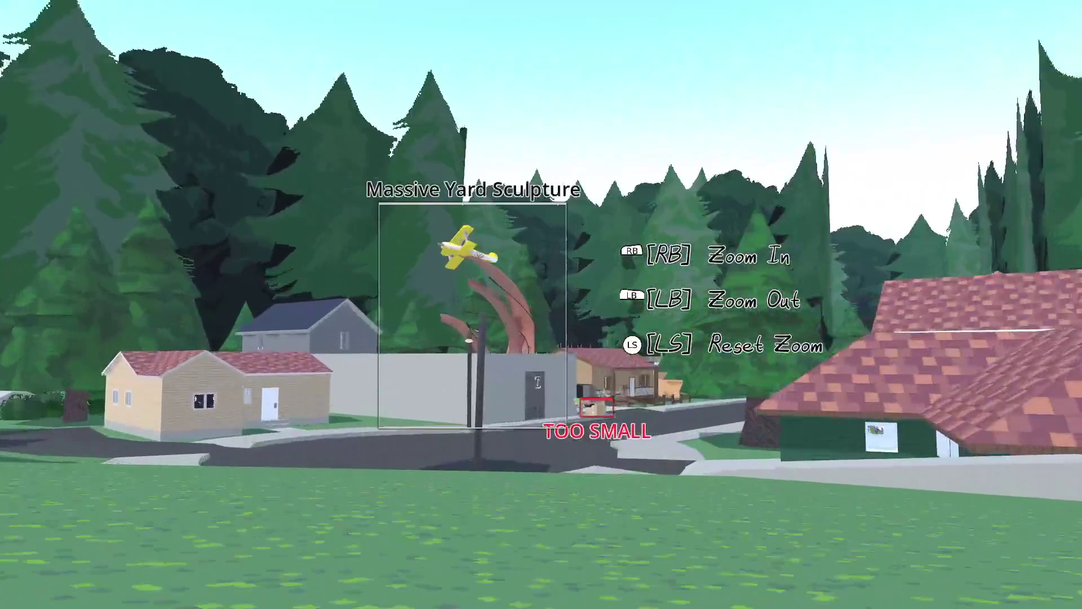
scroll(541, 304, "up", 5)
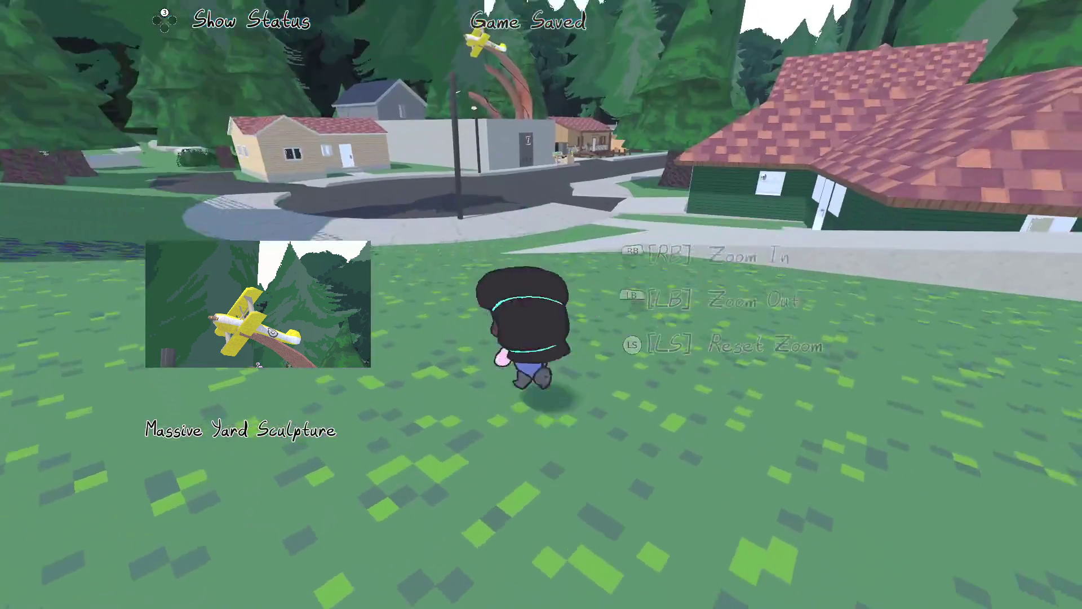
key("Escape")
type("Zoom in on the yard sculp")
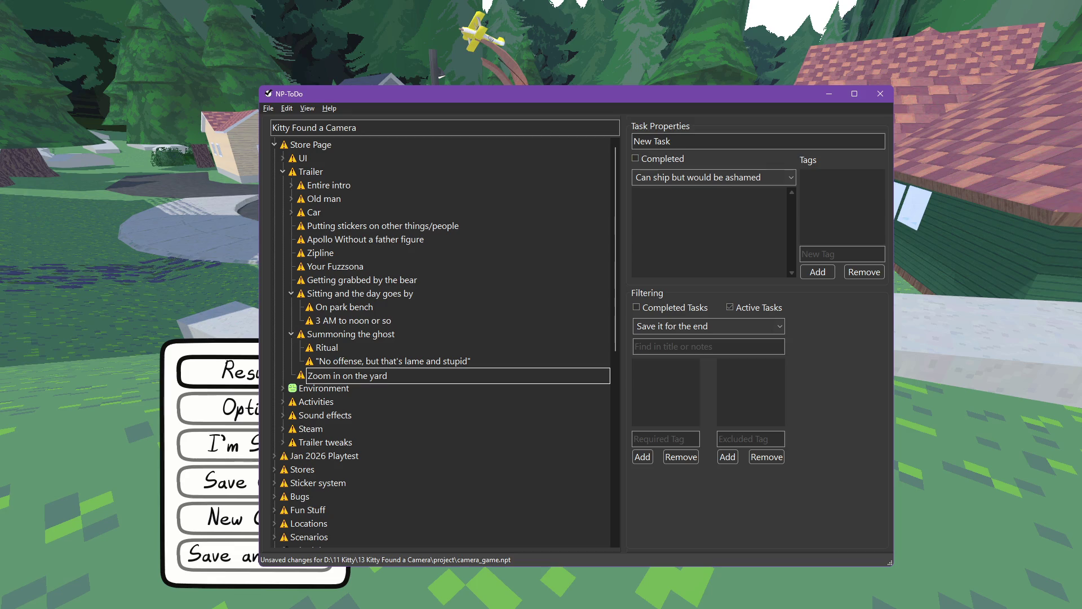
Finish the 'Zoom in on the yard sculpture' task name, then resume the game.
type("ture")
key("Return")
key("ctrl+s")
key("alt+Tab")
key("Escape")
Walk past the green house and around its garage along the fence, then pause.
key("w")
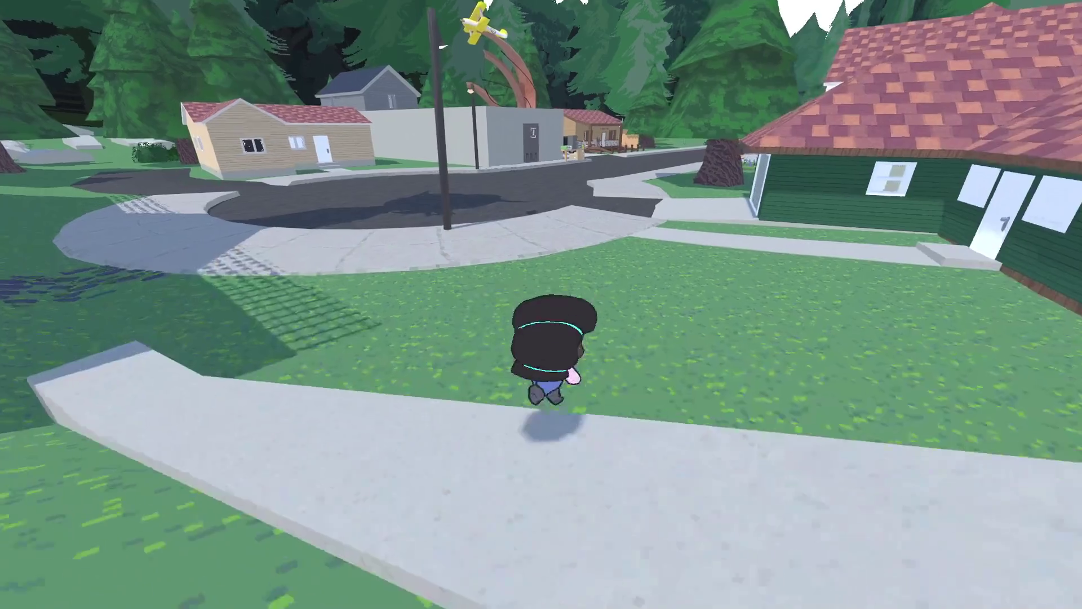
key("w")
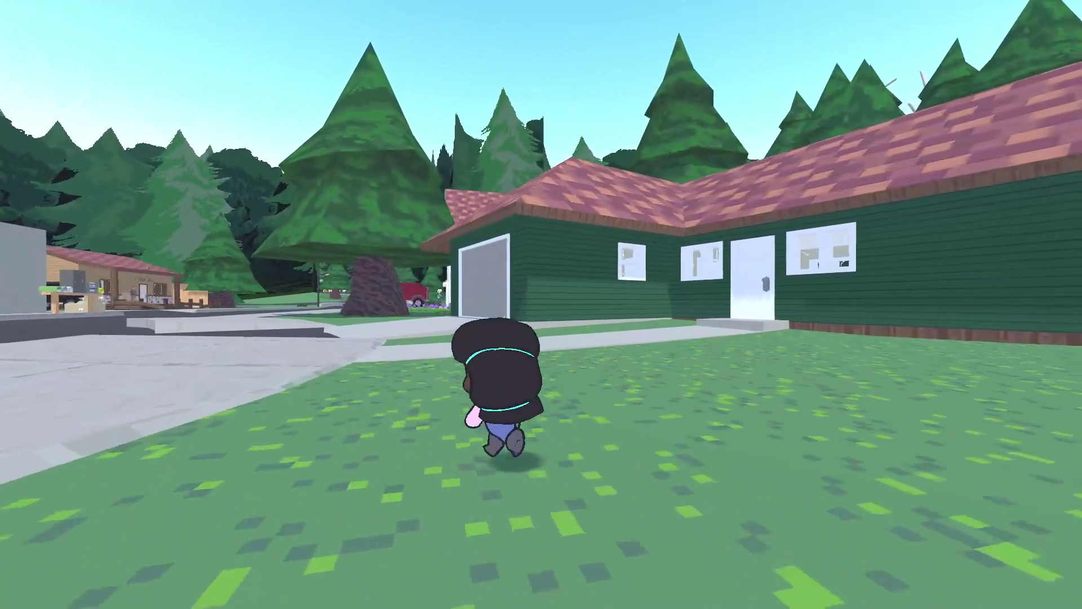
key("w")
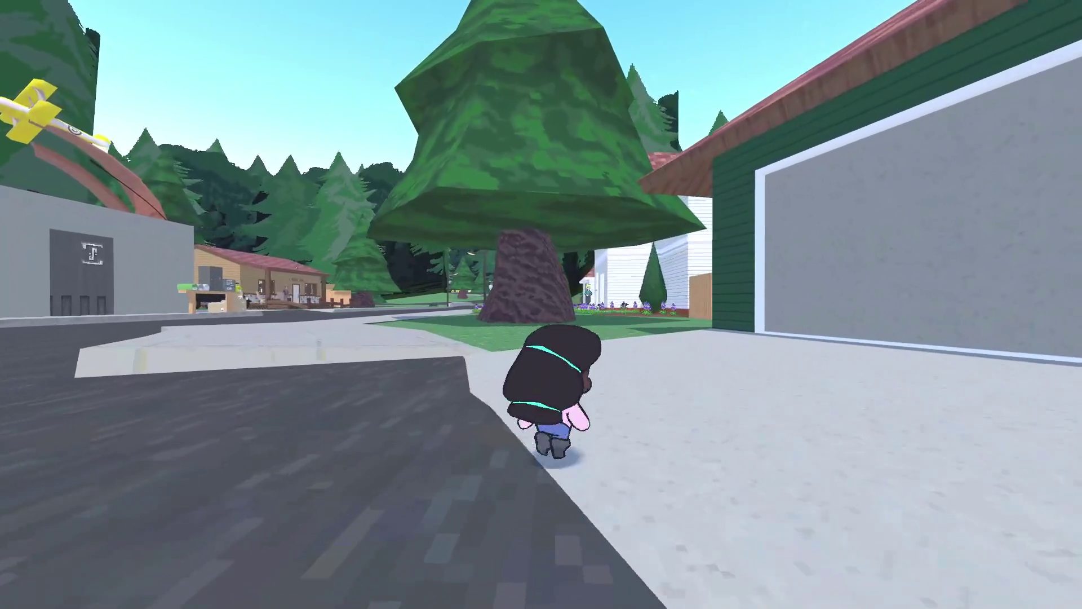
key("w")
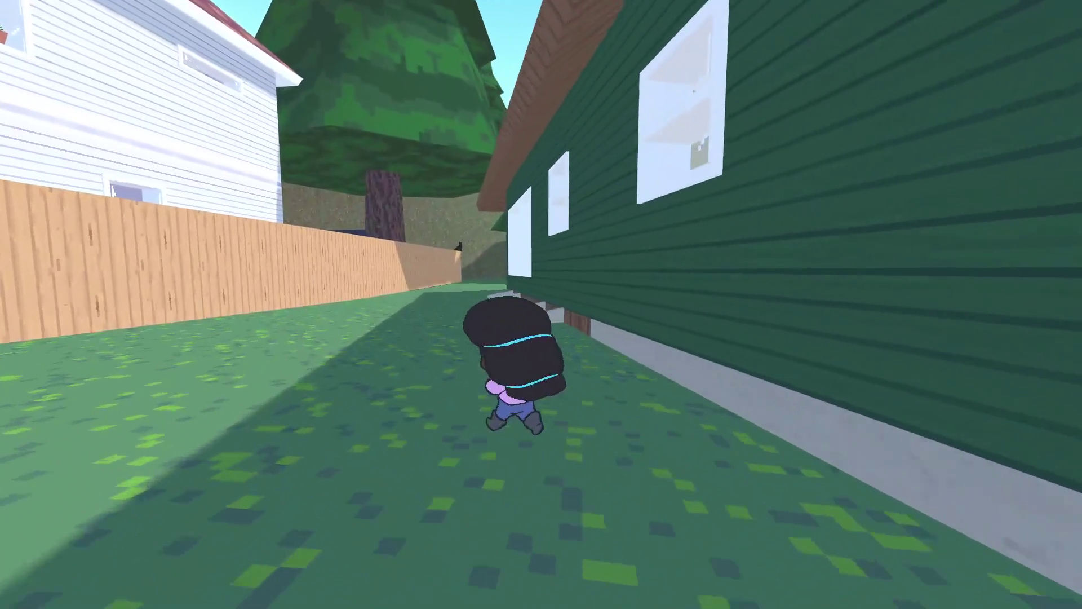
key("Escape")
Add a 'Close-up photos' task with a character entry and 'Cat', then resume play.
key("alt+Tab")
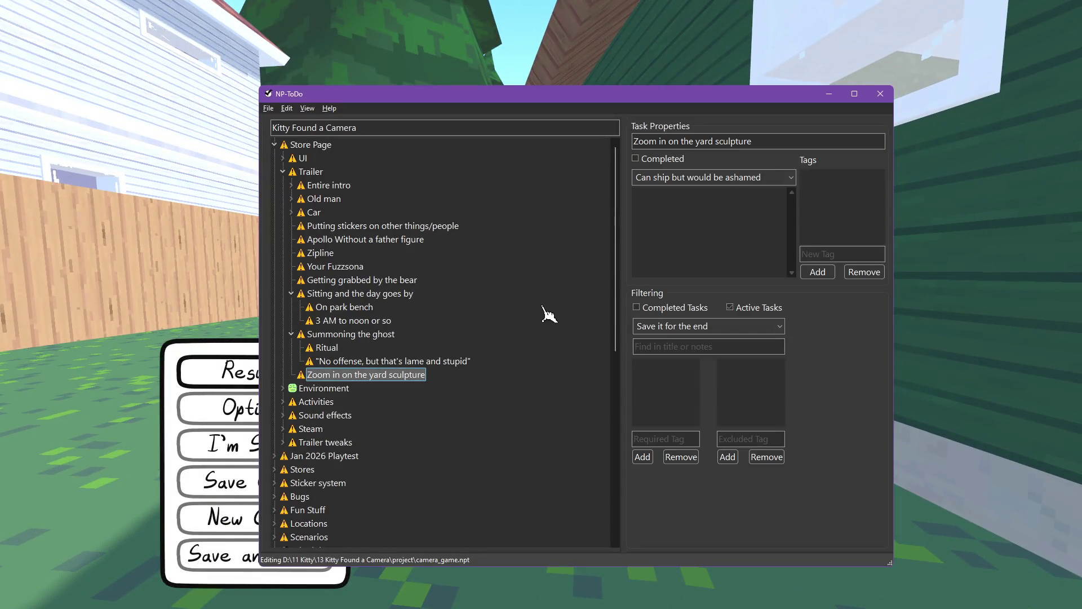
key("Insert")
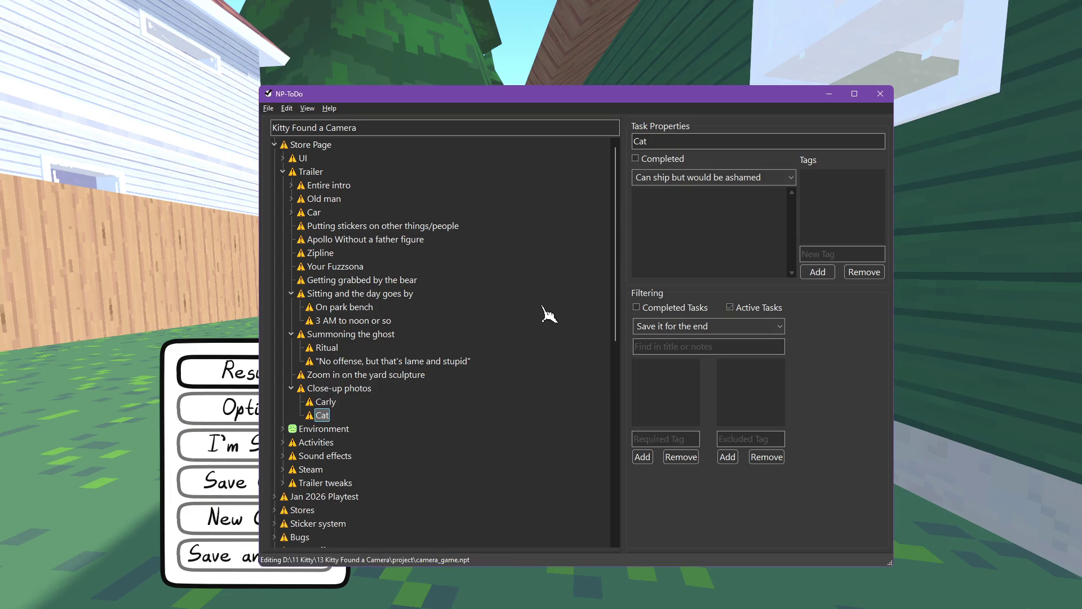
key("Escape")
key("w")
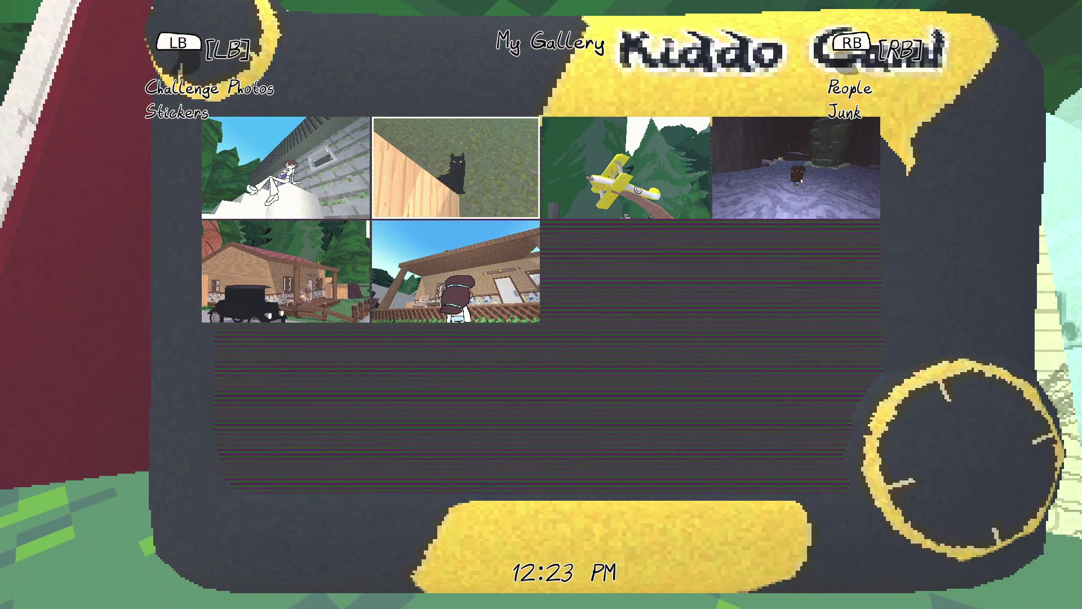
View the house, car-and-house, yellow plane and cave photos full-size in the gallery.
key("Return")
key("Escape")
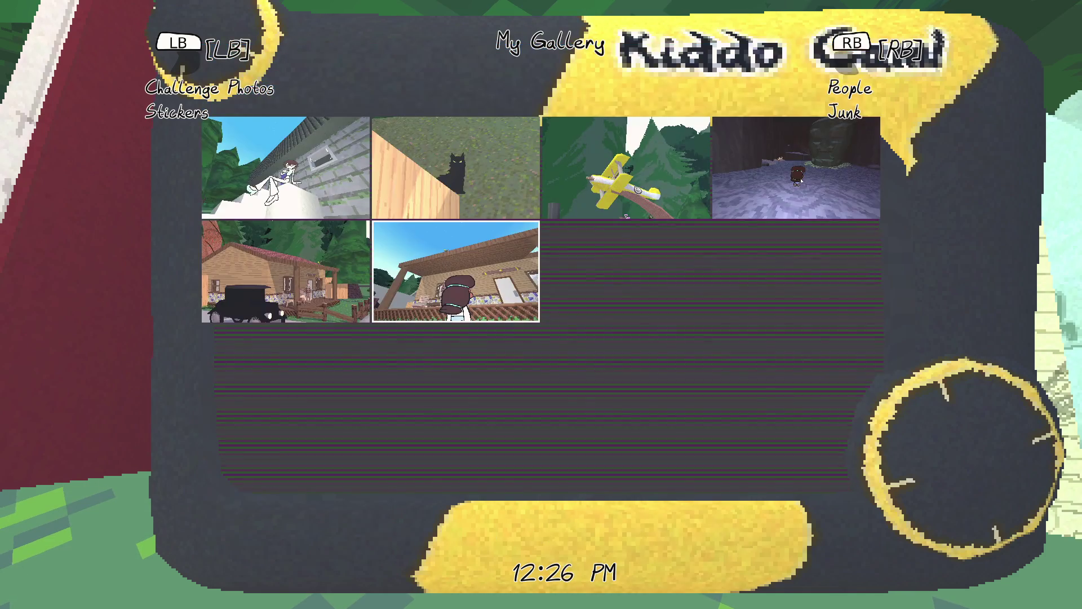
key("Return")
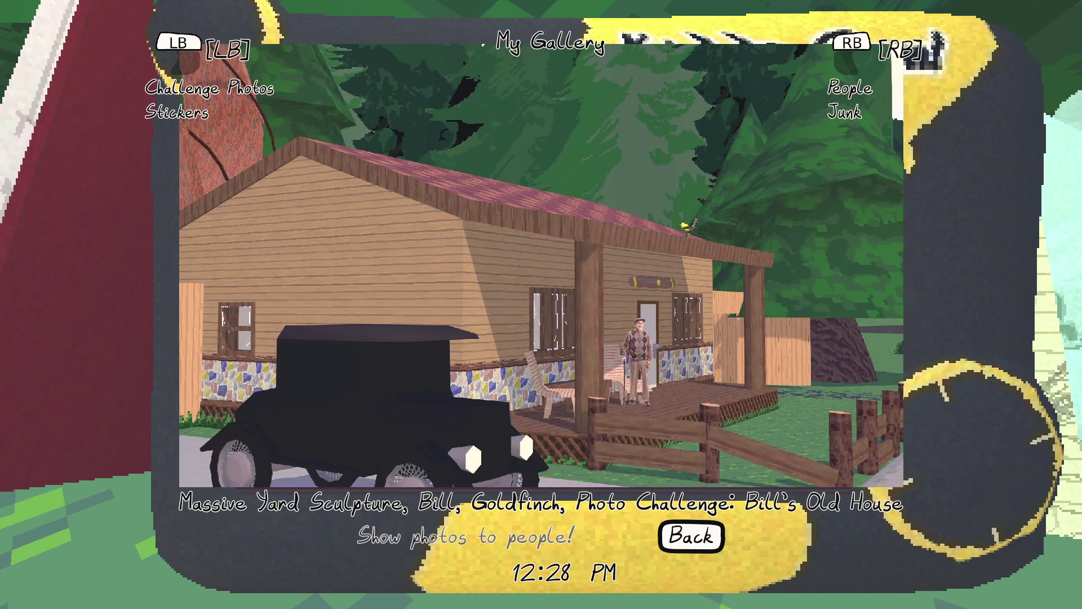
key("Escape")
key("Up")
key("Right")
key("Right")
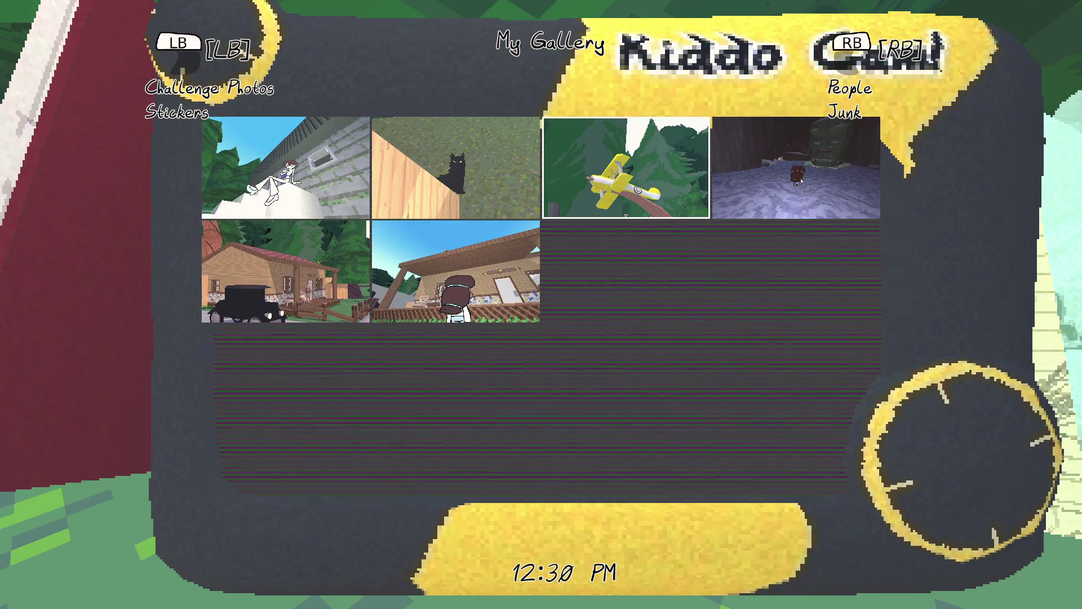
key("Return")
key("Escape")
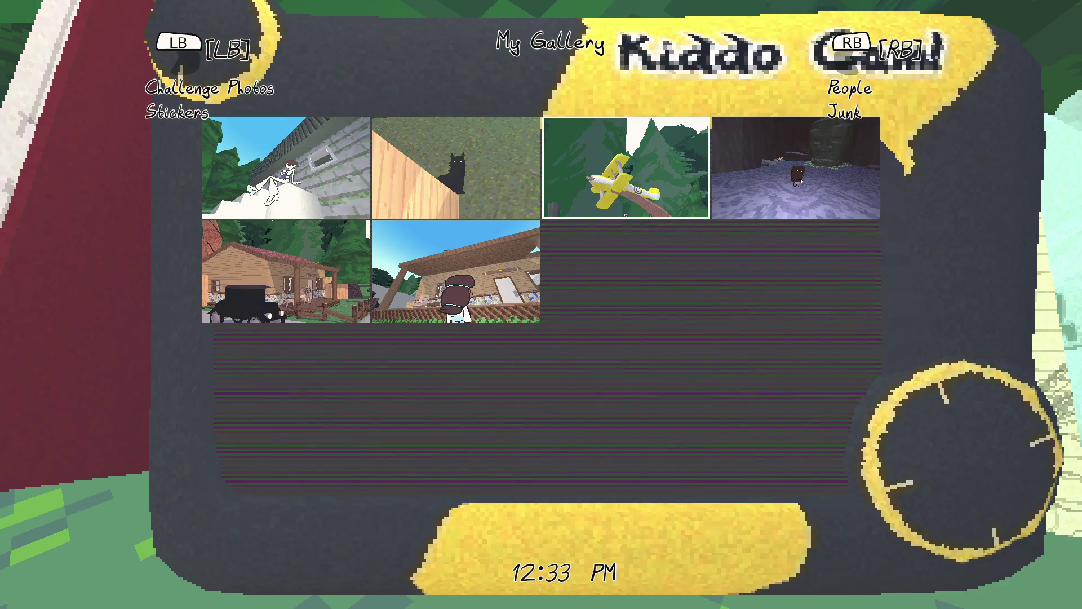
key("Right")
key("Return")
key("Escape")
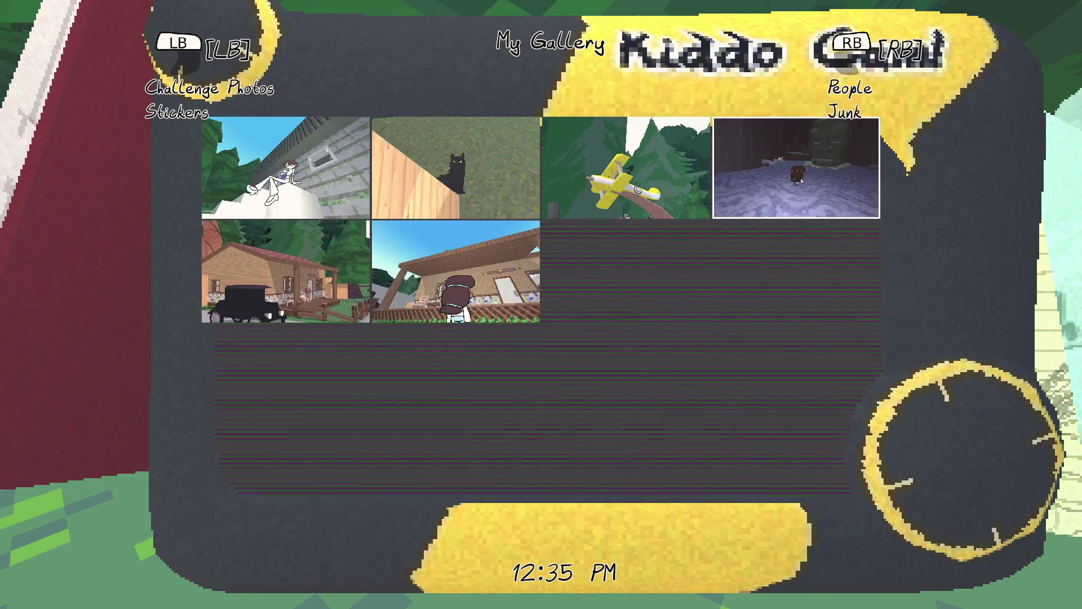
Flip through the gallery pages back to My Gallery, then switch to Godot's file filter.
key("e")
key("q")
key("q")
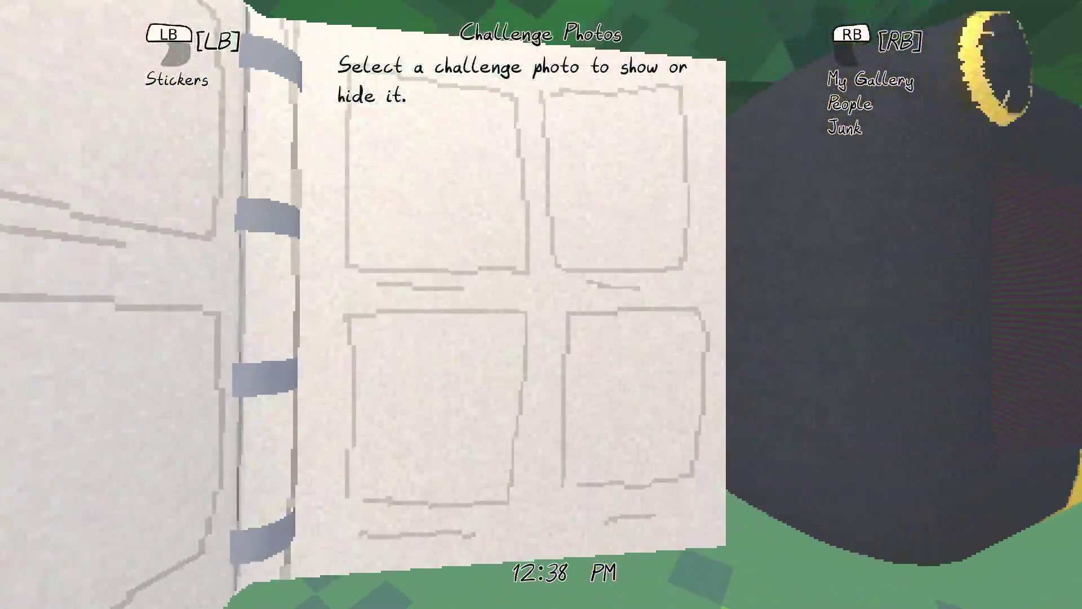
key("e")
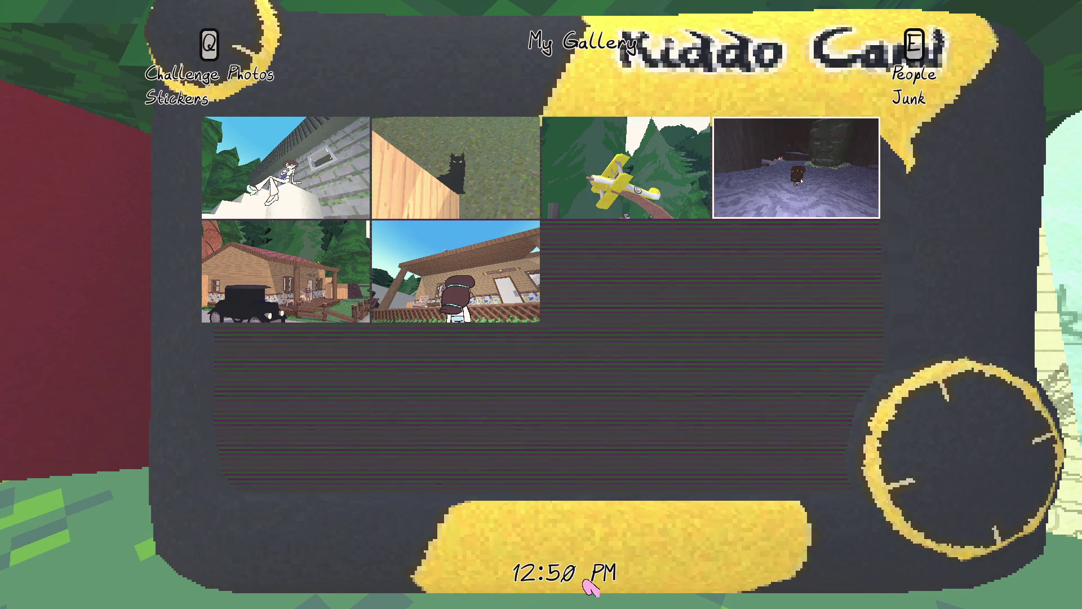
key("alt+Tab")
left_click(166, 328)
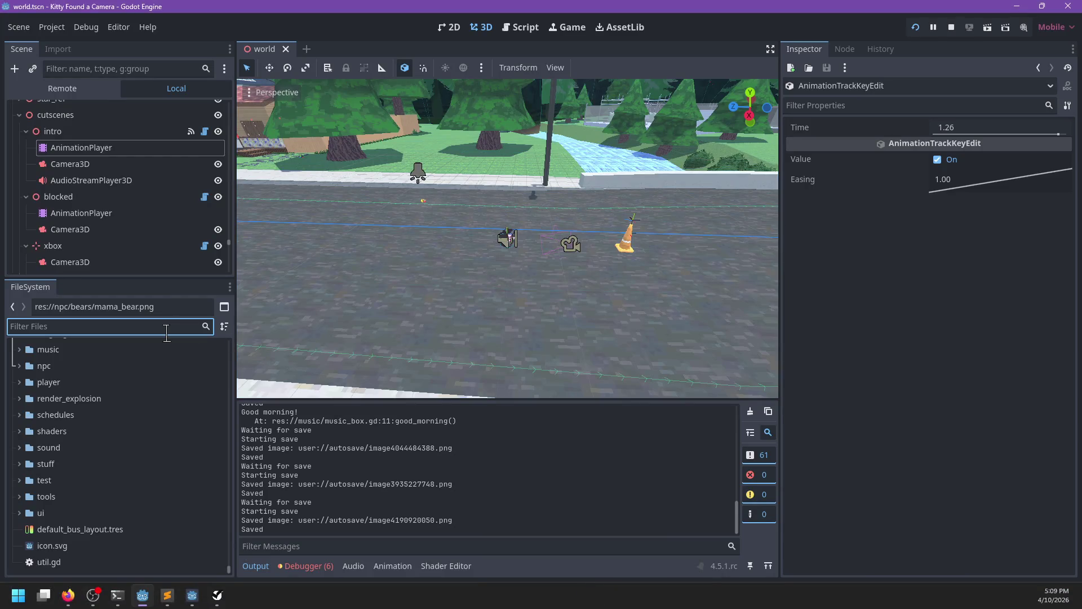
Filter Godot's project files for 'status' and open the status scene.
type("player")
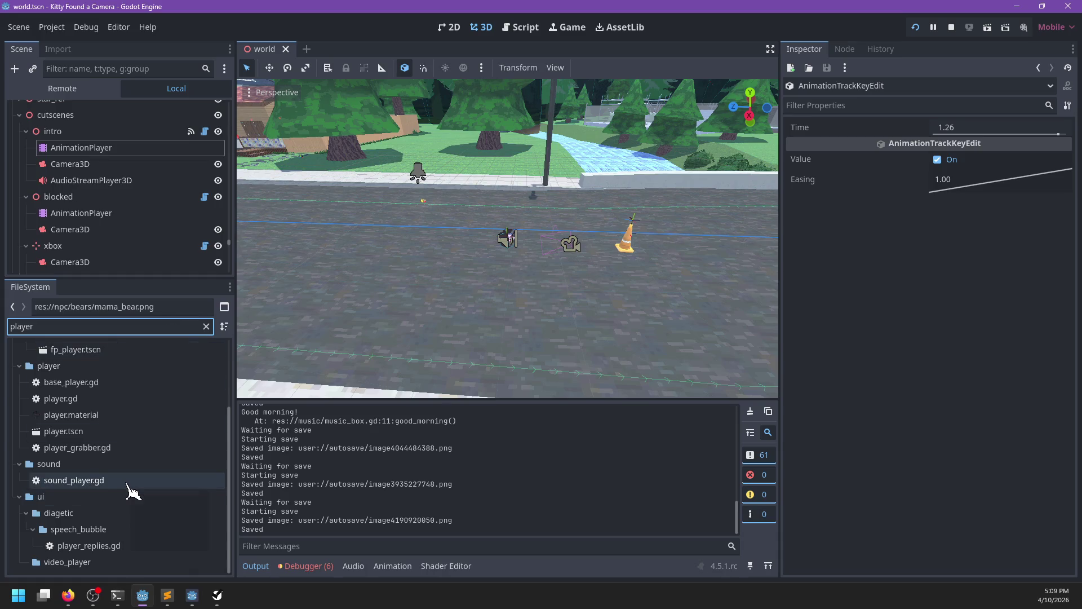
key("alt+Tab")
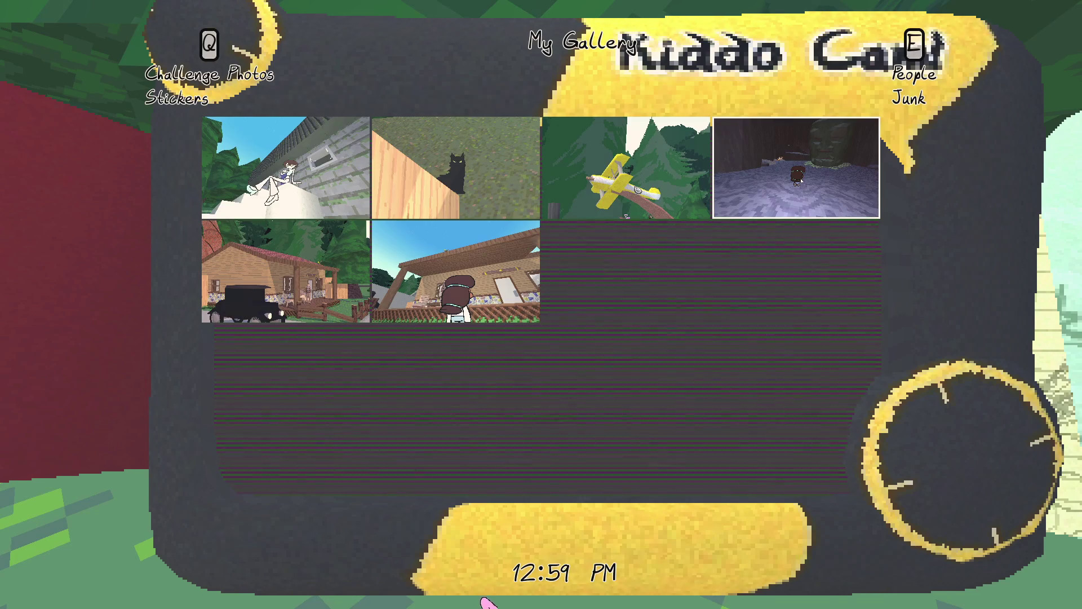
key("alt+Tab")
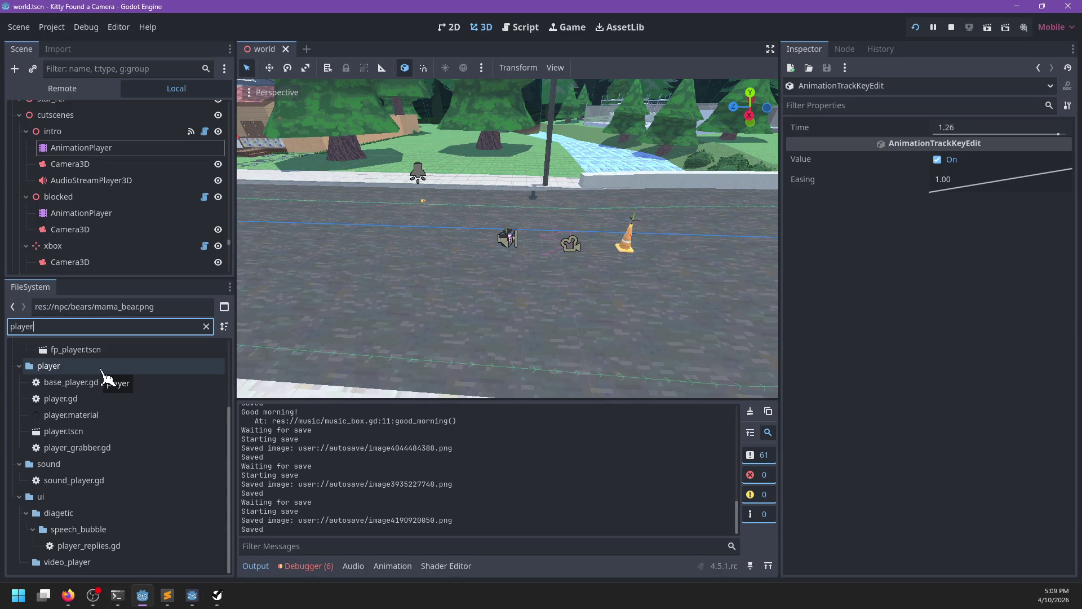
key("Escape")
type("status")
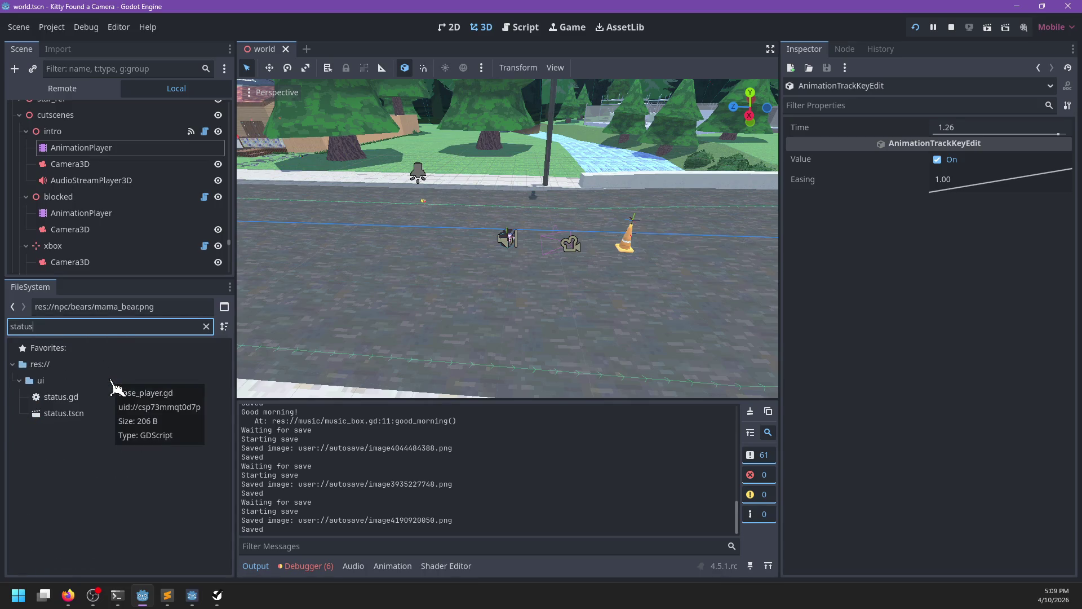
double_click(85, 413)
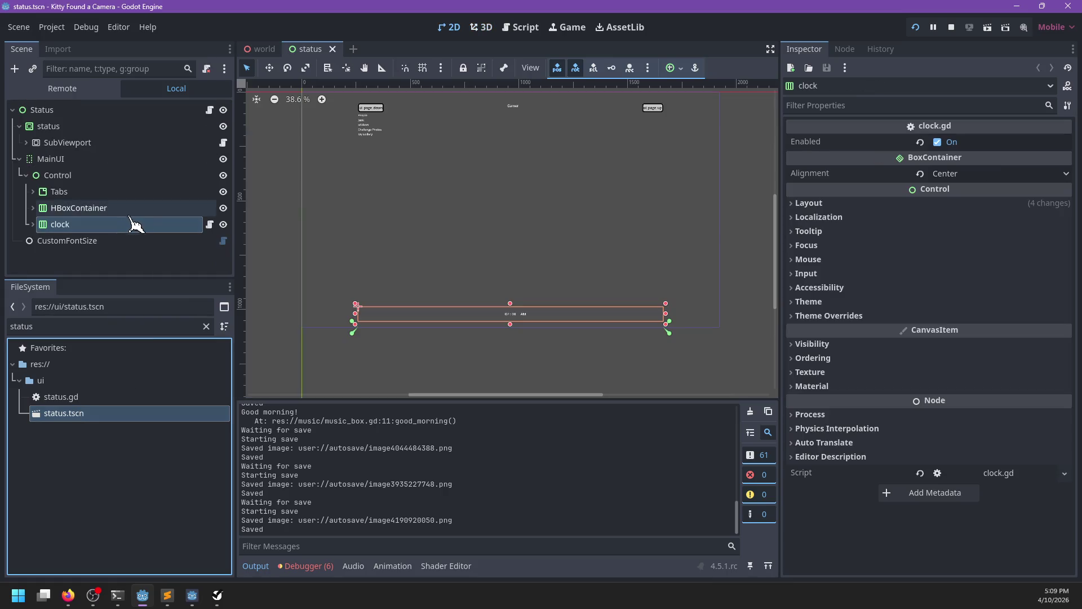
Set the clock's minutes label tab stop to 80, save the scene, and run the game.
left_click(33, 225)
left_click(73, 248)
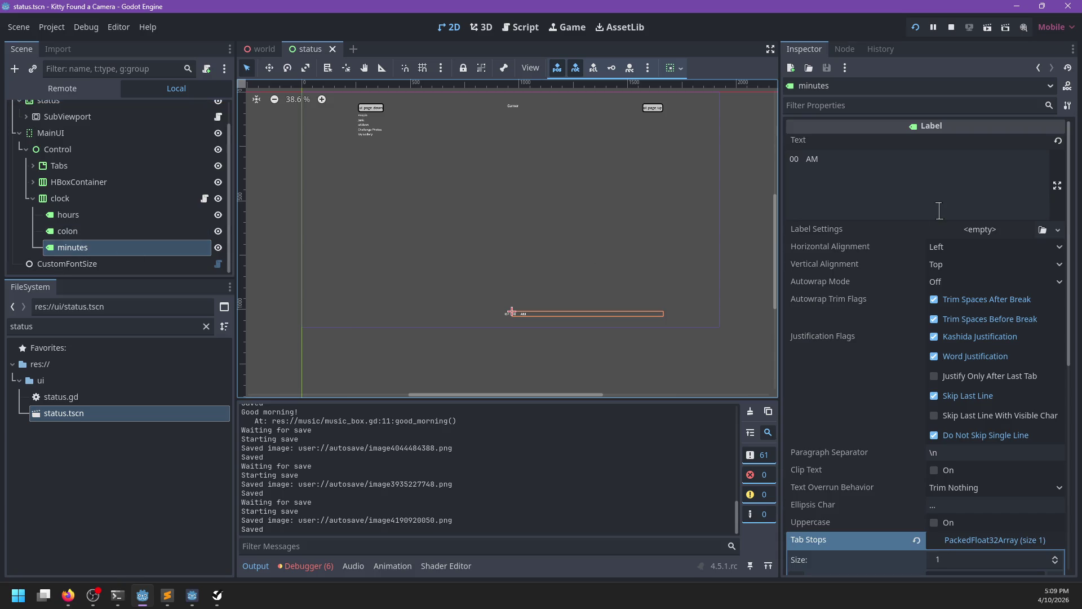
scroll(942, 397, "down", 5)
left_click(953, 353)
type("80")
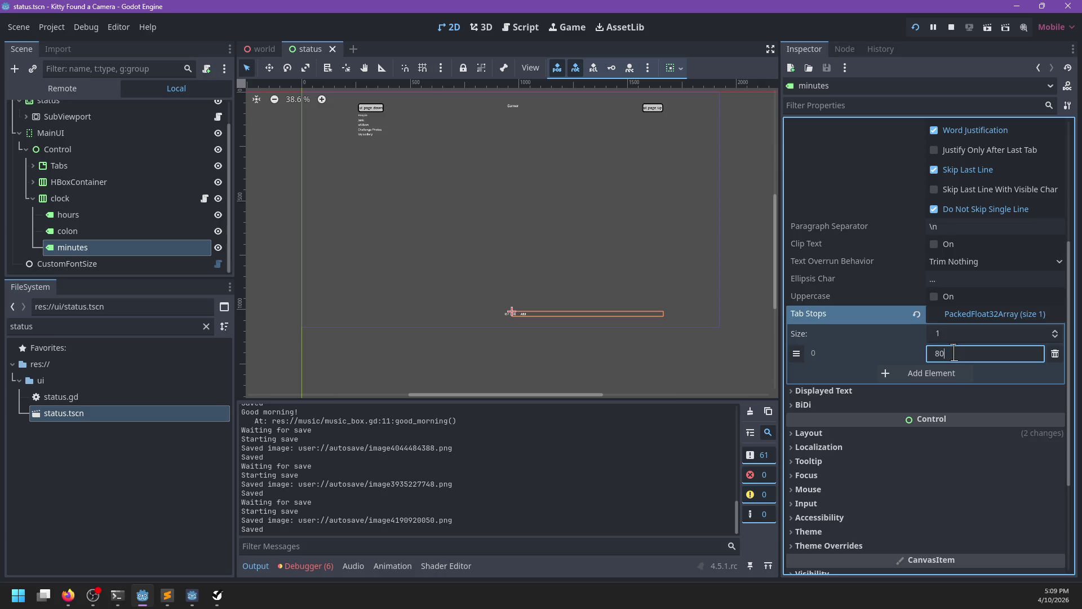
key("Return")
key("ctrl+s")
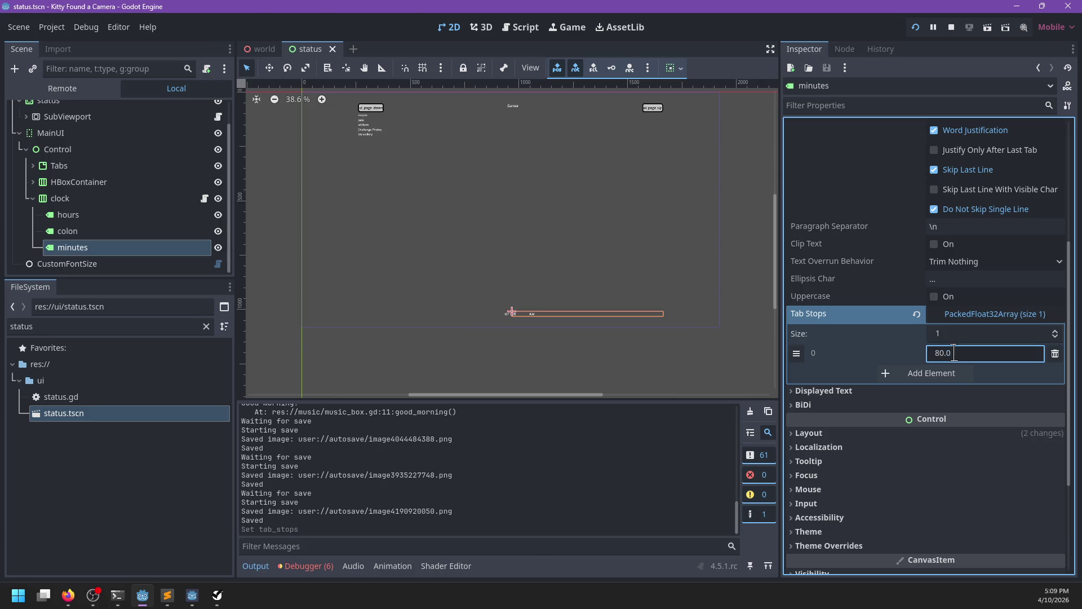
key("alt+Tab")
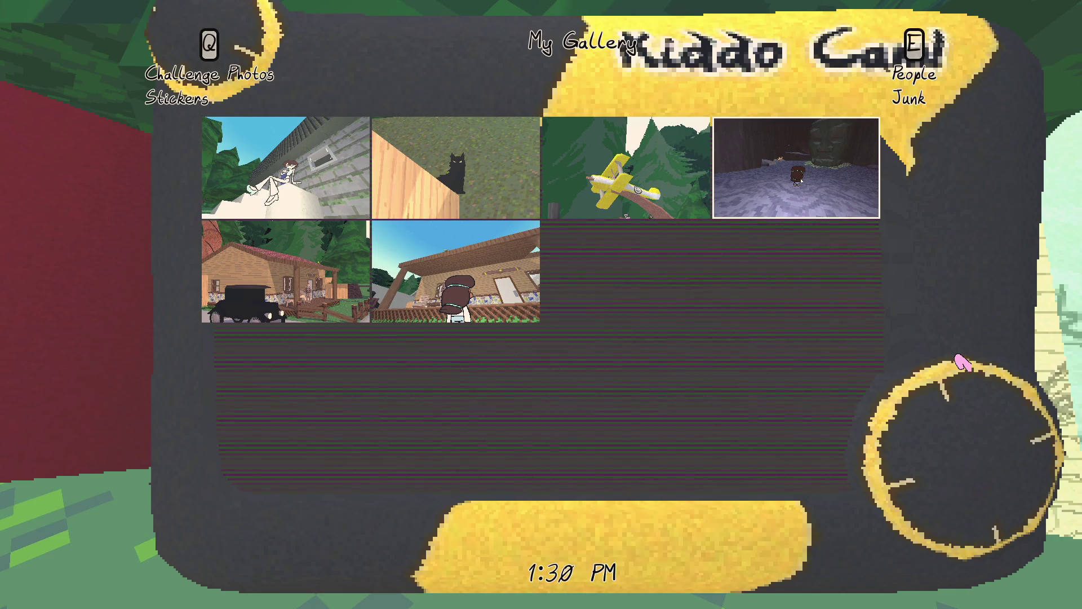
Cycle the camera menu through People and Challenge Photos, then put the camera away.
key("e")
key("e")
key("q")
key("q")
key("q")
key("e")
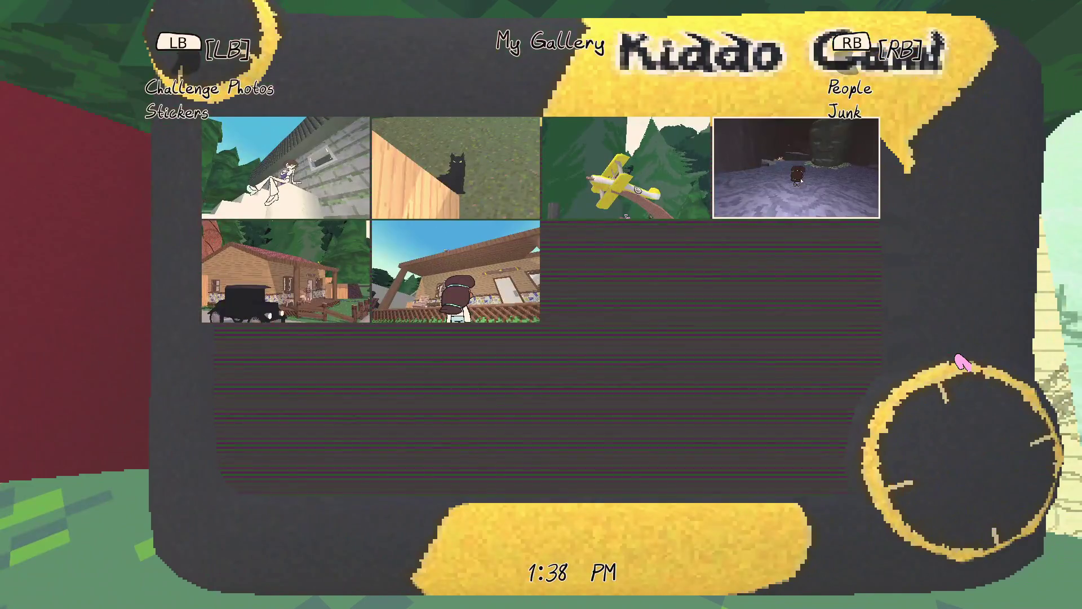
key("e")
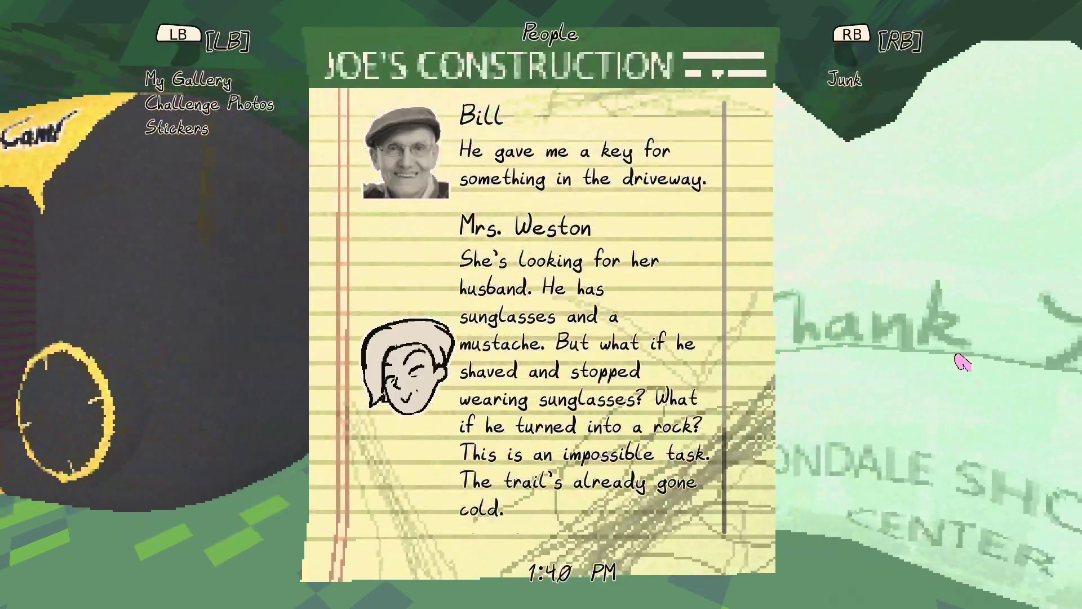
key("Tab")
Walk forward through the forest, pause, and bring up NP-ToDo.
key("w")
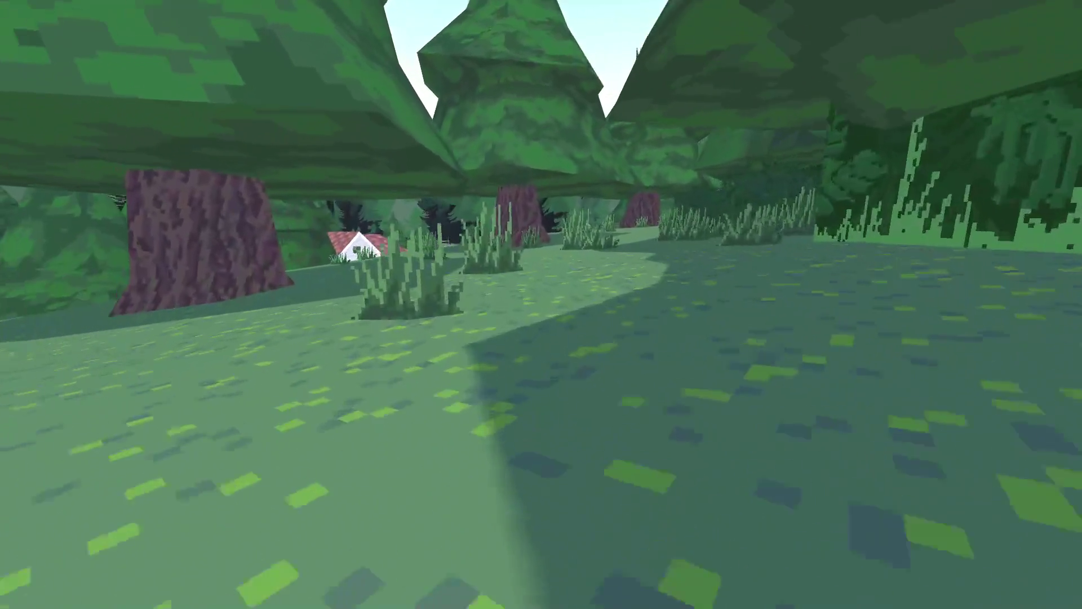
key("Escape")
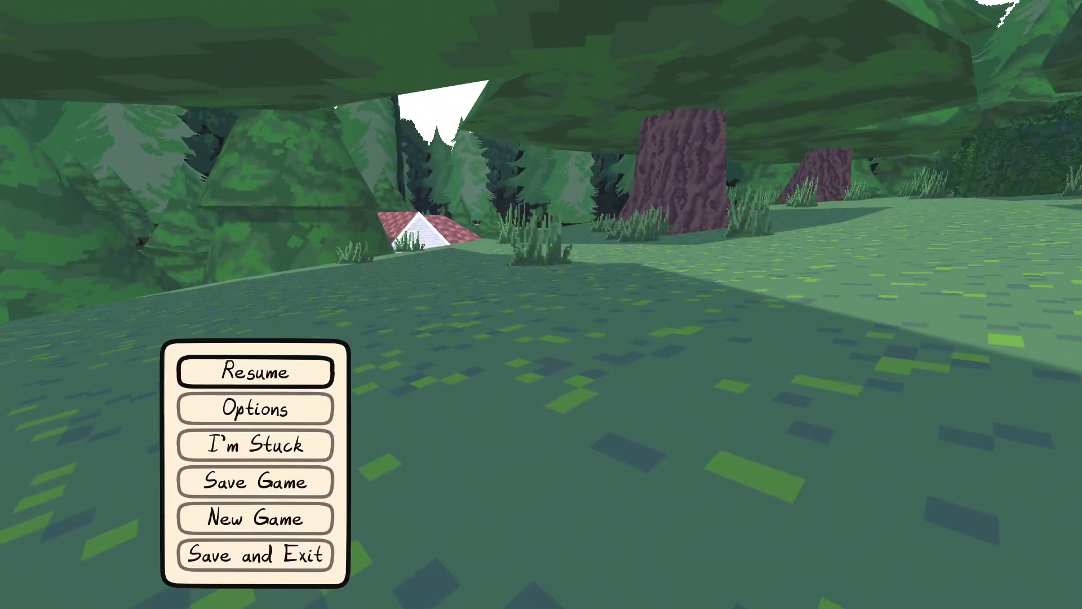
key("alt+Tab")
key("alt+Tab")
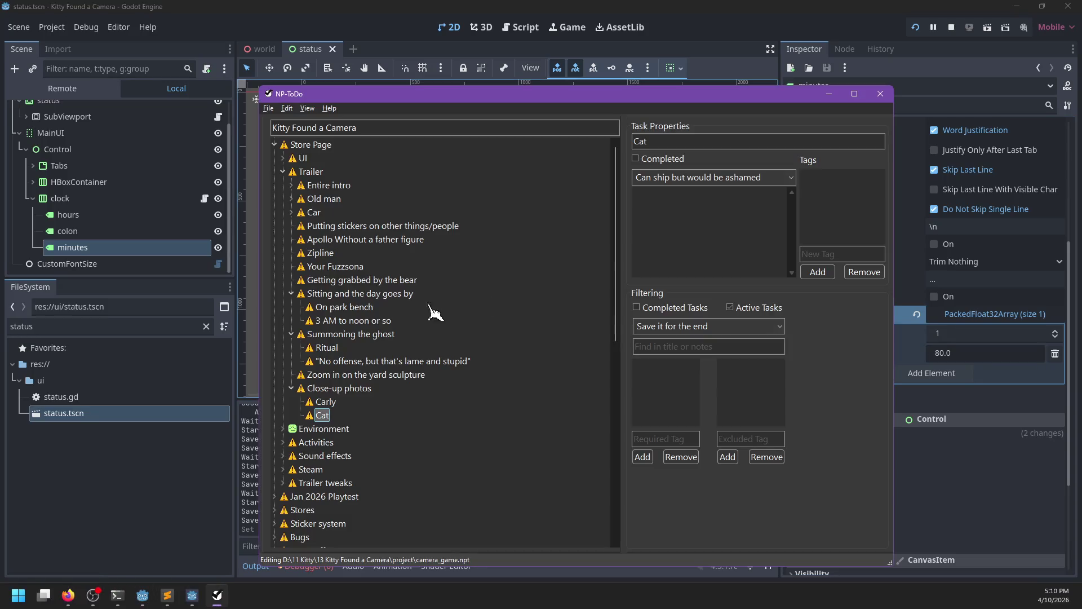
Add the task 'The biker but we get hit by them' under Close-up photos, then return to Godot.
key("Insert")
type("The biker but we get hit by them")
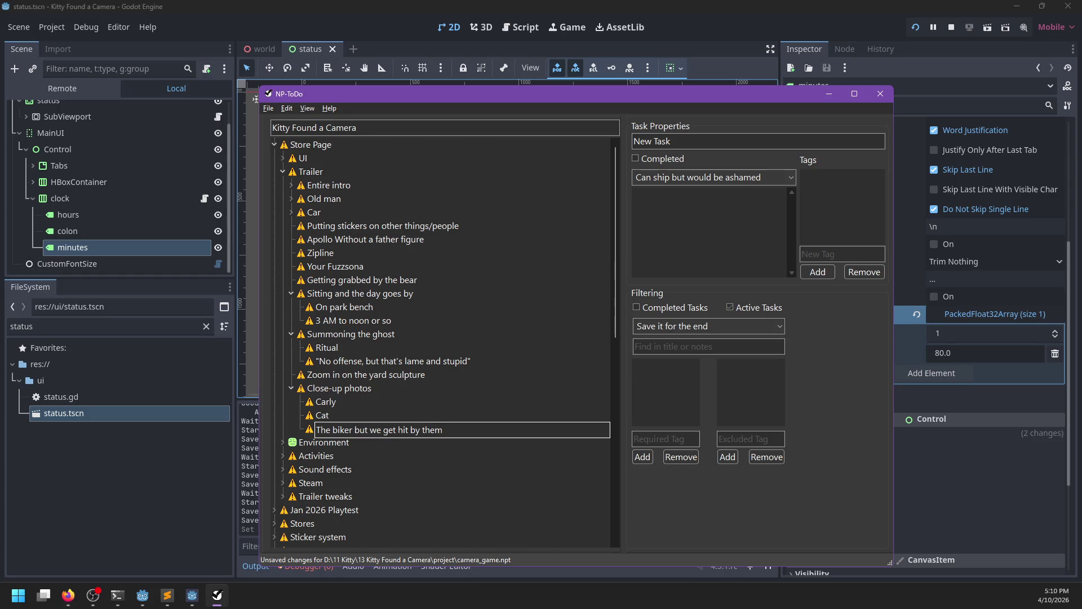
key("alt+Tab")
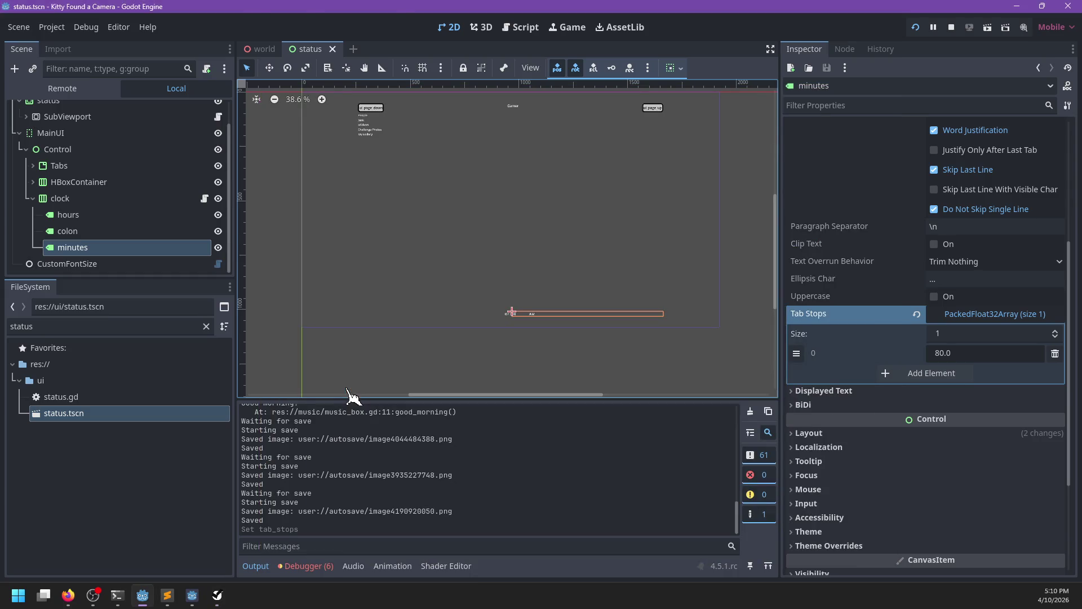
Resume the game and walk past the big tree and green house, down the street toward the car.
key("alt+Tab")
key("Escape")
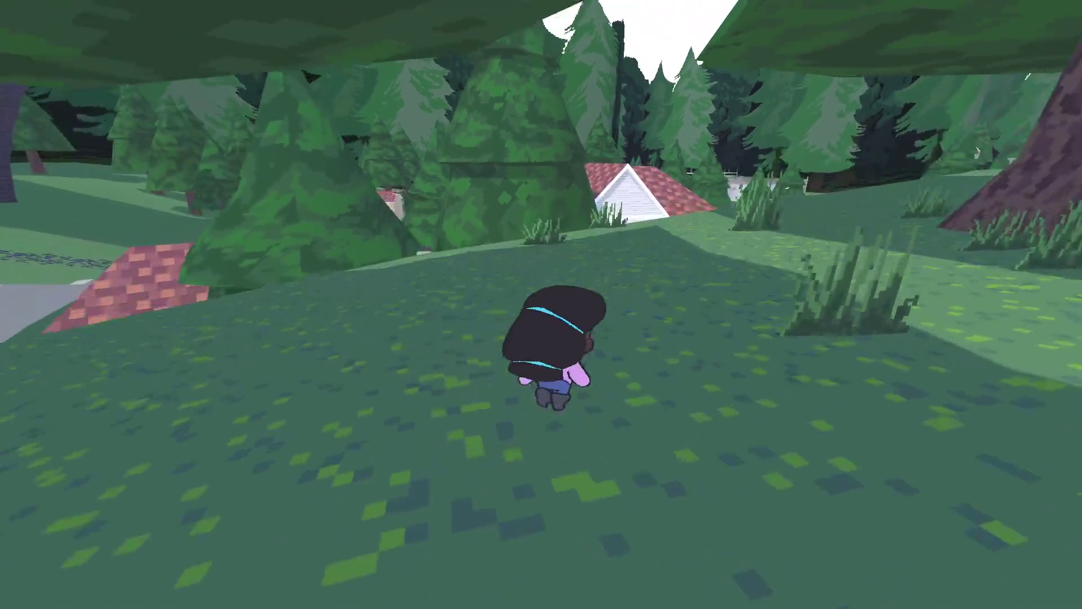
key("w")
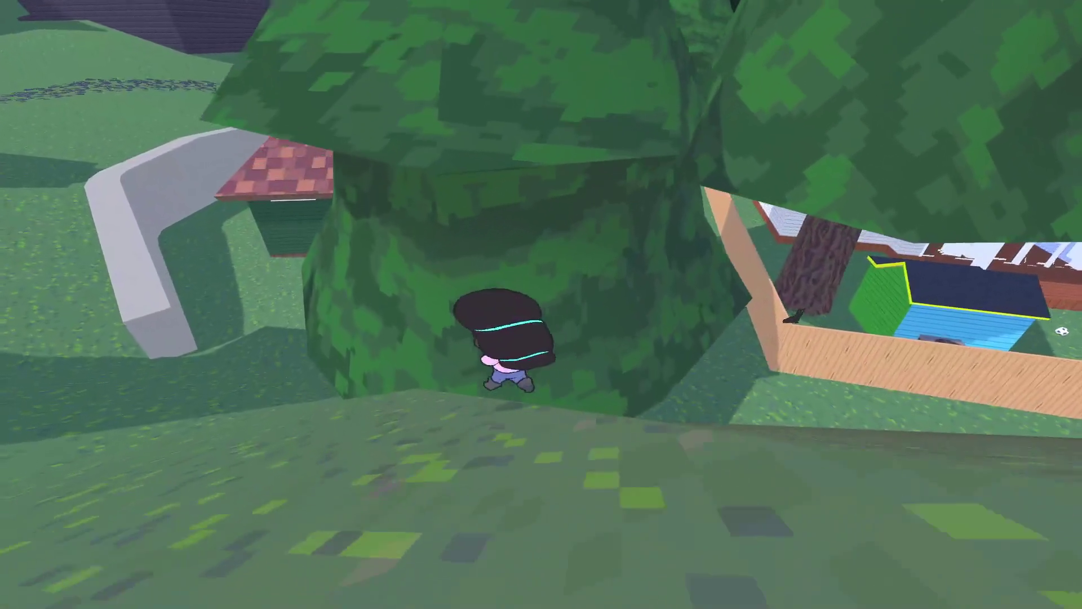
key("space")
key("w")
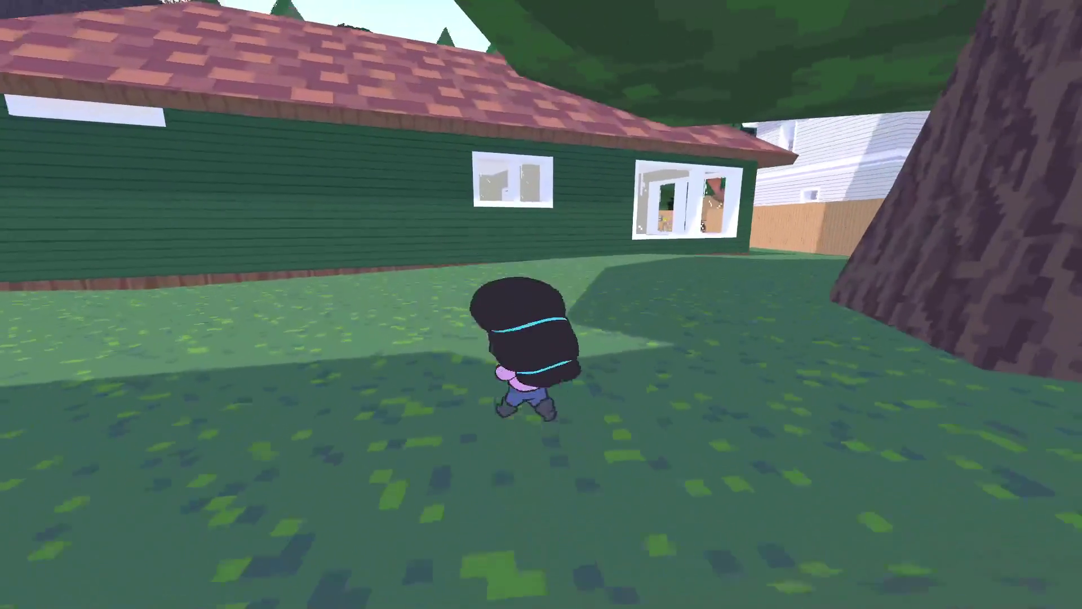
key("w")
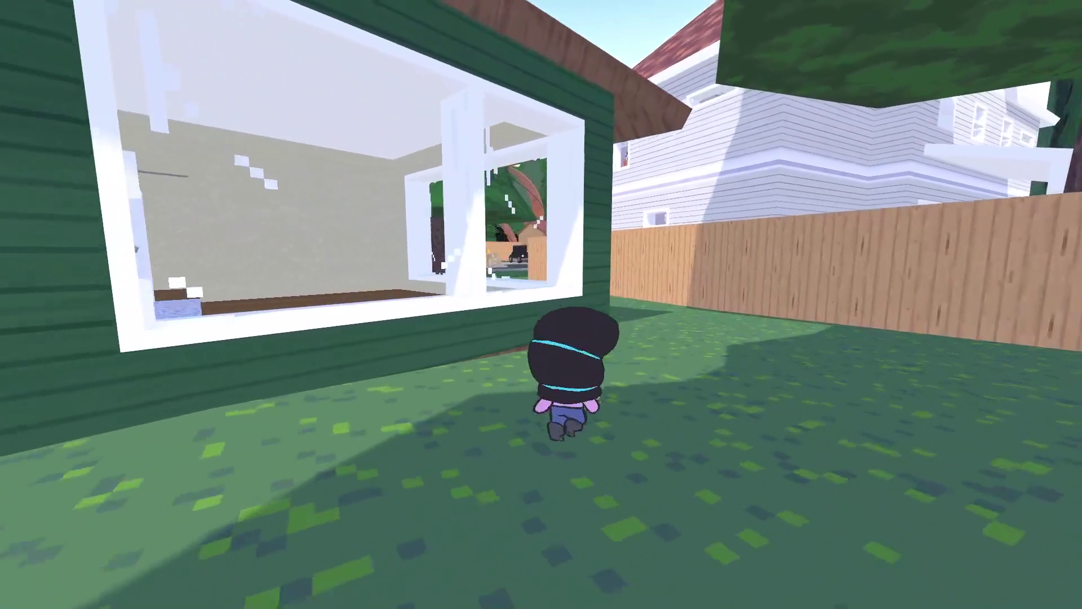
key("w")
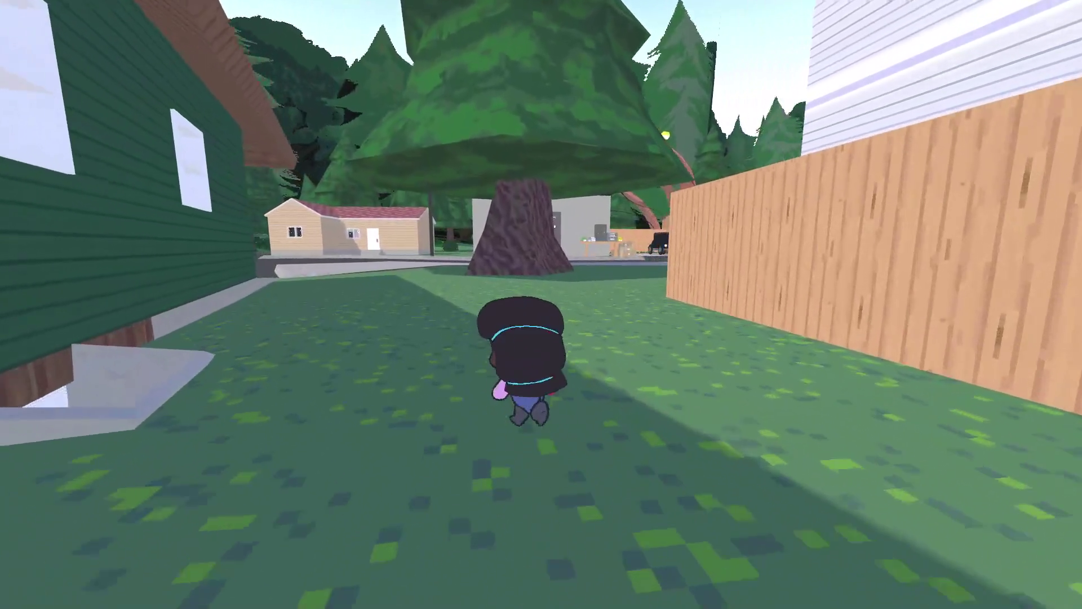
key("w")
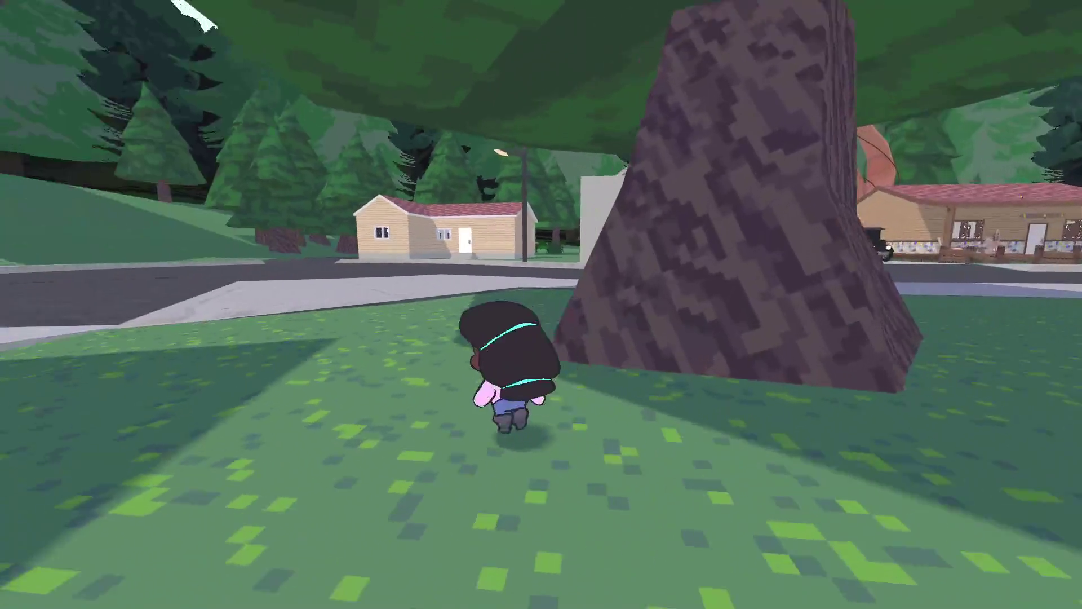
key("w")
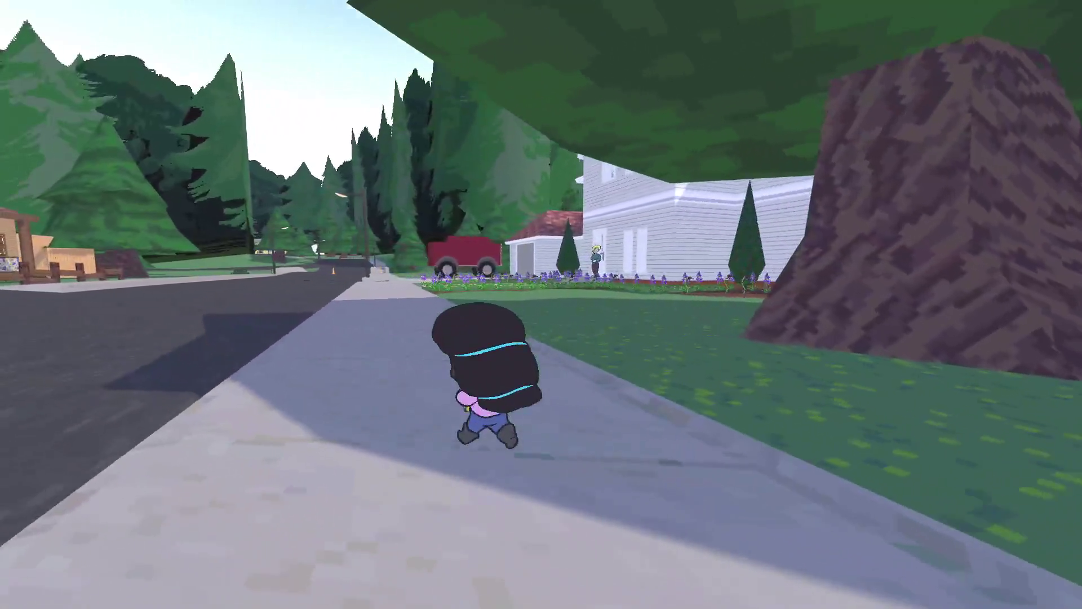
key("w")
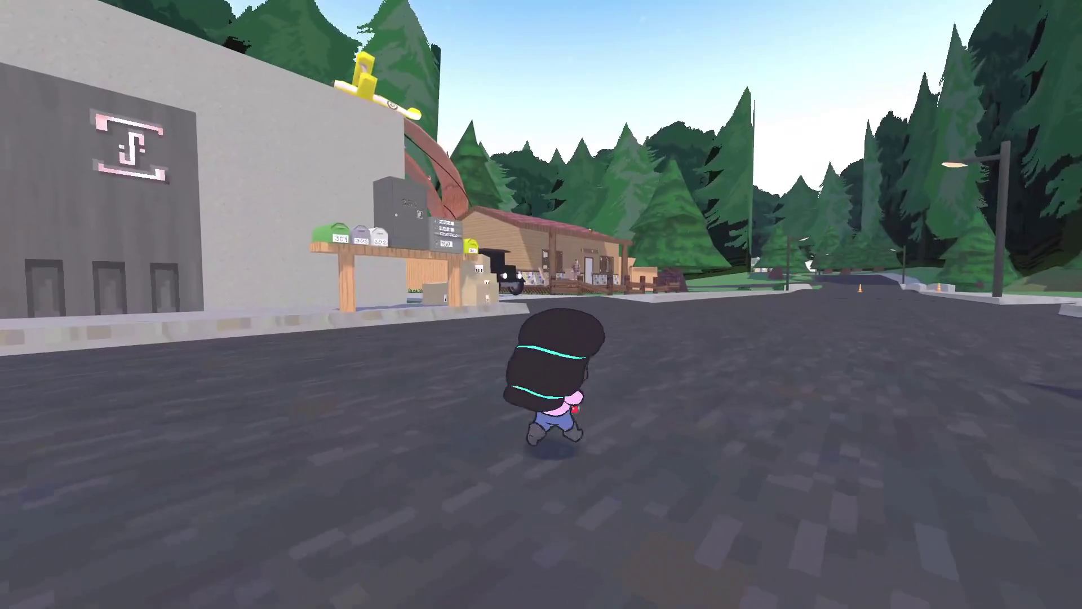
key("Tab")
key("Tab")
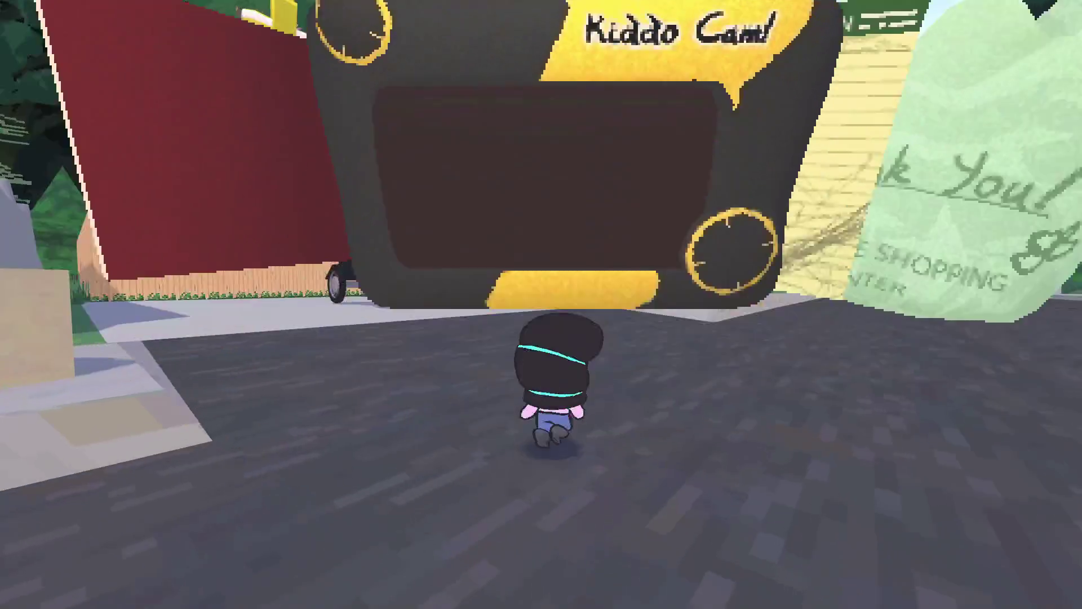
key("w")
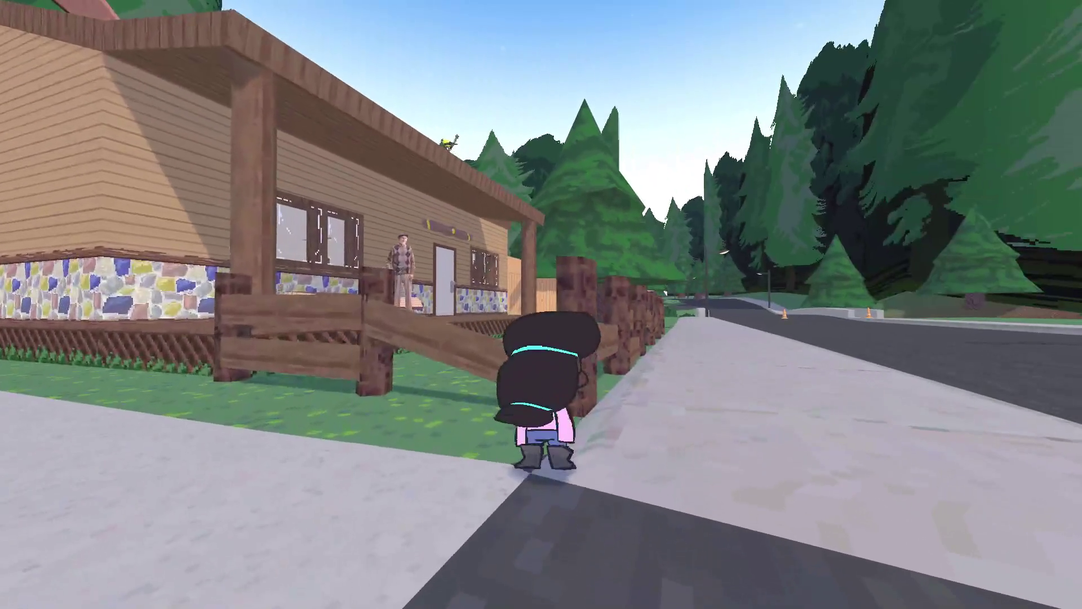
Pause the game, save progress, then save and exit back to the editor.
key("Escape")
key("Down")
key("Return")
key("Down")
key("Down")
key("Return")
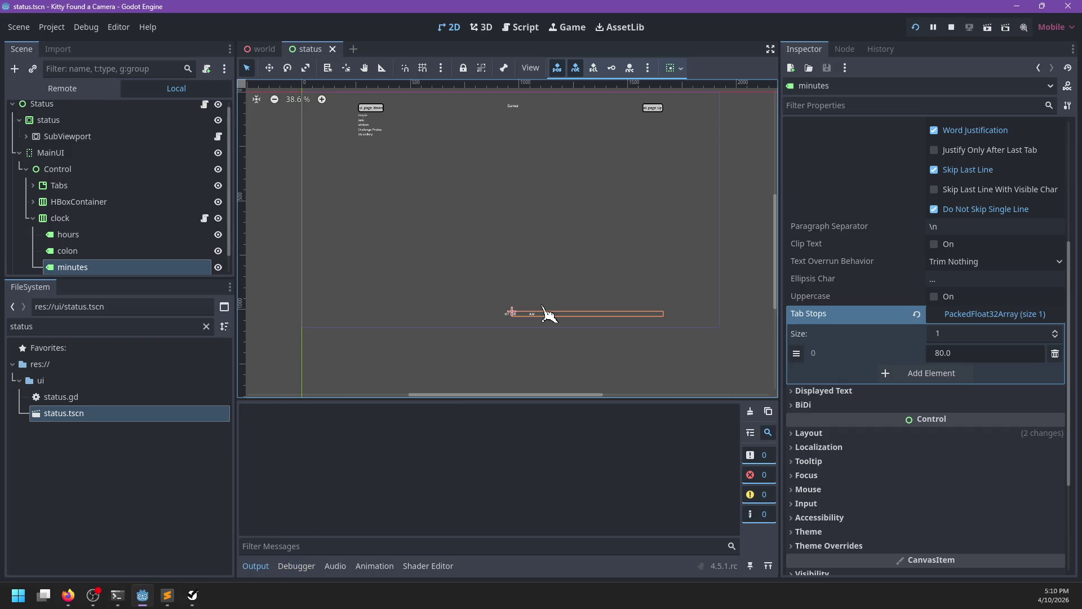
Run the project again from the editor with F5.
key("F5")
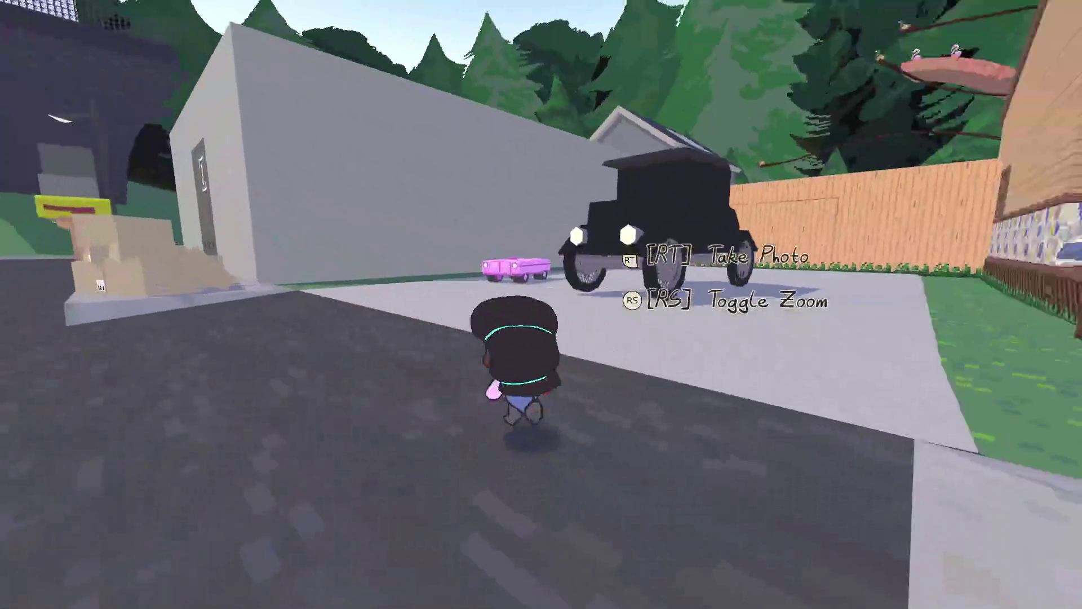
Get into the pink car, park it beside the gas station pump, and get out.
key("w")
key("Tab")
key("Tab")
key("e")
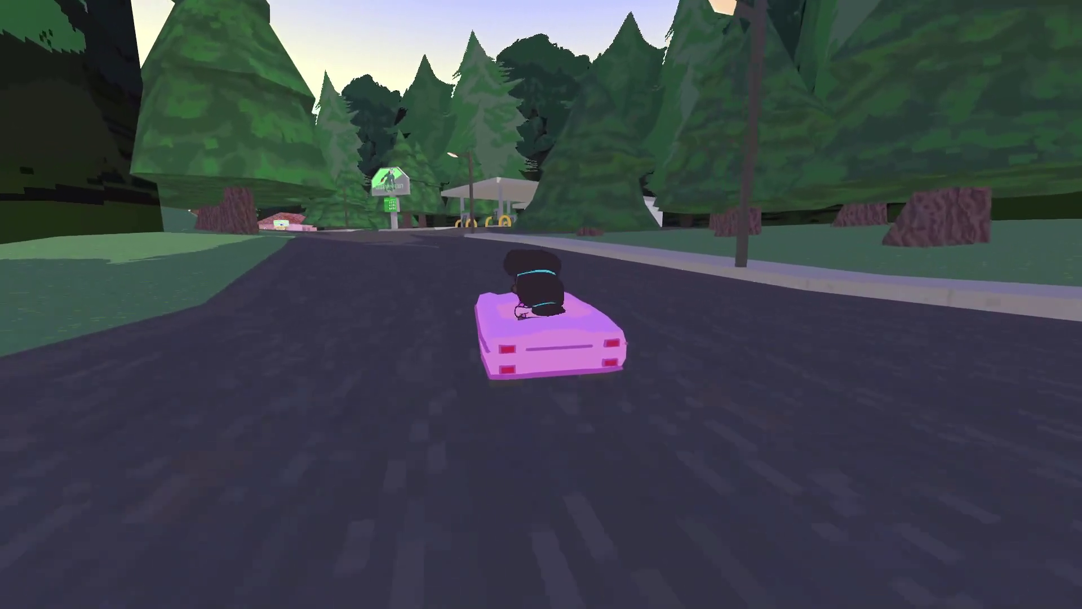
key("d")
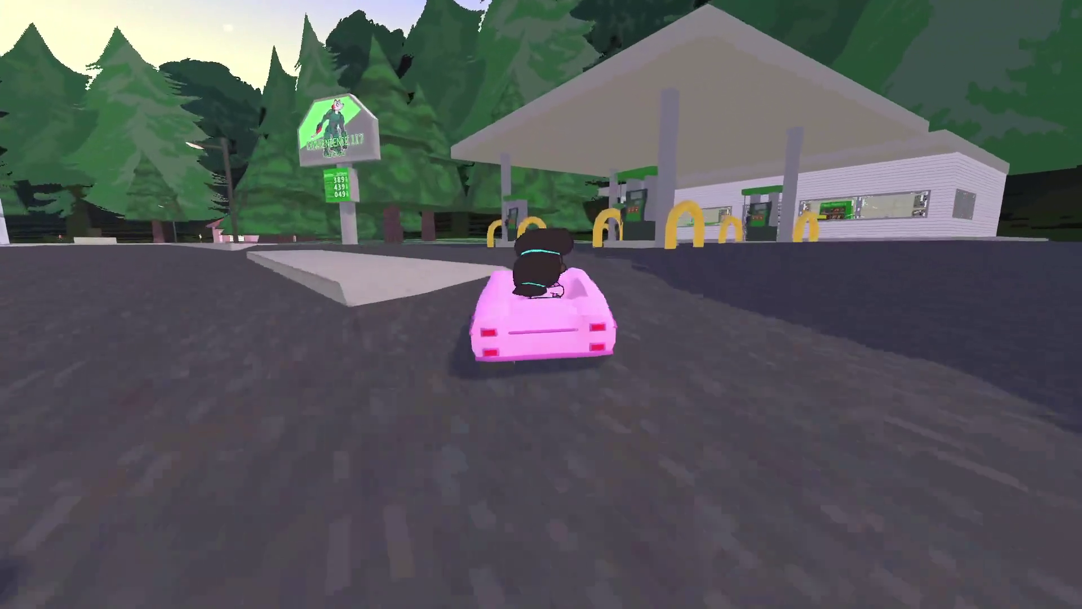
key("w")
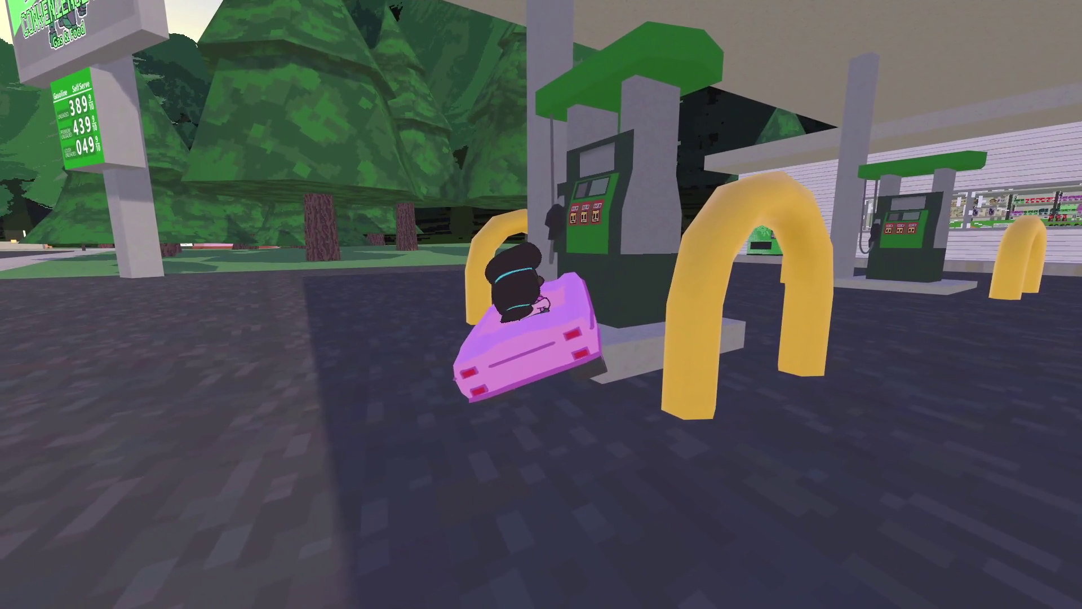
key("e")
key("w")
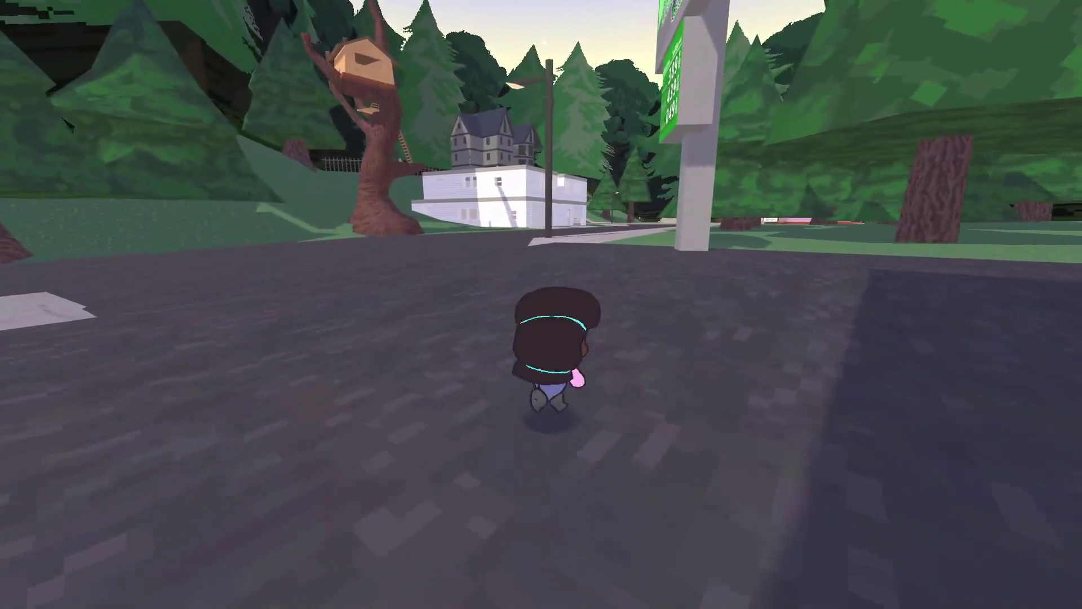
key("w")
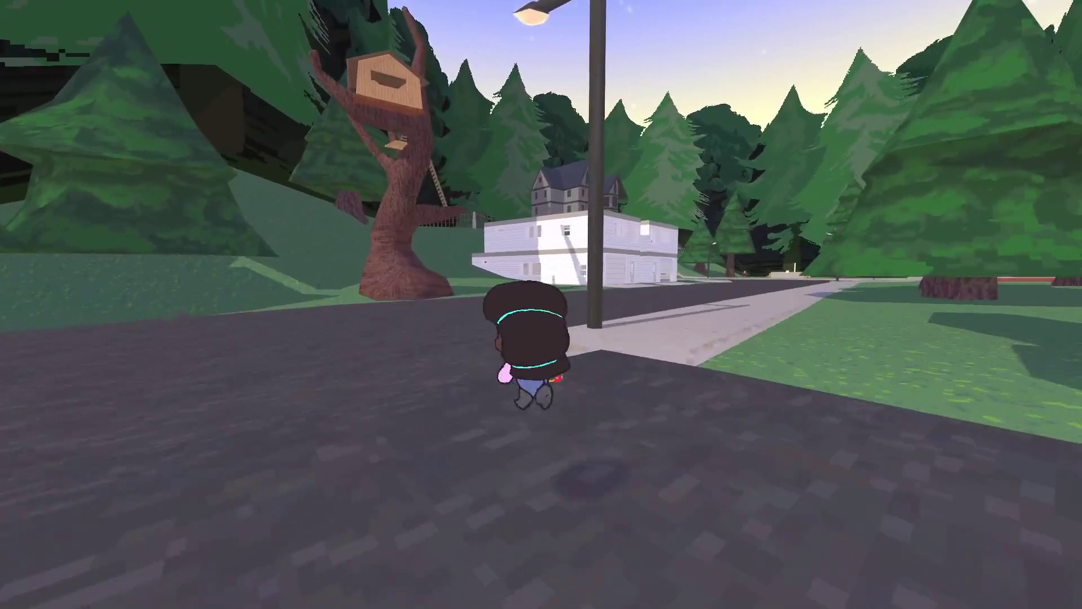
Pause the game and add another Close-up photos task in NP-ToDo.
key("Escape")
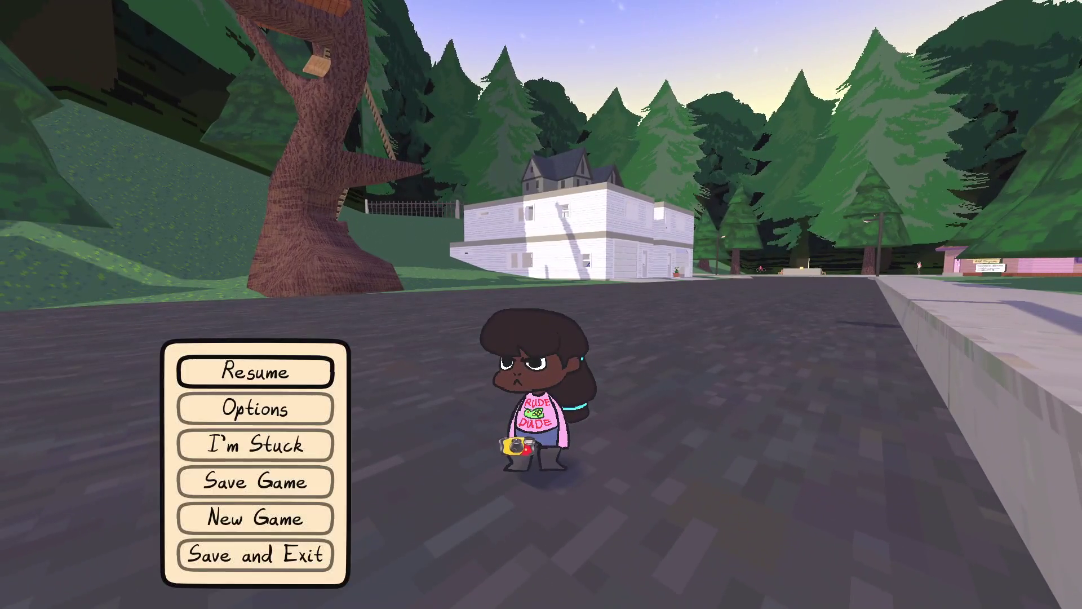
key("alt+Tab")
key("alt+Tab")
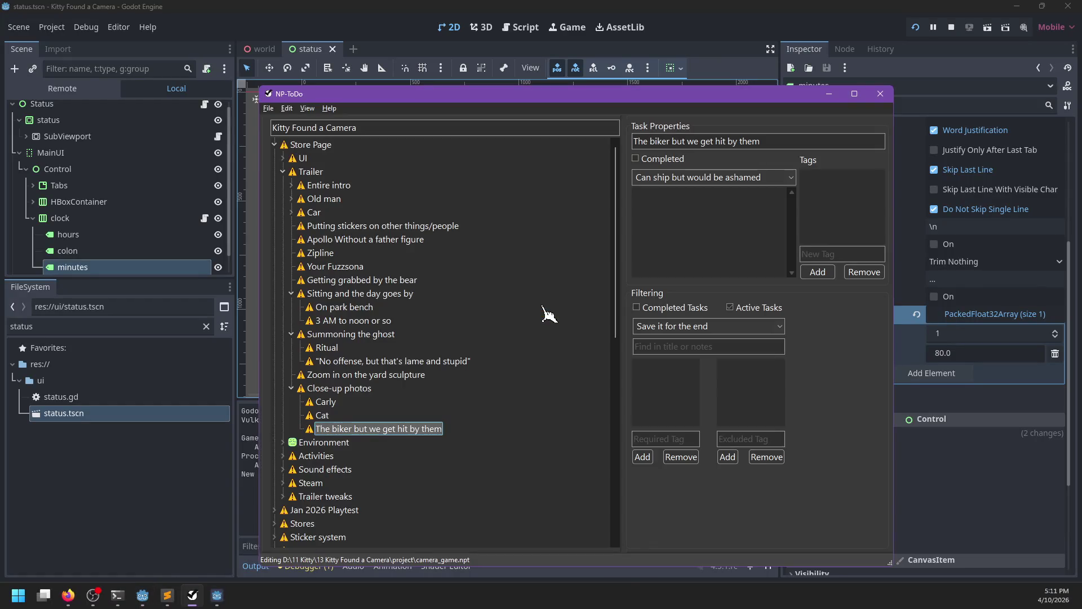
key("ctrl+n")
type("Kicking a ball")
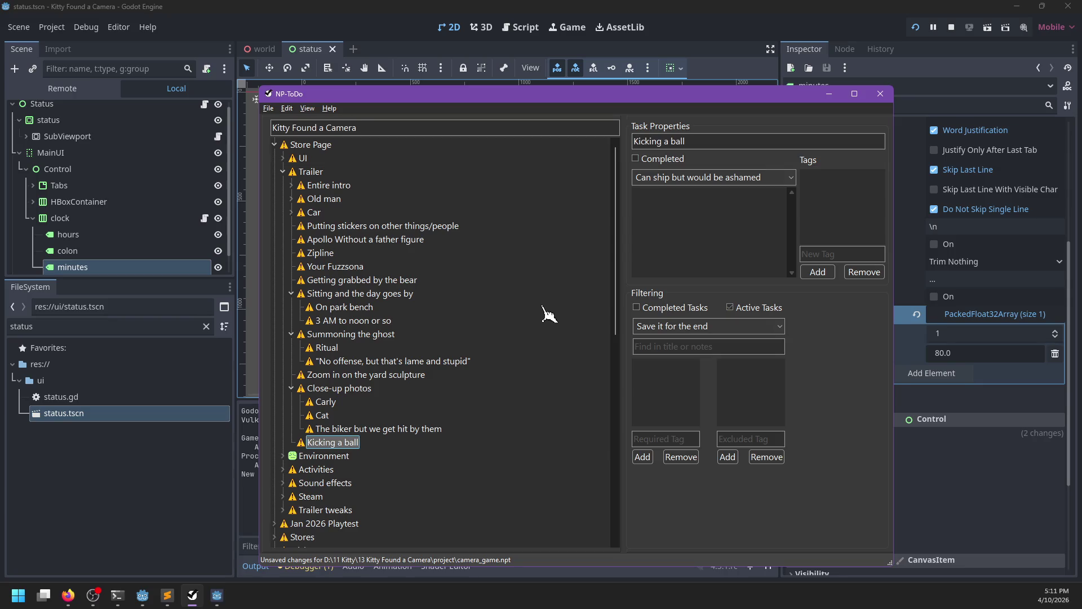
key("alt+Tab")
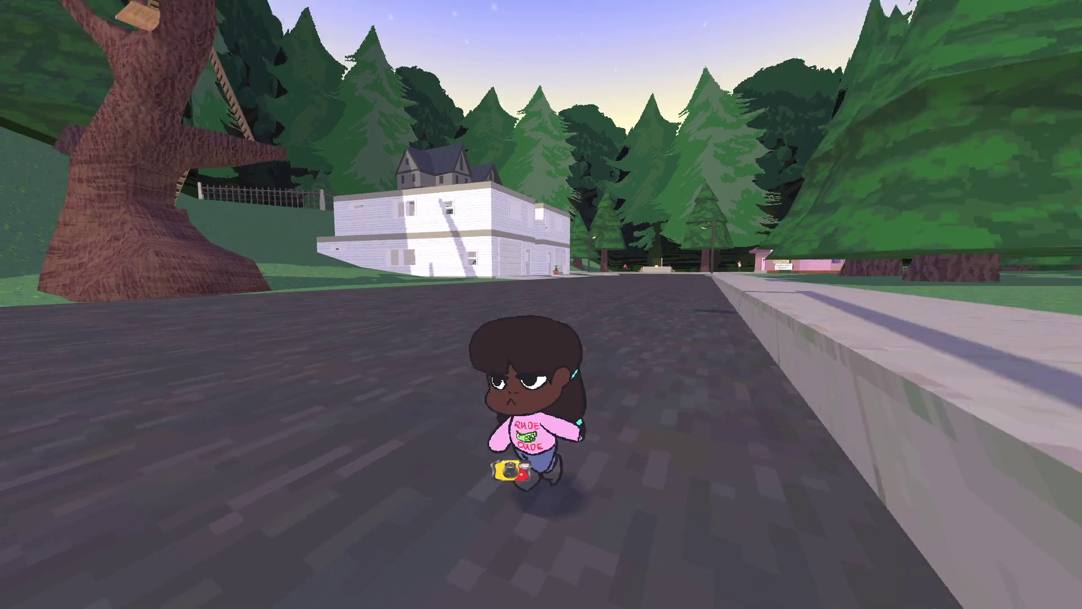
Walk from the gas pumps into the store, through the aisles, and into the restroom.
key("w")
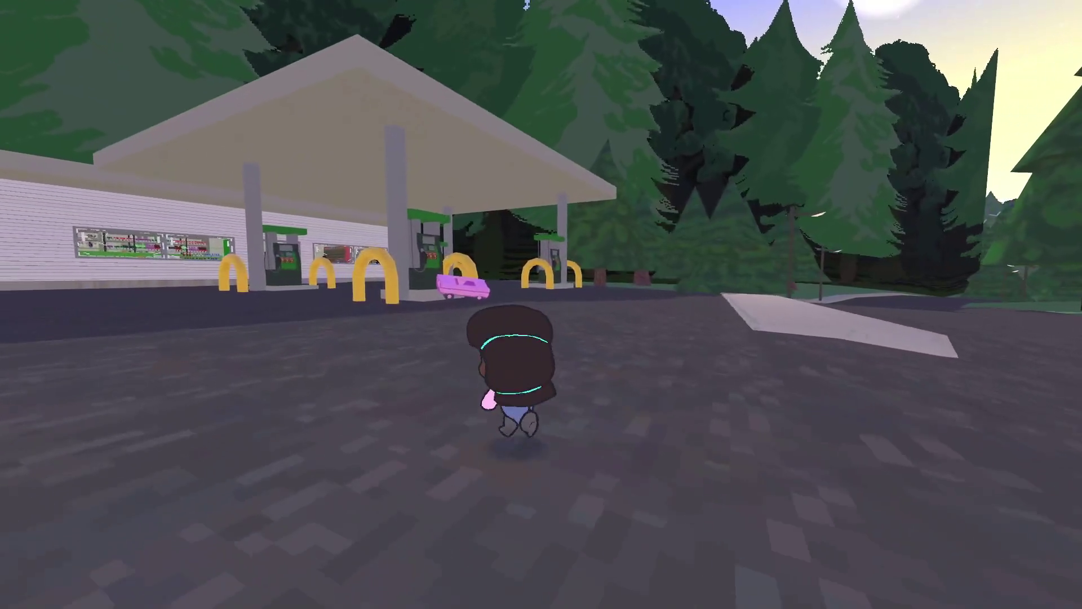
key("w")
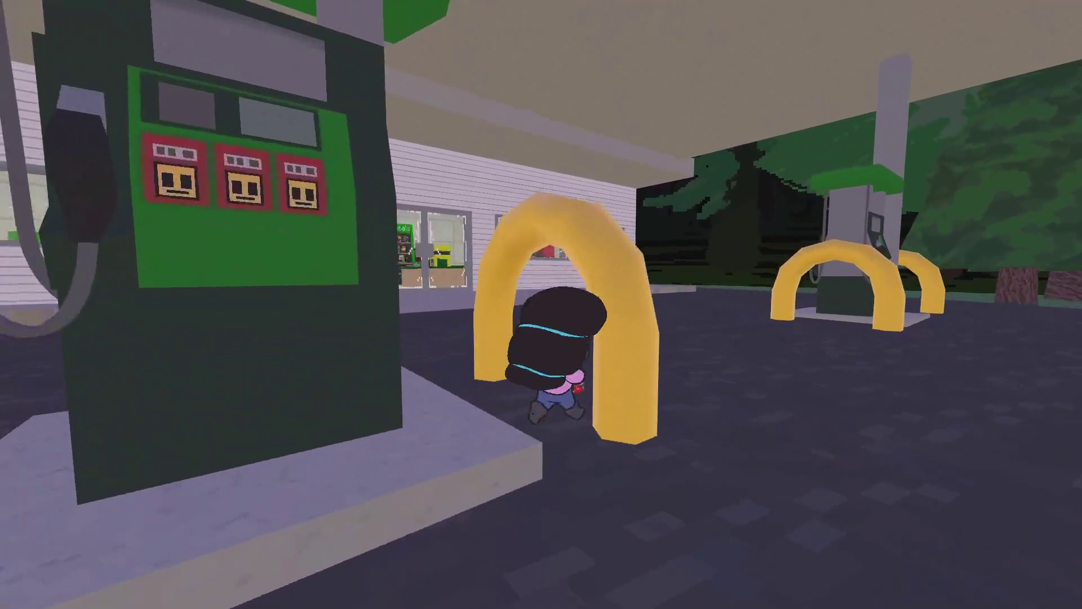
key("w")
key("w")
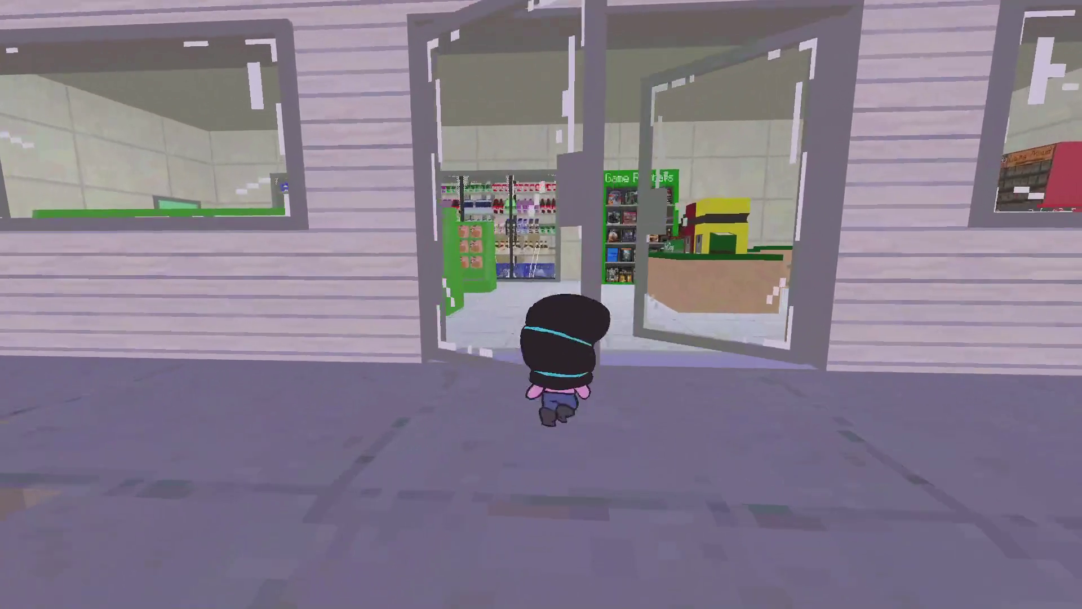
key("w")
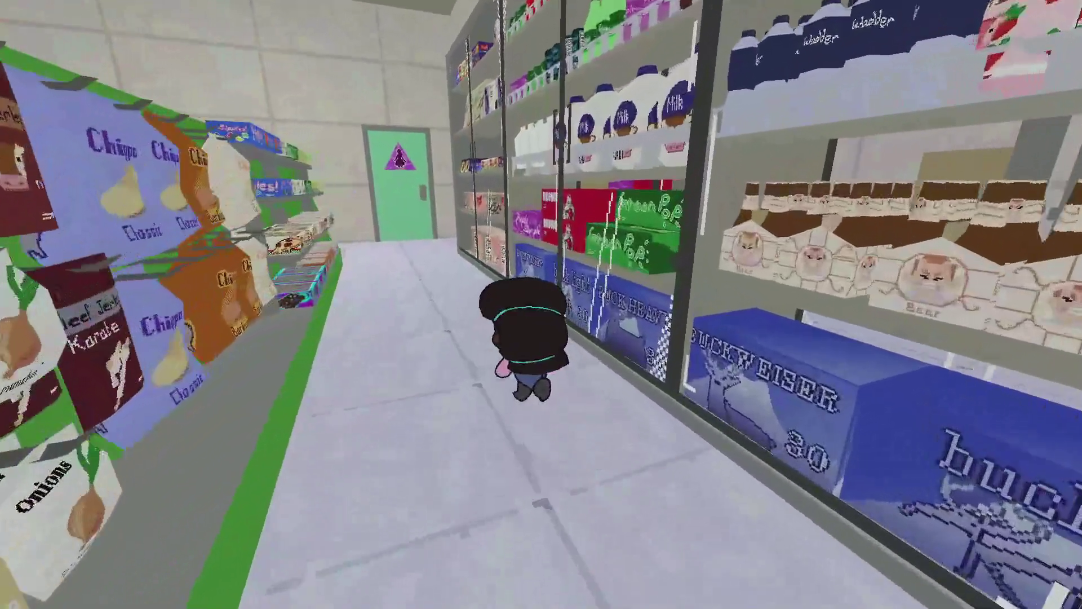
key("w")
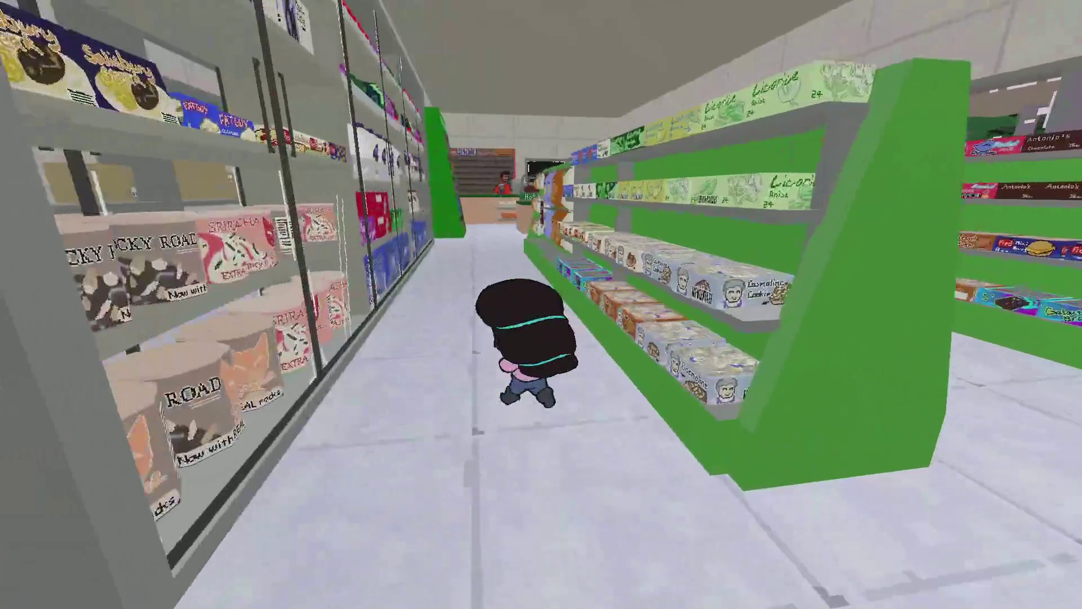
key("w")
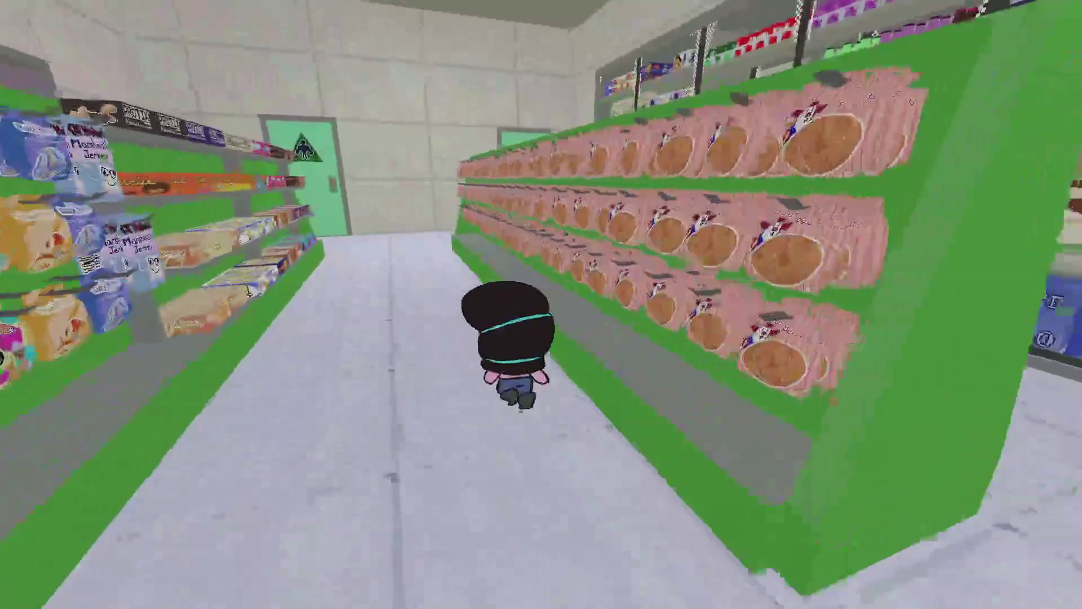
key("w")
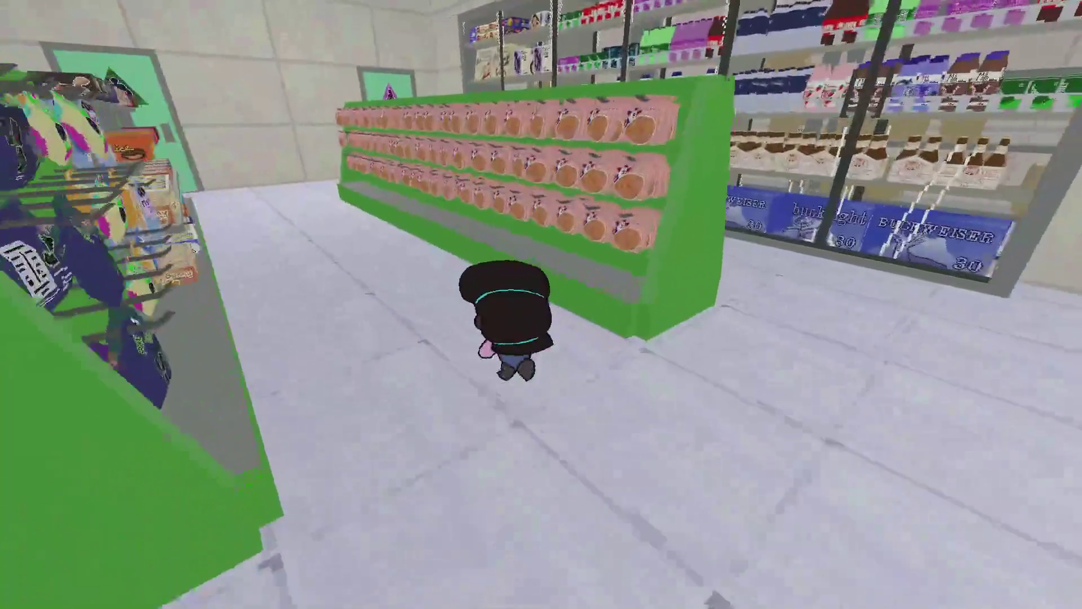
key("s")
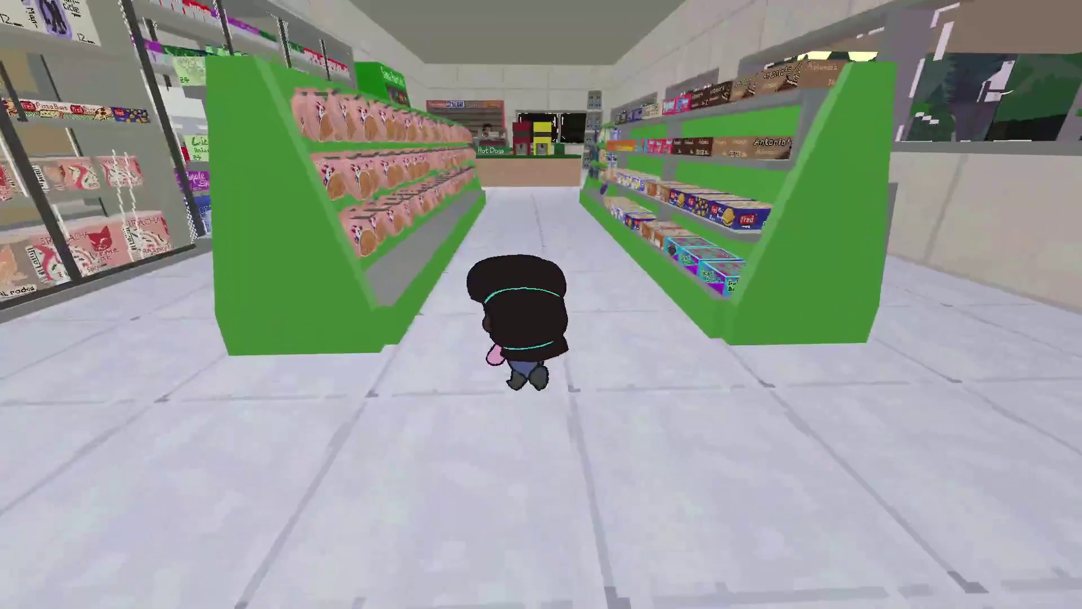
key("w")
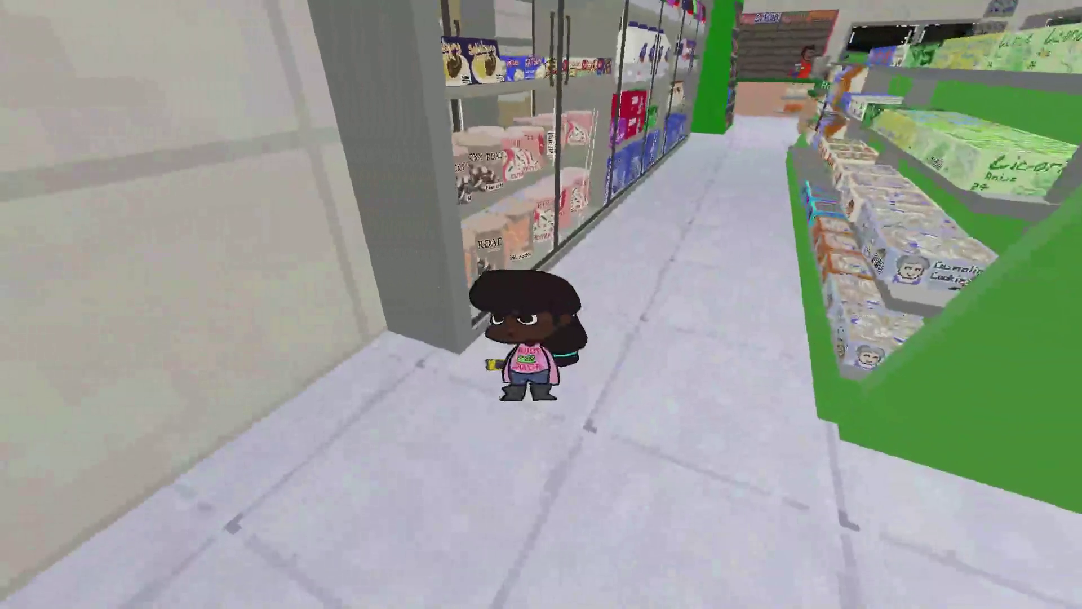
key("w")
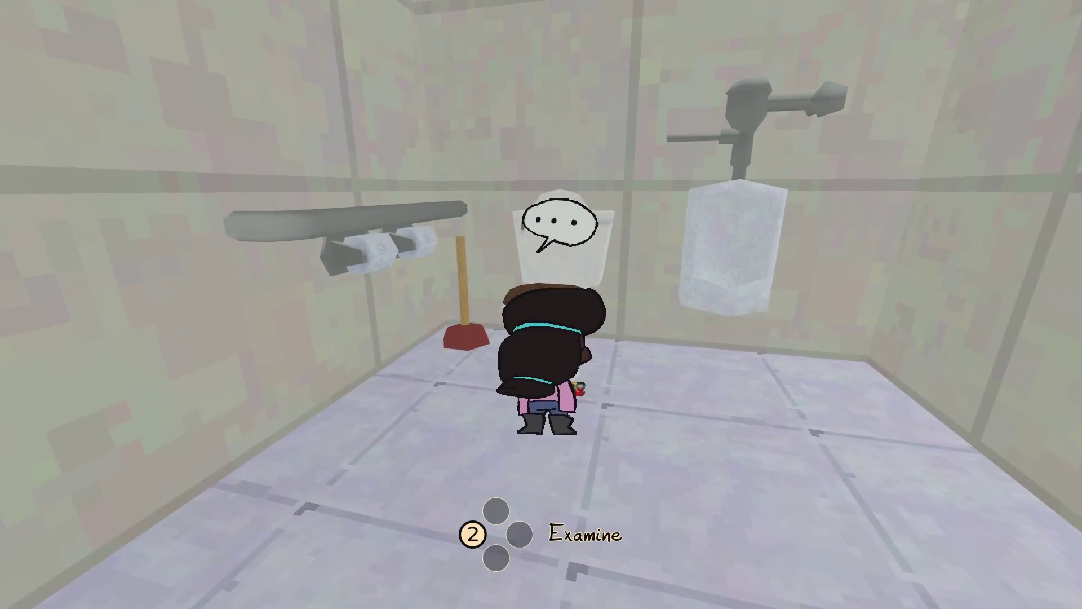
Climb onto the sink, turn the tap on, collect the BROWN sticker, and pause the game.
key("w")
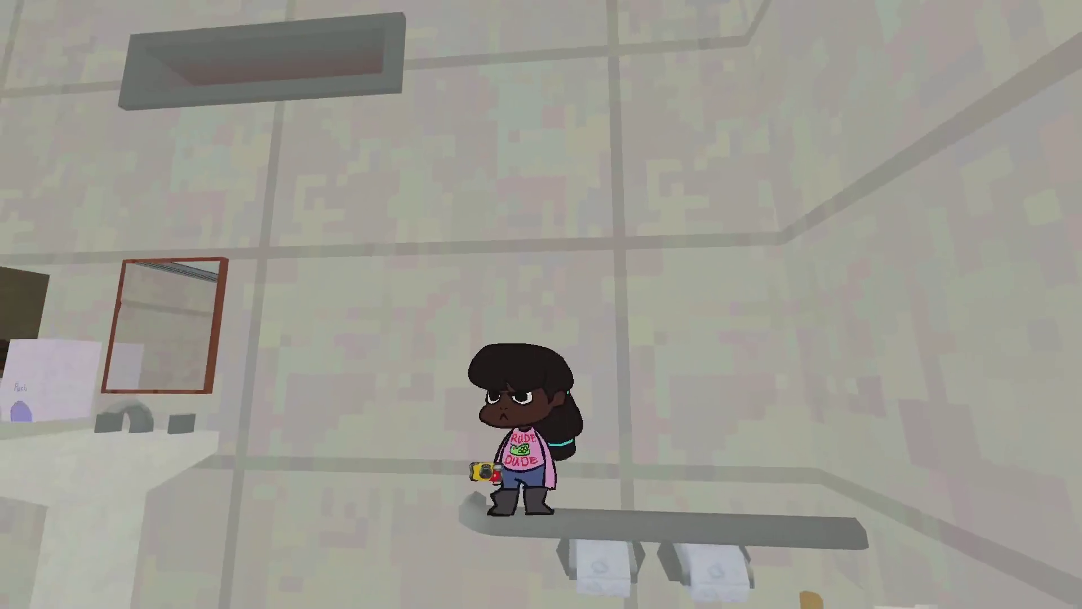
key("w")
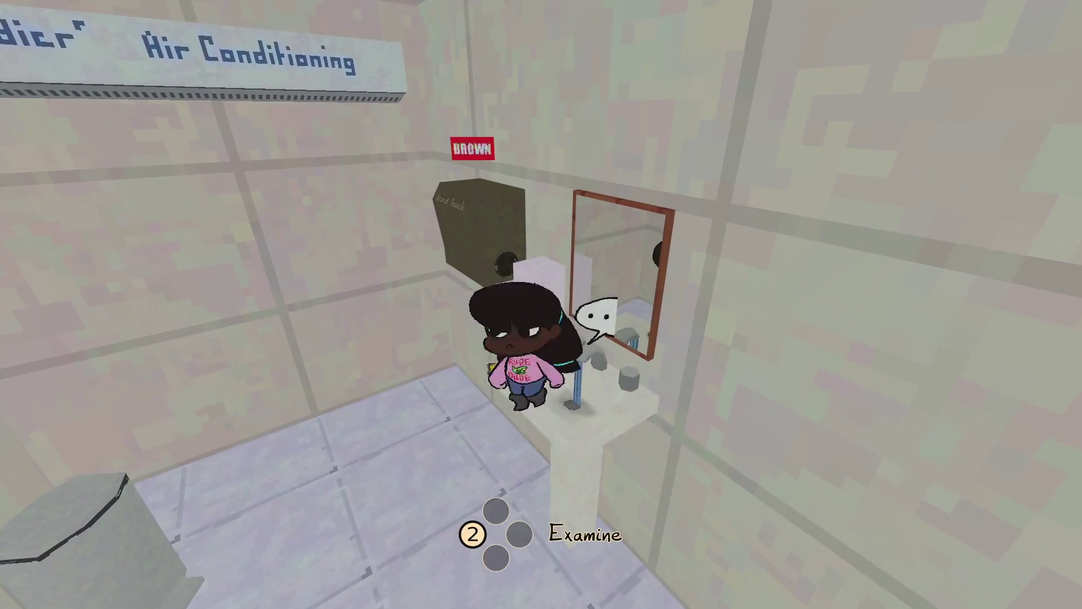
key("w")
key("w")
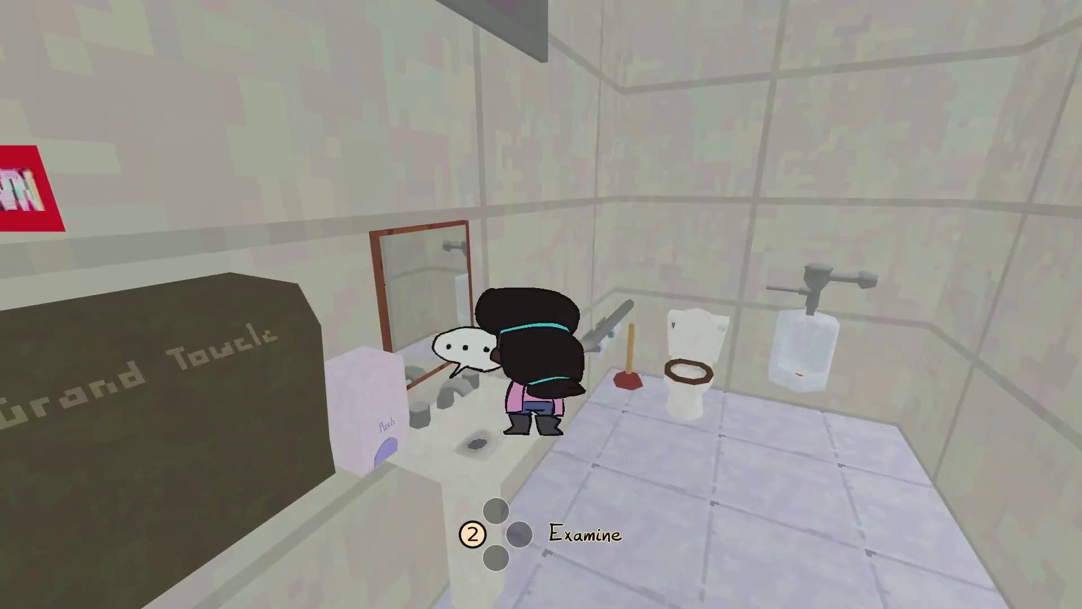
key("d")
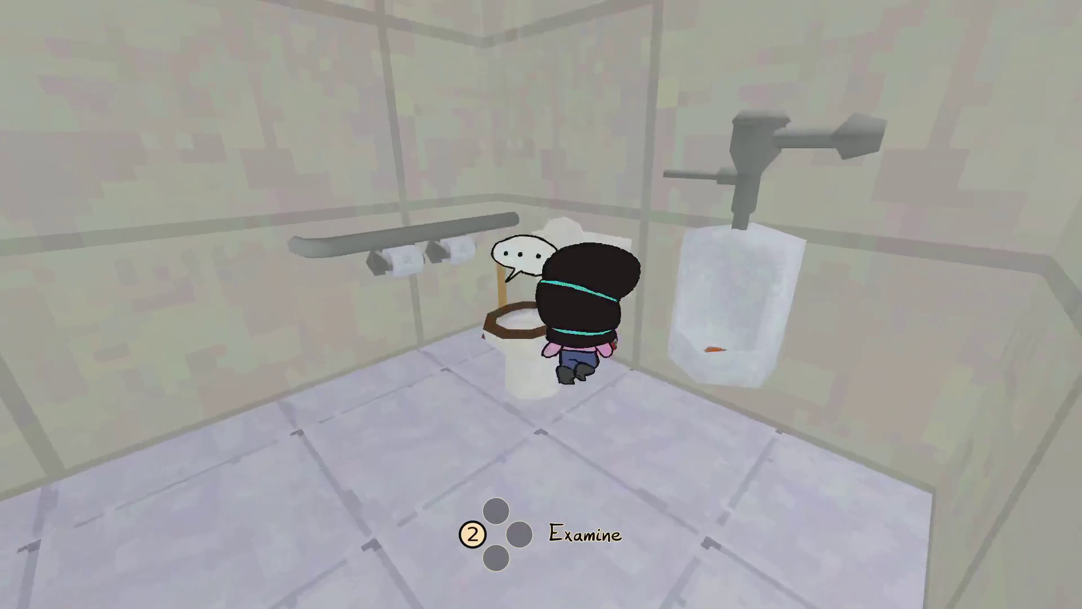
key("space")
key("a")
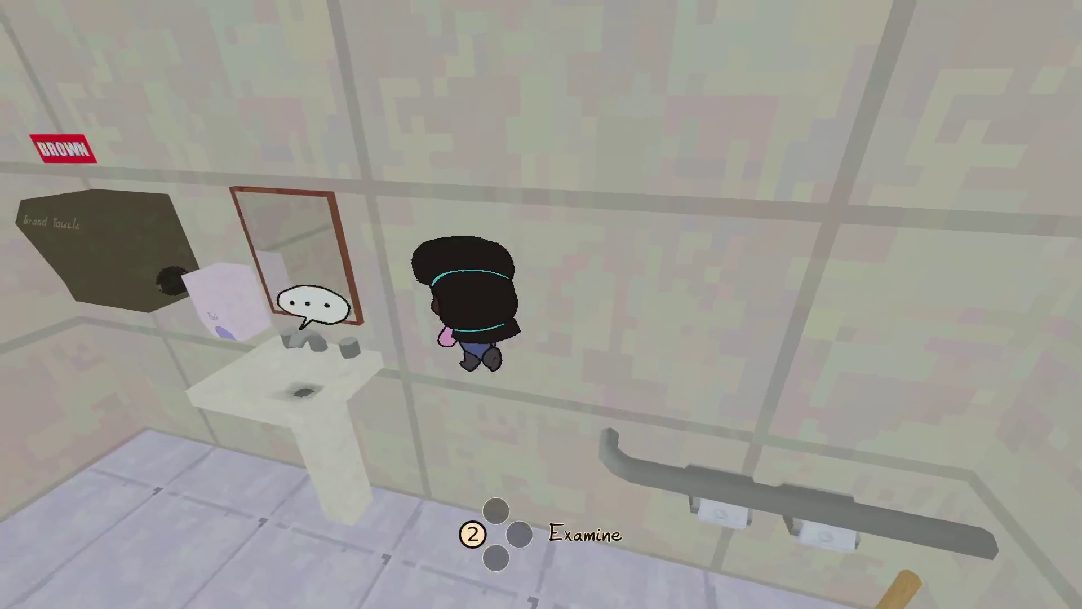
key("w")
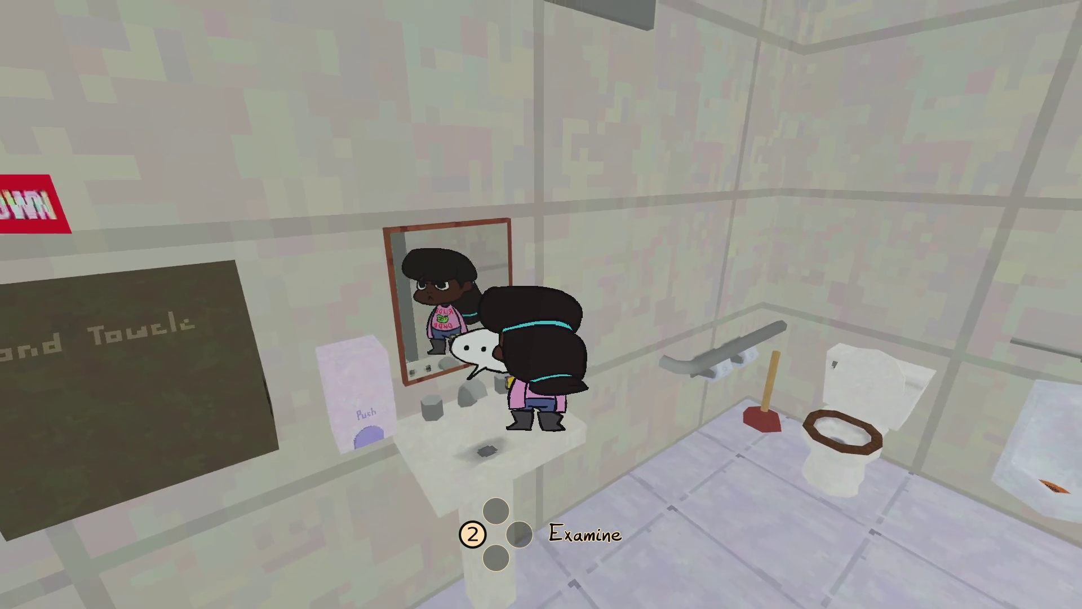
key("s")
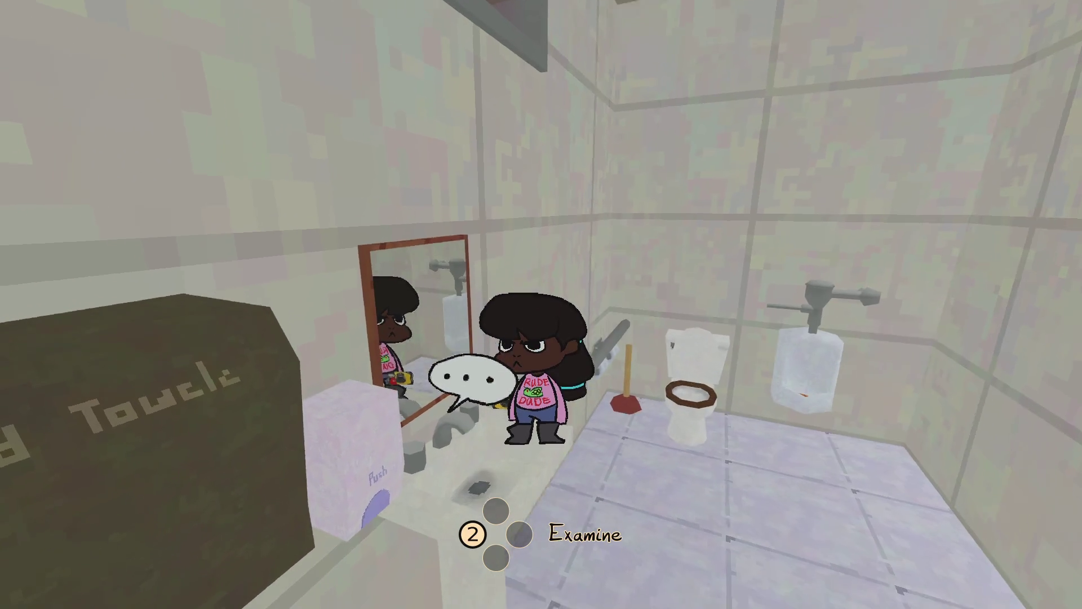
key("w")
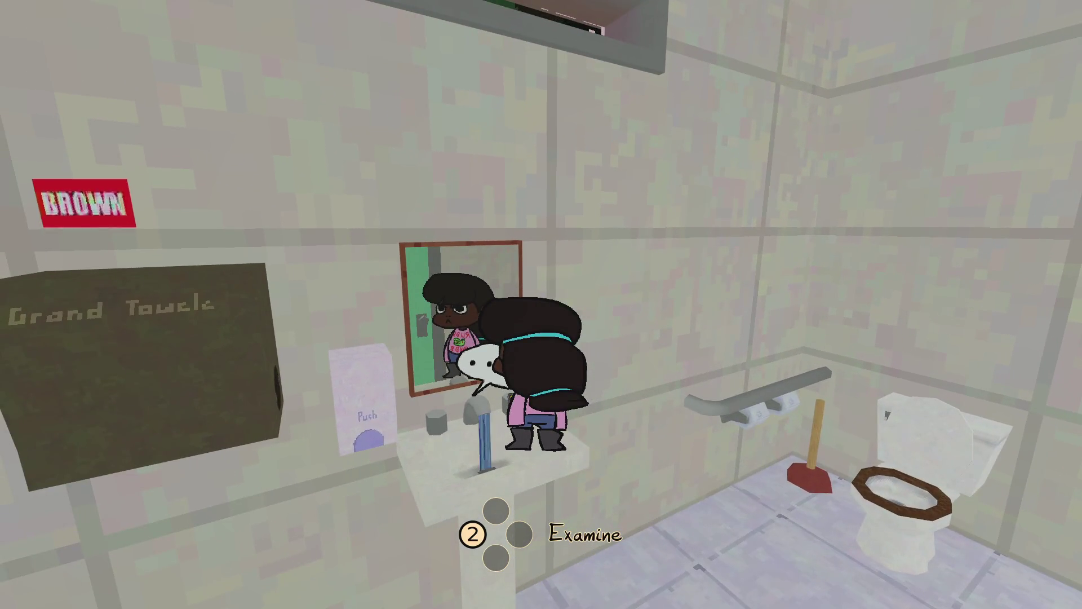
key("a")
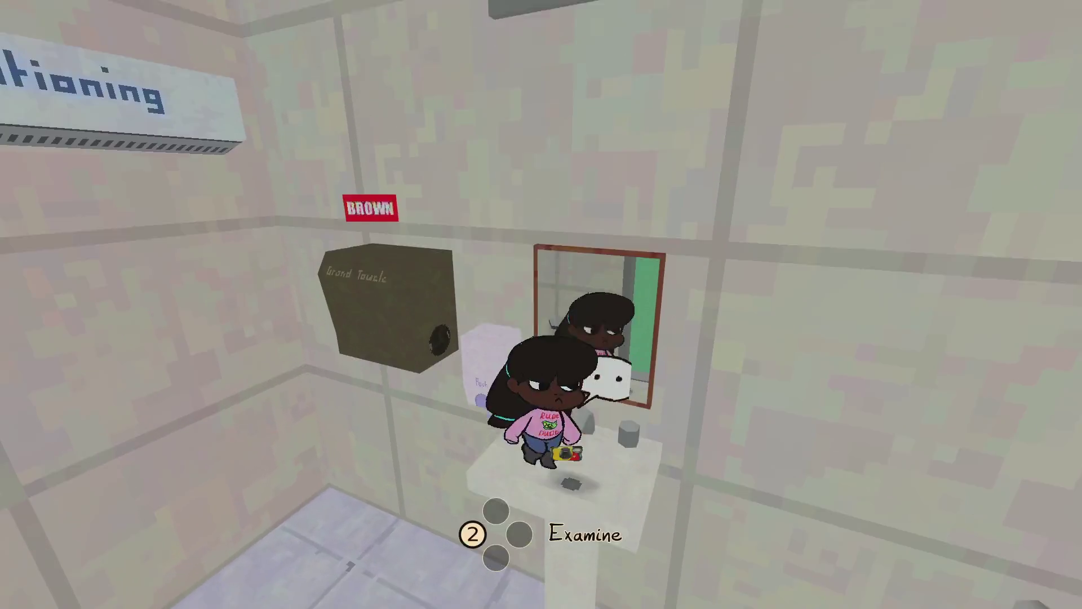
key("space")
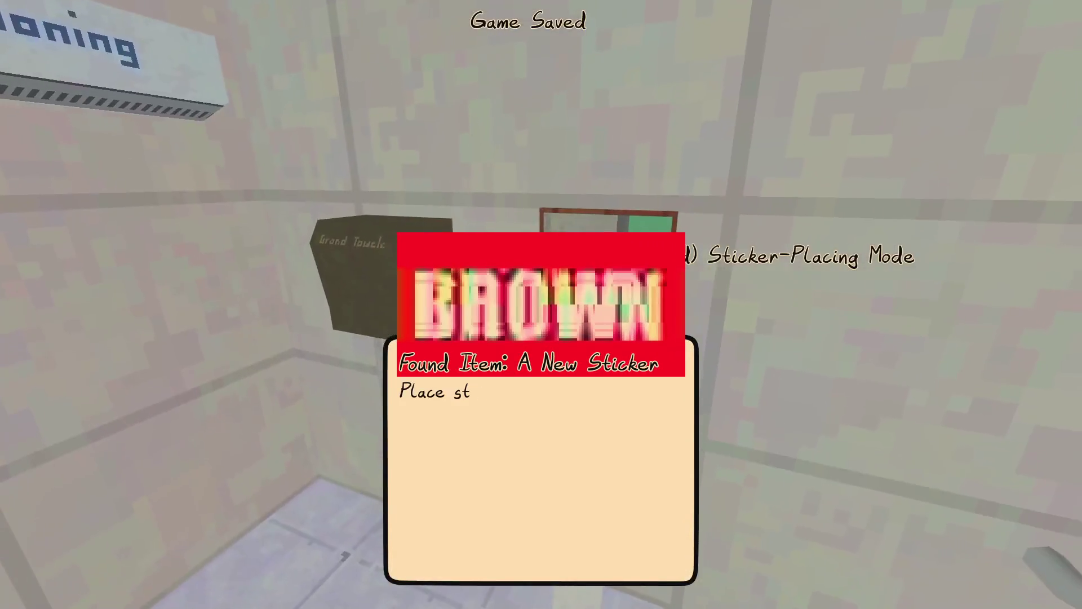
key("space")
key("Escape")
key("F8")
Add 'Turning the sink on and off in the bathroom' under Store Page > Trailer, then resume the game.
key("alt+Tab")
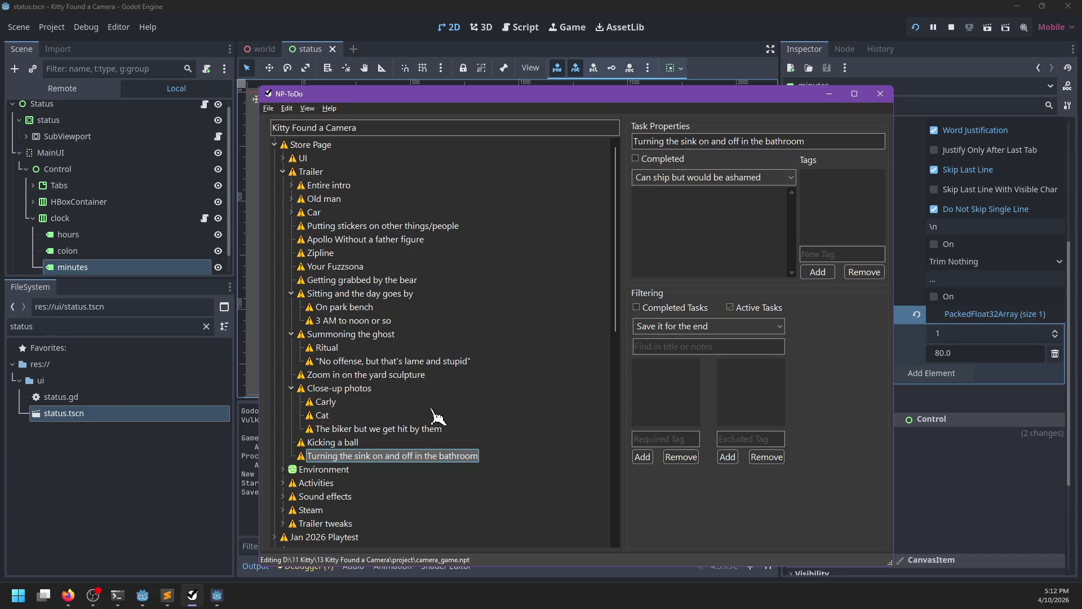
key("alt+Tab")
key("alt+Tab")
key("Escape")
Leave the bathroom for the counter and show the manager the Carly, house and plane photos.
key("d")
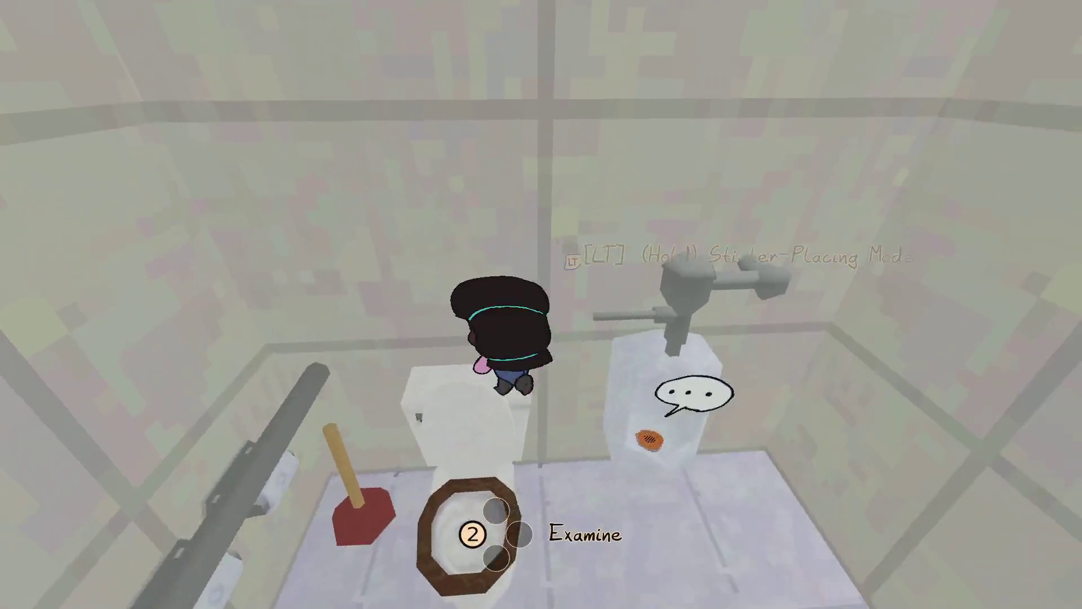
key("w")
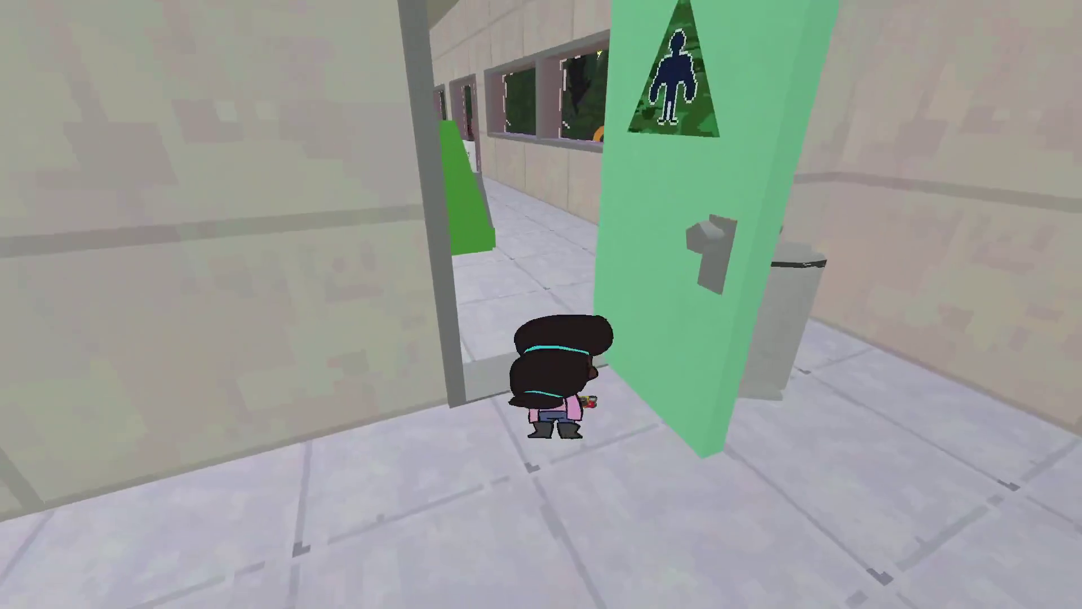
key("w")
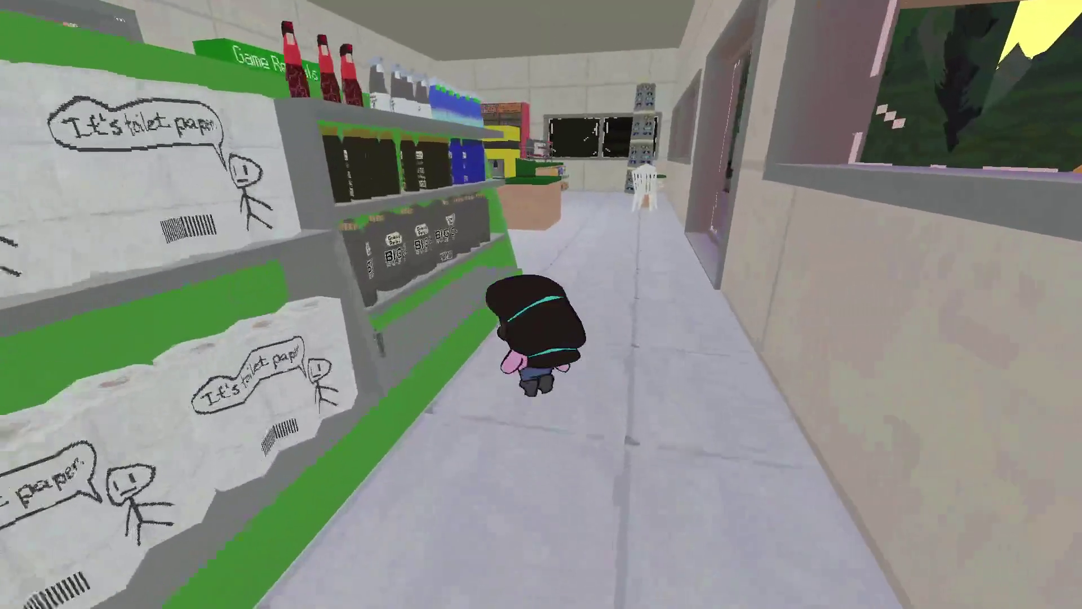
key("w")
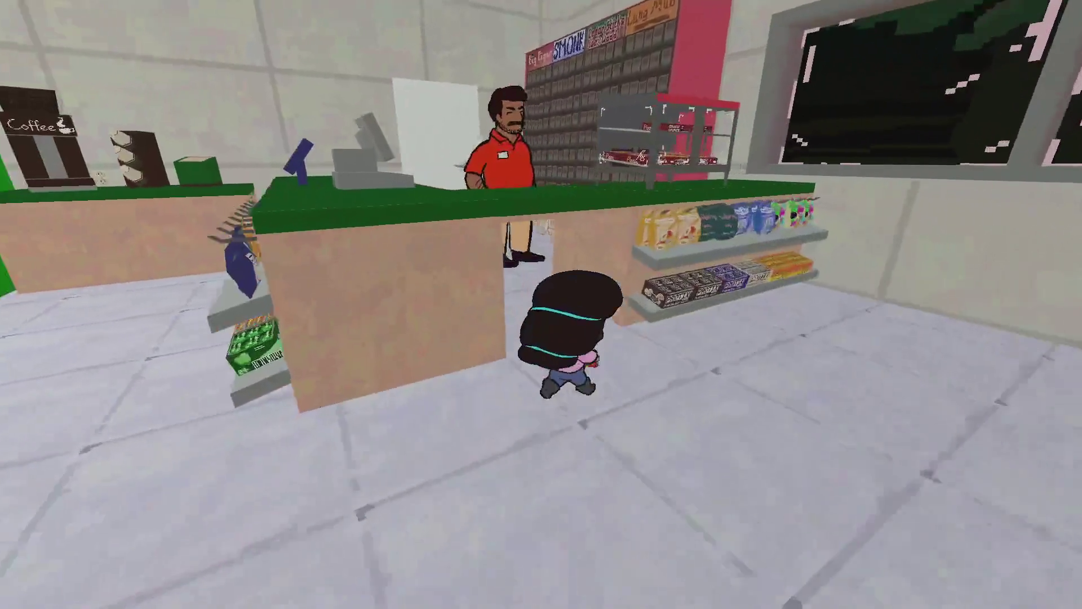
key("Tab")
key("Return")
key("Return")
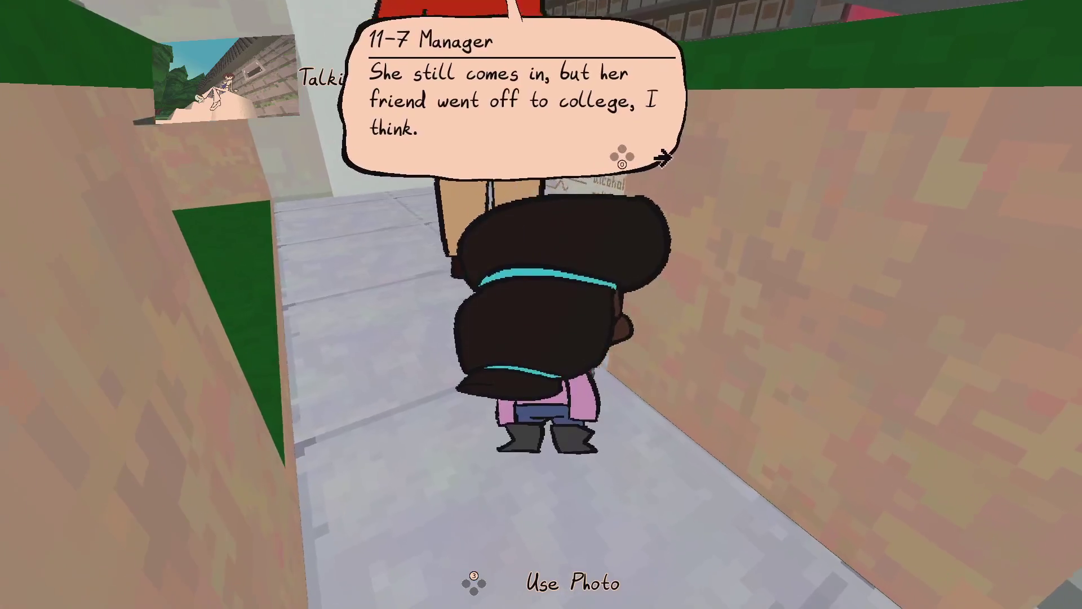
key("space")
key("Tab")
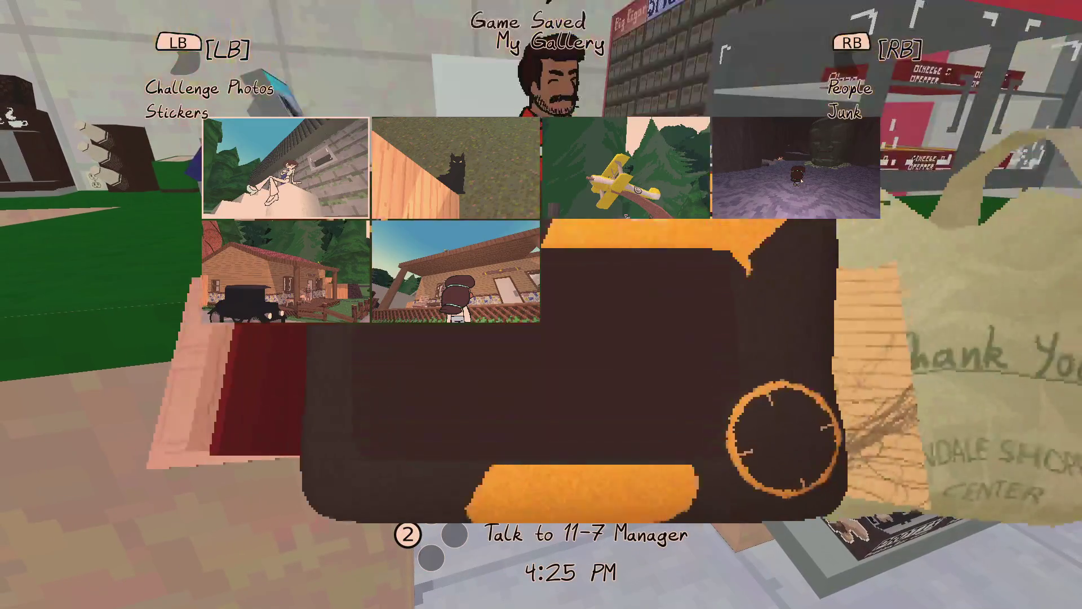
key("space")
key("space")
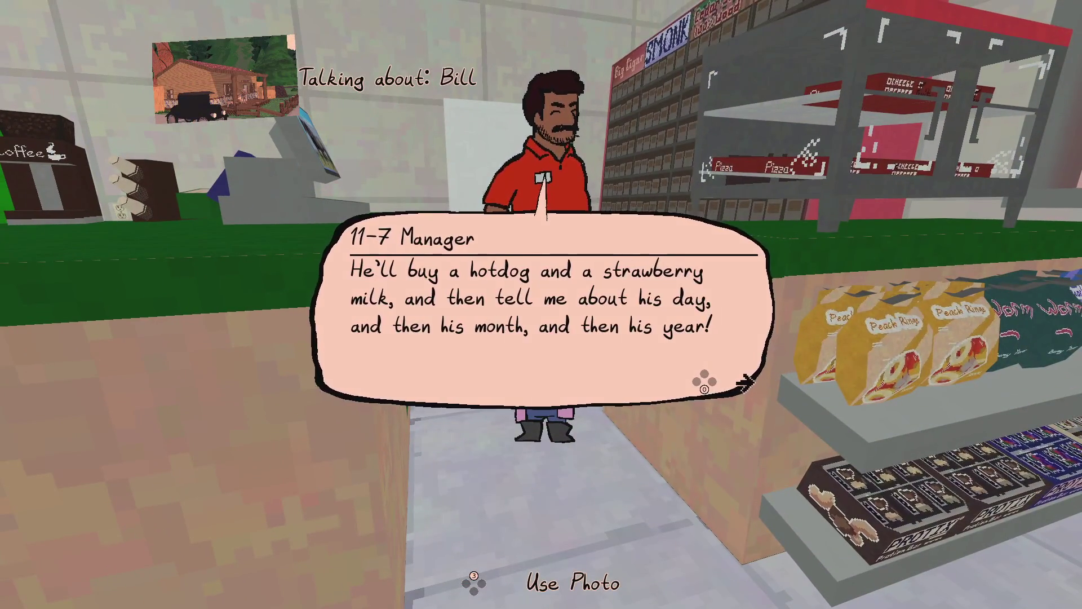
key("space")
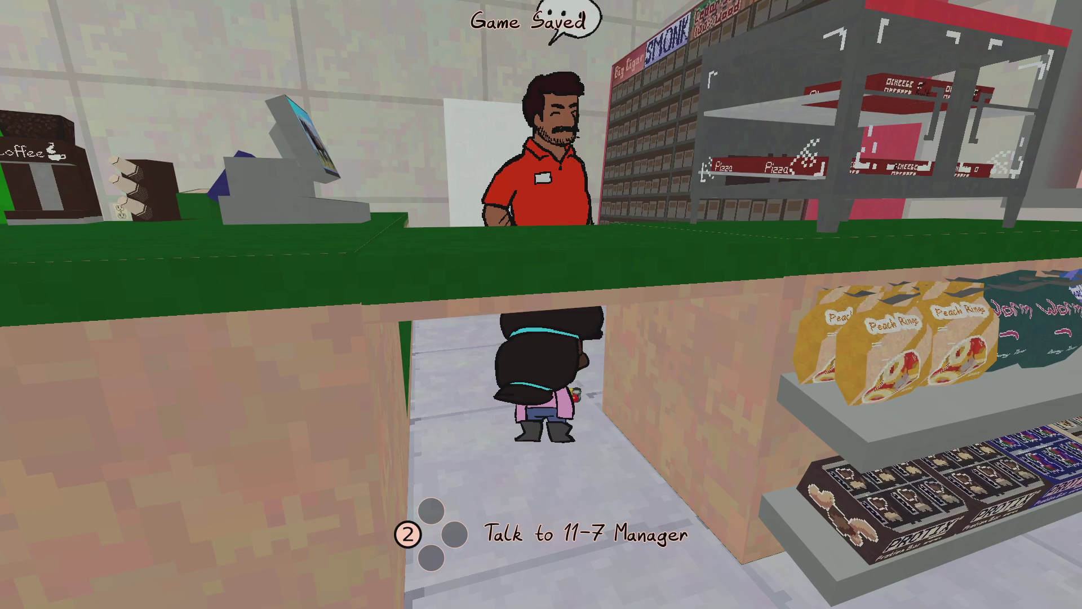
key("space")
key("space")
key("Escape")
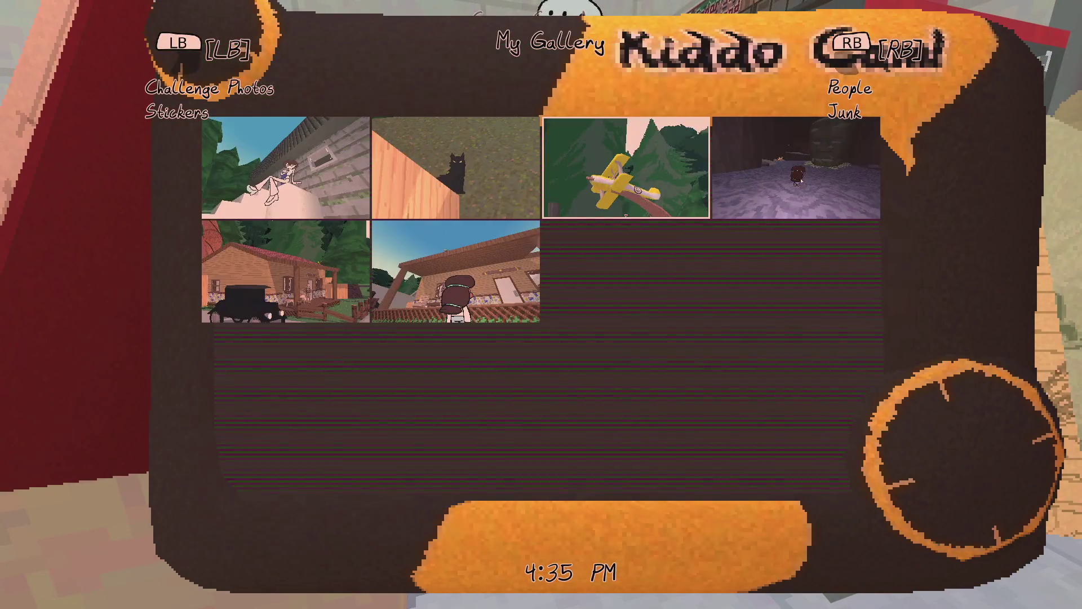
key("space")
key("space")
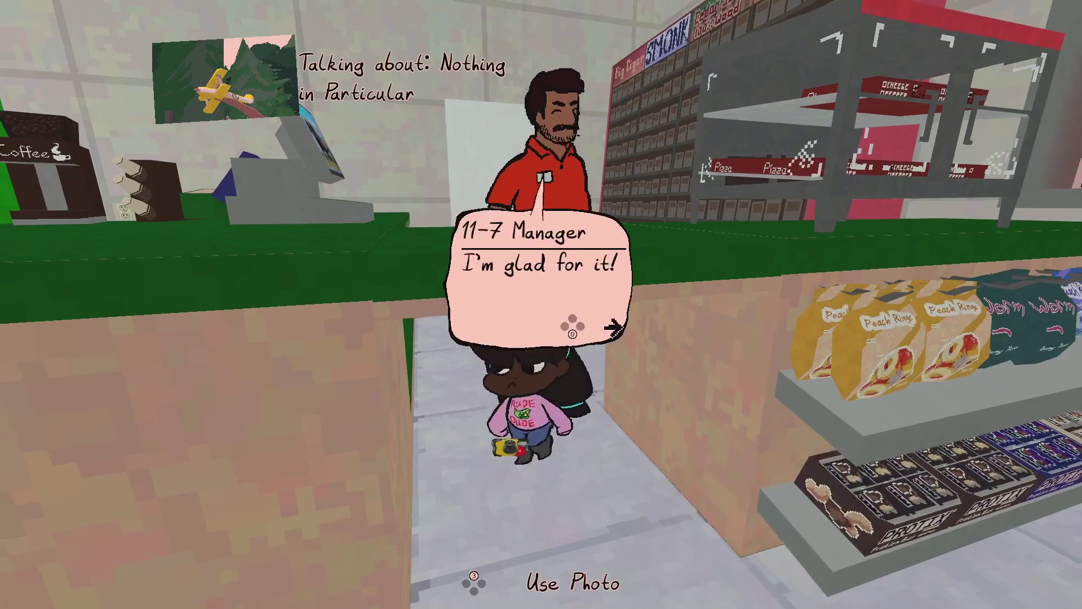
key("space")
key("space")
key("space")
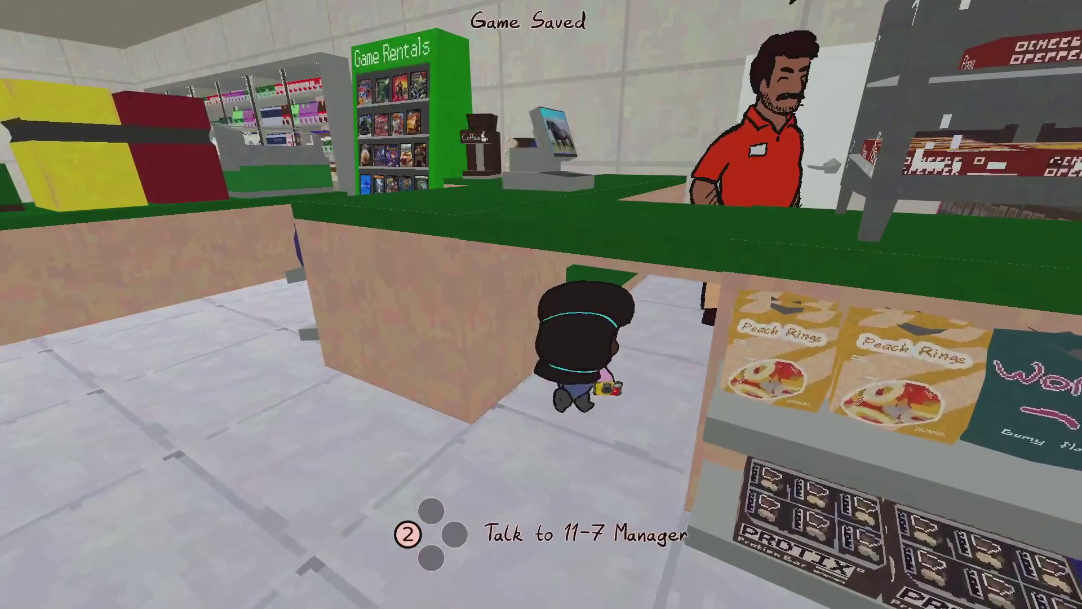
Explore the back room: open and close the laptop, then open the kitchen fridge.
key("w")
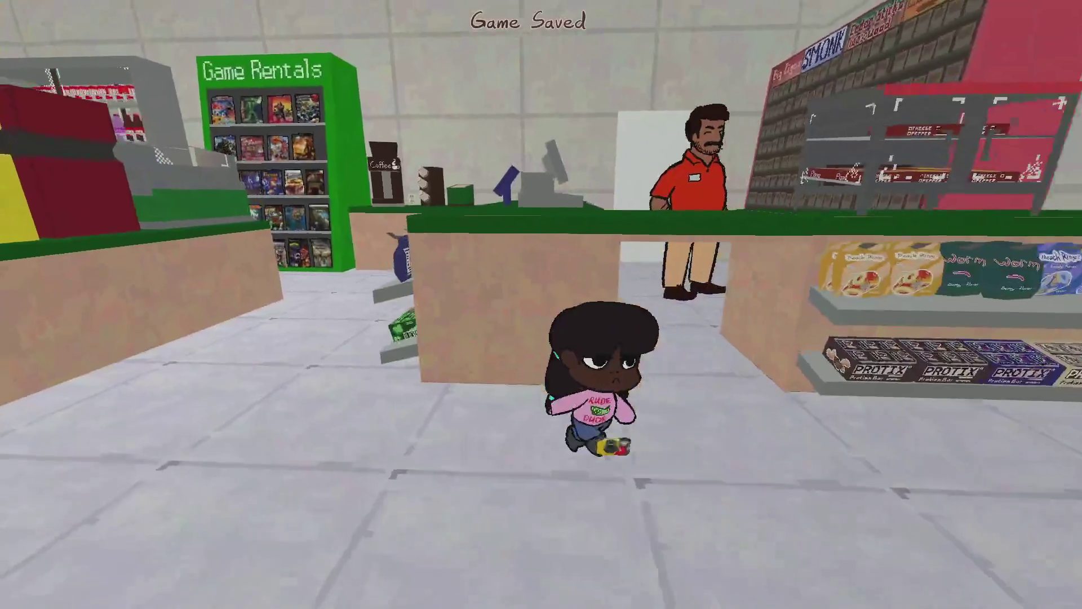
key("w")
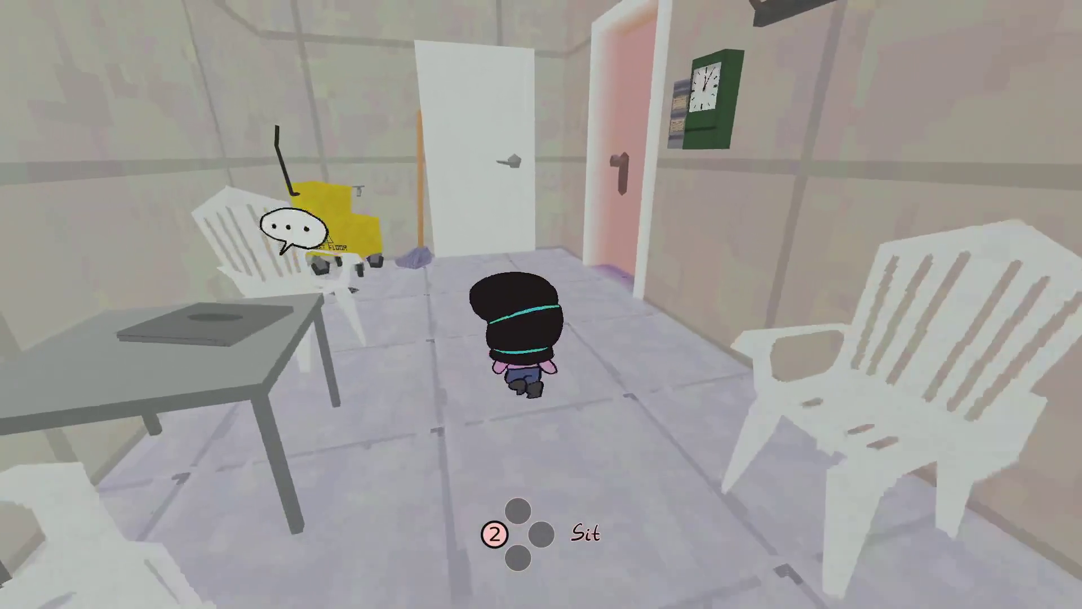
key("w")
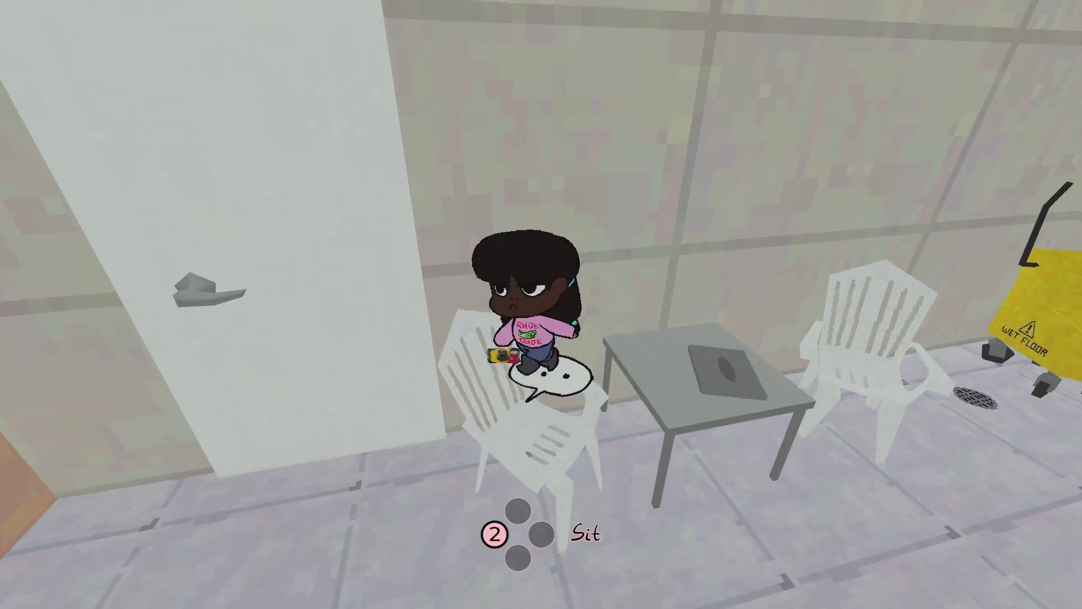
key("2")
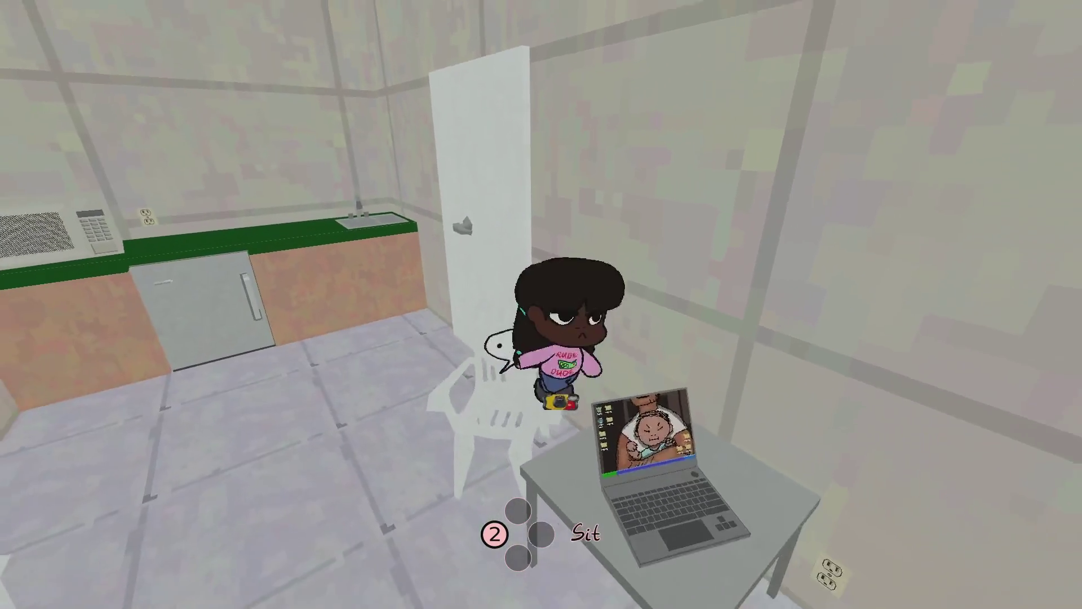
key("2")
key("w")
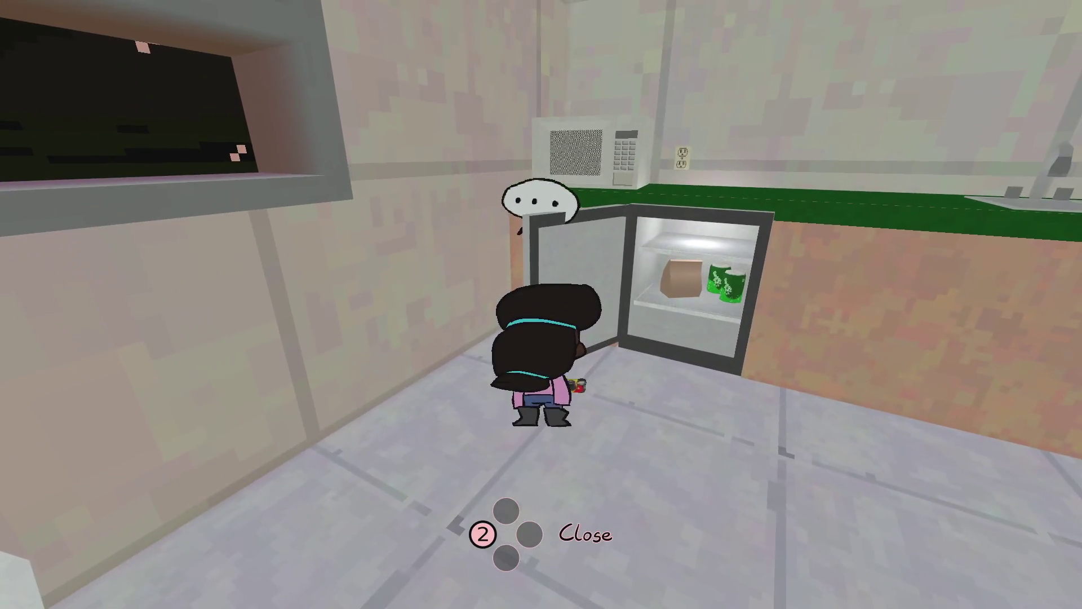
Leave the store, cross the gas station at night, and get into the pink car.
key("w")
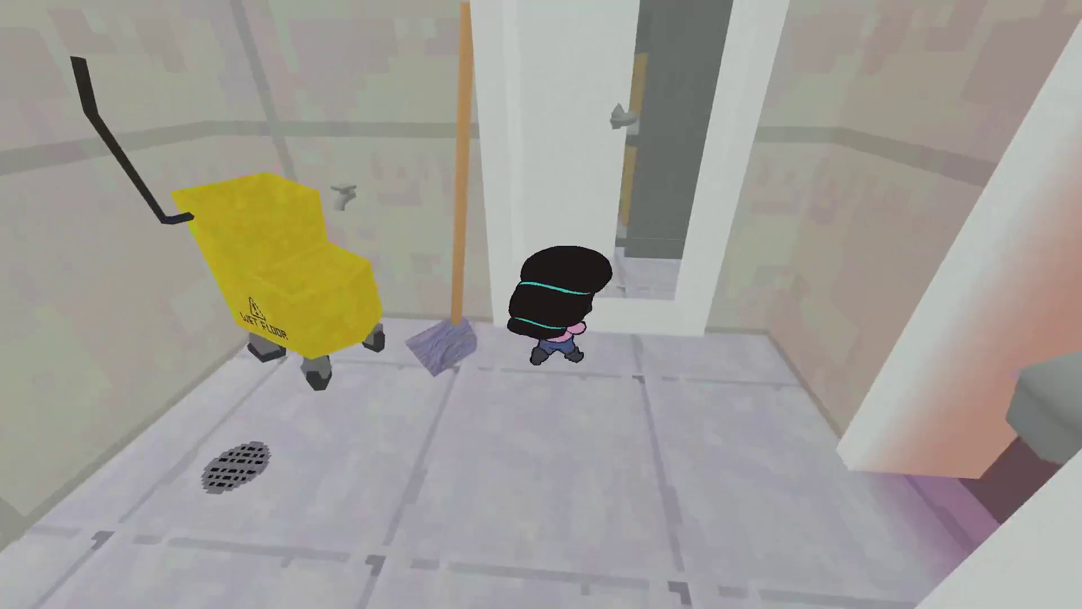
key("w")
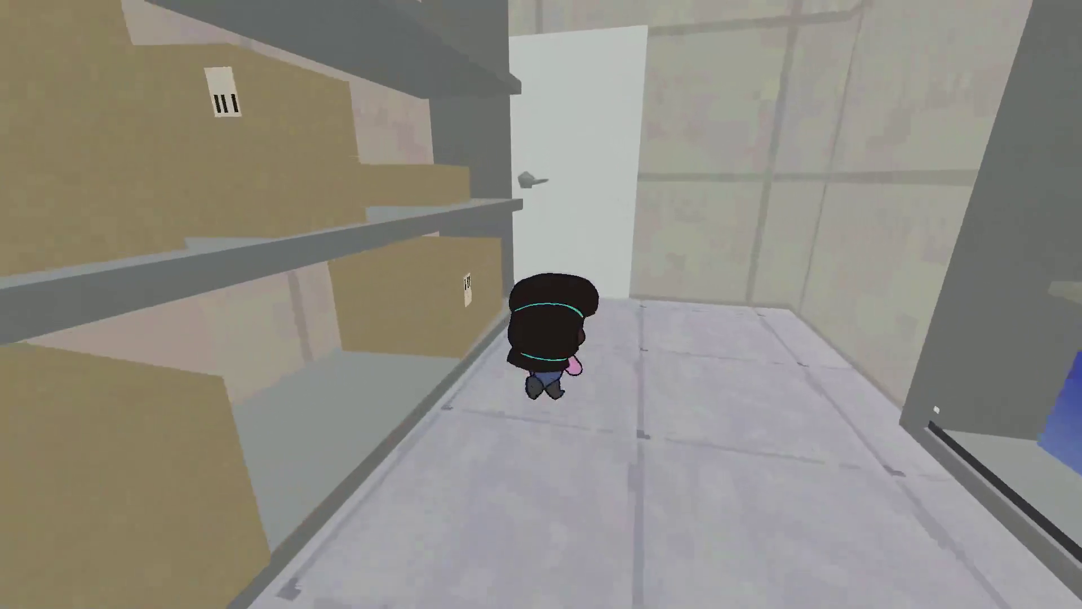
key("w")
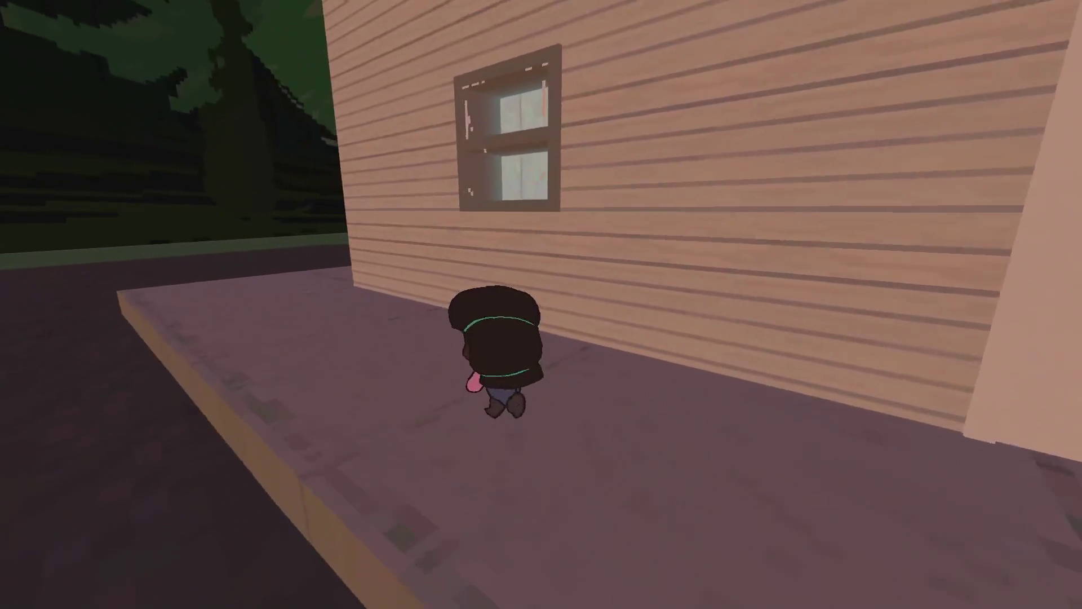
key("w")
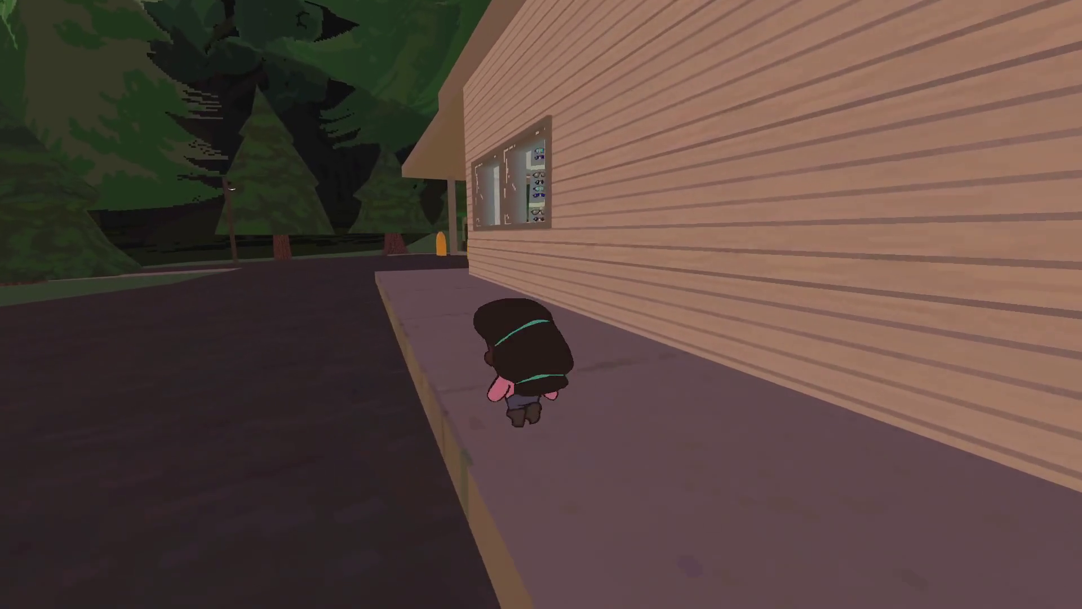
key("w")
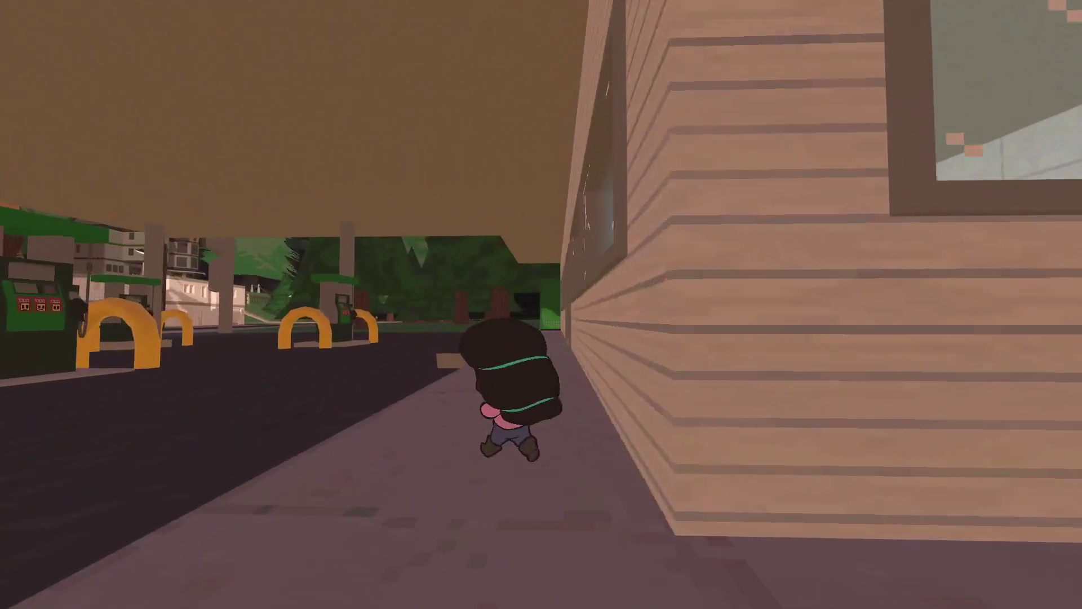
key("w")
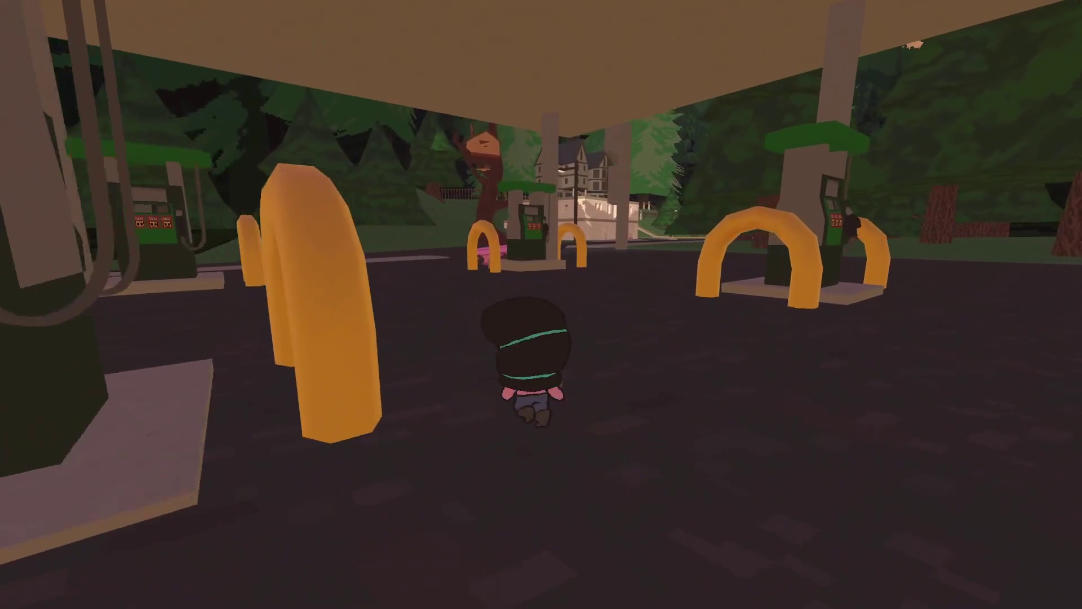
key("w")
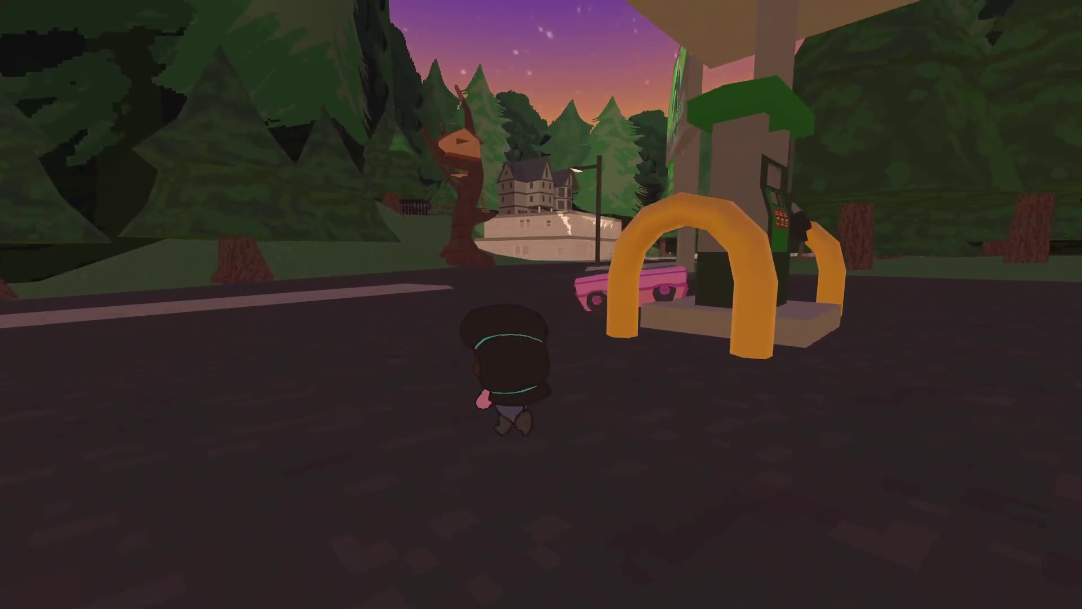
key("e")
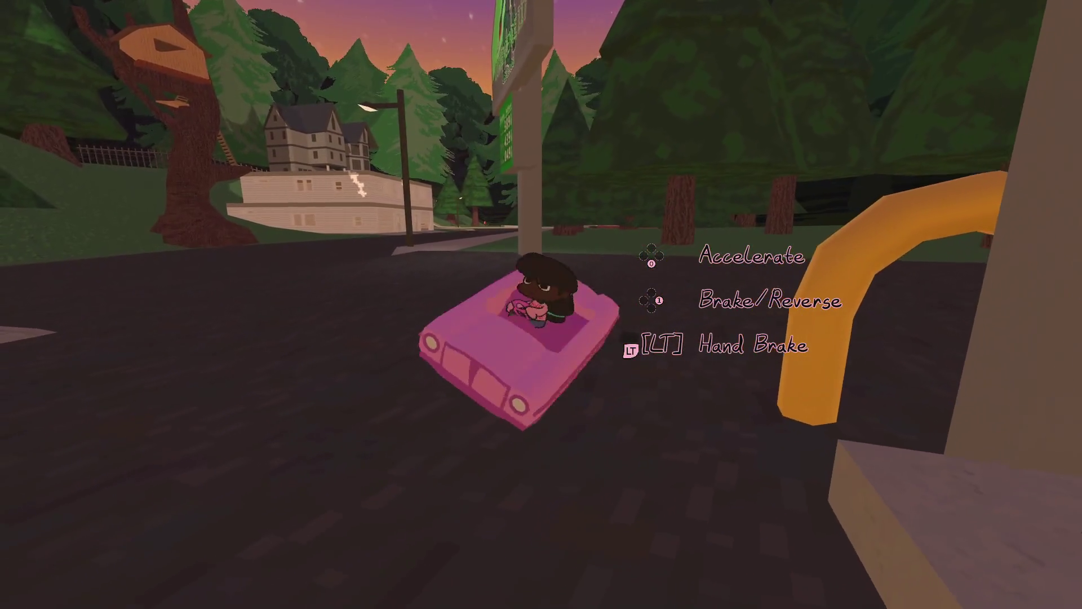
Drive through the intersection toward the church and river, dismissing the cone dialogue.
key("w")
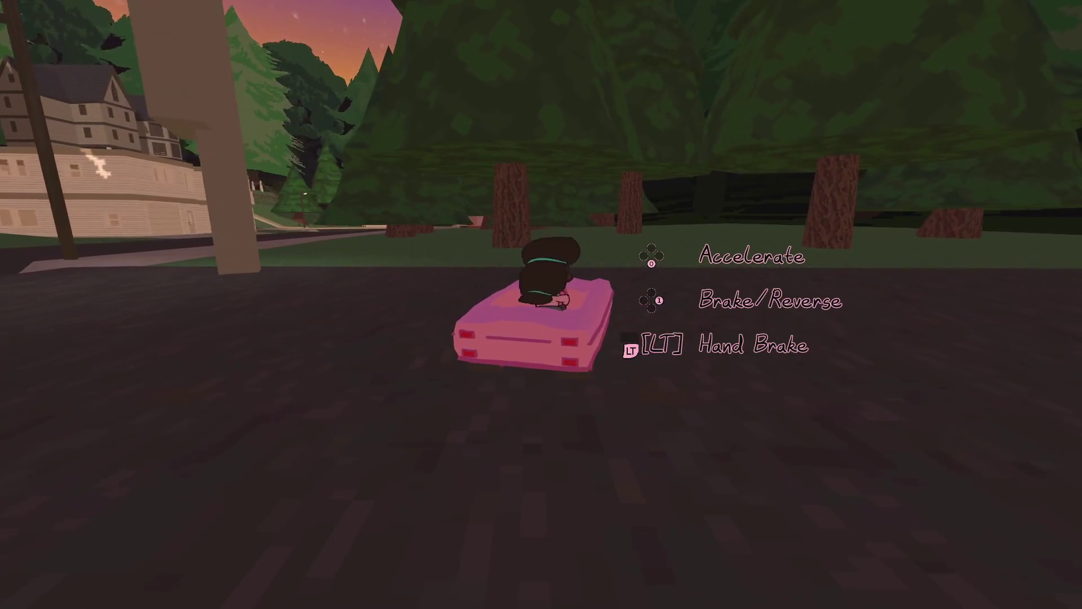
key("w")
key("a")
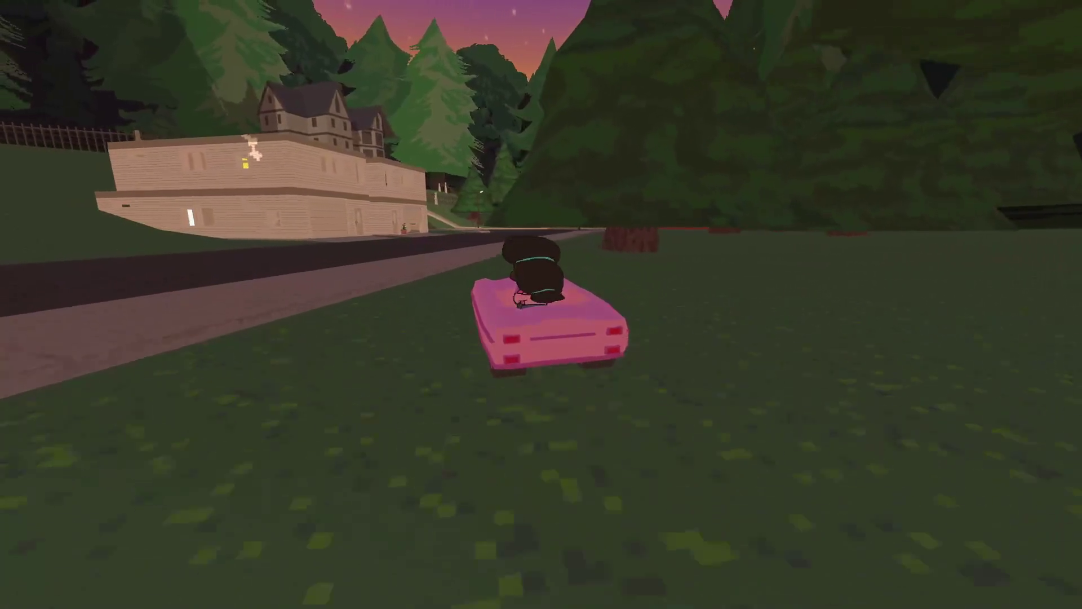
key("a")
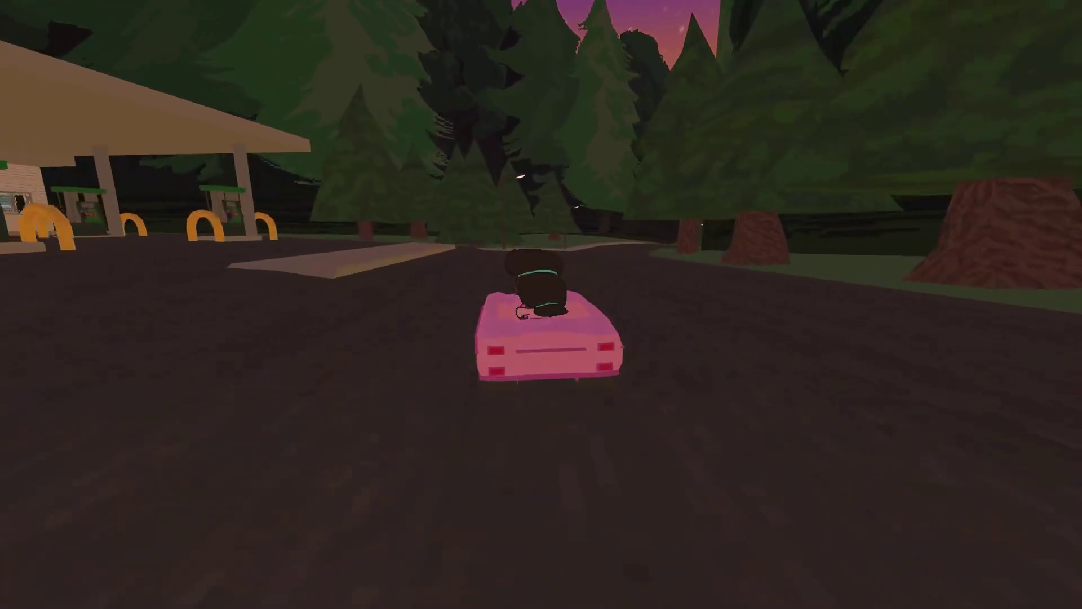
key("d")
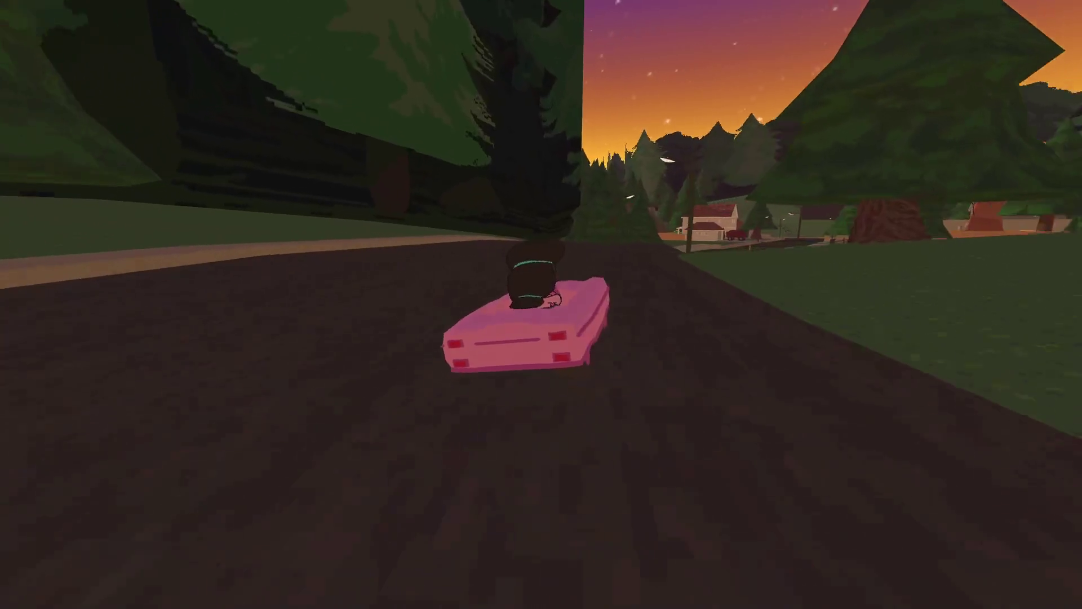
key("d")
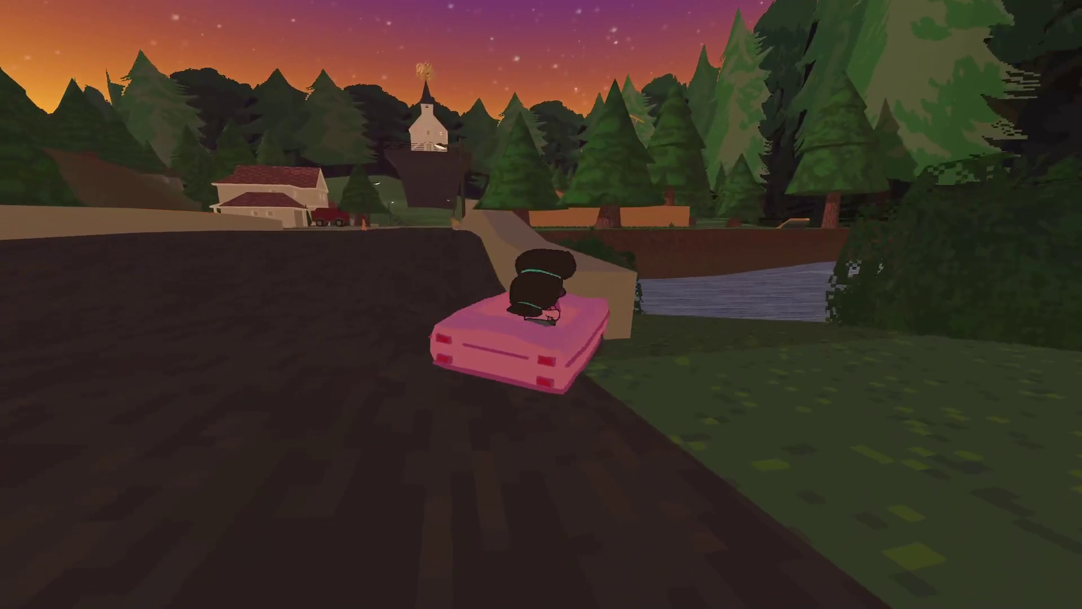
key("w")
key("w")
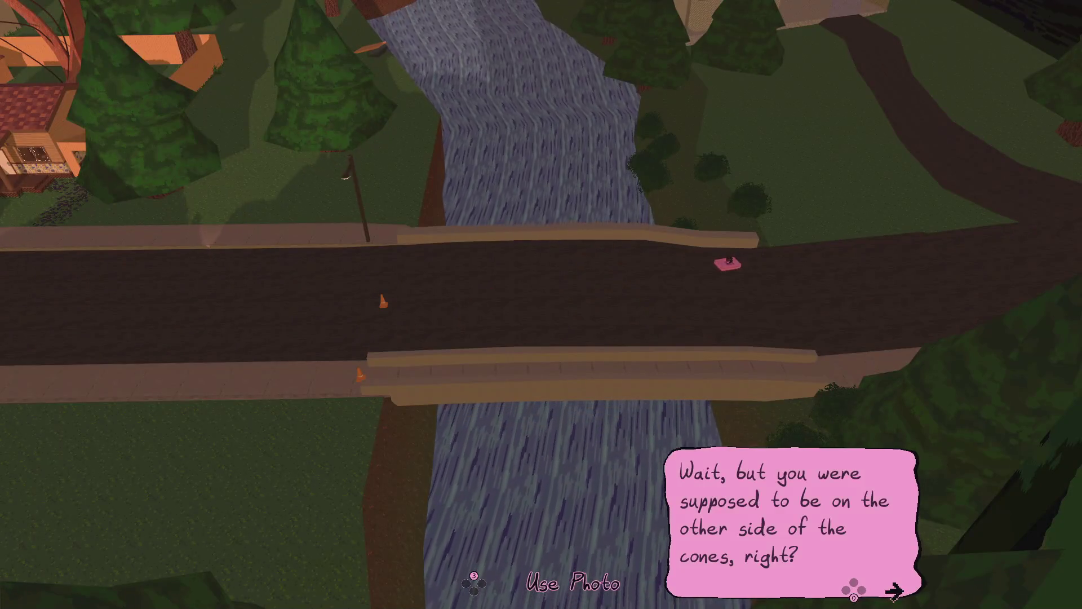
key("space")
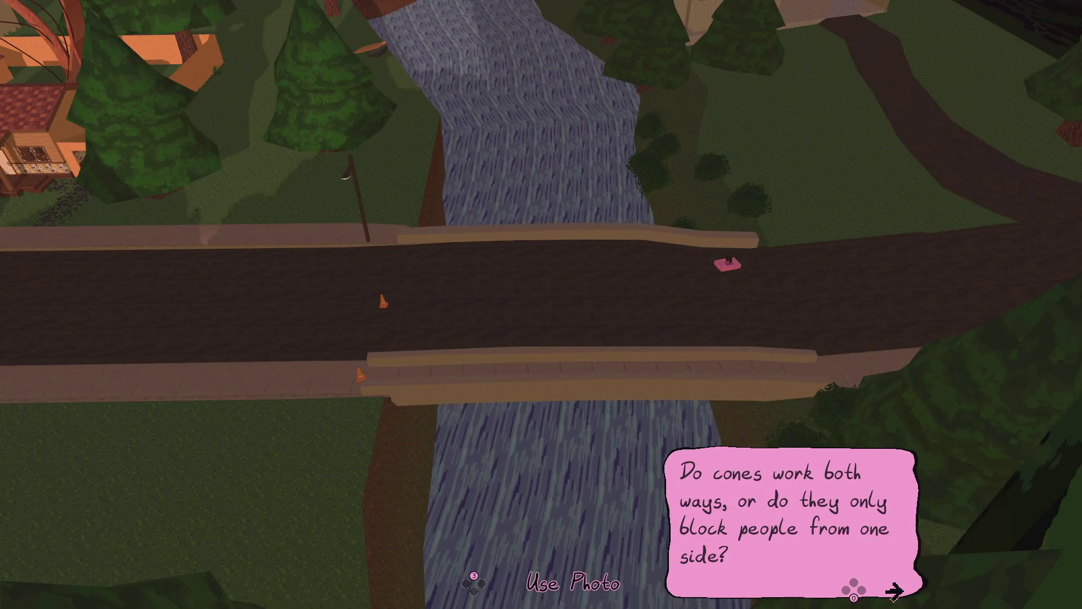
key("space")
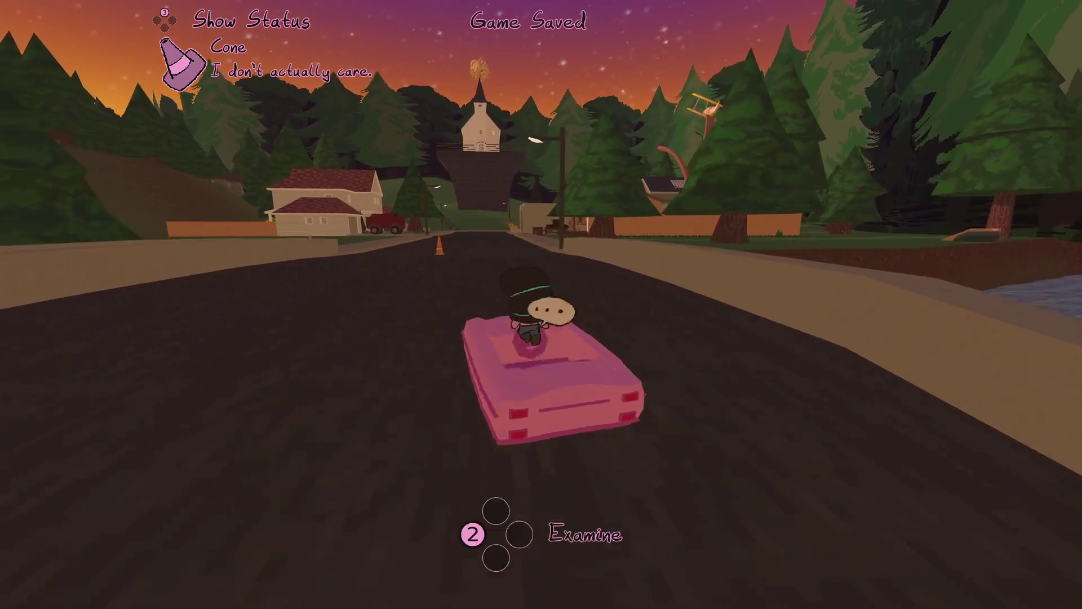
Get out of the car and take a close-up camera photo of the biker.
key("e")
key("c")
key("w")
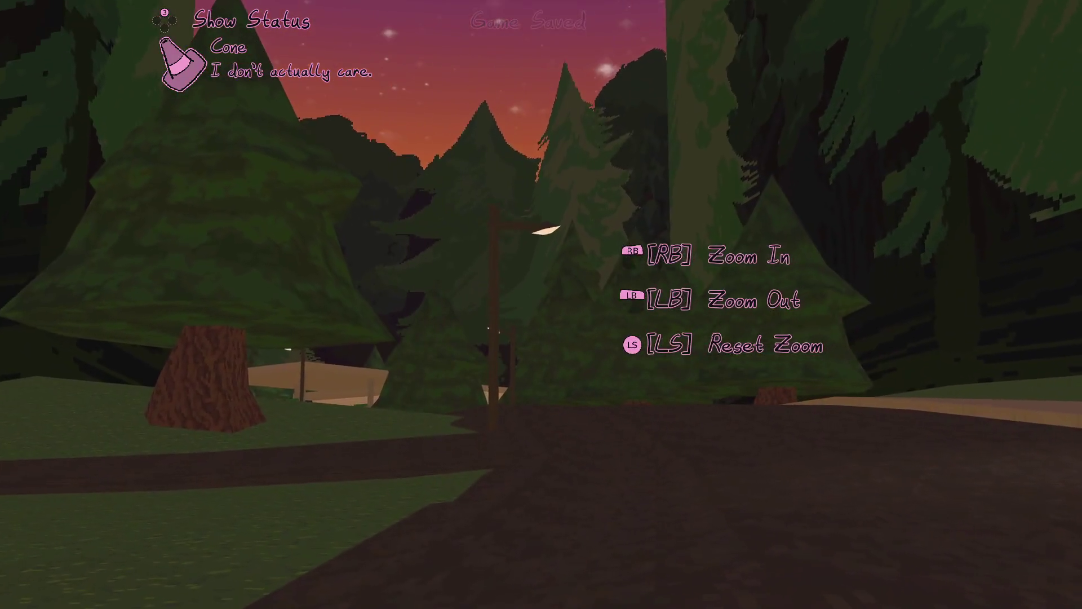
key("w")
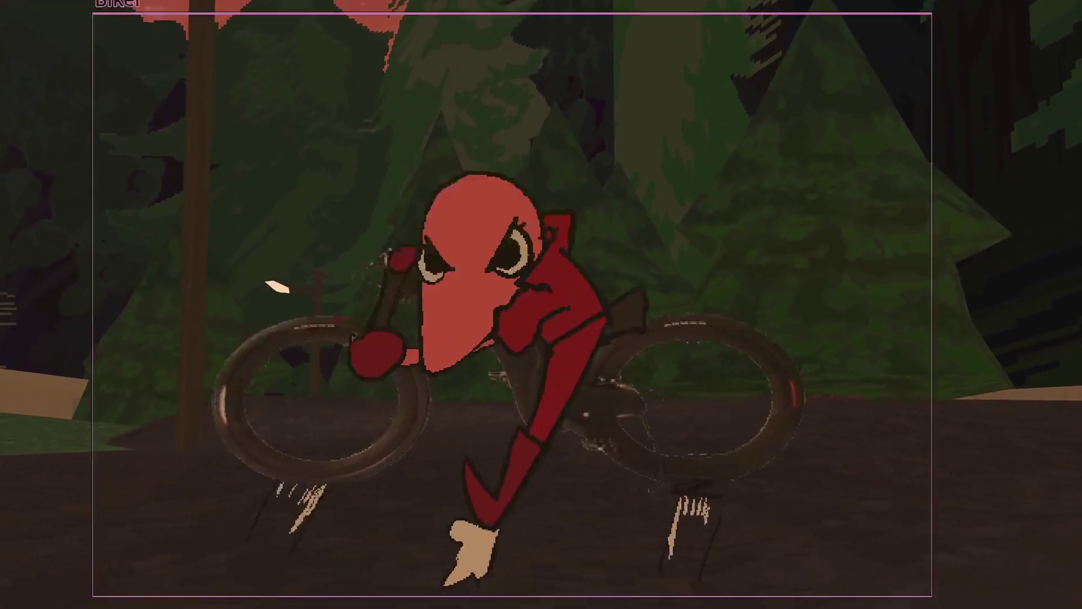
key("c")
key("a")
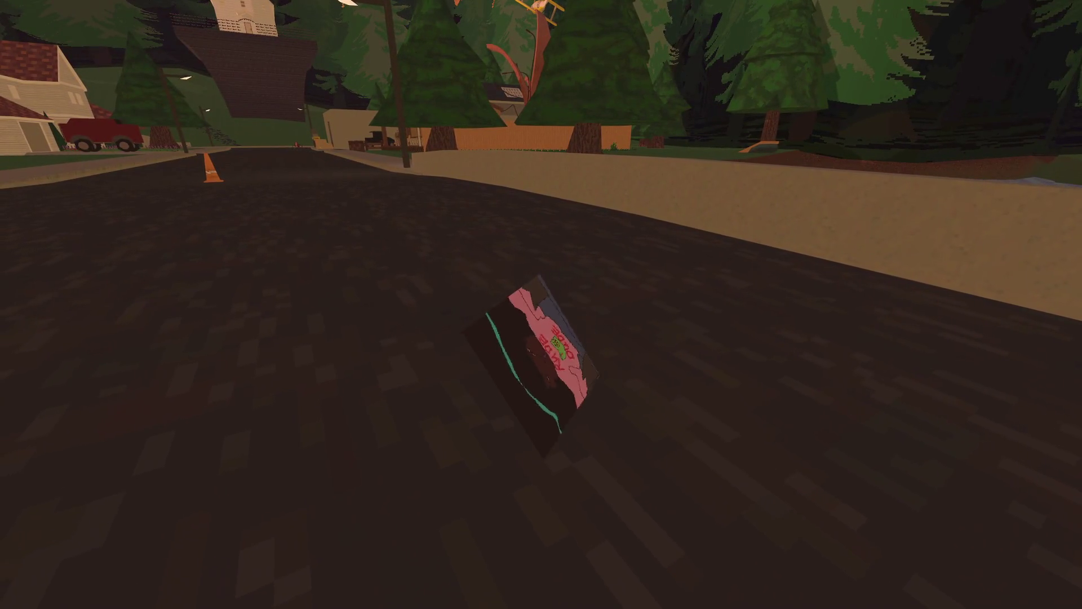
key("a")
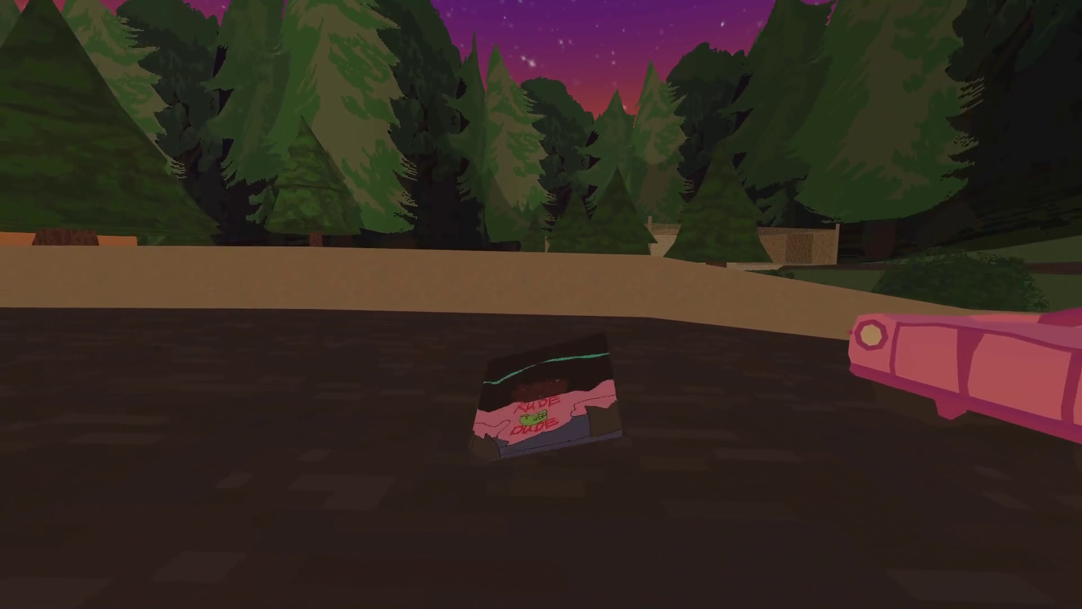
Drive down the street onto the lawn, then pause the game and switch to NP-ToDo.
key("d")
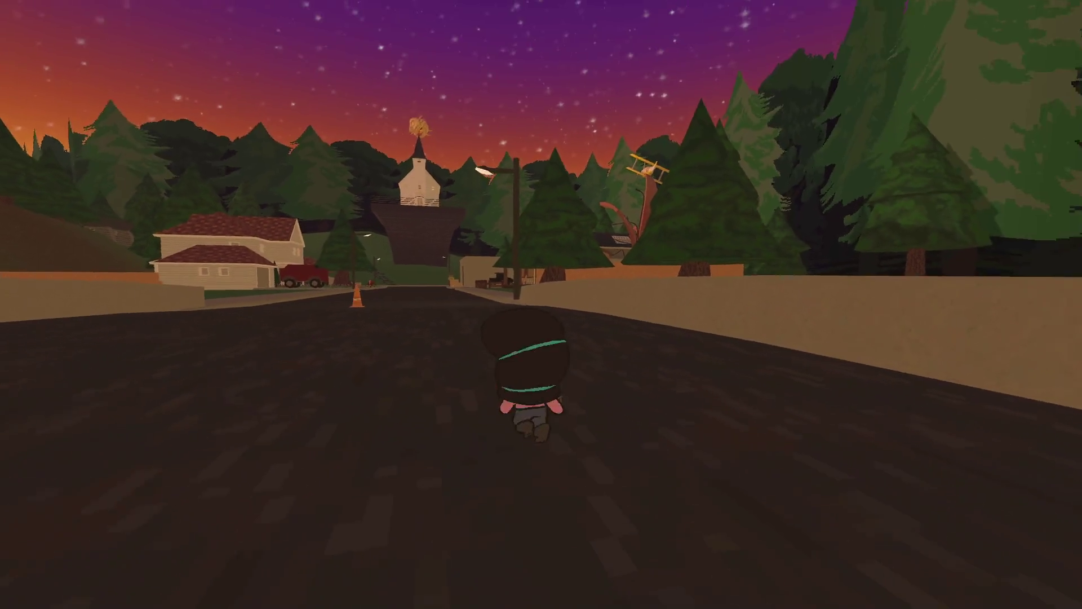
key("e")
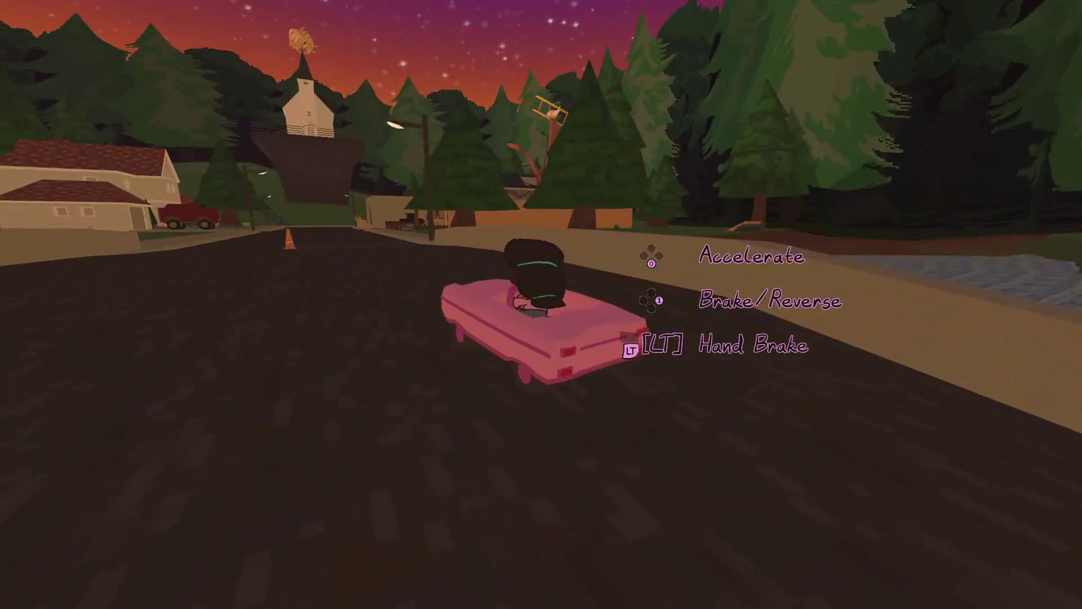
key("w")
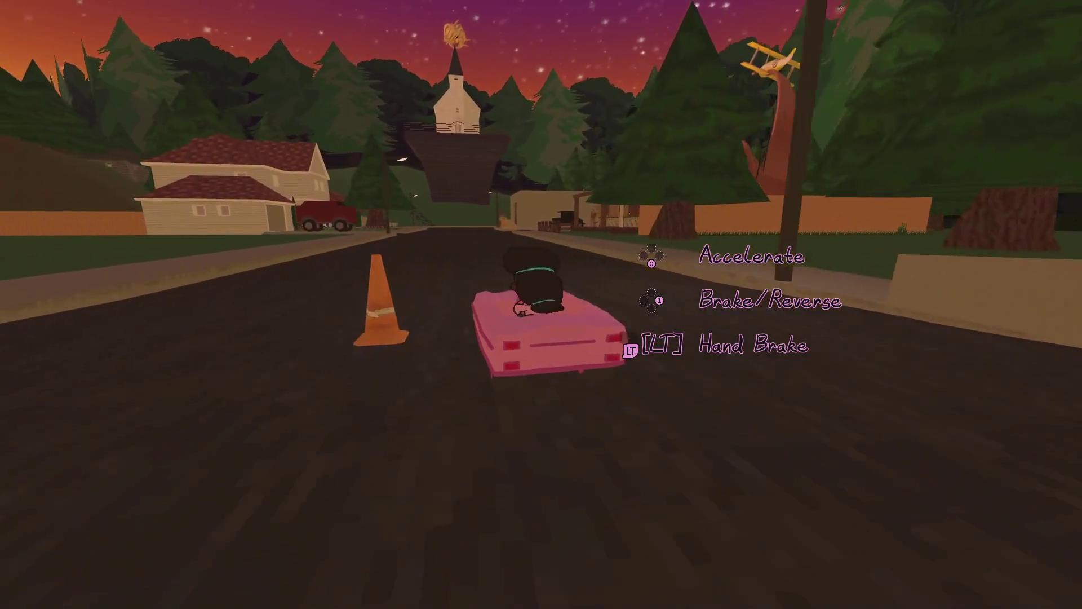
key("a")
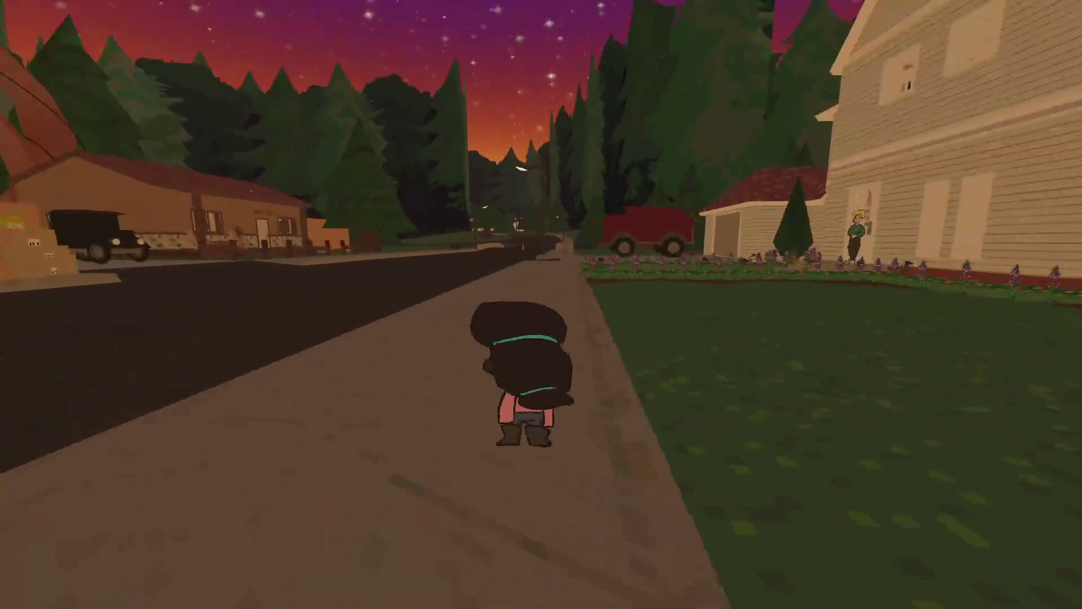
key("Escape")
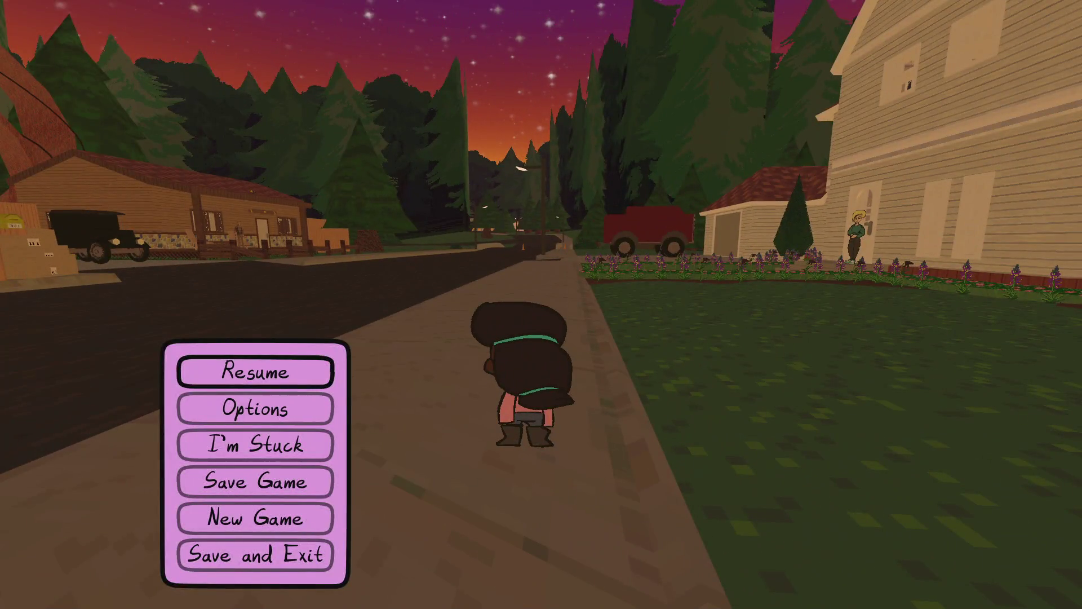
key("alt+Tab")
key("alt+Tab")
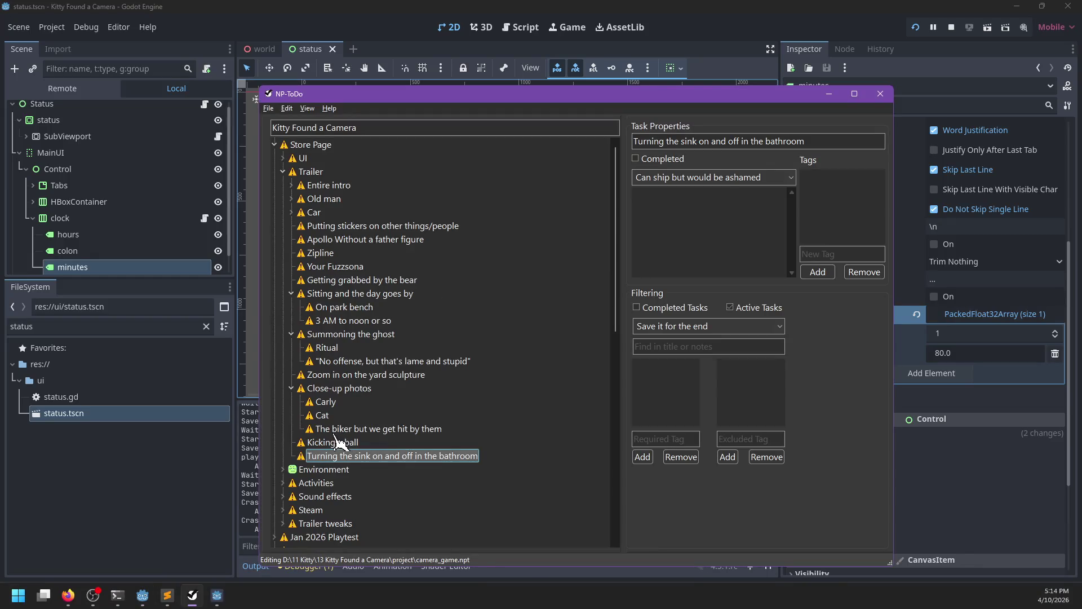
After the bathroom sink task, add 'Selfie with somebody that leads to the key art', then return to Godot.
left_click(333, 429)
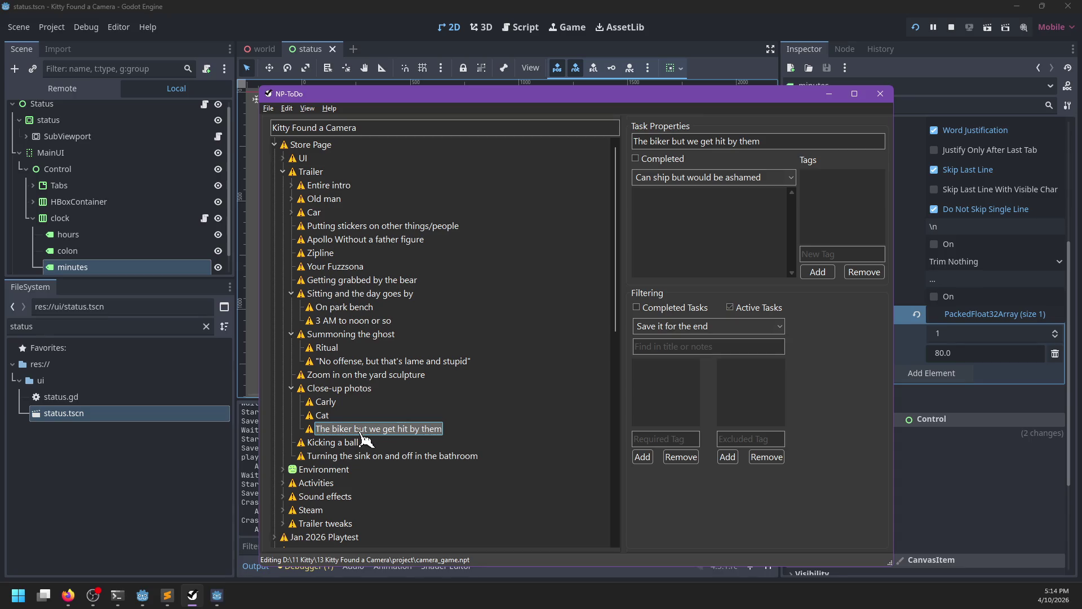
left_click(348, 459)
key("ctrl+n")
type("Selfie with somebody that leads to the key art")
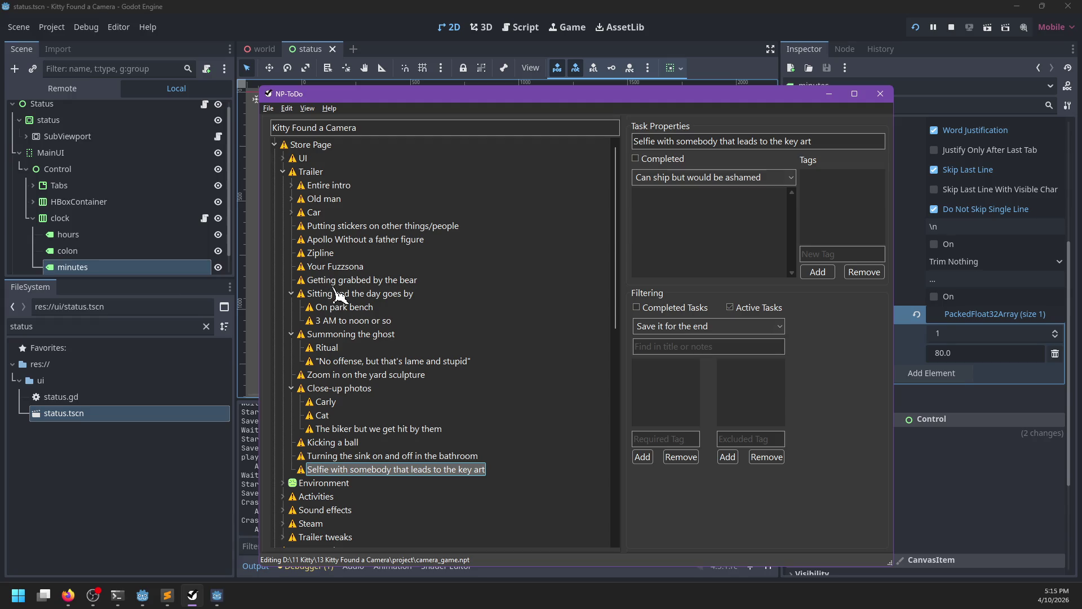
key("alt+Tab")
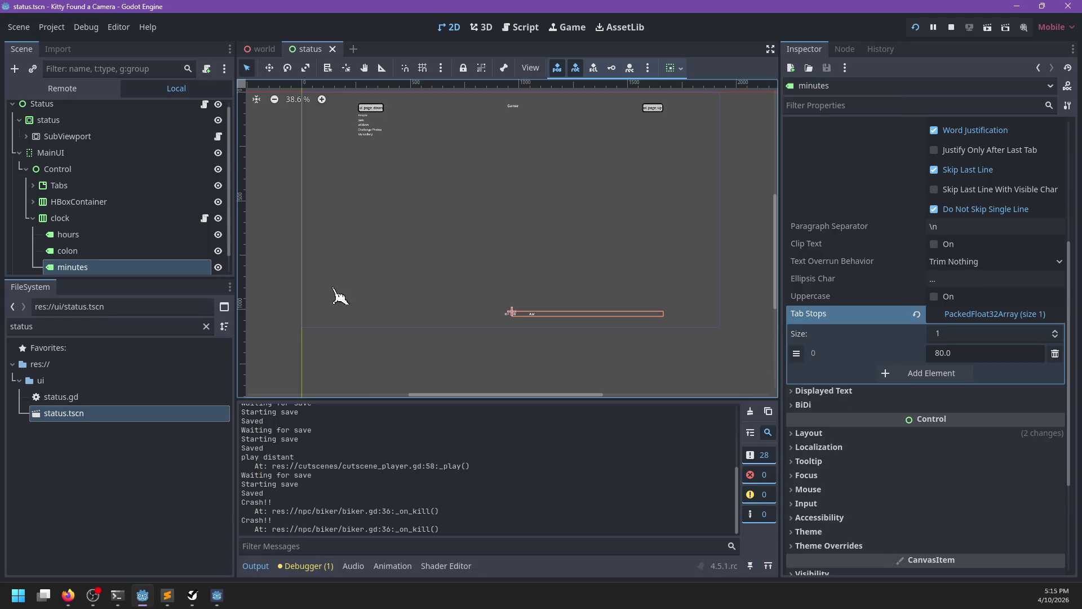
key("alt+Tab")
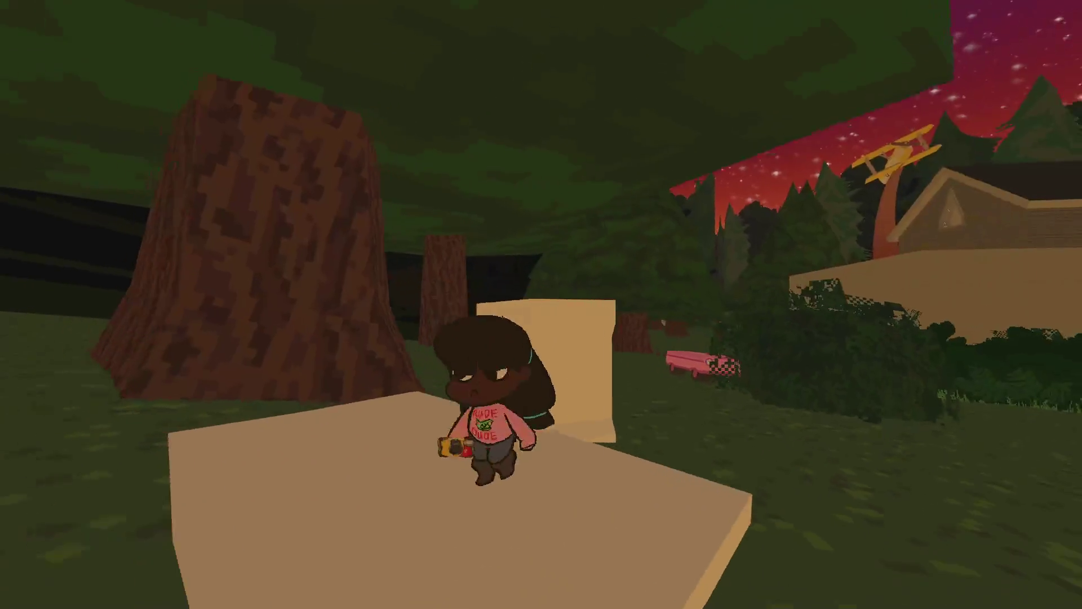
key("Escape")
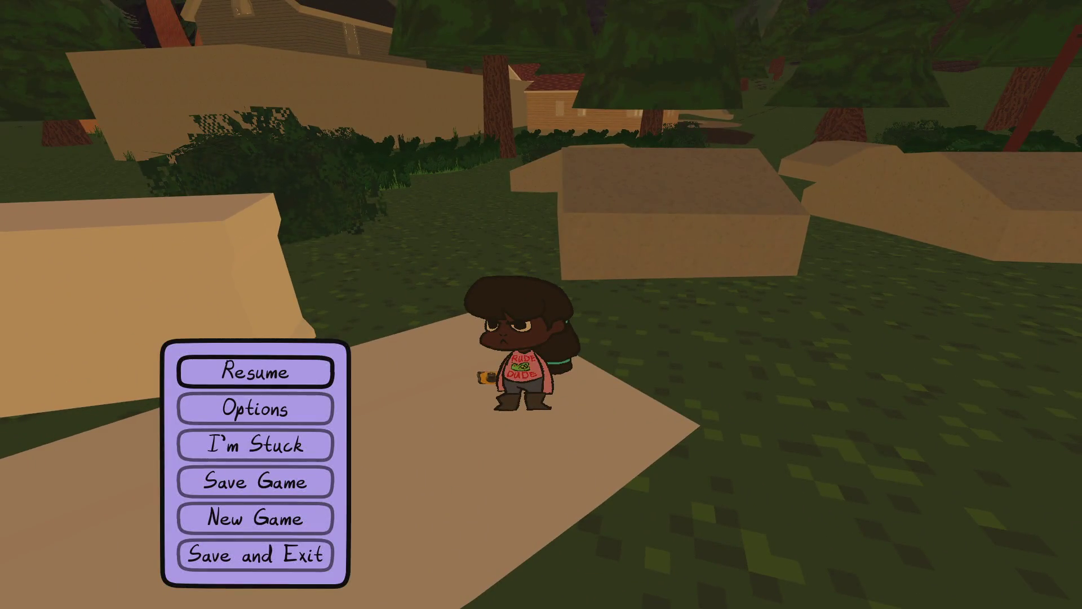
key("alt+Tab")
key("alt+Tab")
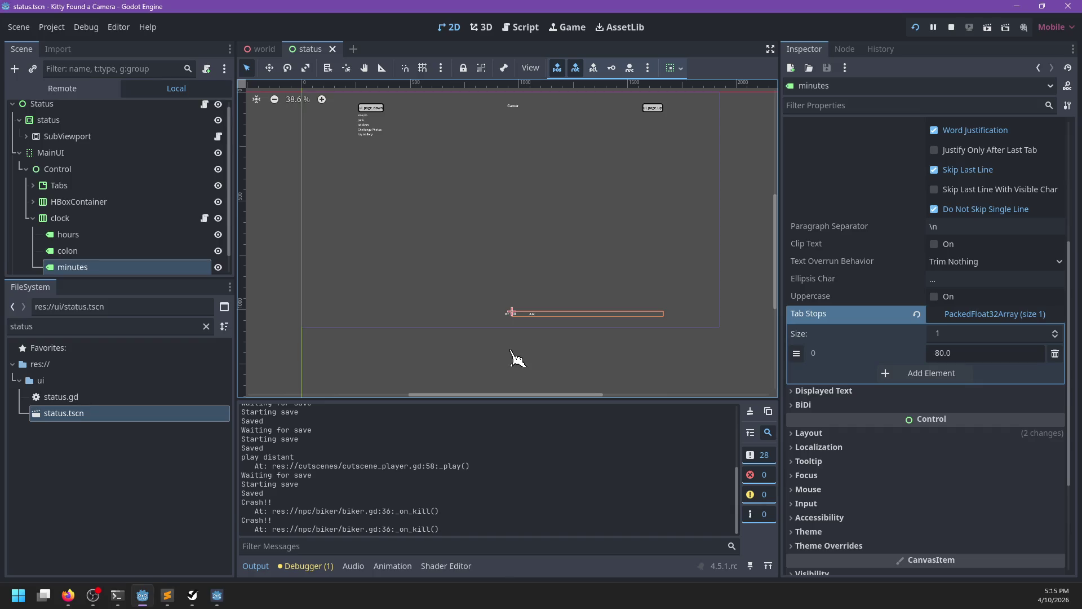
key("alt+Tab")
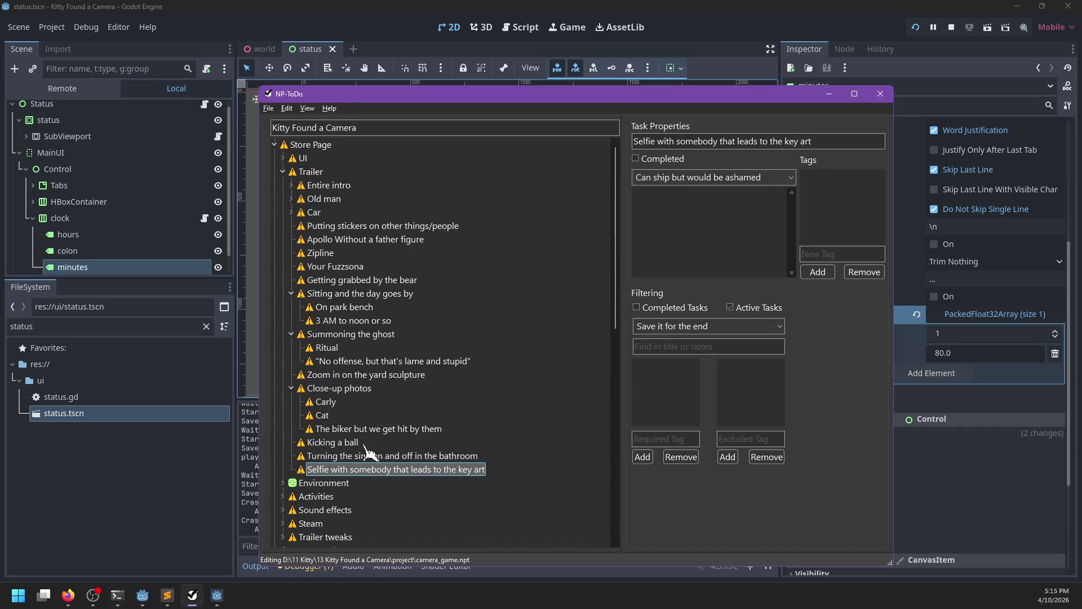
Add Junk under Trailer with sub-tasks 'Take a photo of junk' and 'Show it to the rat'.
scroll(366, 445, "down", 1)
scroll(424, 424, "up", 1)
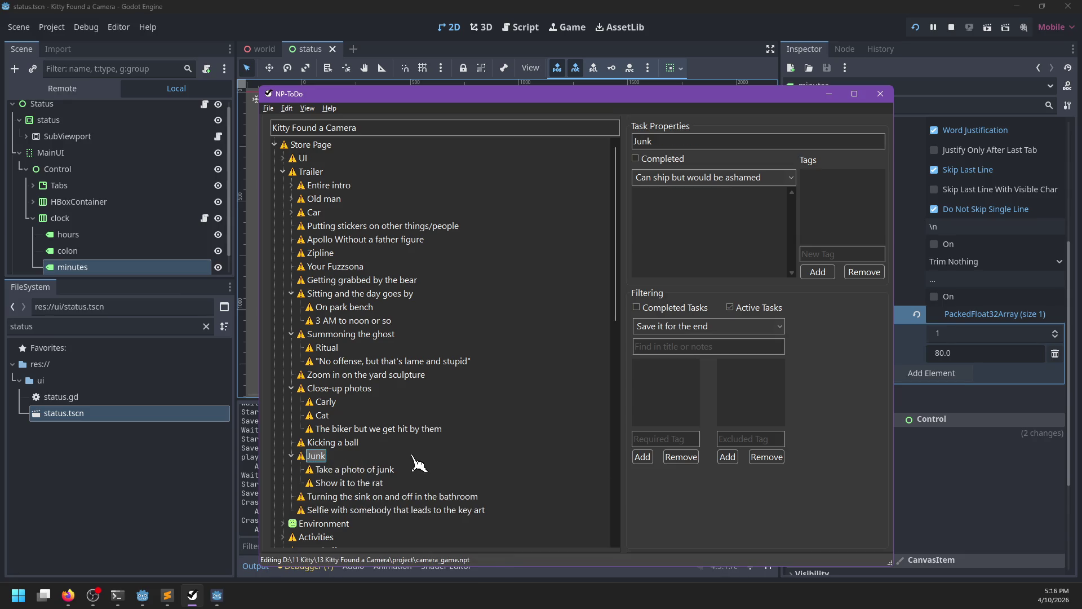
key("alt+Tab")
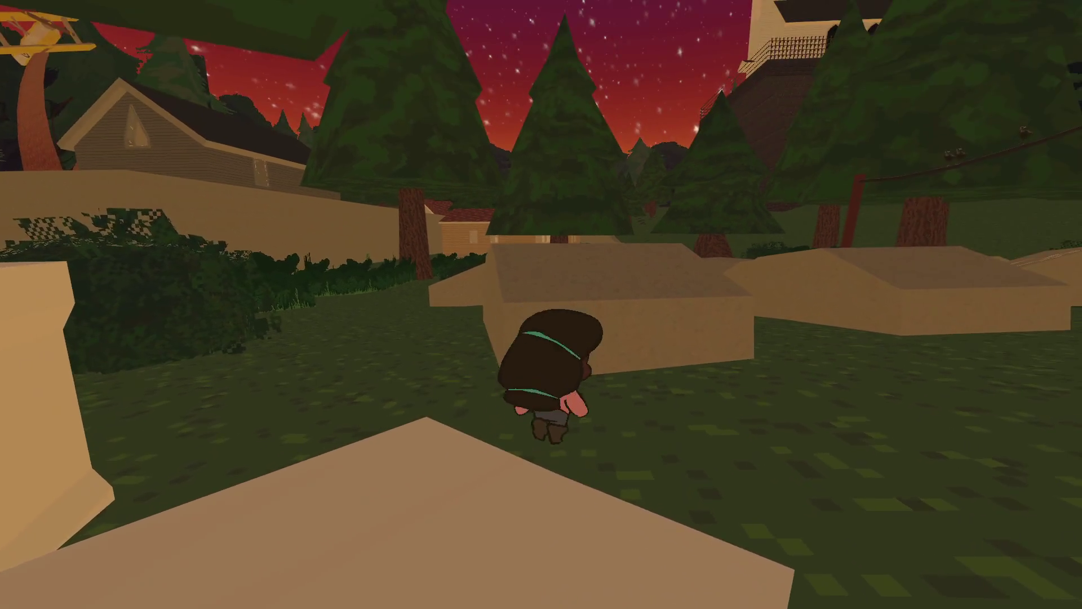
Jump over the tan box, walk to the pink car and get in.
key("s")
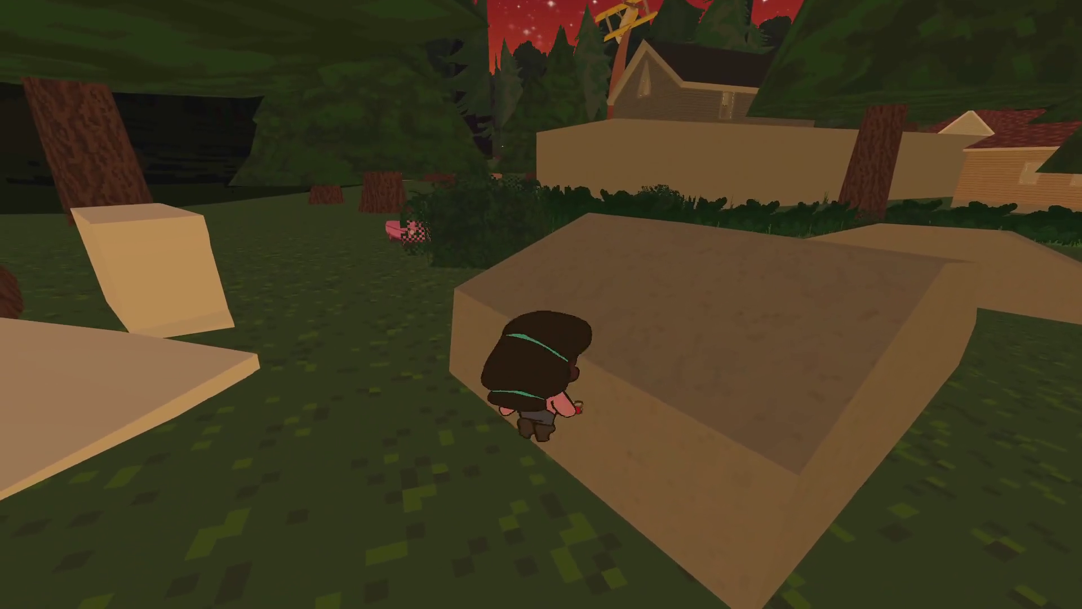
key("space")
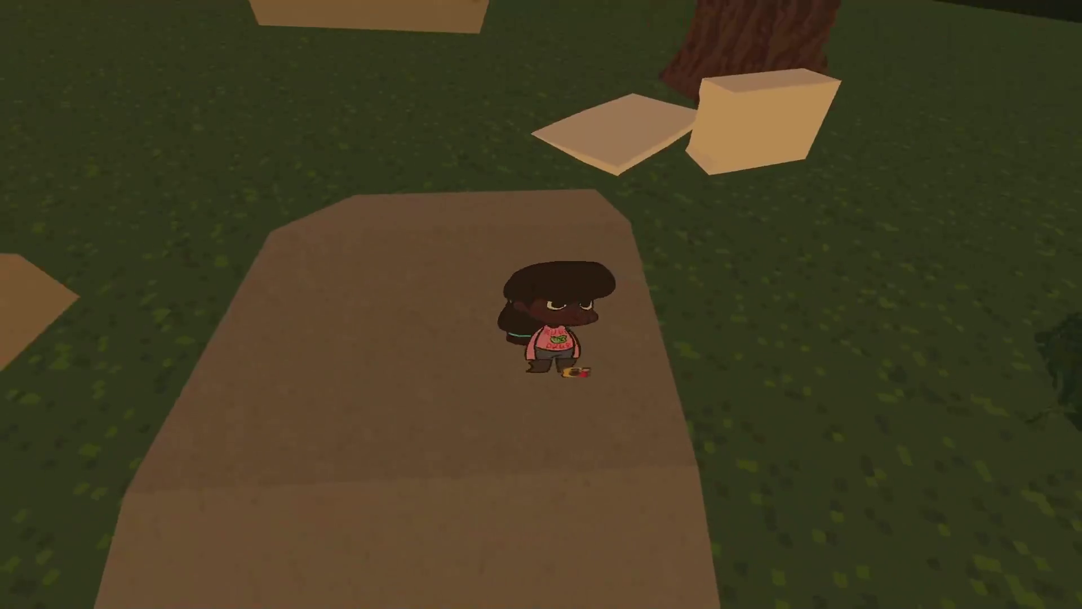
key("w")
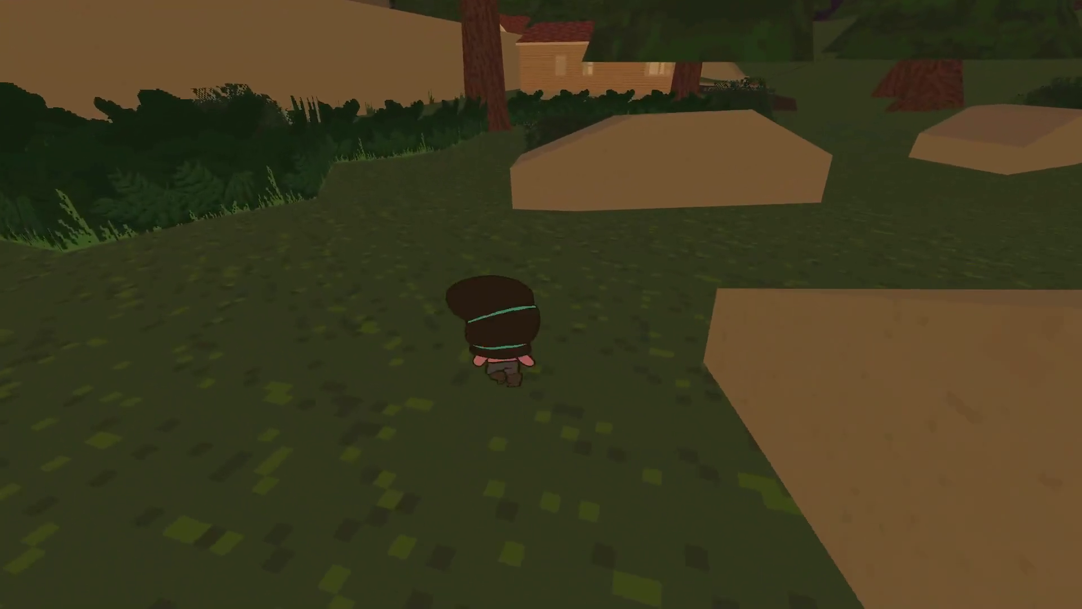
key("e")
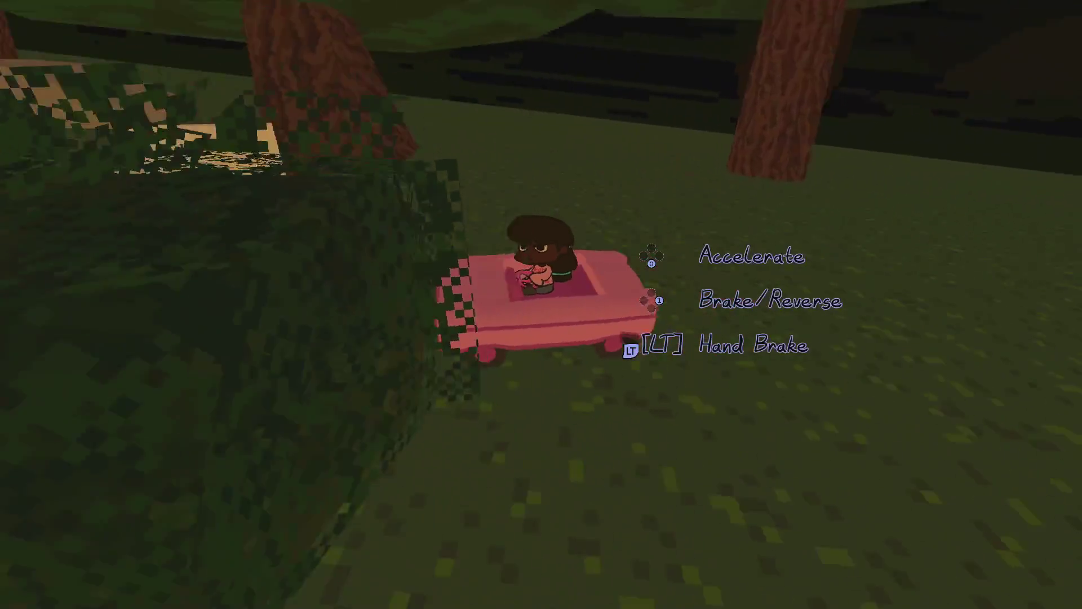
key("w")
Drive past the house onto the dirt road and flip the overturned car upright.
key("w")
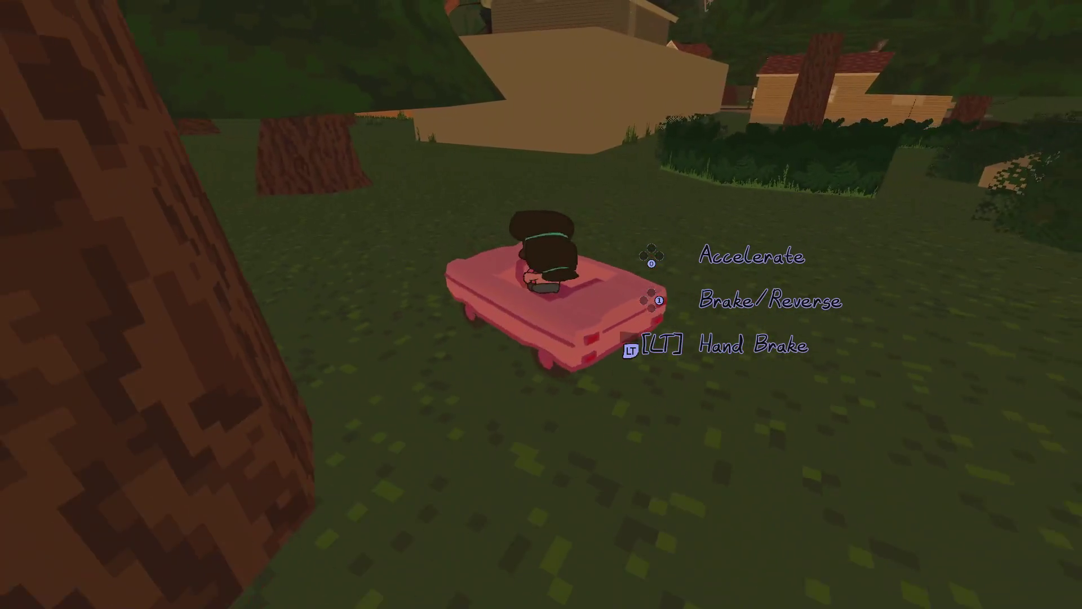
key("w")
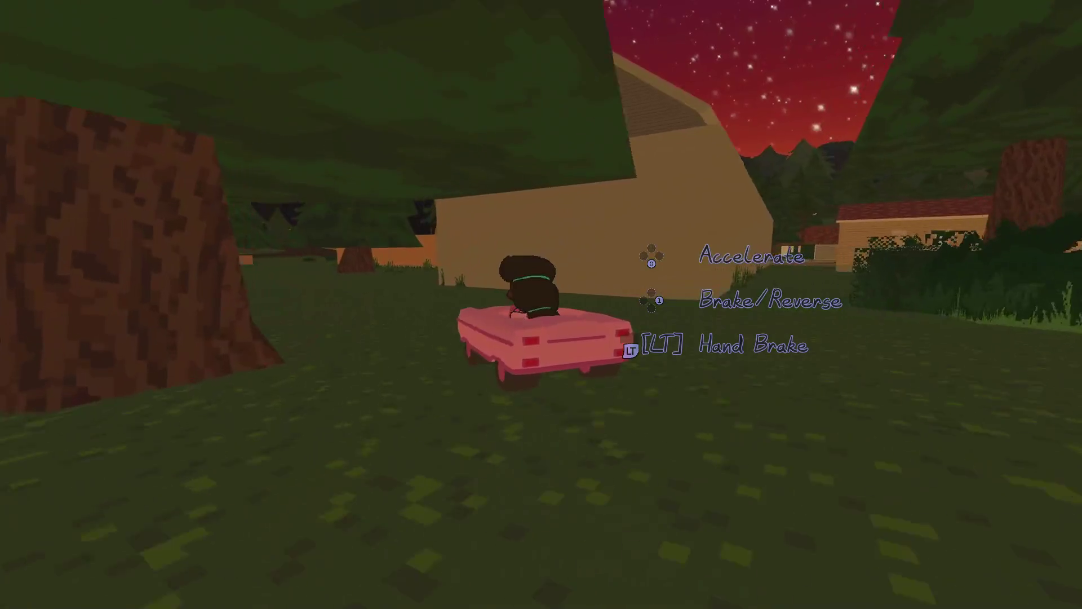
key("w")
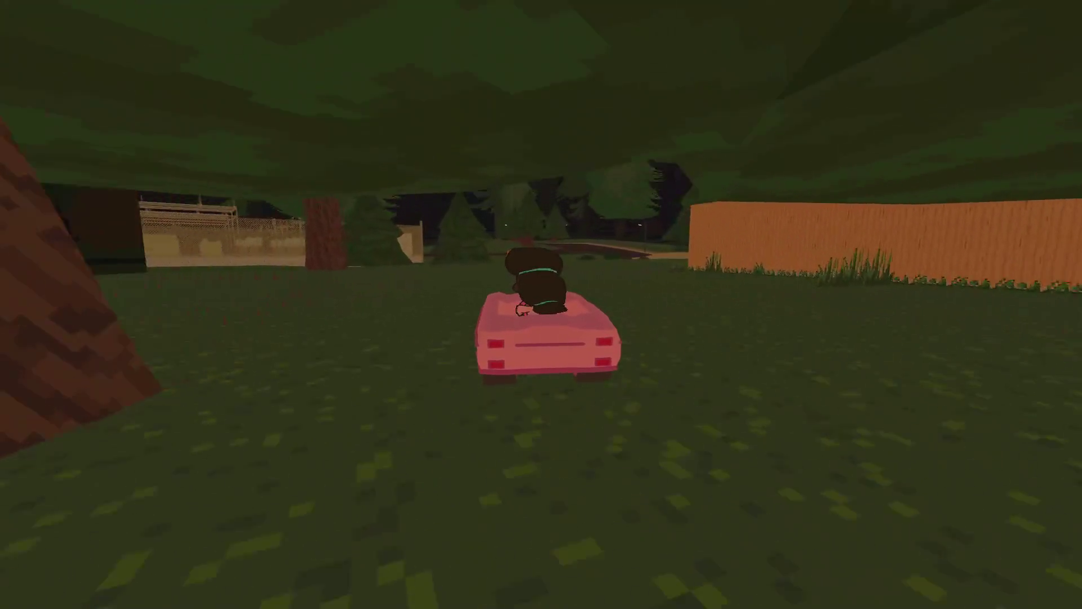
key("w")
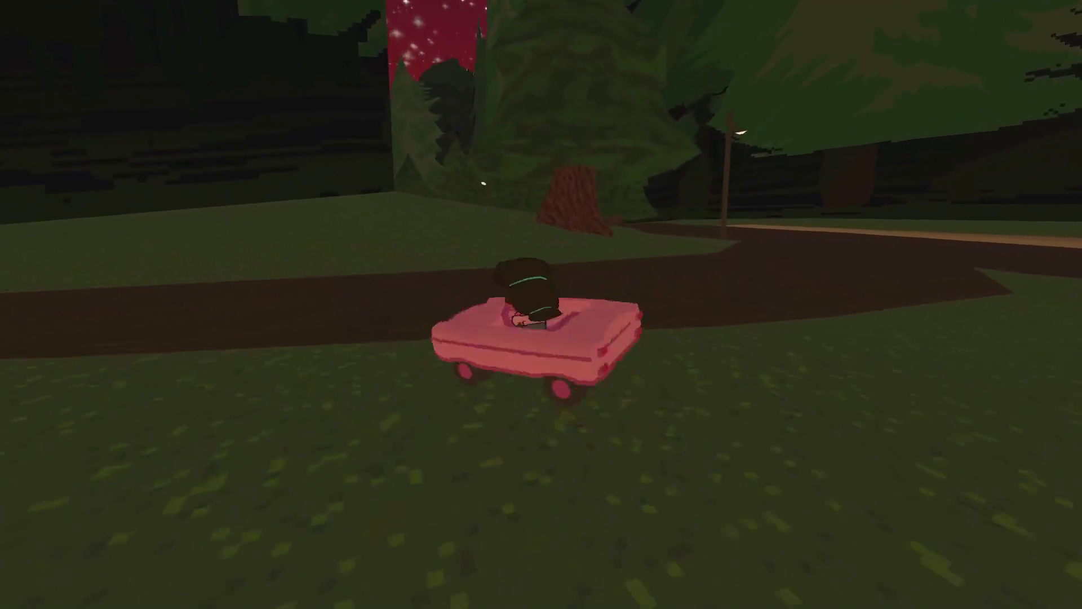
key("w")
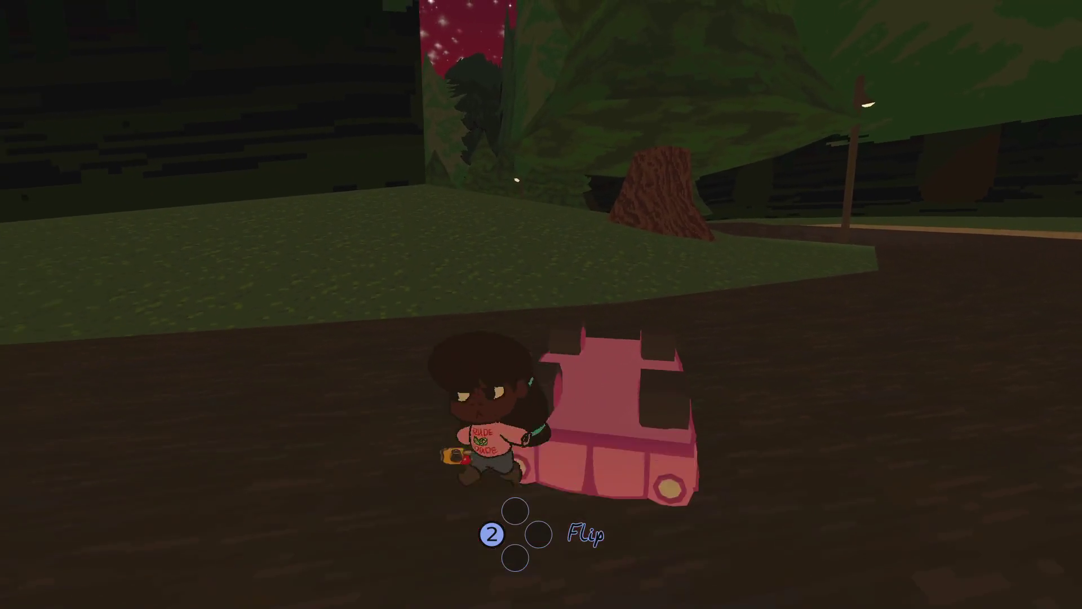
key("w")
key("f")
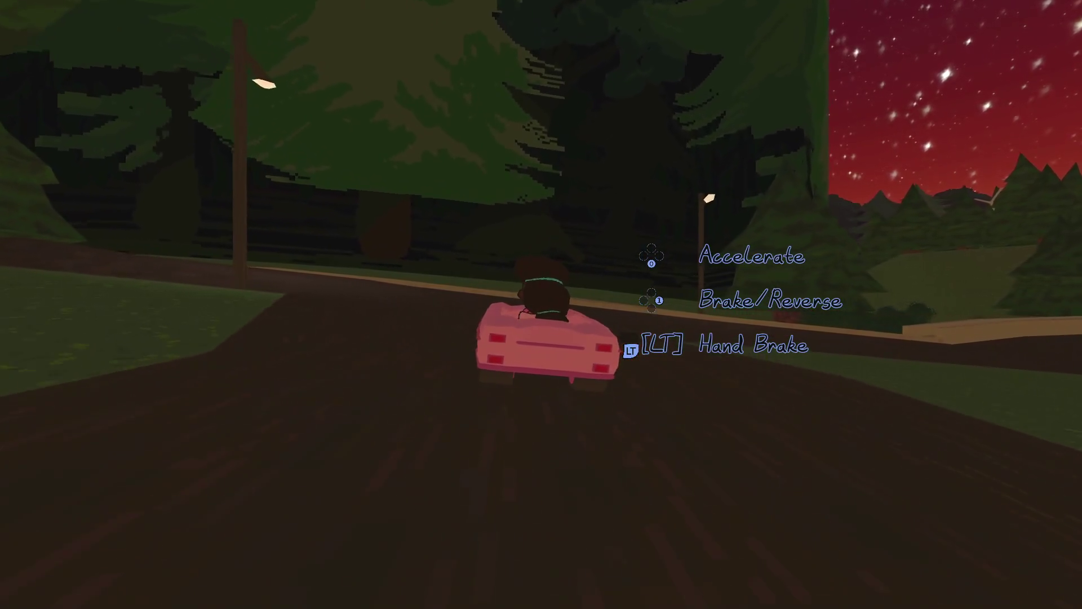
Drive along the road past the gas station toward the mansion.
key("w")
key("d")
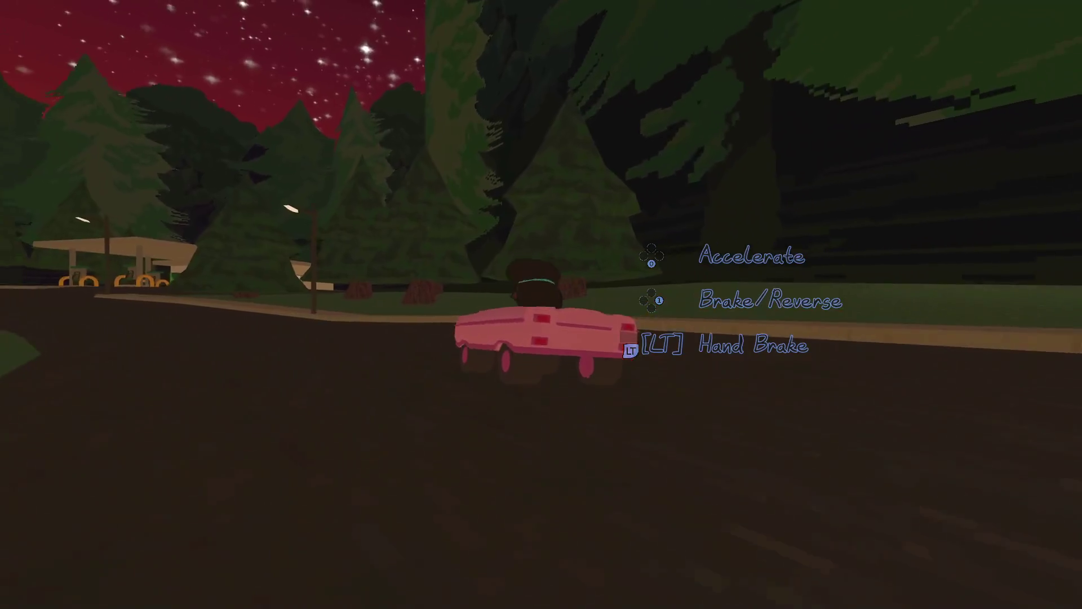
key("a")
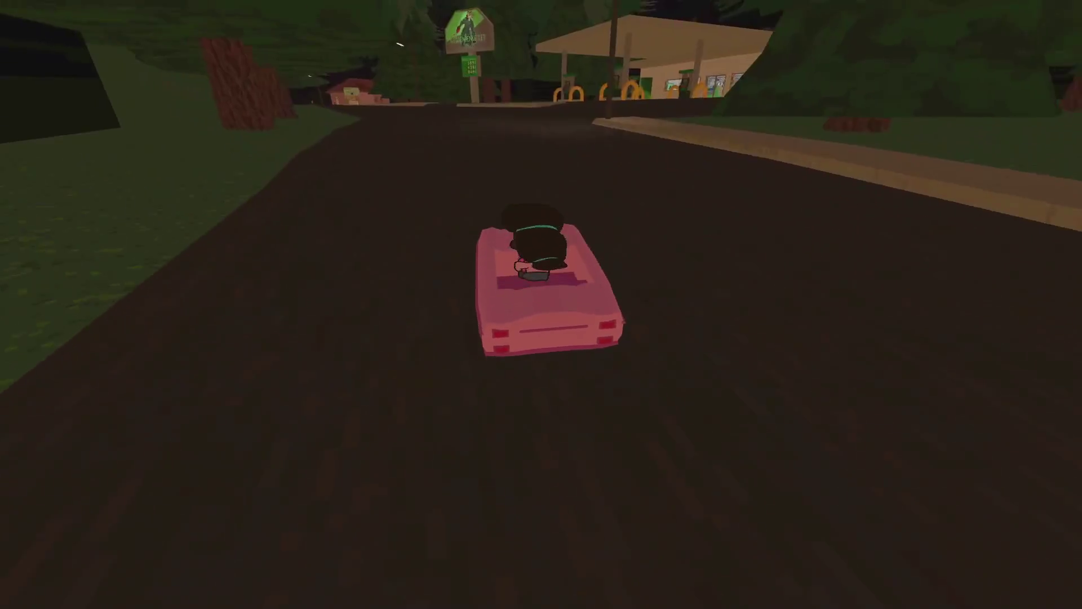
key("d")
key("a")
key("a")
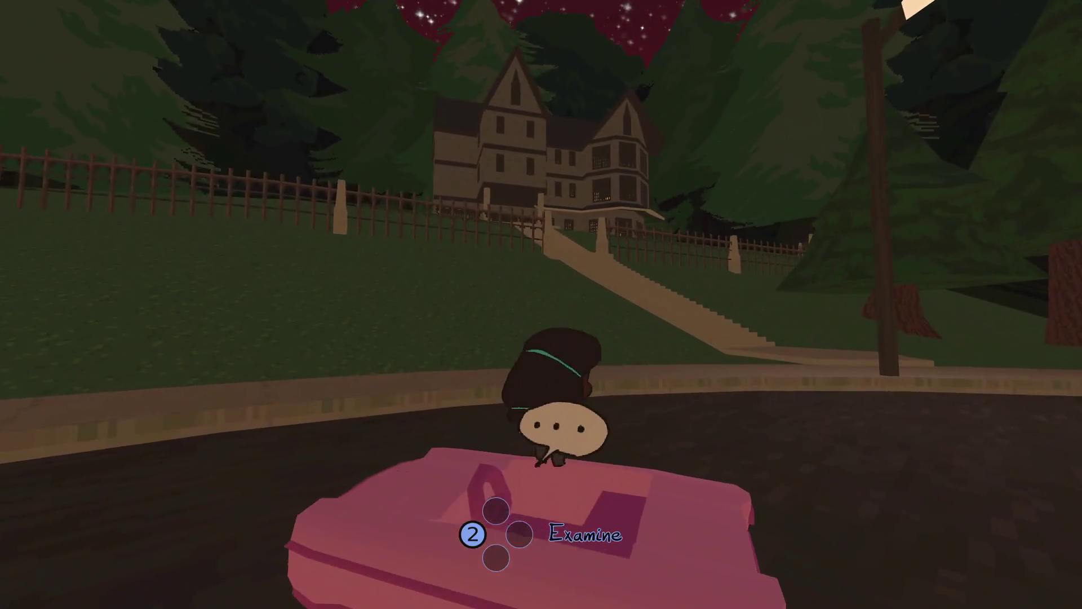
Get out of the pink car and climb the mansion stairs onto the lawn.
key("e")
key("w")
key("a")
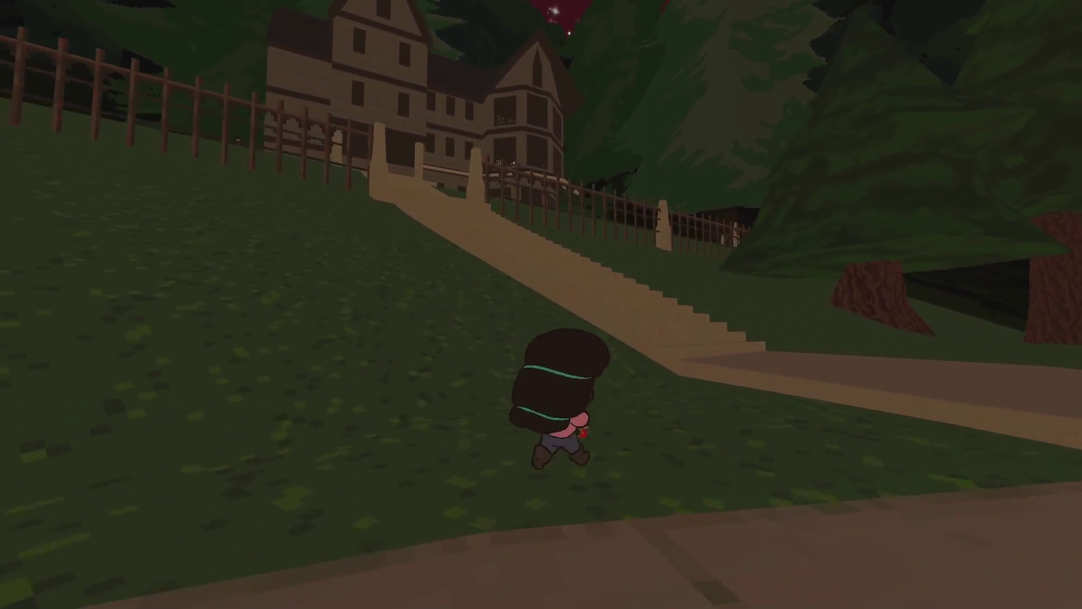
key("w")
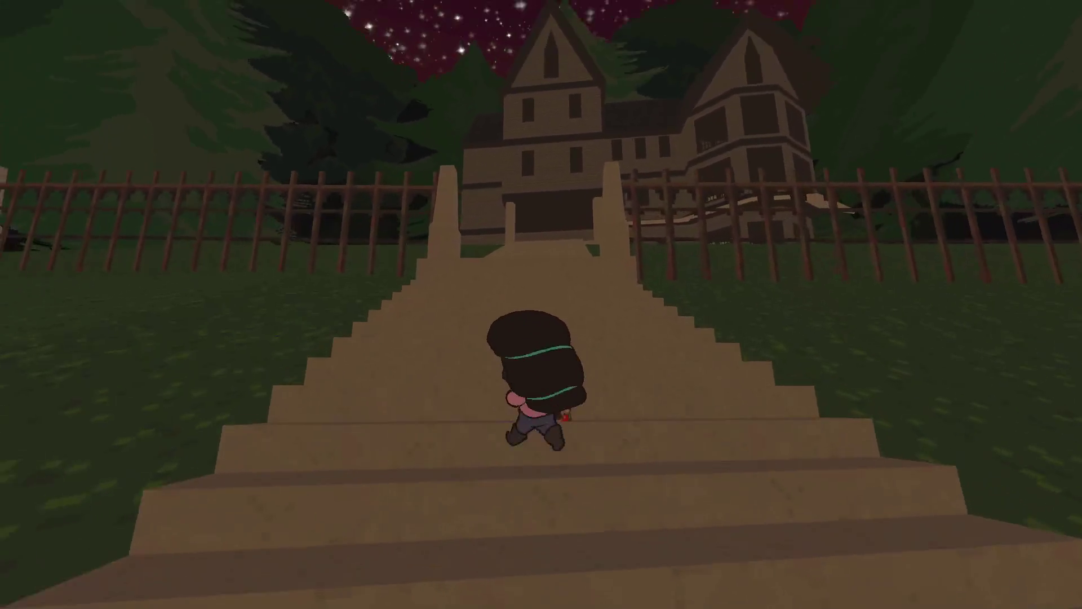
key("a")
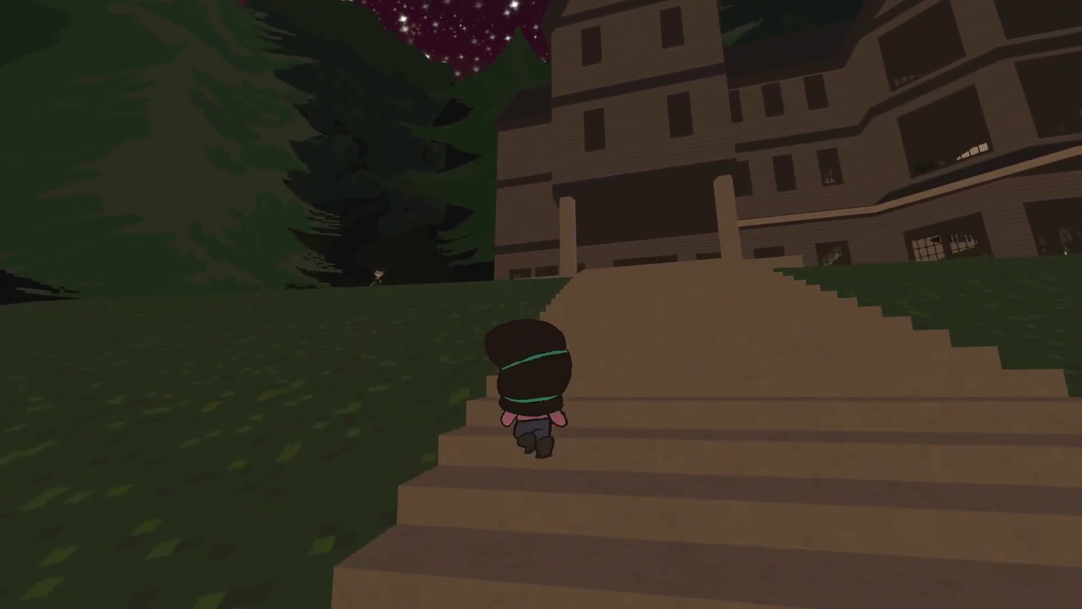
Walk around the house to the tree and climb the white box. Frame the Broken Fridge and two Garbage Chairs with the camera.
key("w")
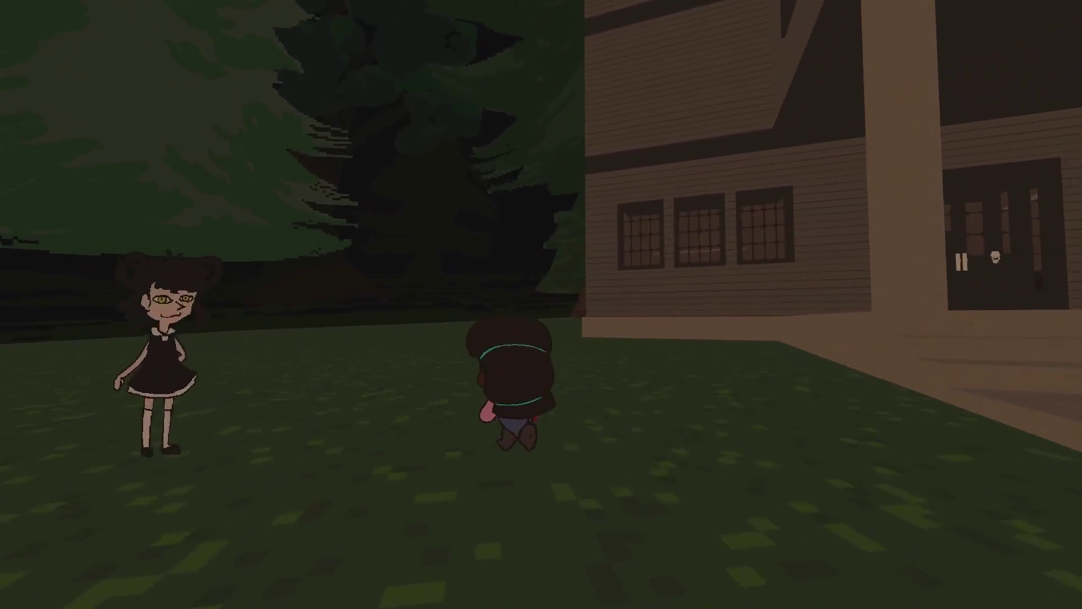
key("w")
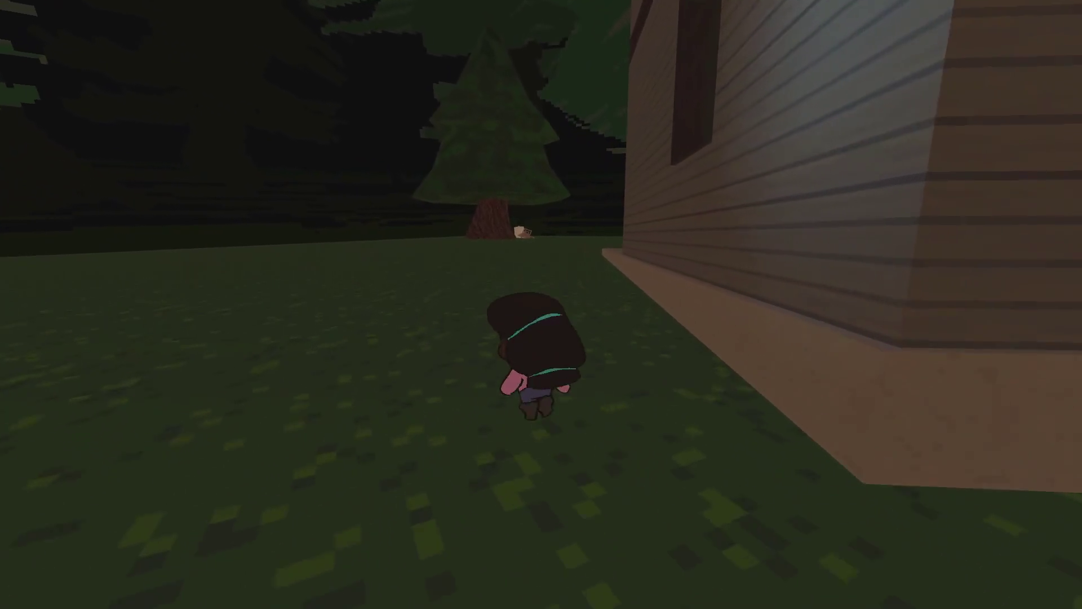
key("w")
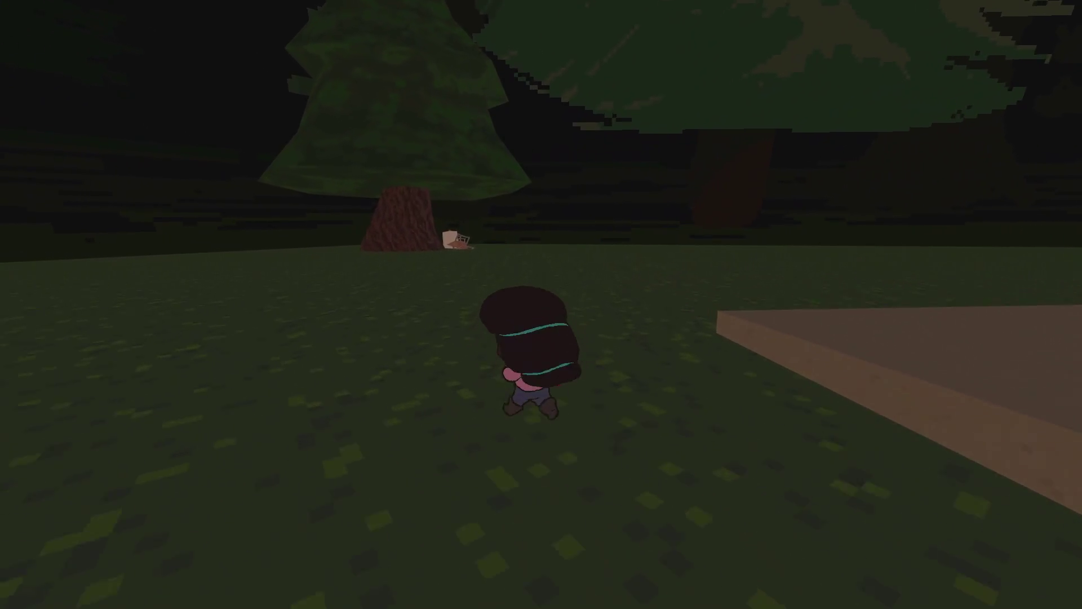
key("w")
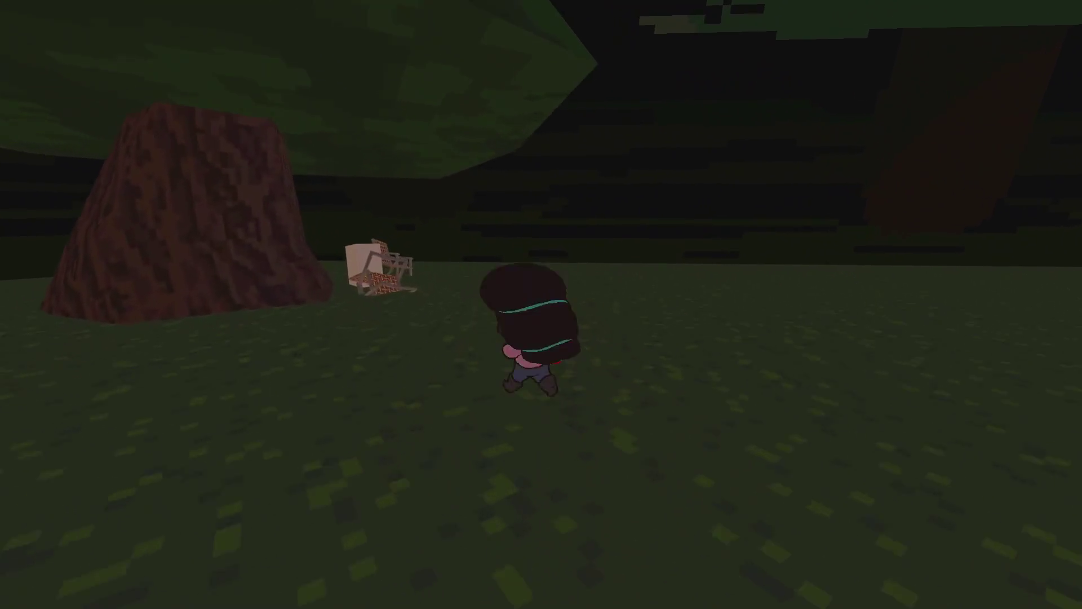
key("w")
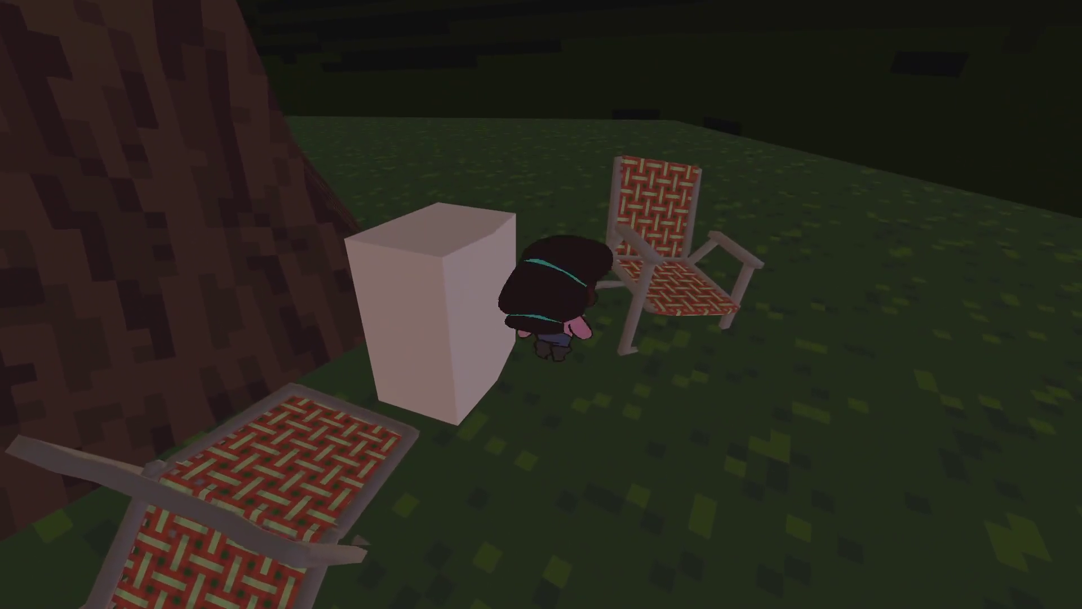
key("w")
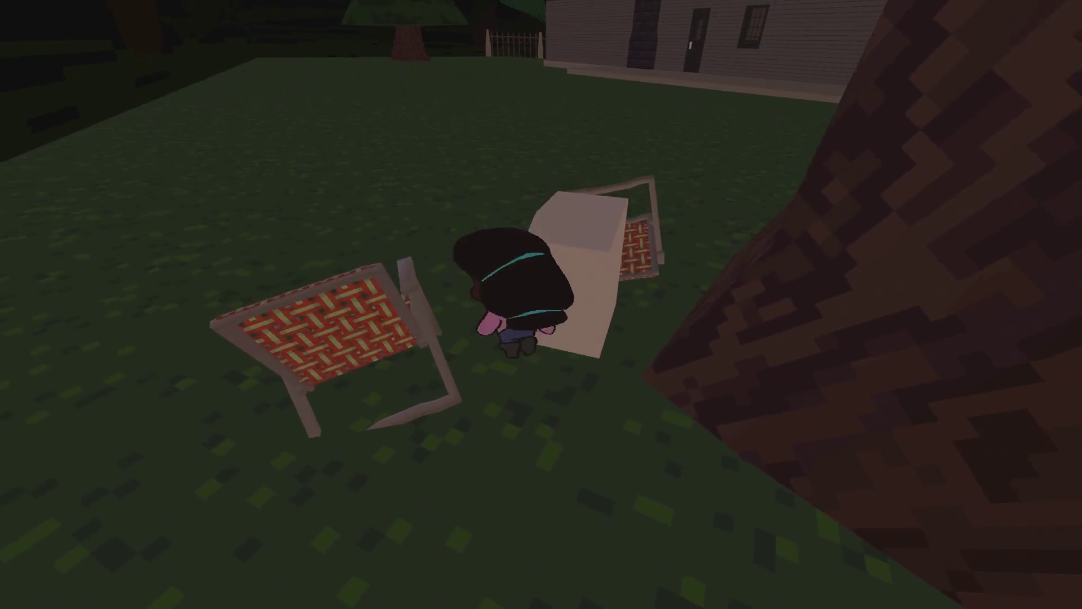
key("space")
key("c")
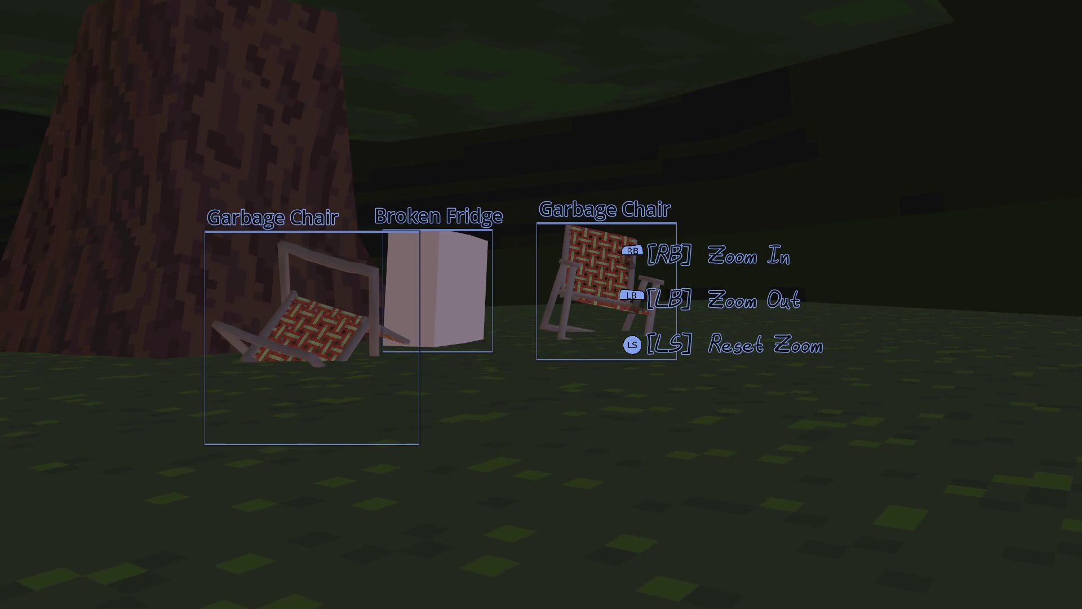
Lower the camera, walk from the tree across the lawn to the front fence, and pause.
key("c")
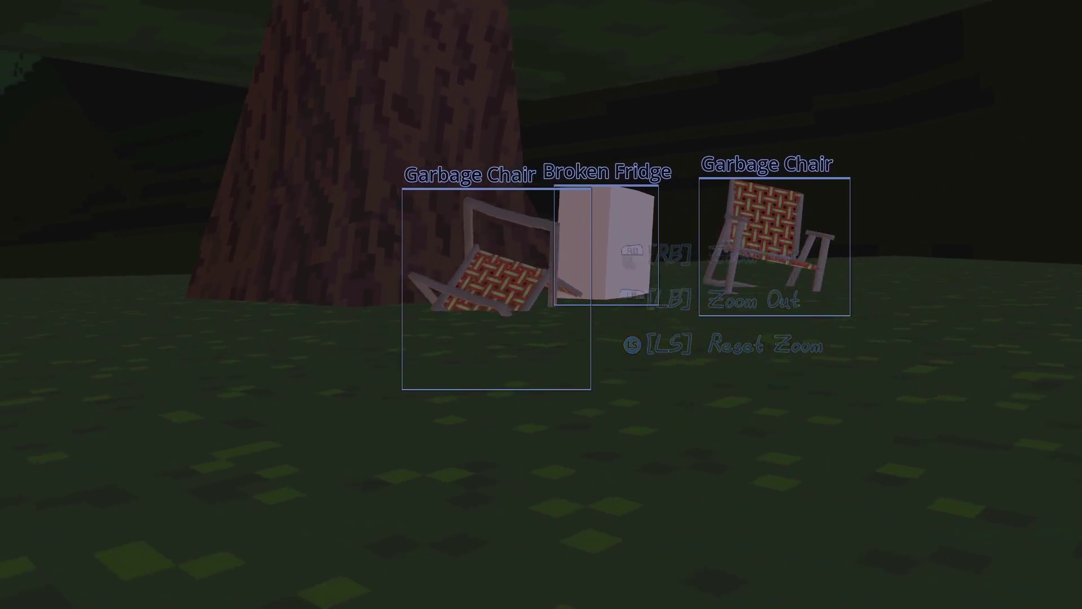
key("w")
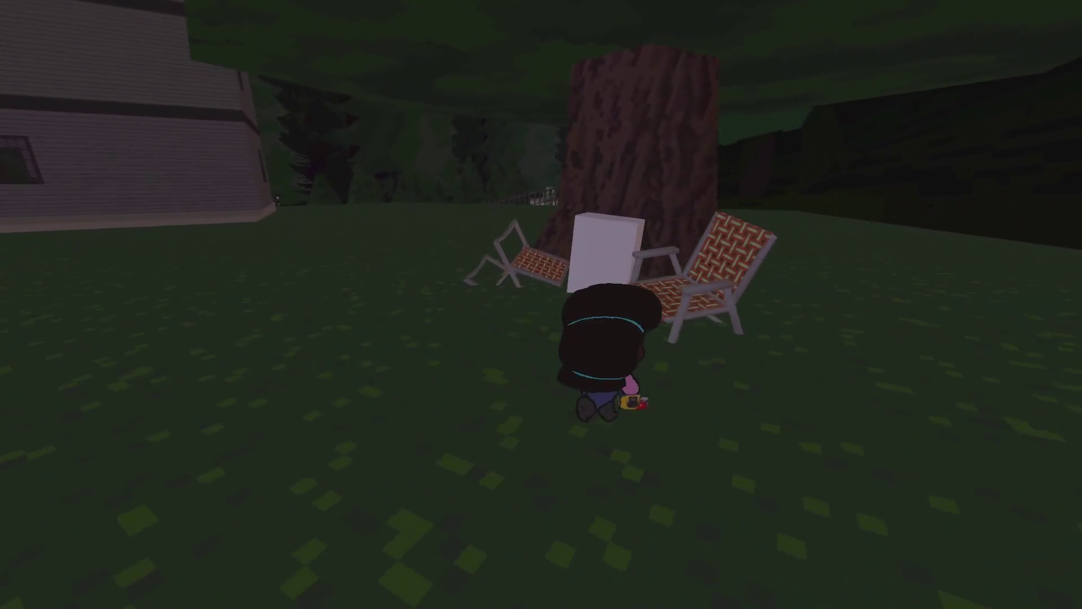
key("w")
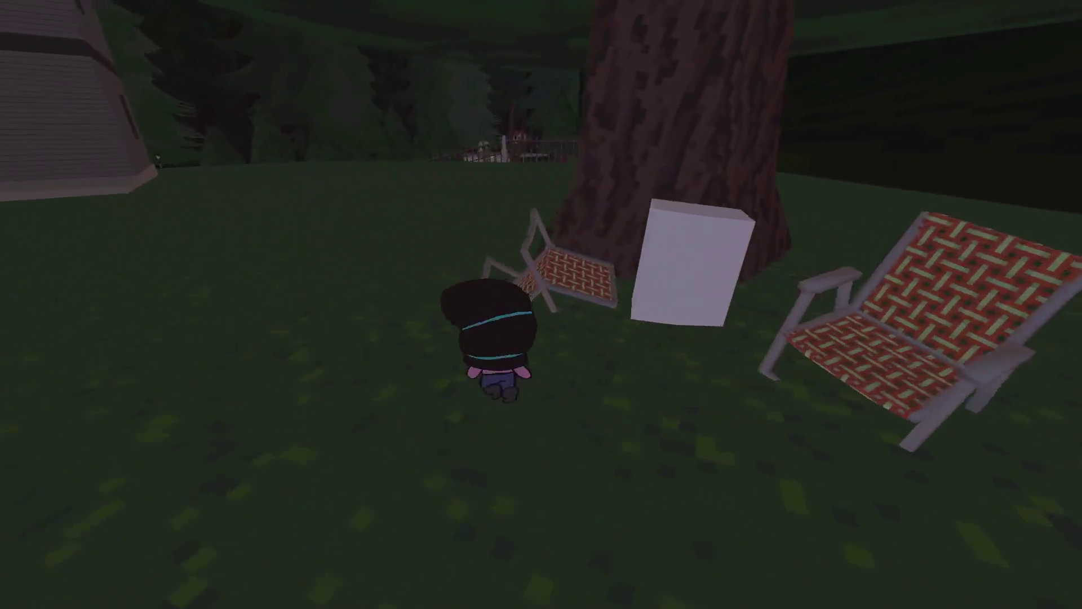
key("s")
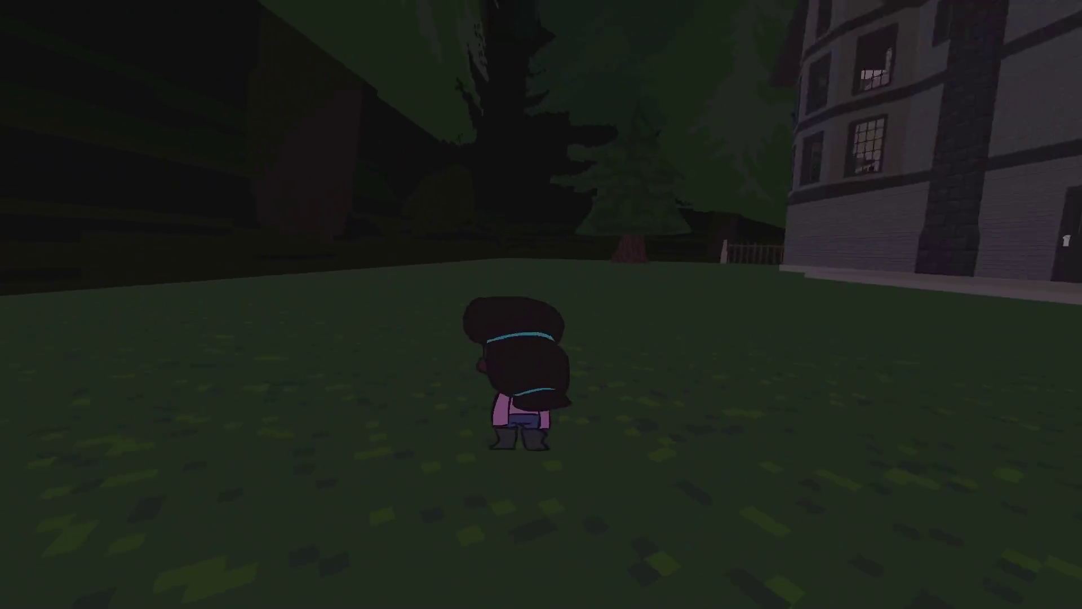
key("w")
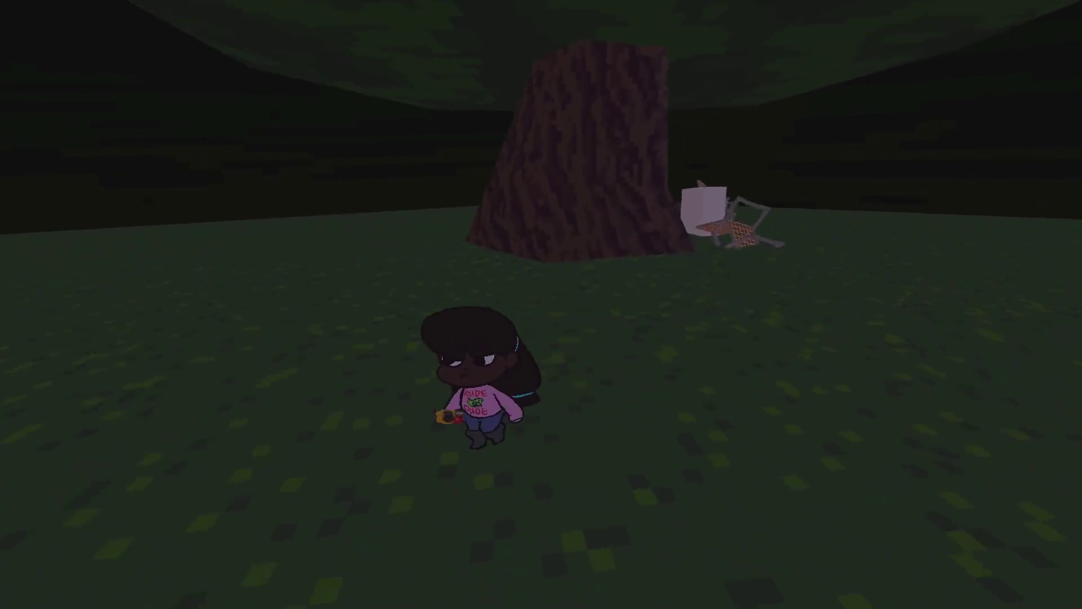
key("w")
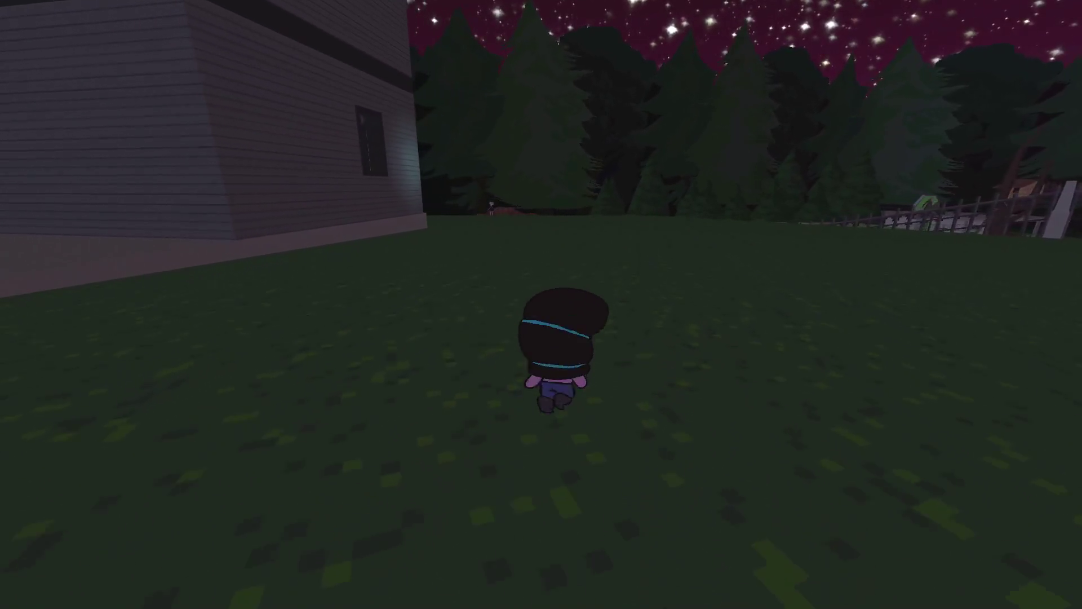
key("w")
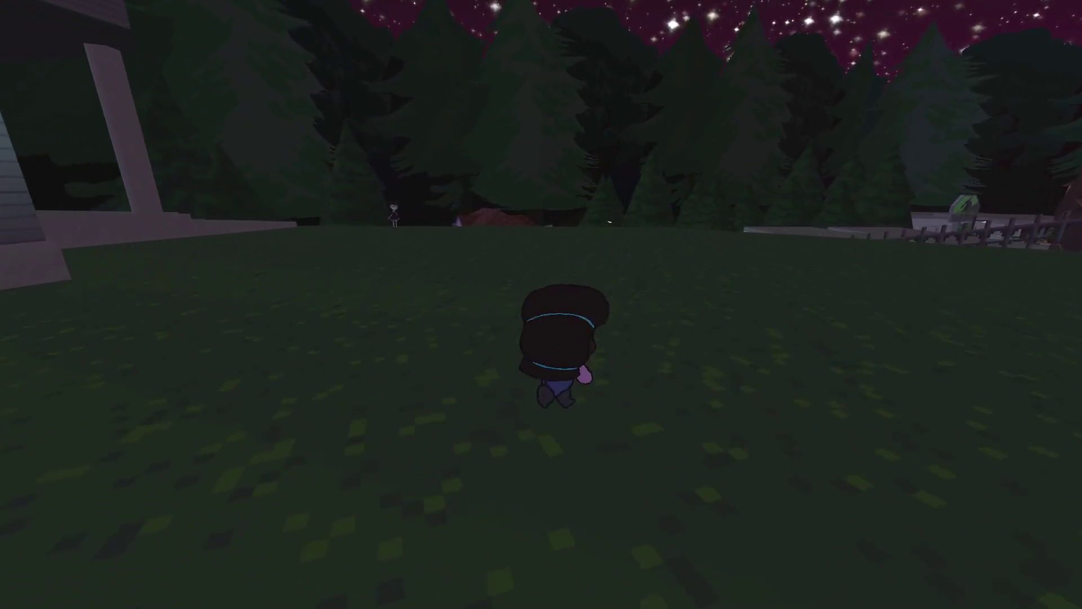
key("w")
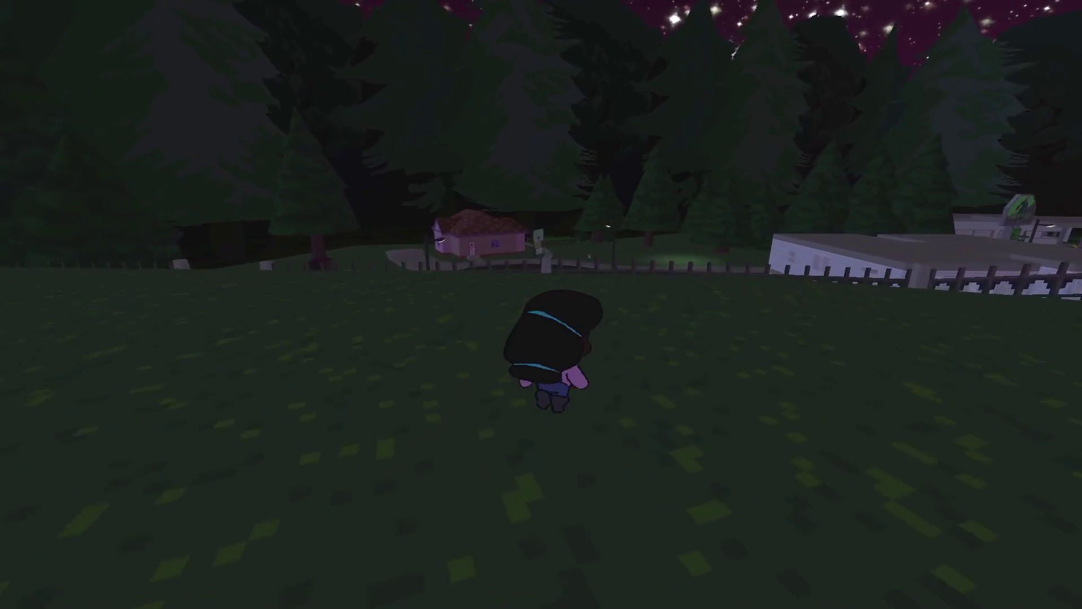
key("Escape")
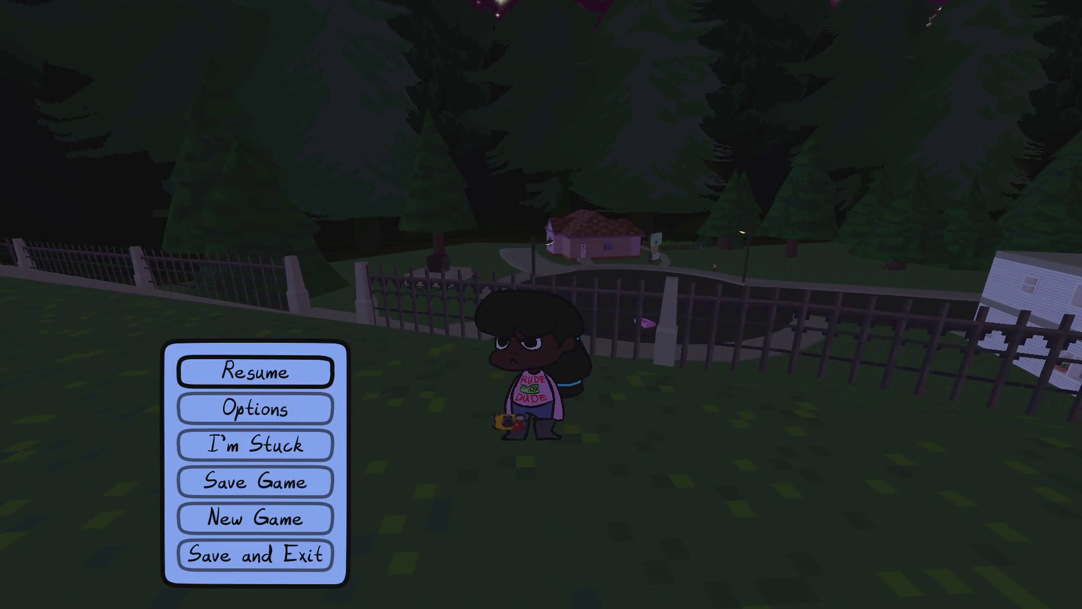
Stop the game and note a junk-shot idea under Trailer > Junk in NP-ToDo. Relaunch with F5 and resume.
key("F8")
key("alt+Tab")
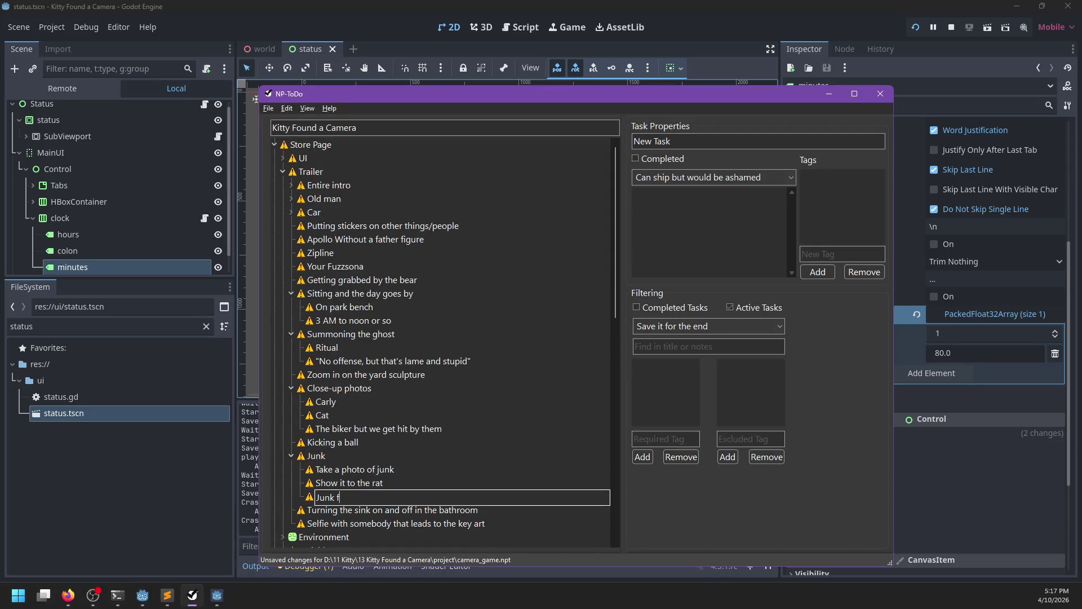
key("alt+Tab")
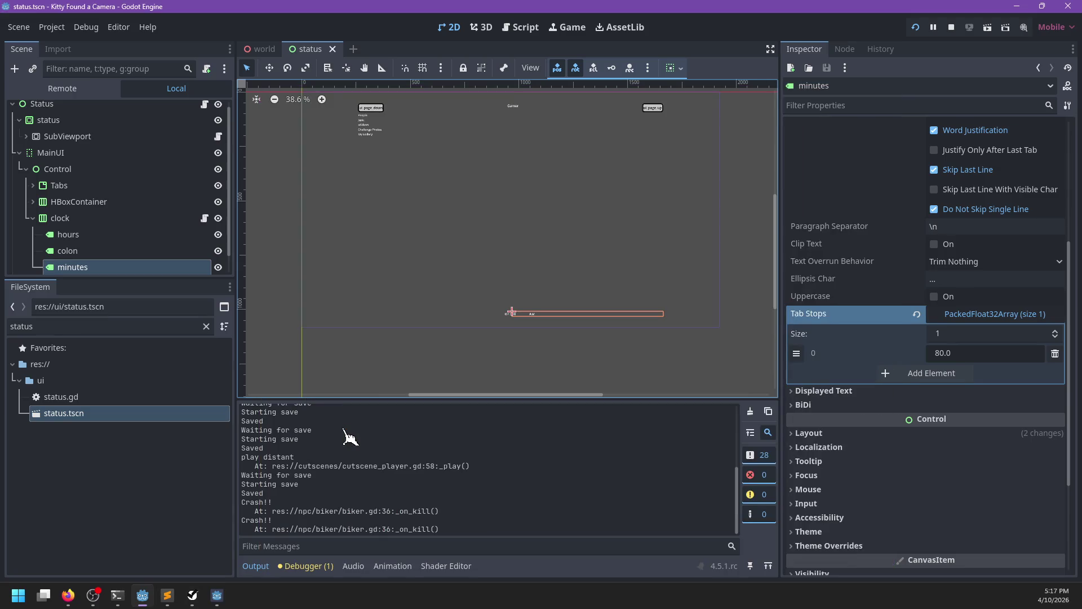
key("F5")
key("Escape")
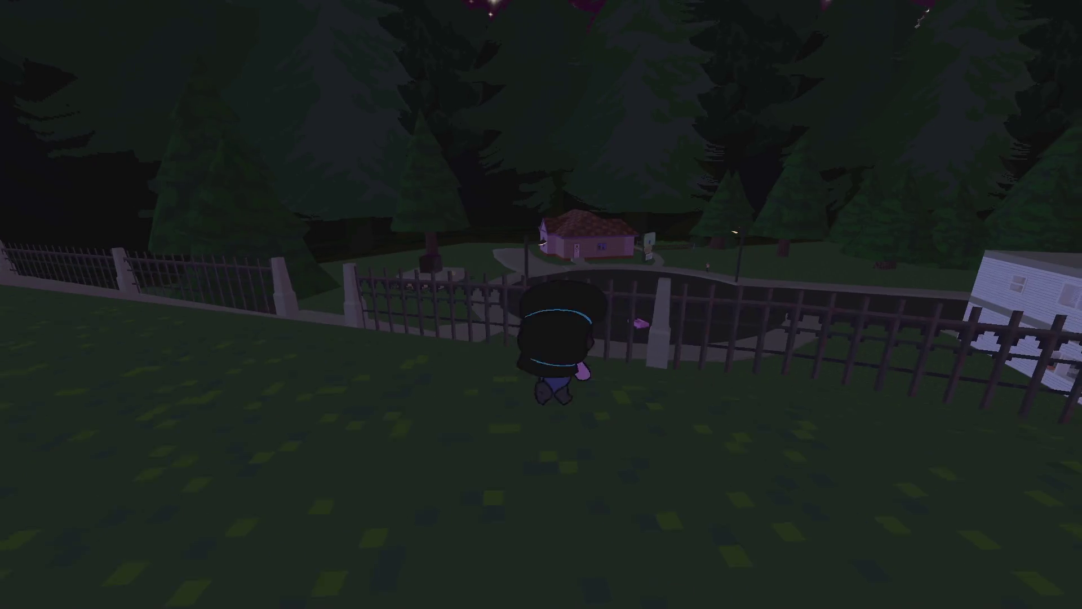
Walk through the gate to the plaza, drive the purple toy car along the curb, and hop out.
key("w")
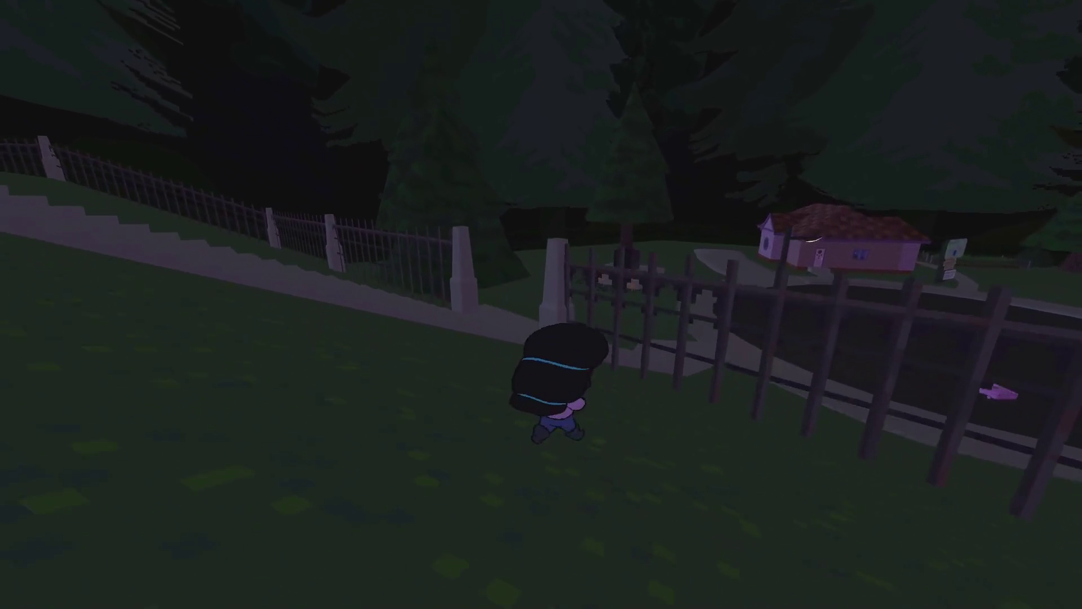
key("w")
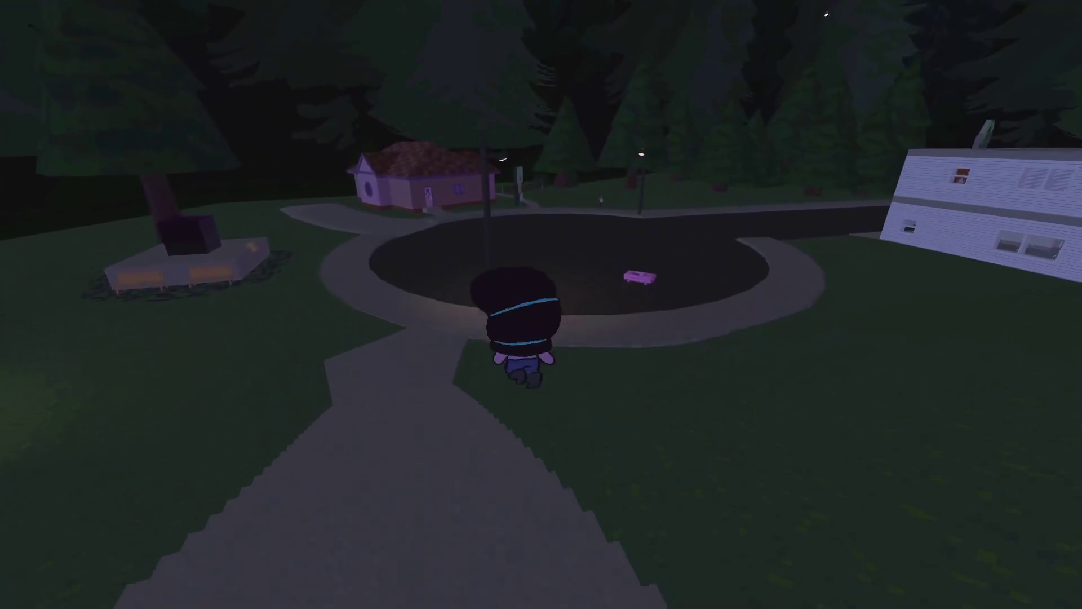
key("w")
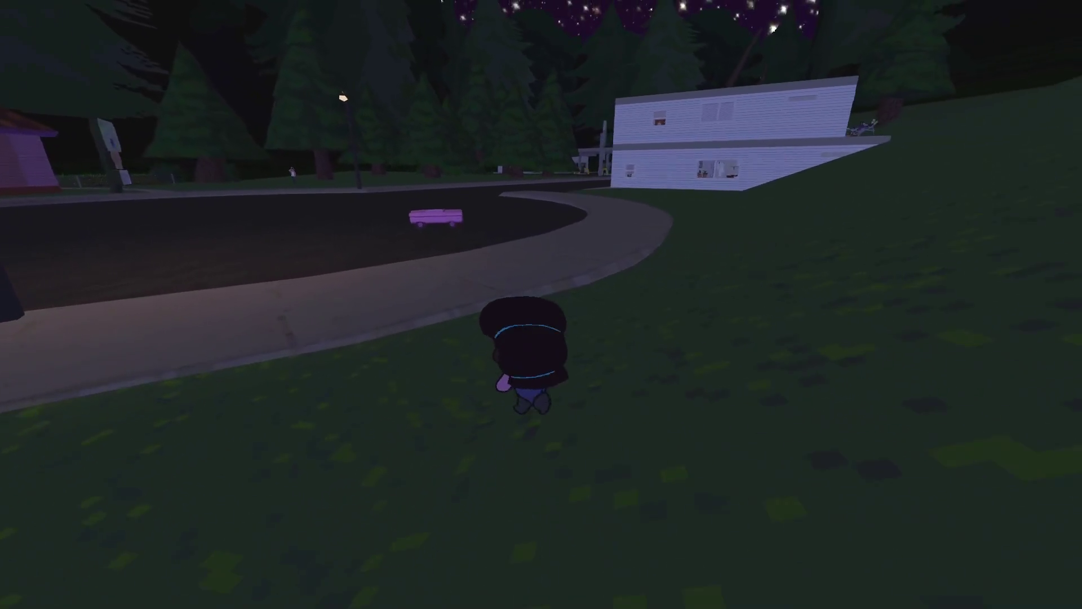
key("w")
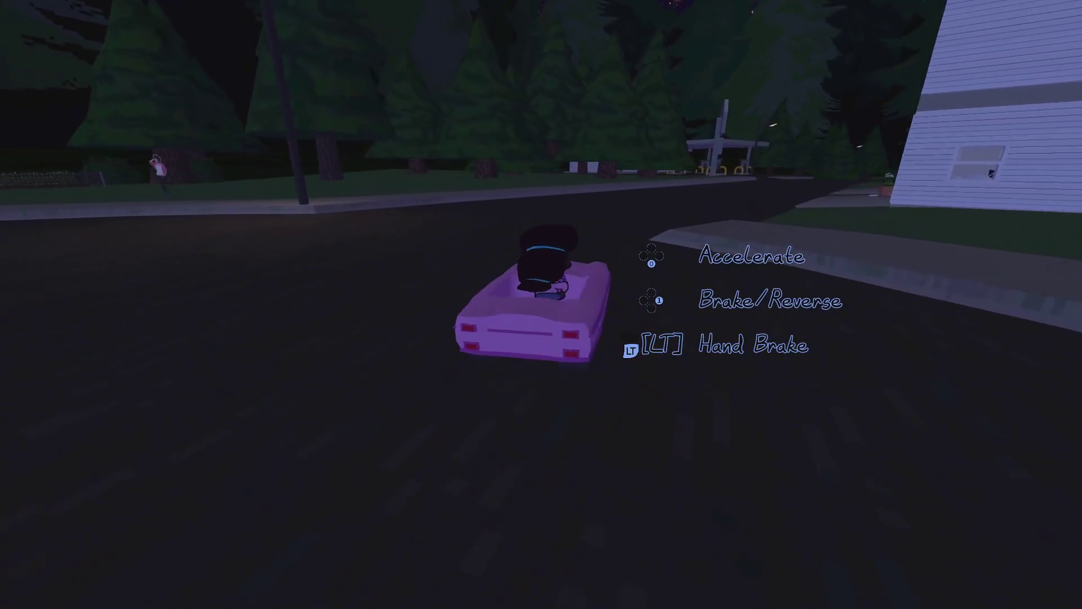
key("w")
key("d")
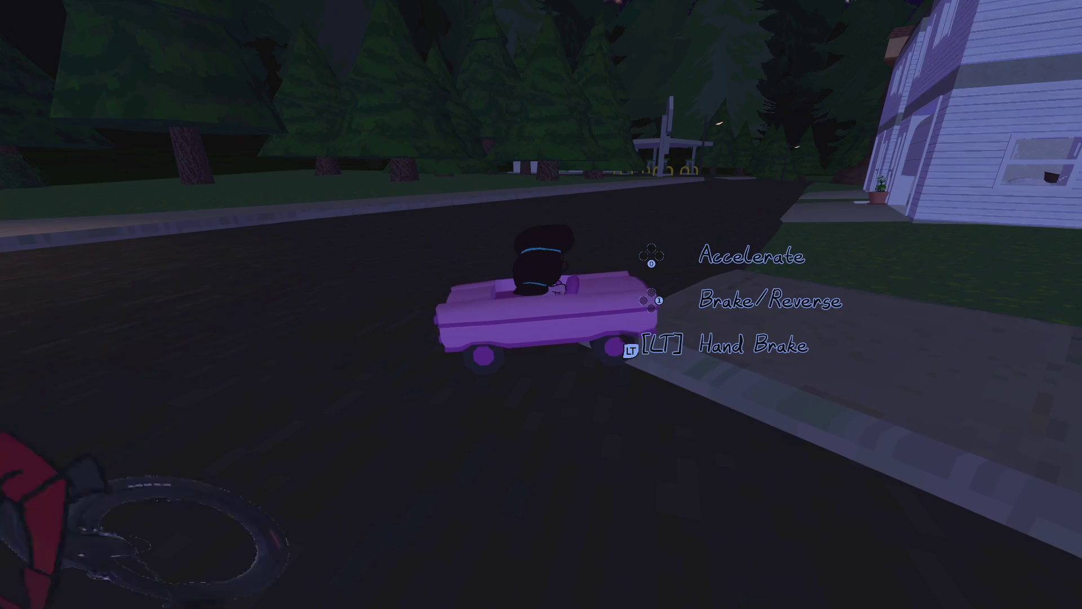
key("d")
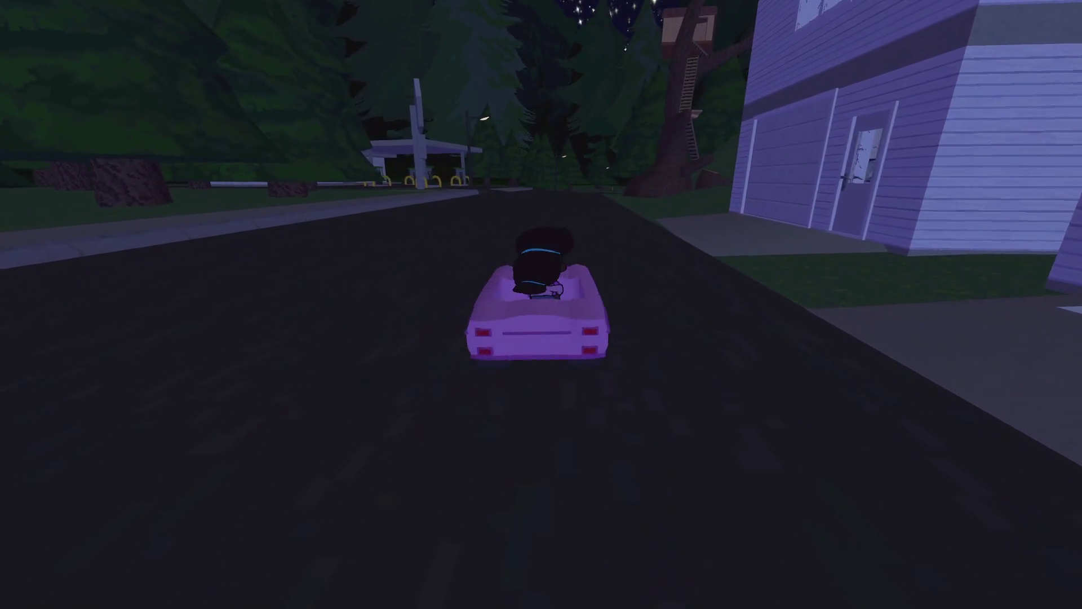
key("space")
Walk through the open garage into the kitchen and climb onto the dining table.
key("w")
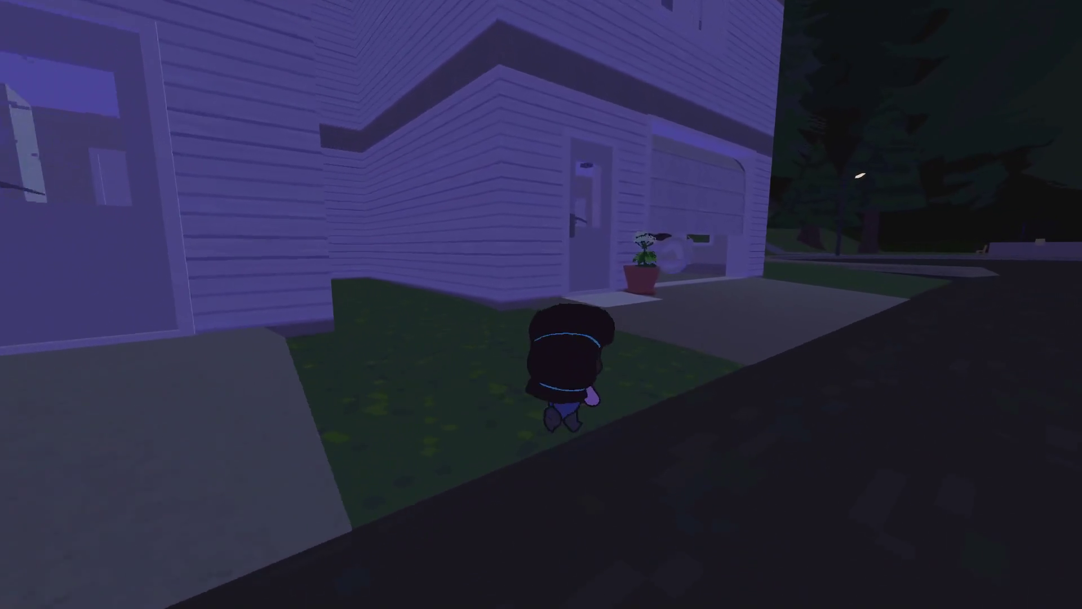
key("d")
key("w")
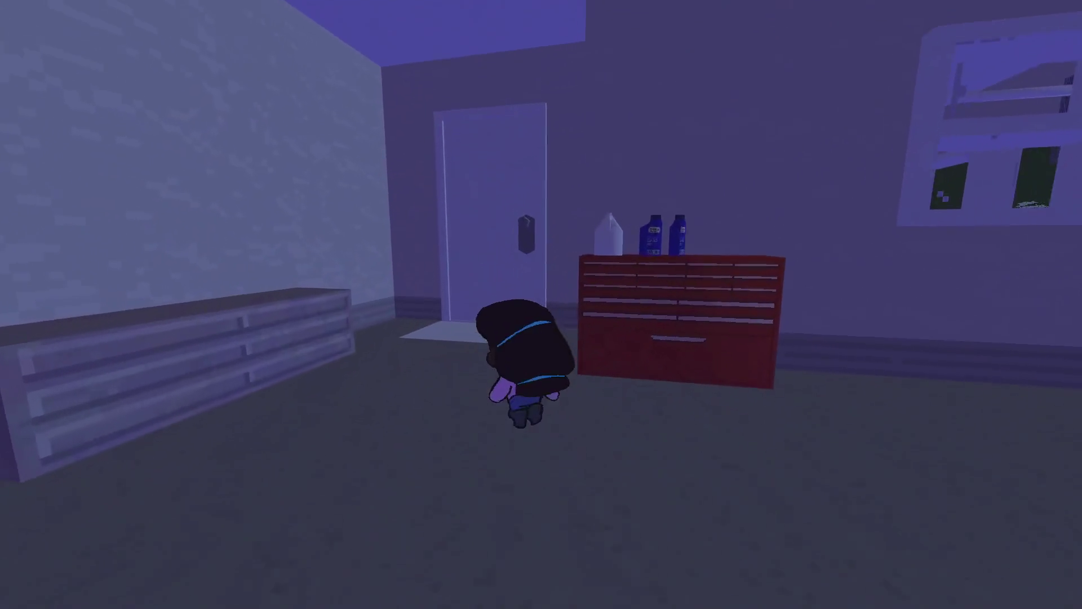
key("w")
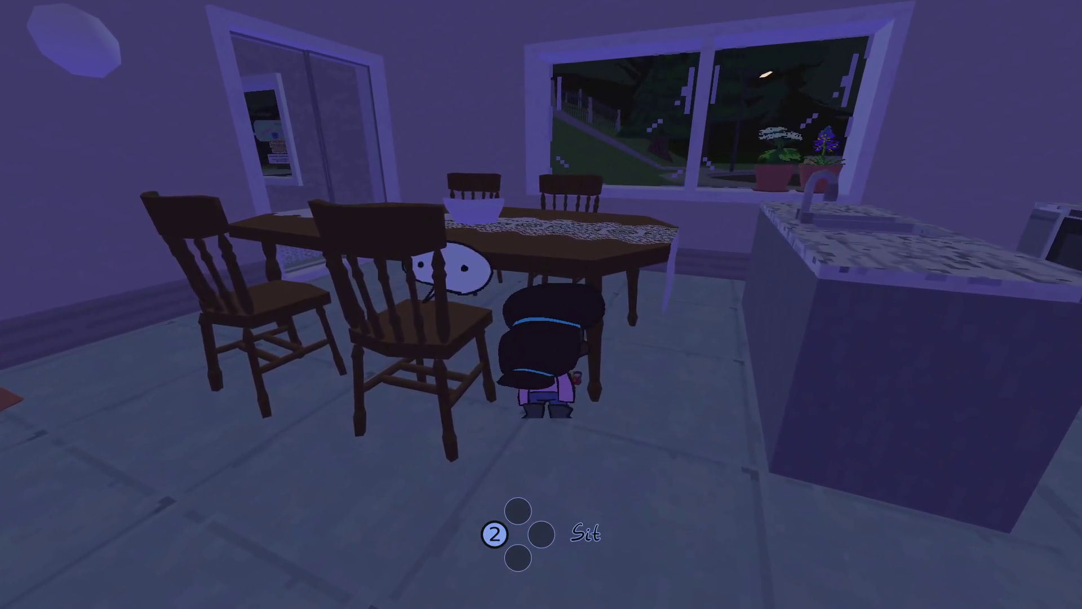
key("w")
key("w")
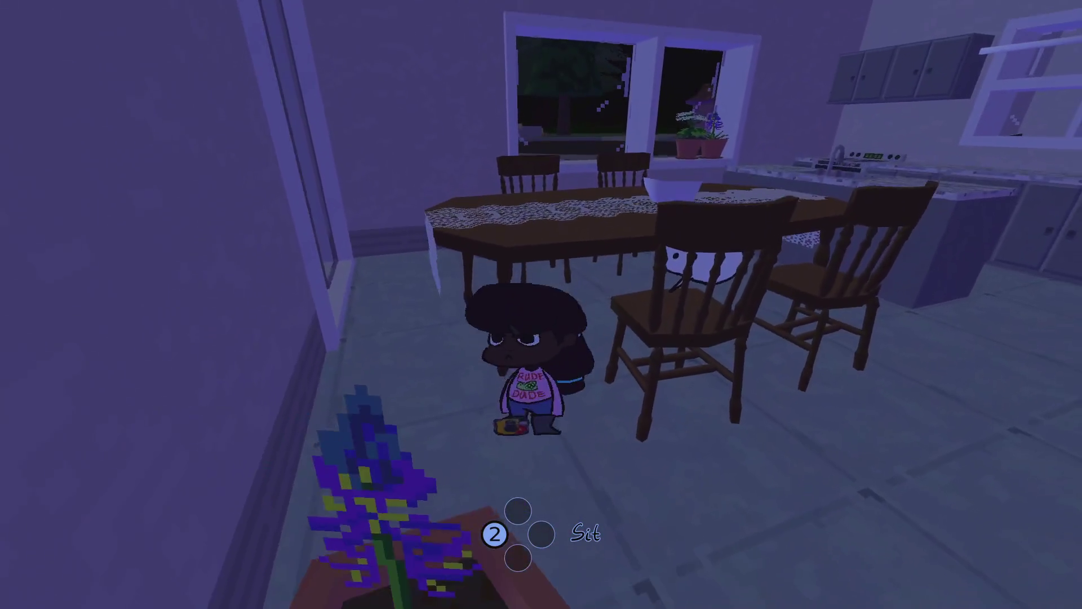
key("w")
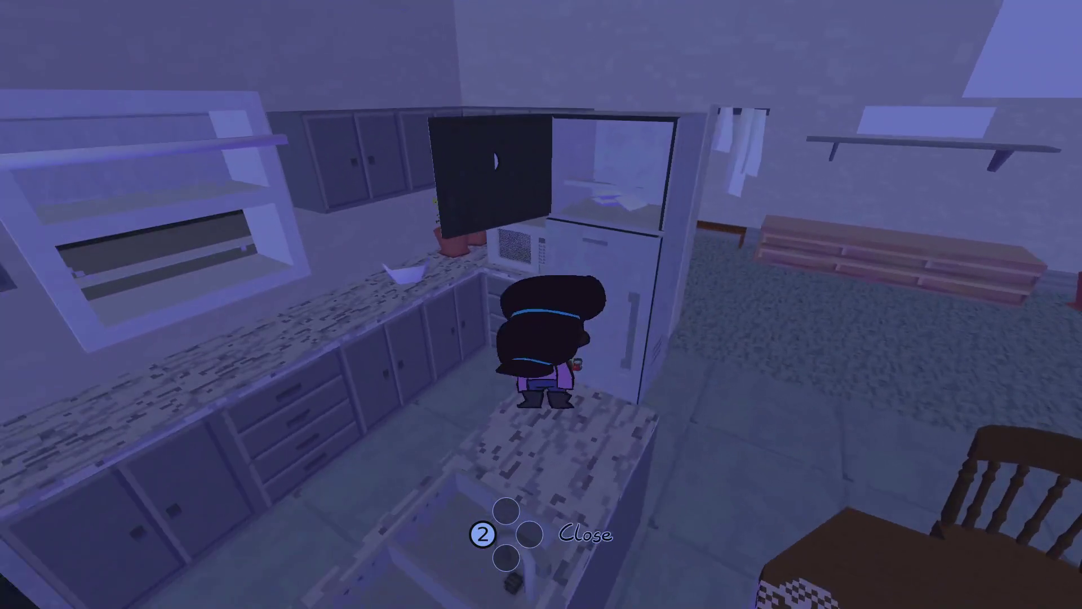
Run through the living room, climb the stairs, and slide the upstairs closet door open.
key("d")
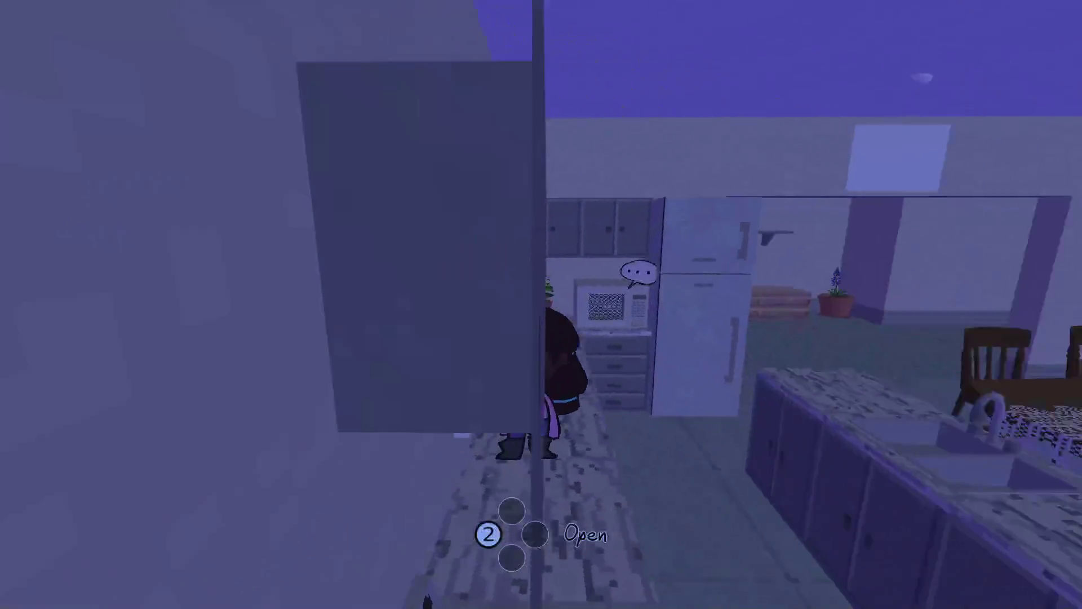
key("w")
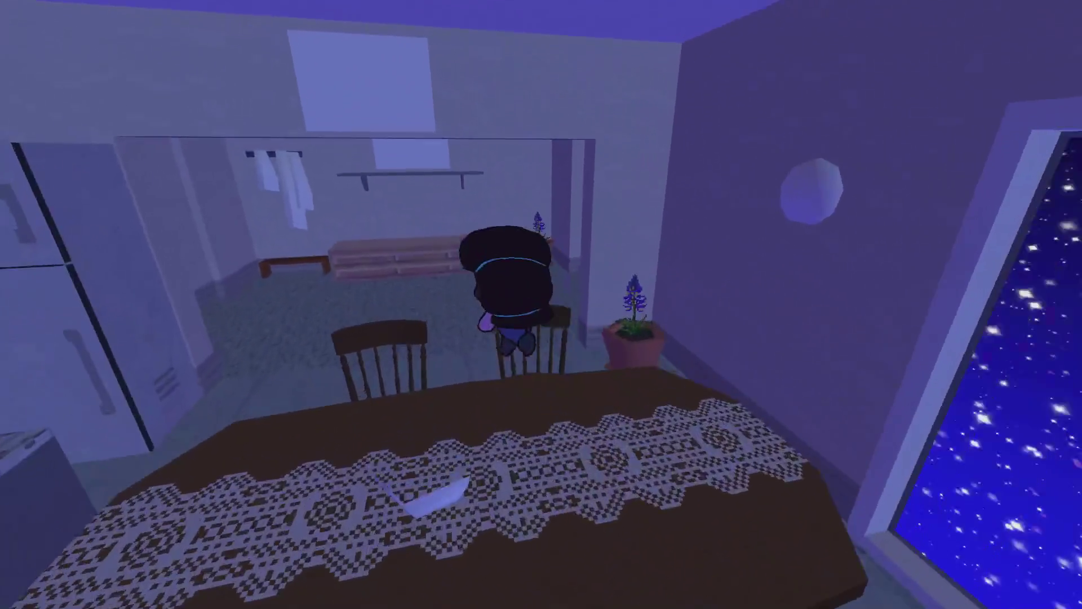
key("s")
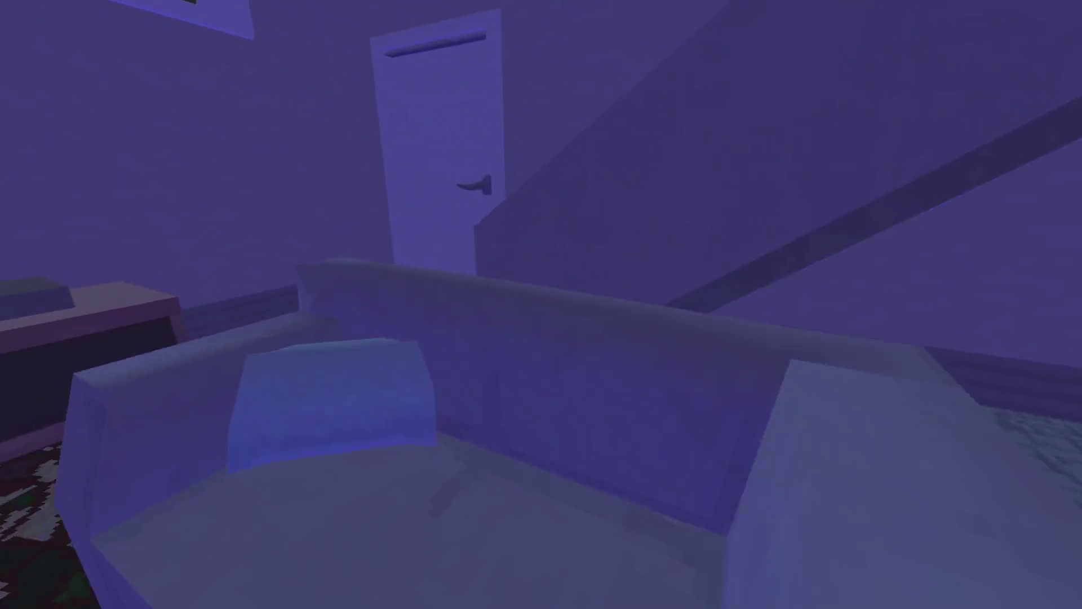
key("w")
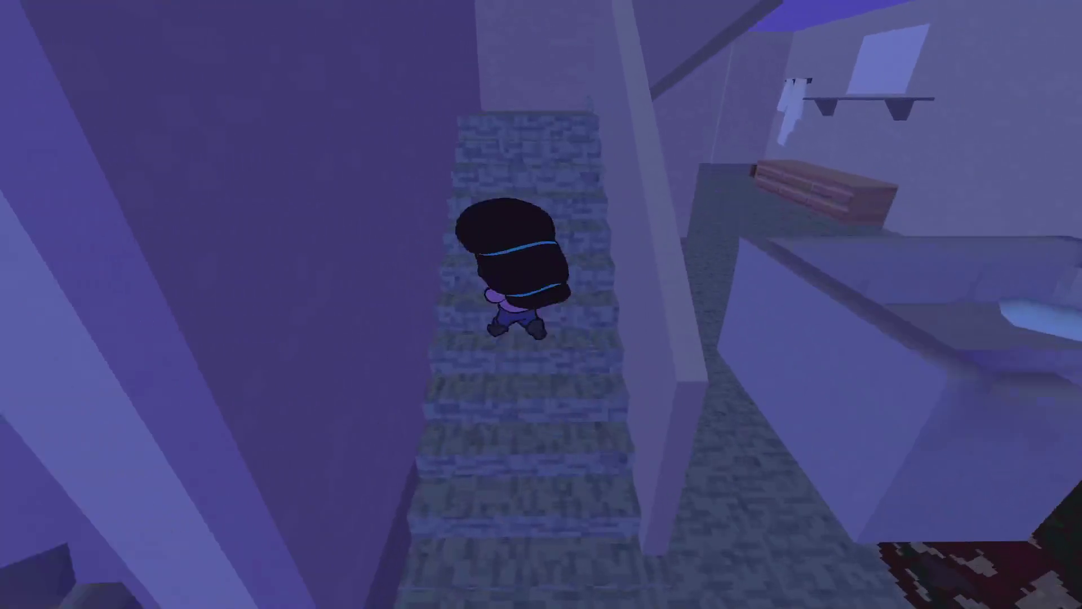
key("d")
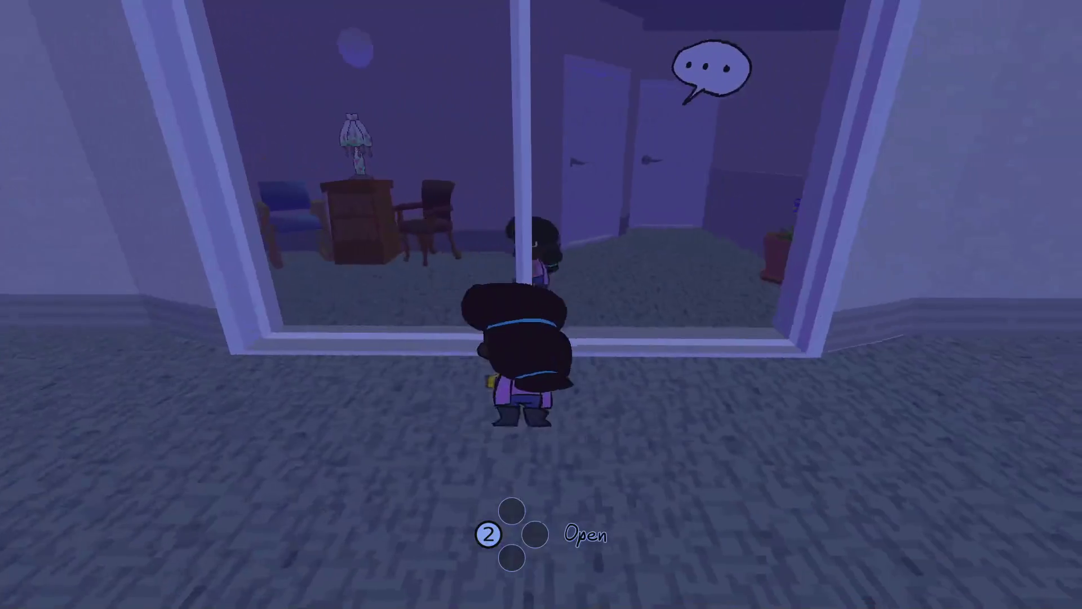
key("e")
key("e")
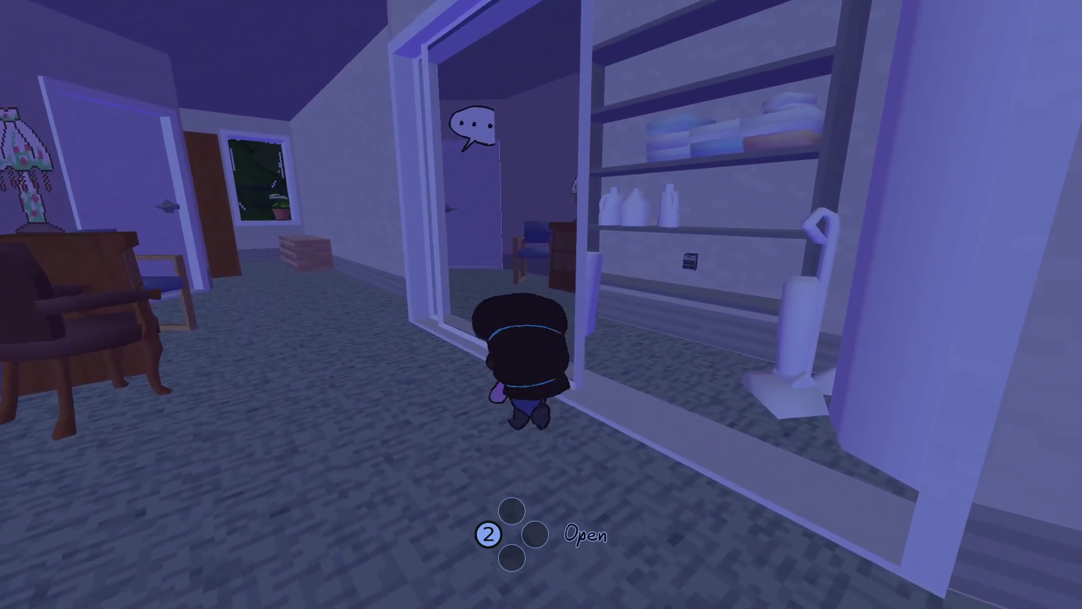
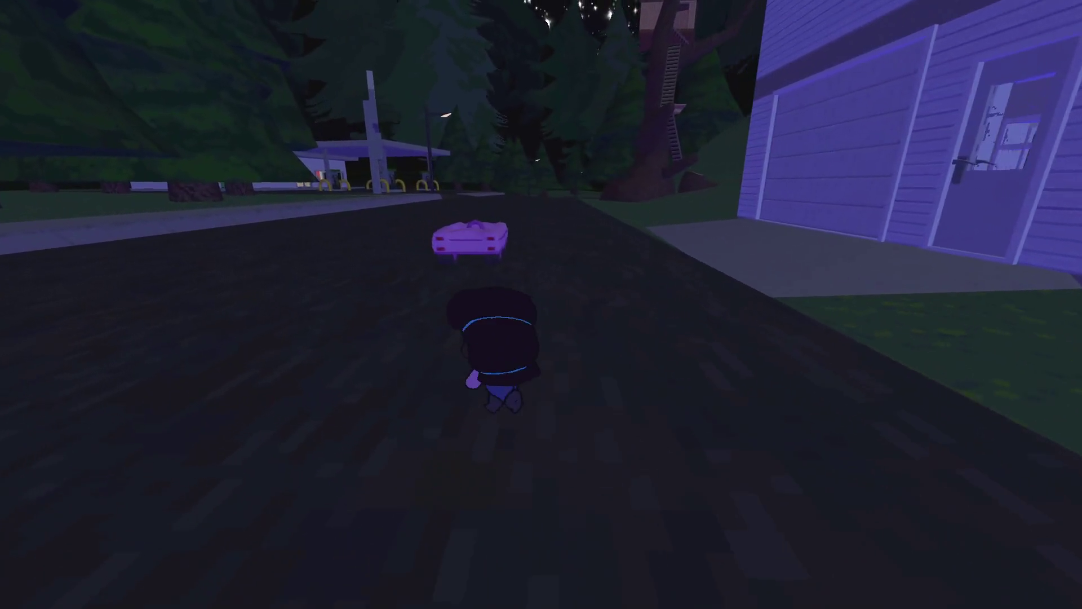
Climb into the purple toy car, drive it down the street, and pause the game.
key("e")
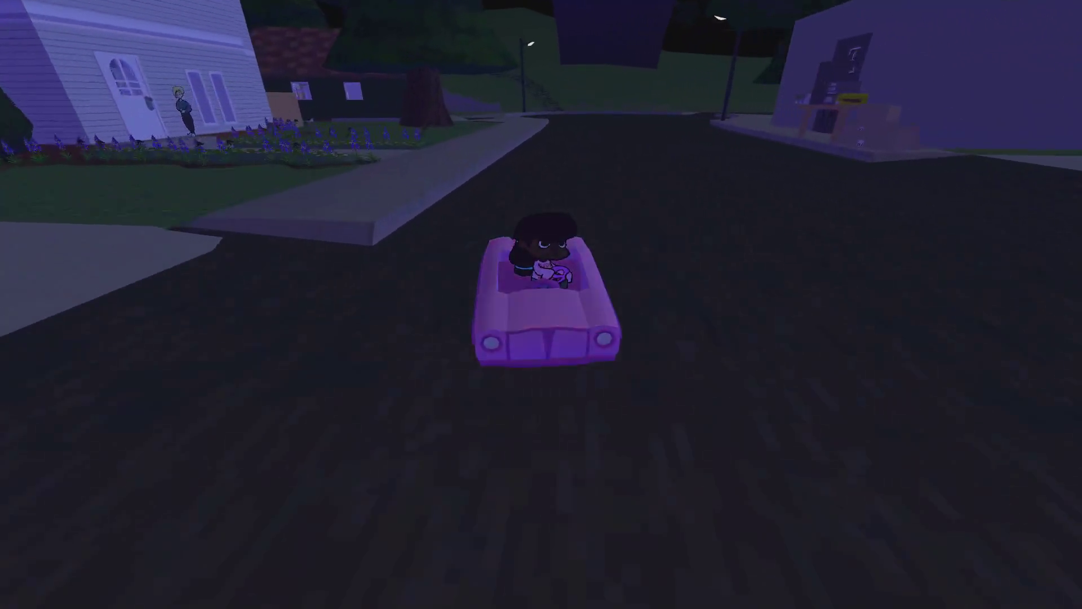
key("Escape")
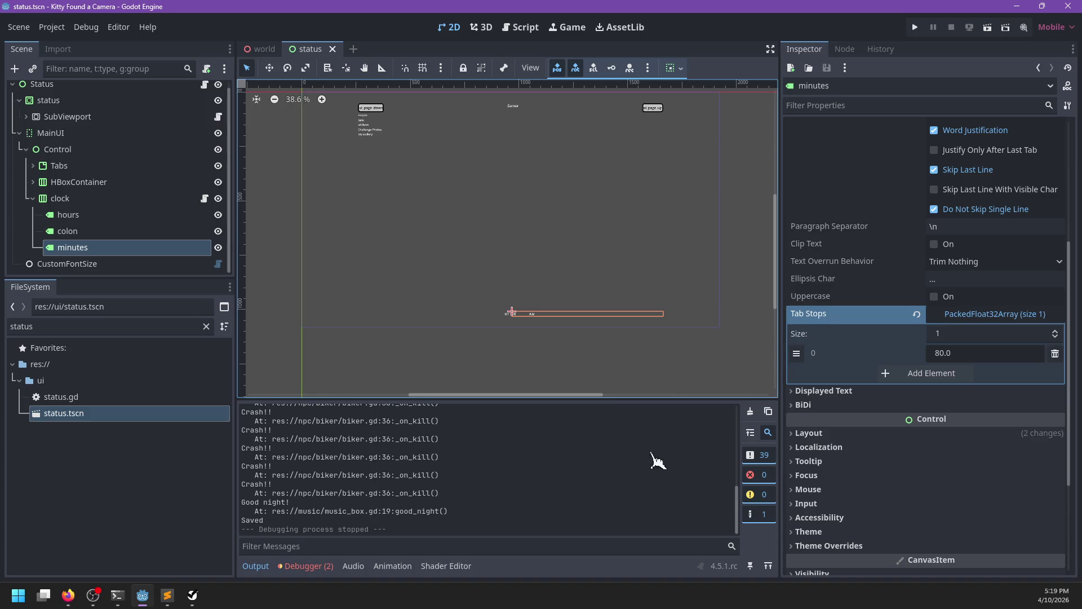
Read the missing box_cereal parent path error in the Debugger's Errors list, then clear both errors.
left_click(308, 566)
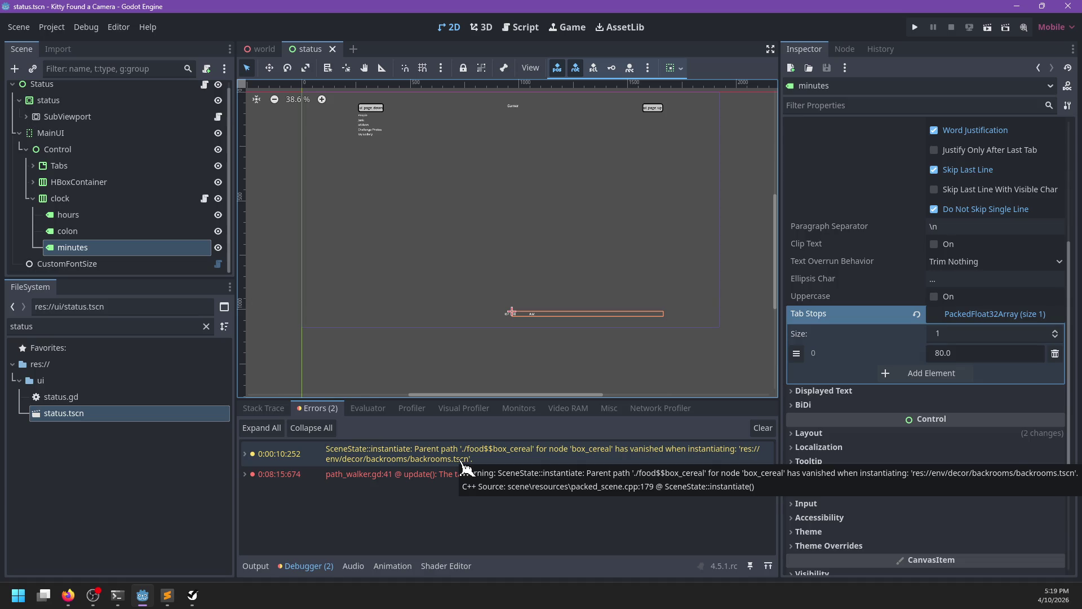
double_click(462, 461)
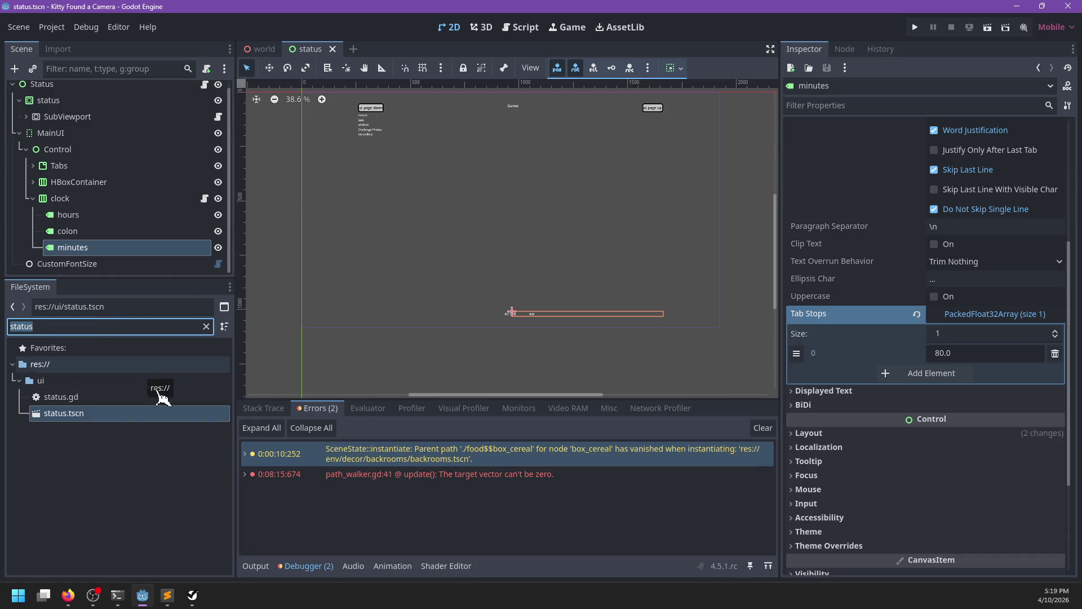
left_click(762, 428)
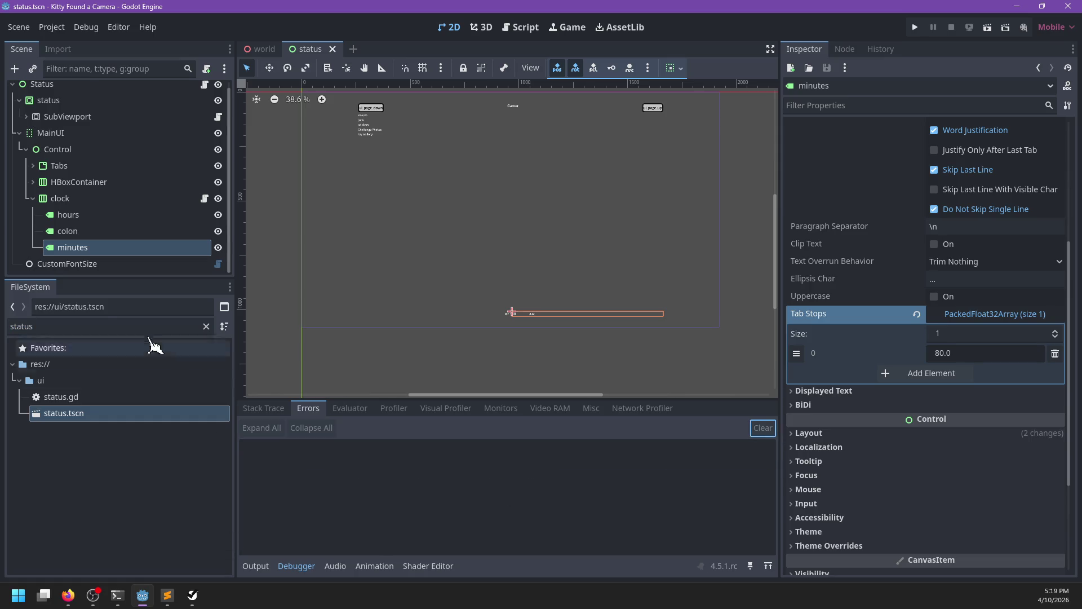
left_click(191, 597)
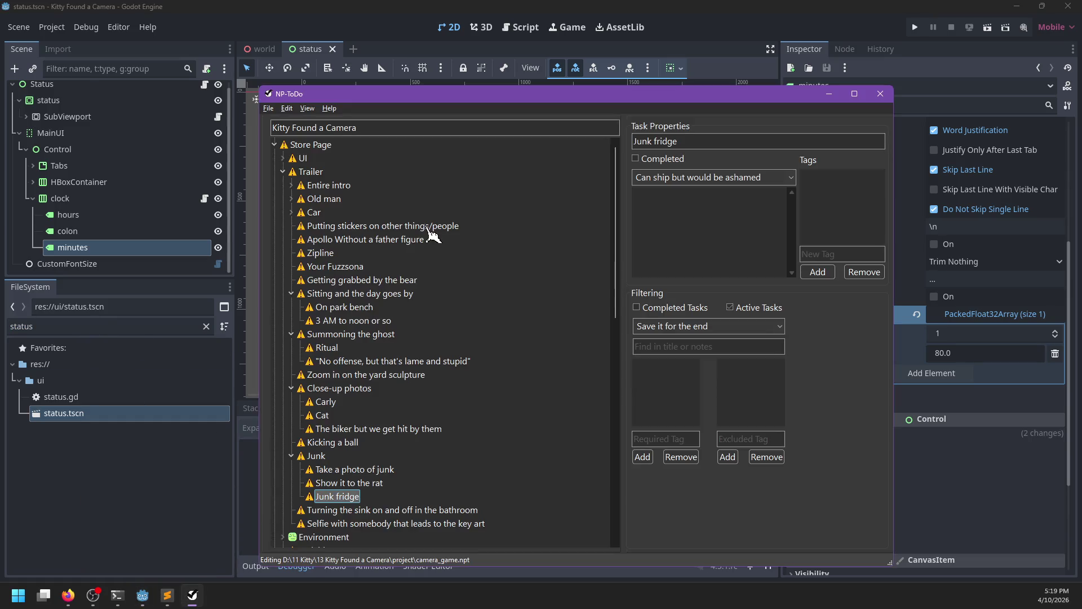
Add a 'Fix the camera' subtask under 'Getting grabbed by the bear'.
scroll(386, 295, "down", 3)
scroll(400, 305, "up", 2)
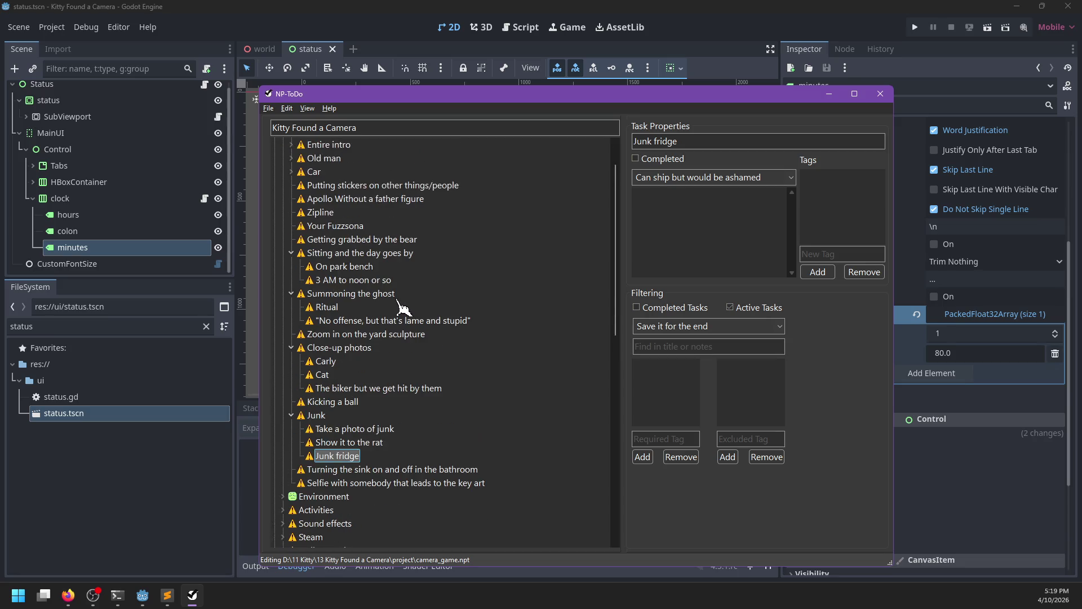
scroll(402, 307, "up", 2)
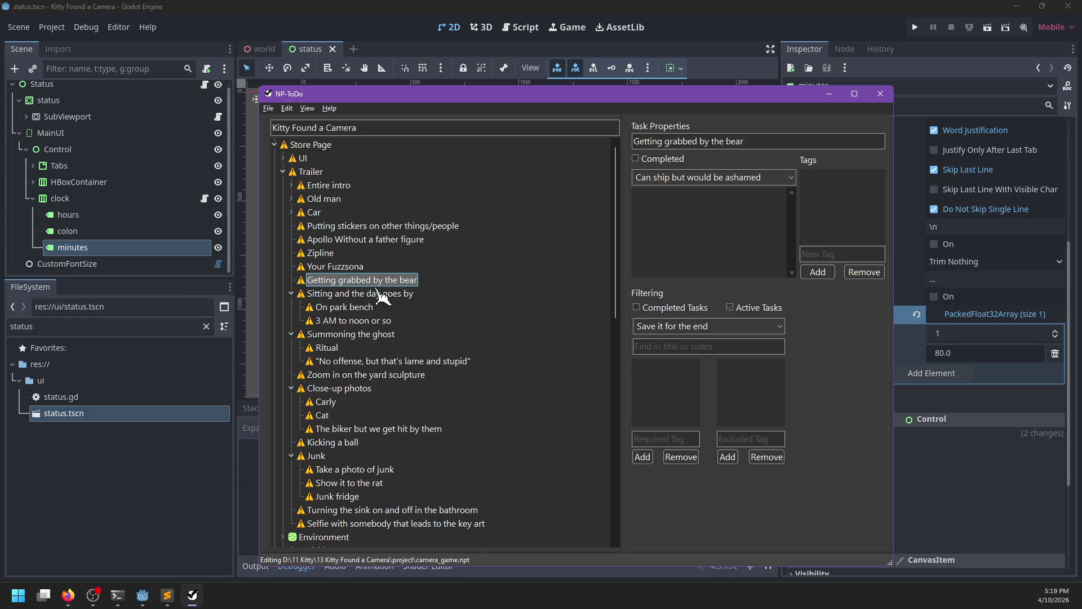
key("ctrl+n")
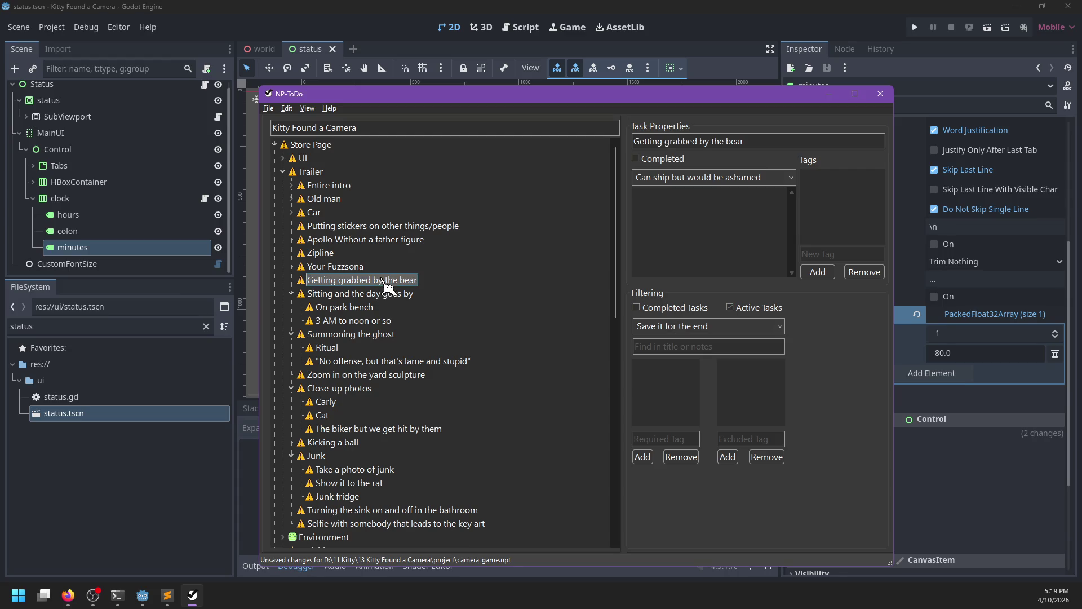
key("ctrl+n")
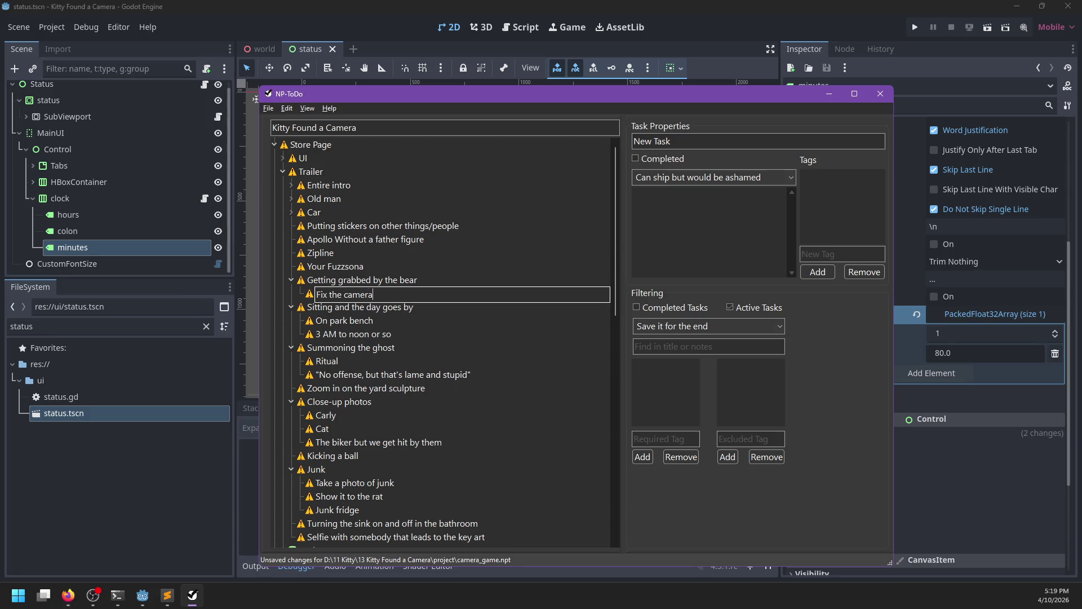
left_click(427, 27)
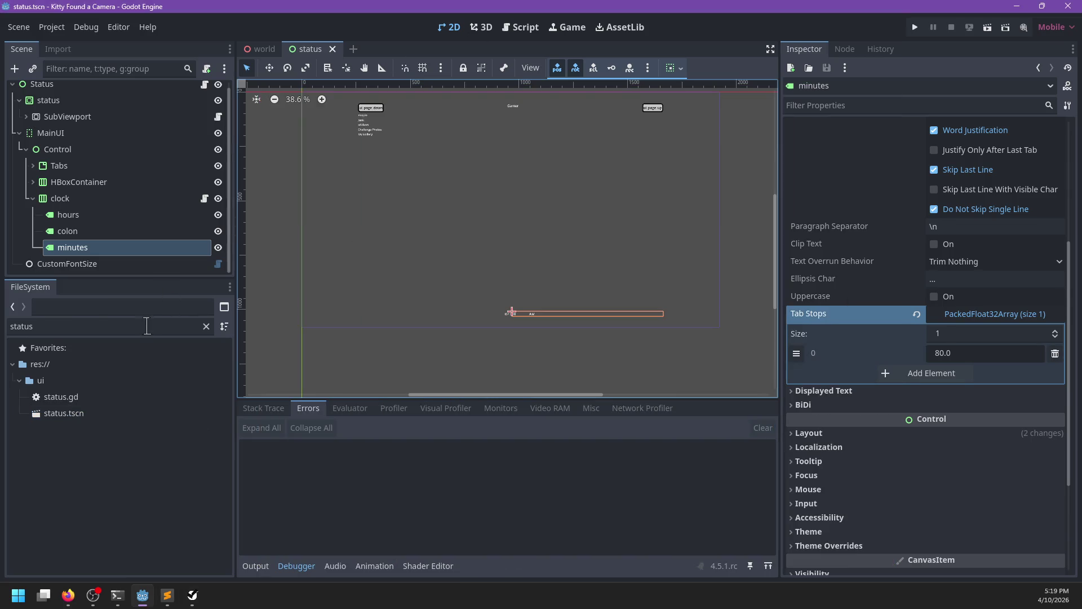
In player.gd's join_with, add 'body.global_position = node.global_position' after body.hide() and rename _node to node.
scroll(93, 517, "down", 3)
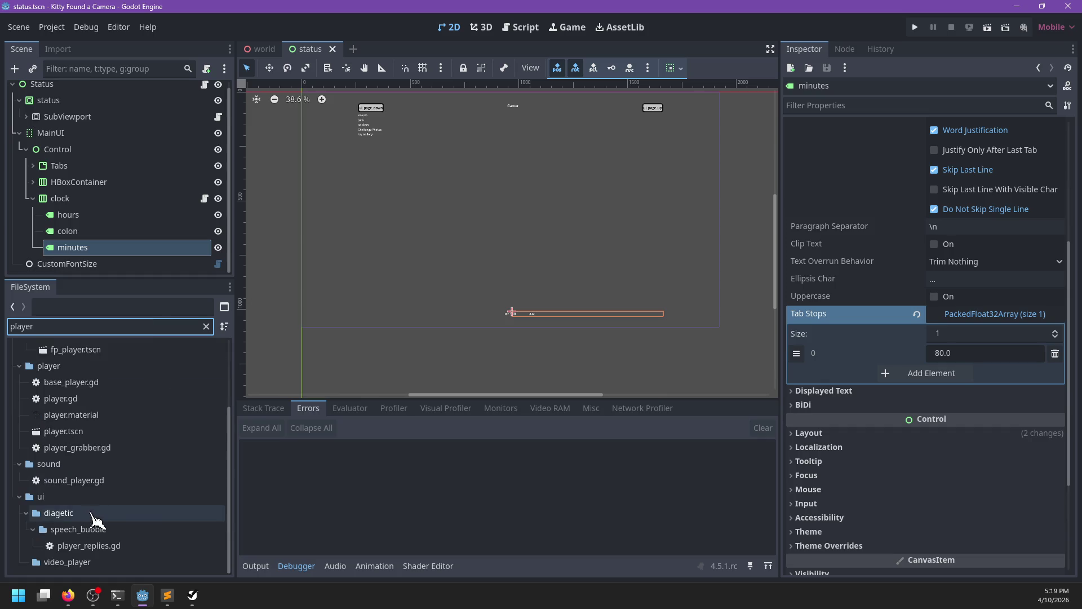
scroll(103, 518, "up", 3)
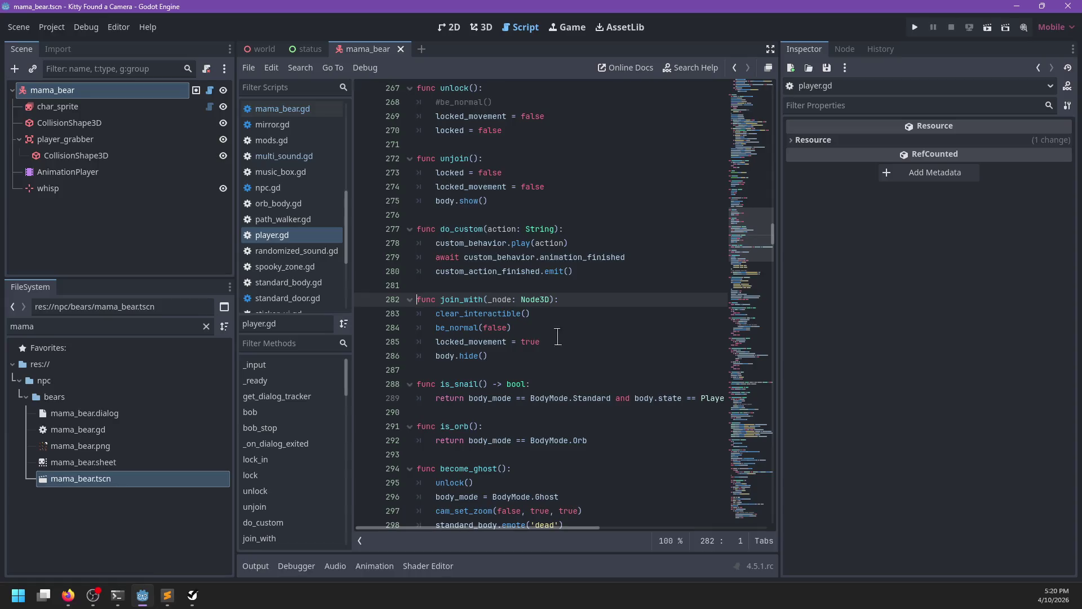
left_click(578, 329)
left_click(560, 345)
key("Down")
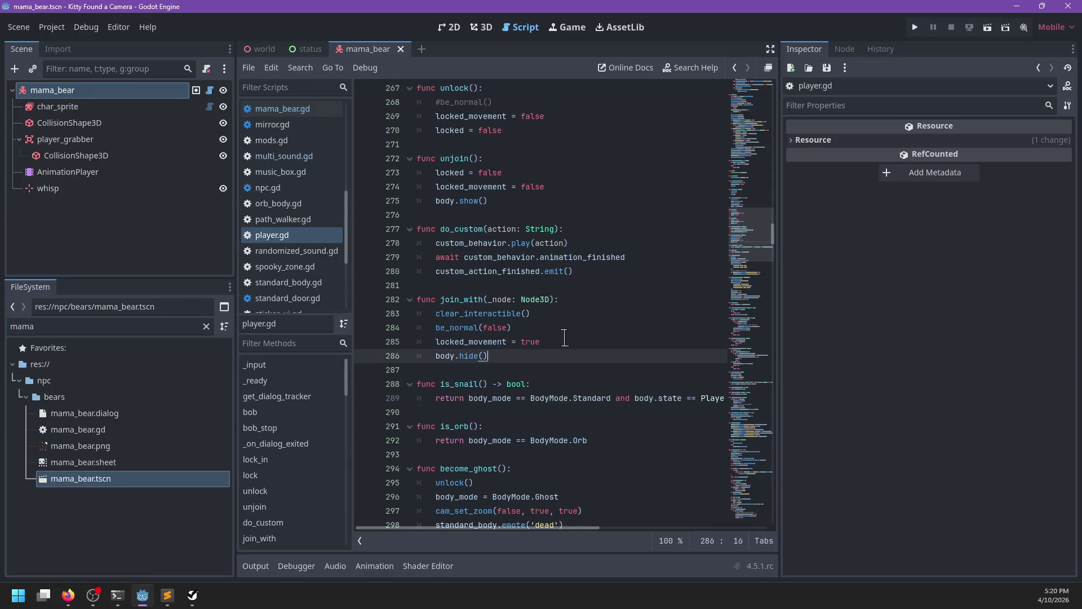
key("Return")
type("bal")
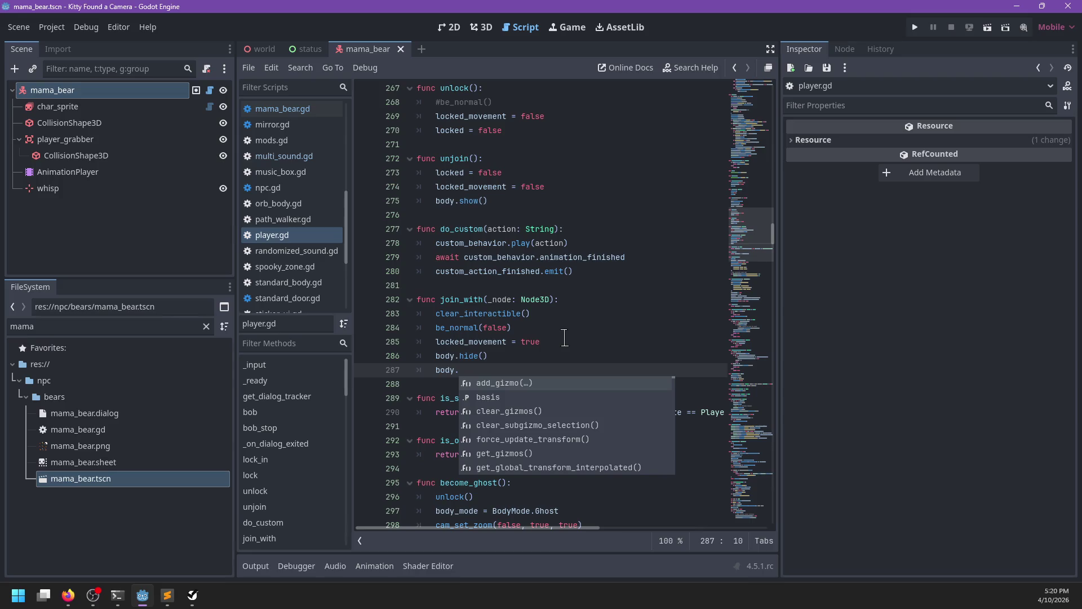
type("_posi")
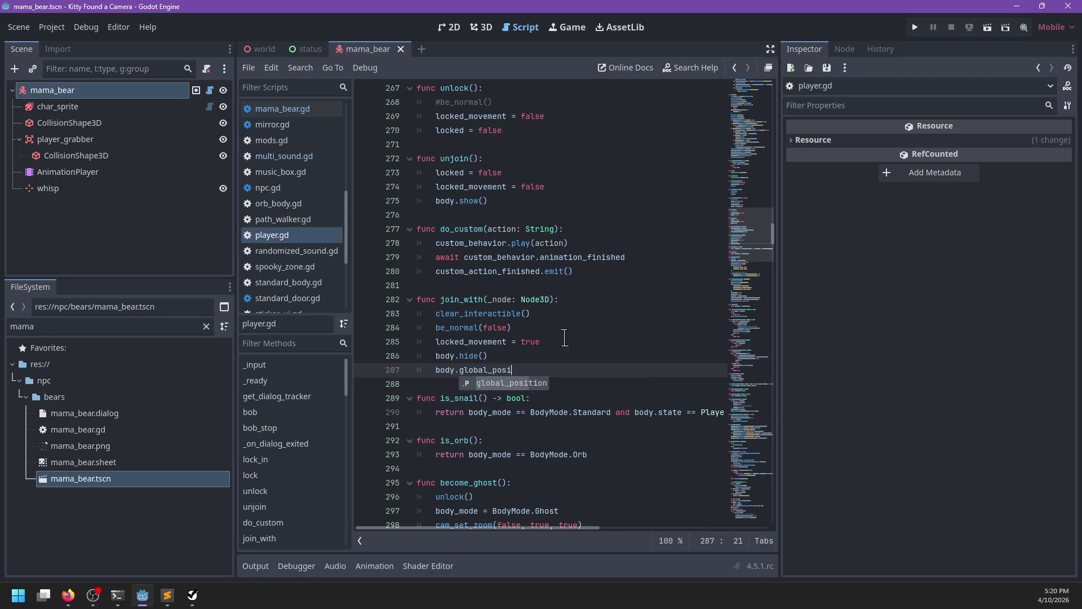
type("tion = node.global_position")
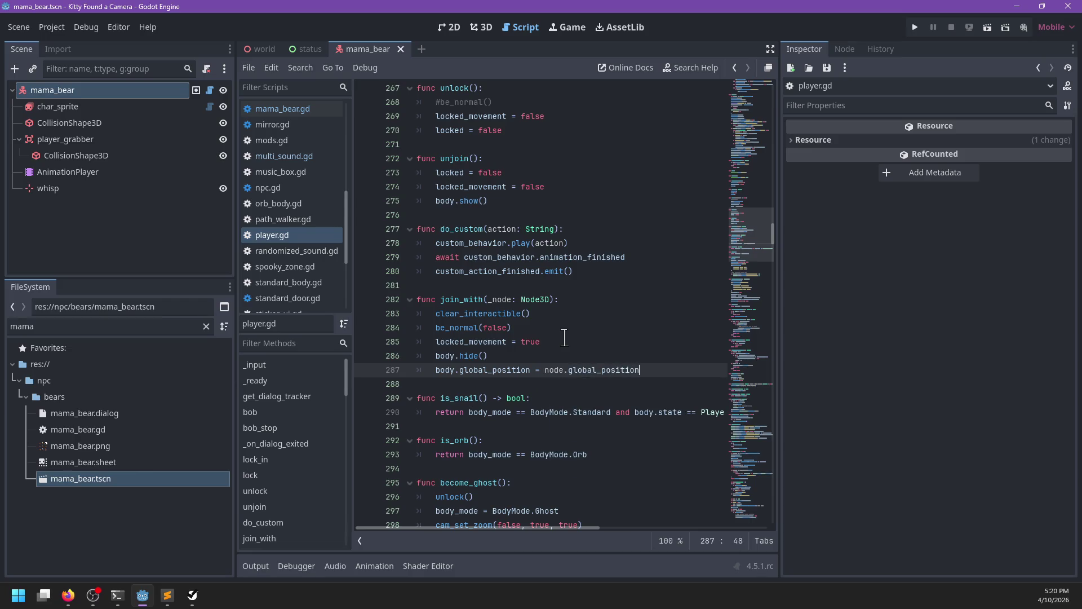
left_click(491, 300)
key("BackSpace")
Save the script and launch the game with F5.
key("ctrl+s")
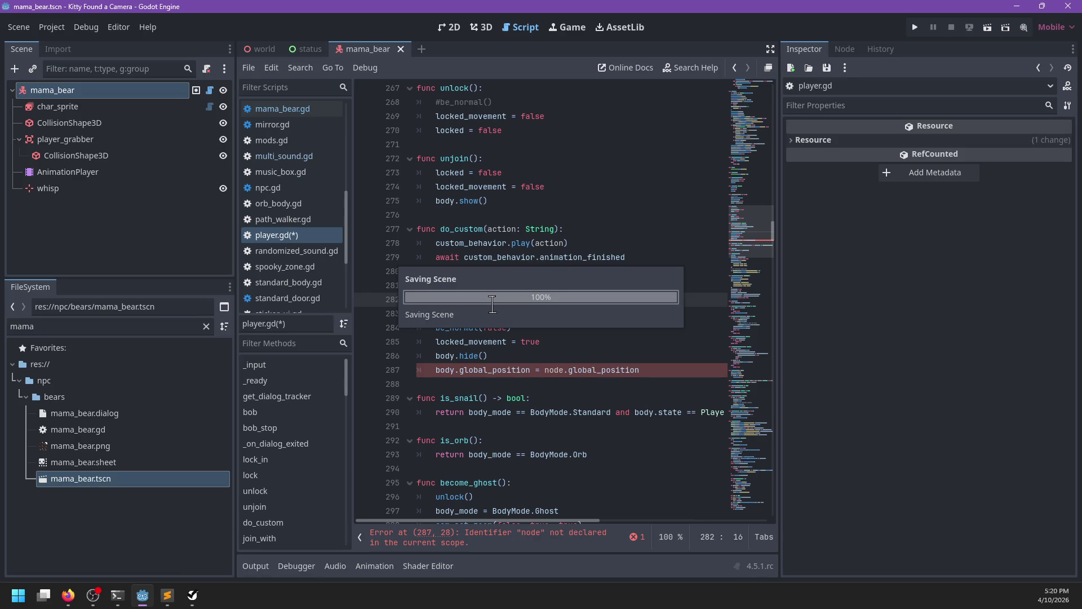
left_click(623, 343)
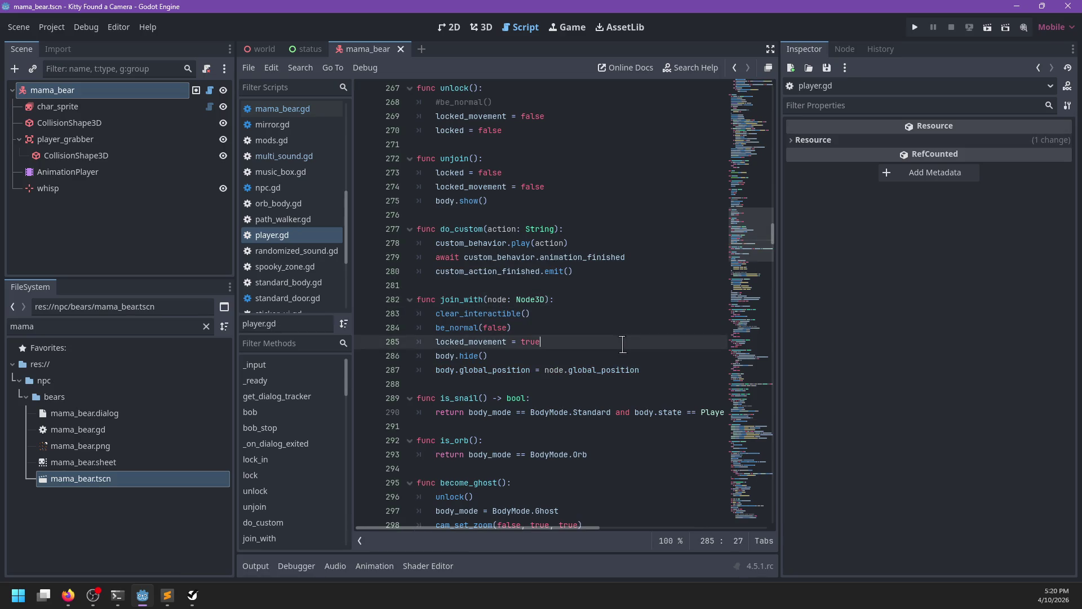
key("F5")
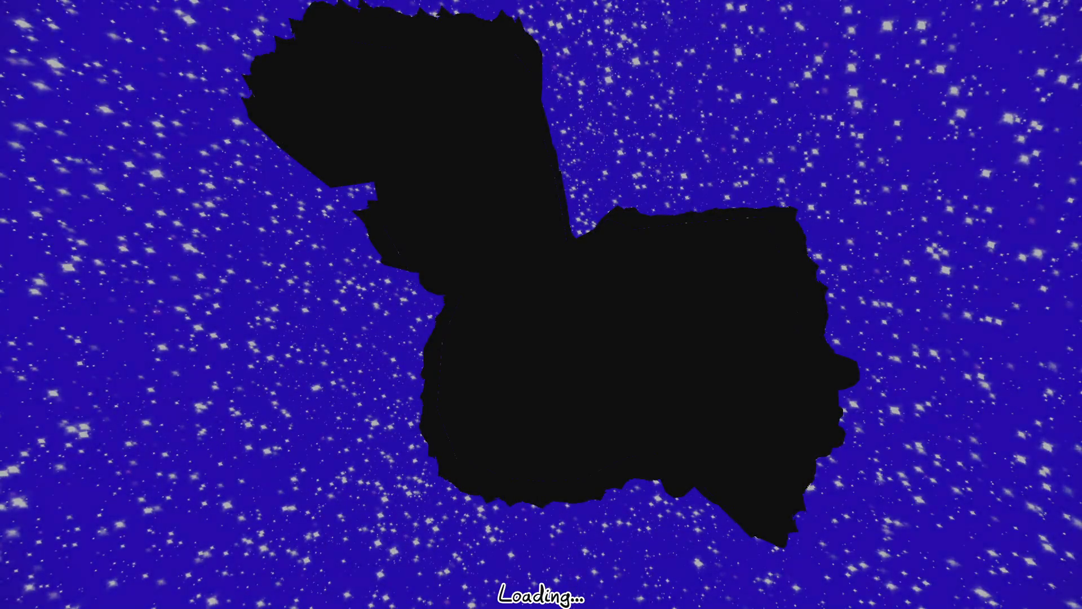
Walk the kitty past the mailboxes to the purple toy car and climb in.
key("a")
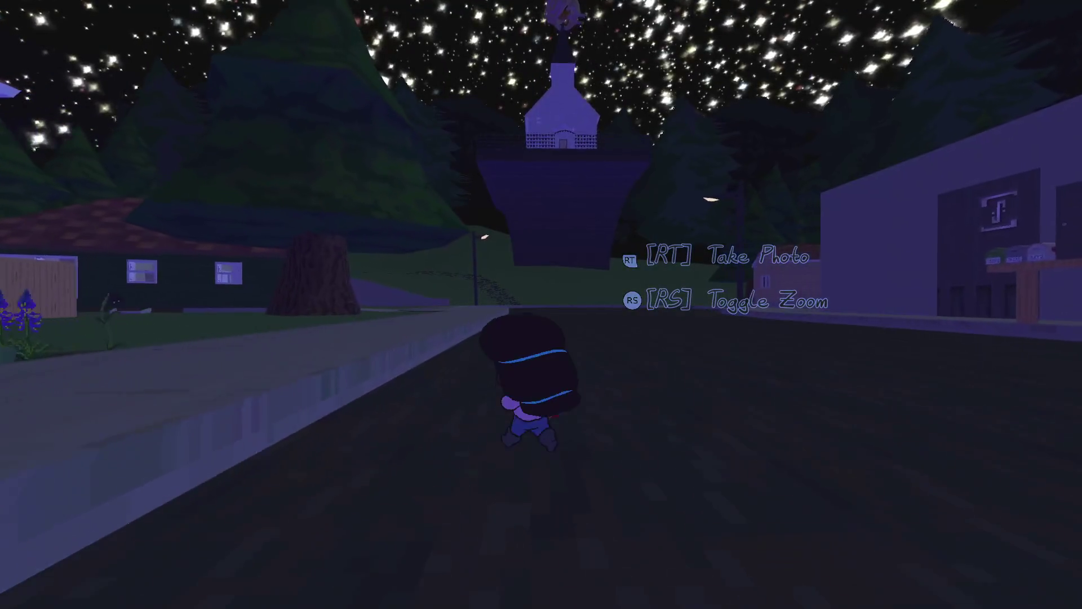
key("w")
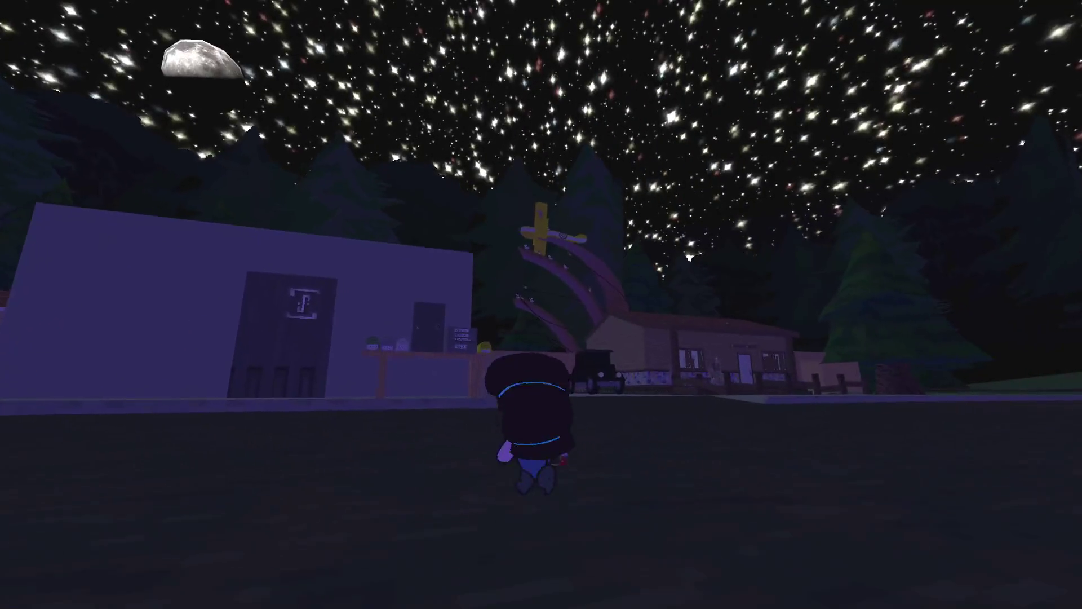
key("w")
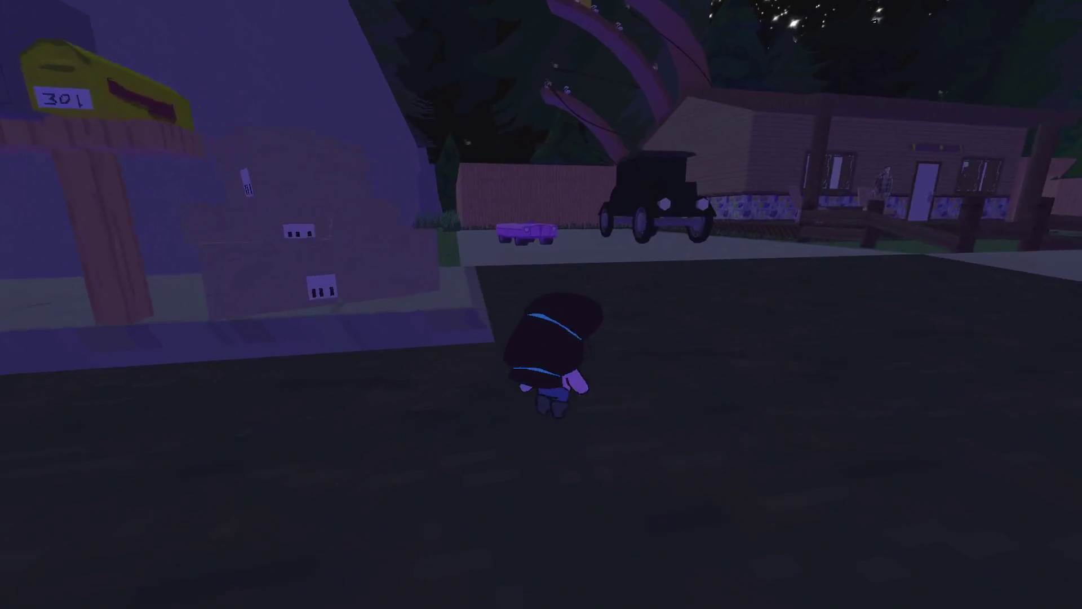
key("e")
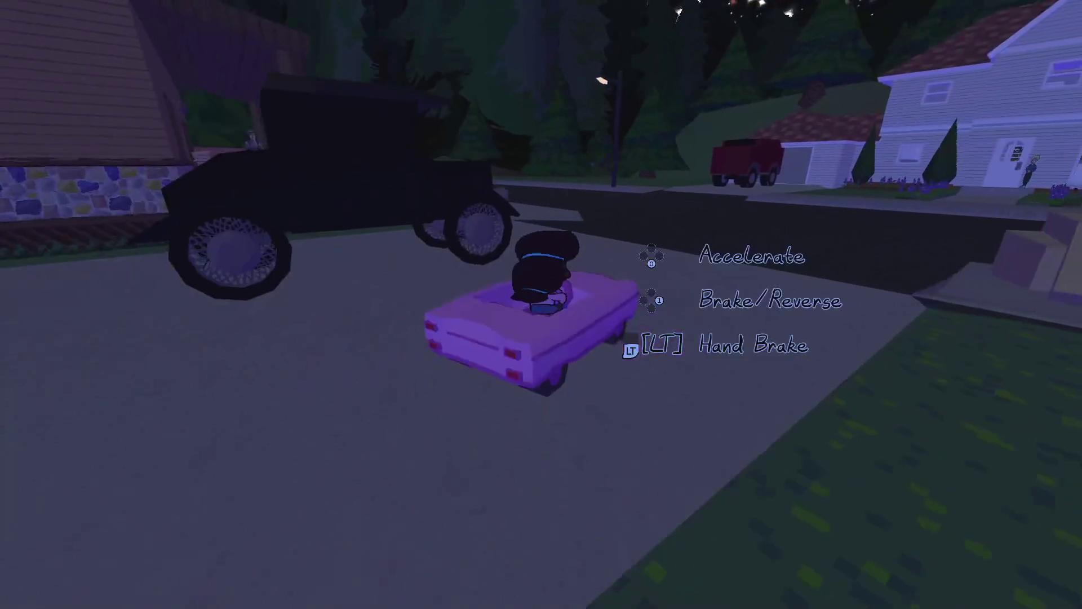
Drive the kart along the street and left across the grass toward the cave.
key("w")
key("d")
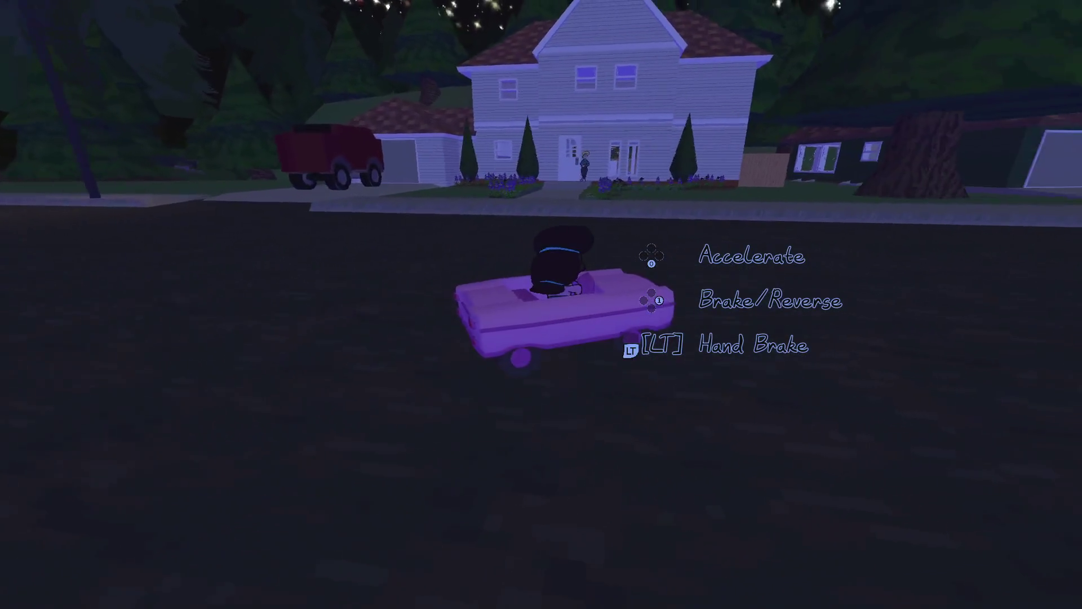
key("a")
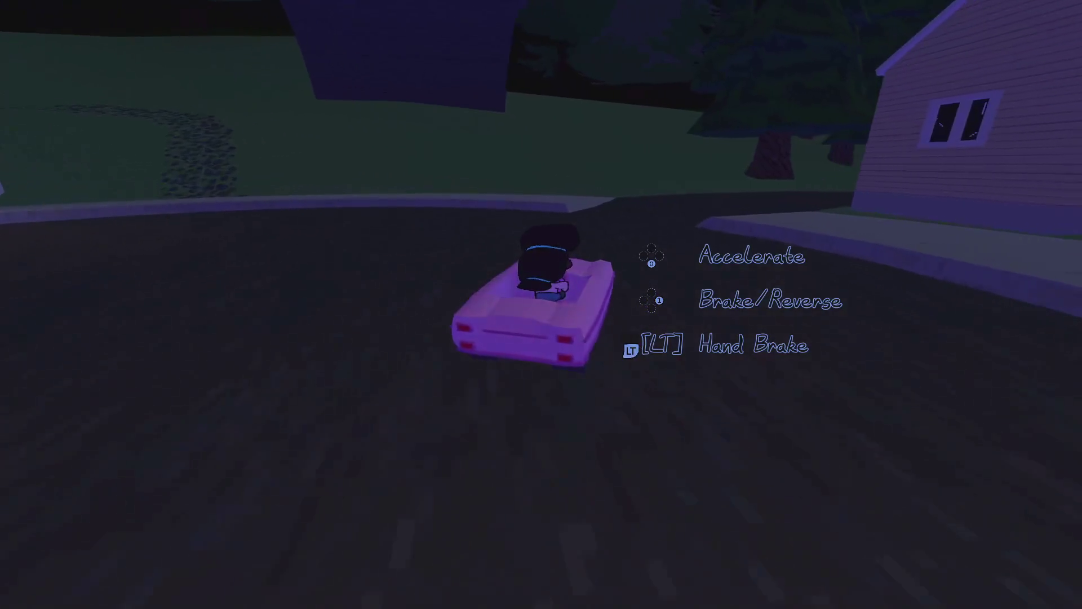
key("a")
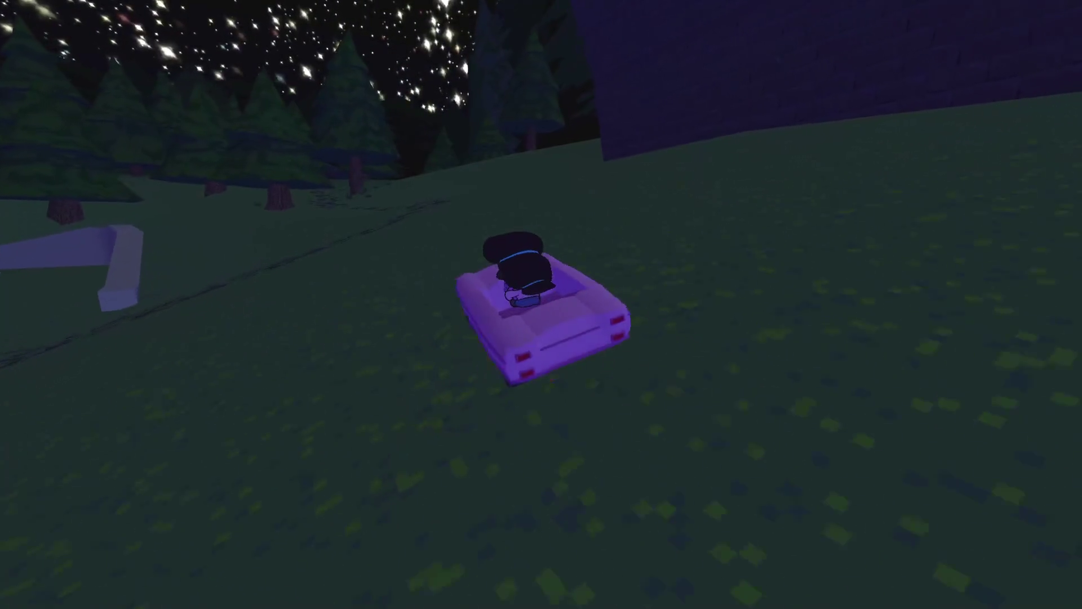
key("a")
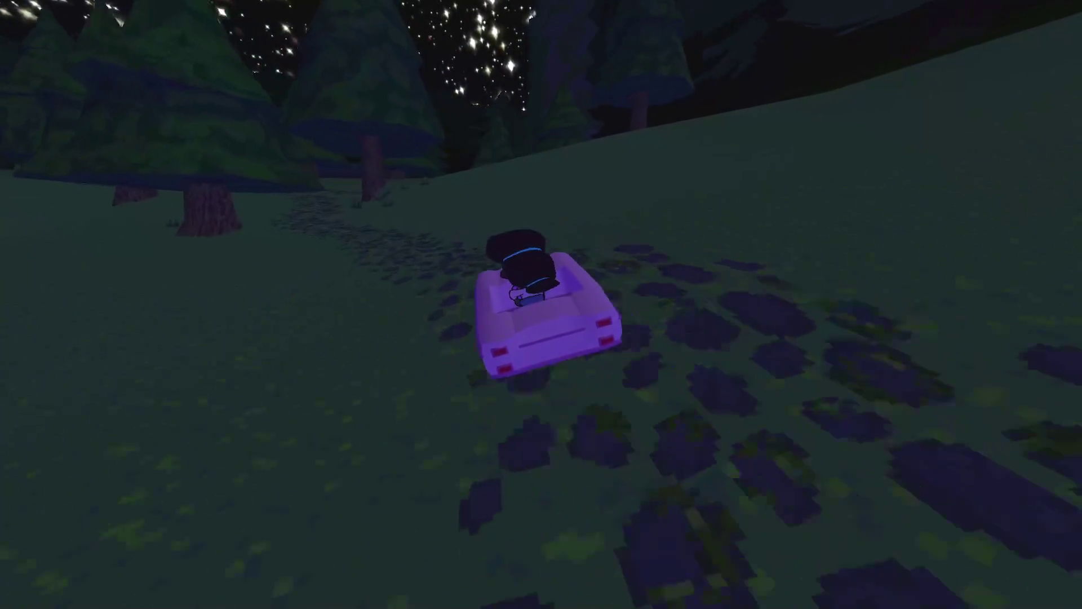
key("a")
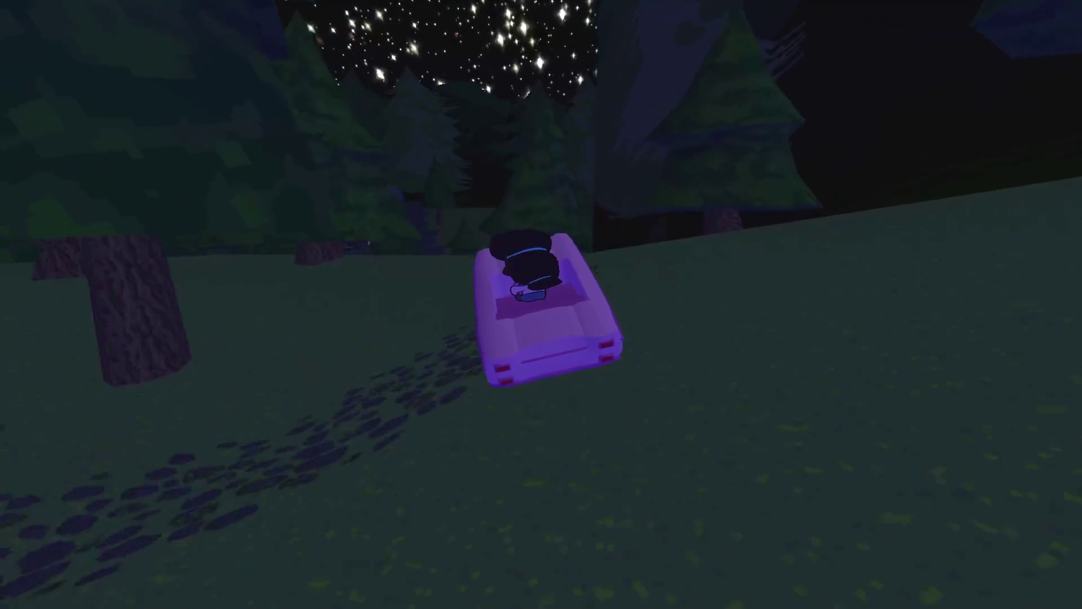
key("a")
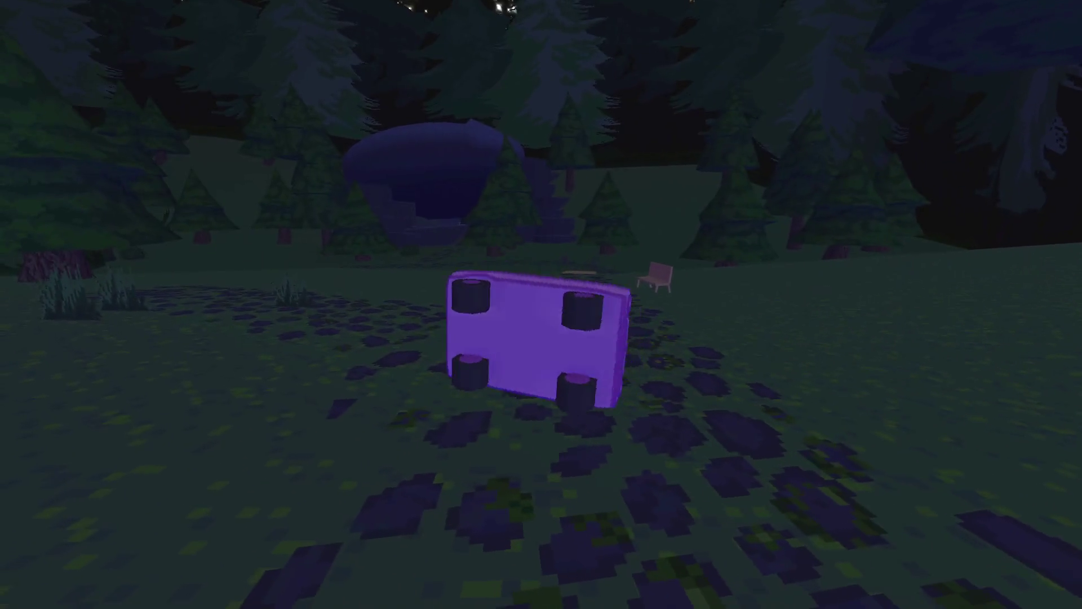
Drive the kart past the bench, over the wooden bridge, and onto the grass.
key("w")
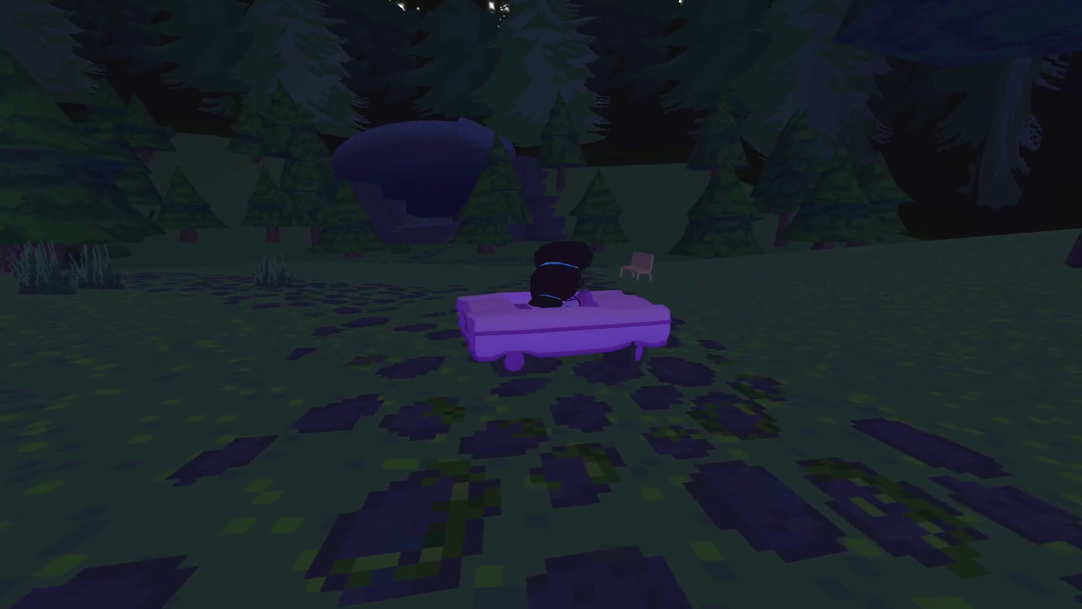
key("a")
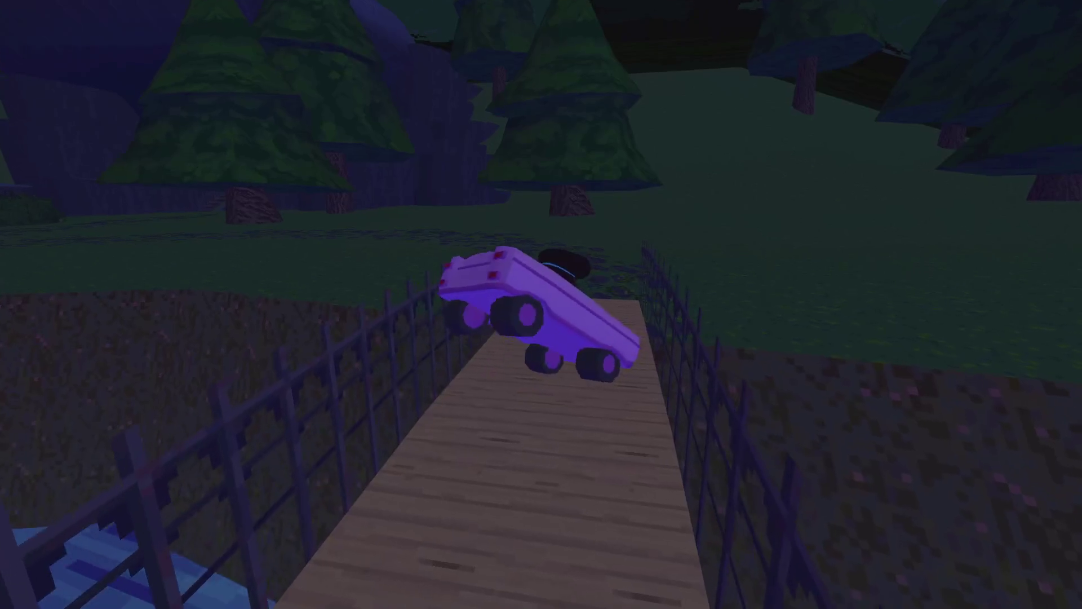
key("w")
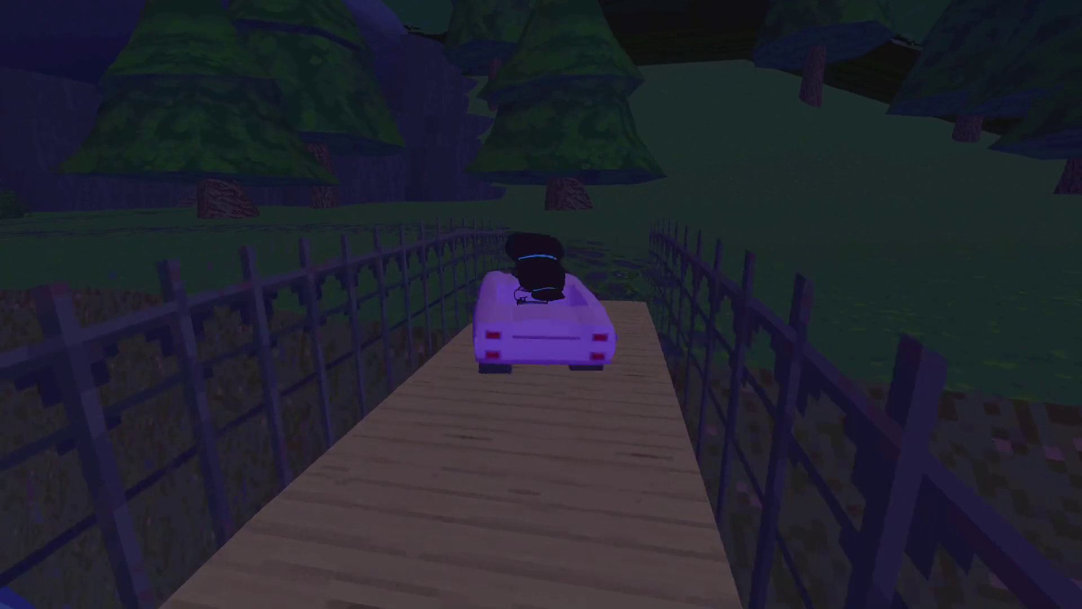
key("a")
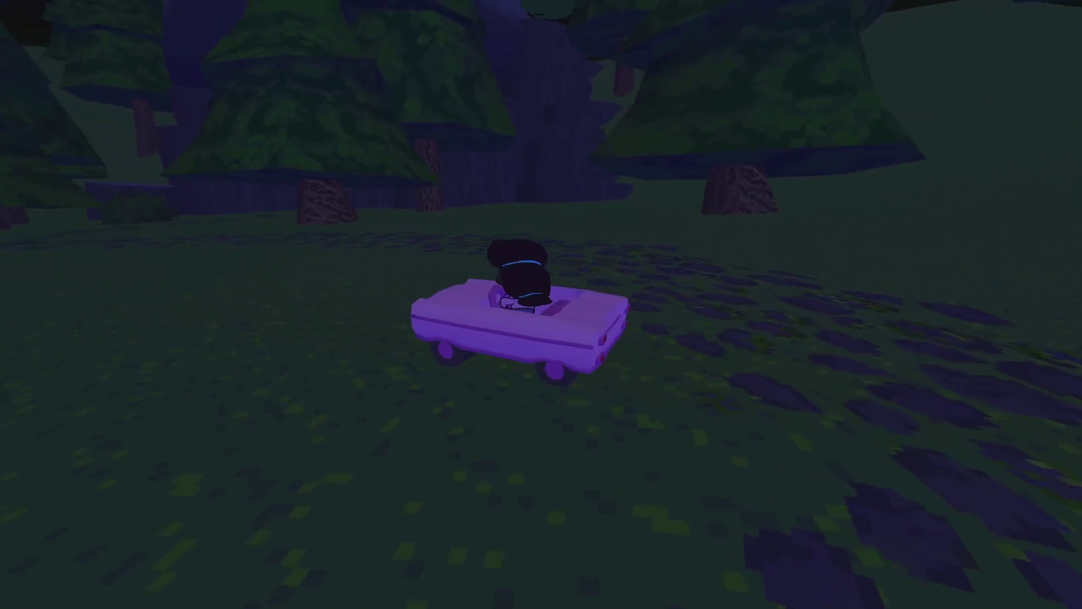
key("d")
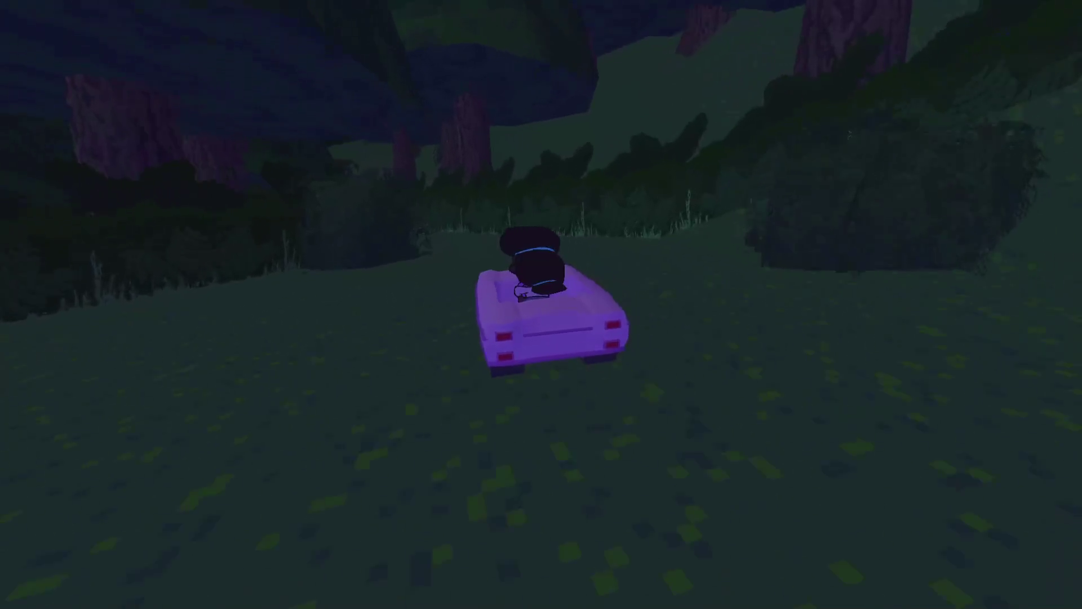
Steer the kart onto the narrow forest path, get out, and start walking uphill.
key("a")
key("e")
key("w")
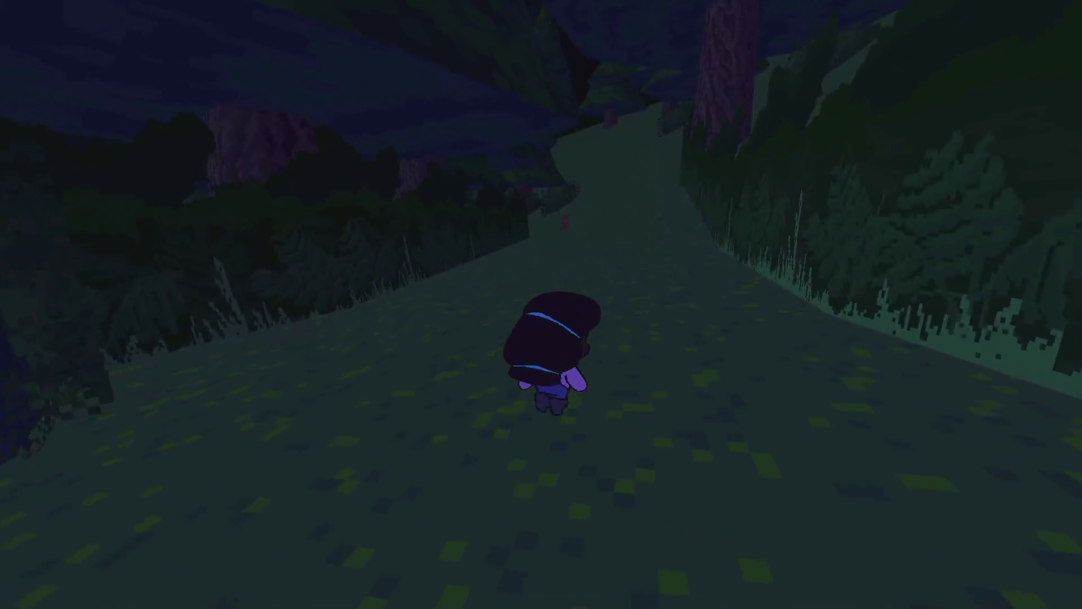
key("w")
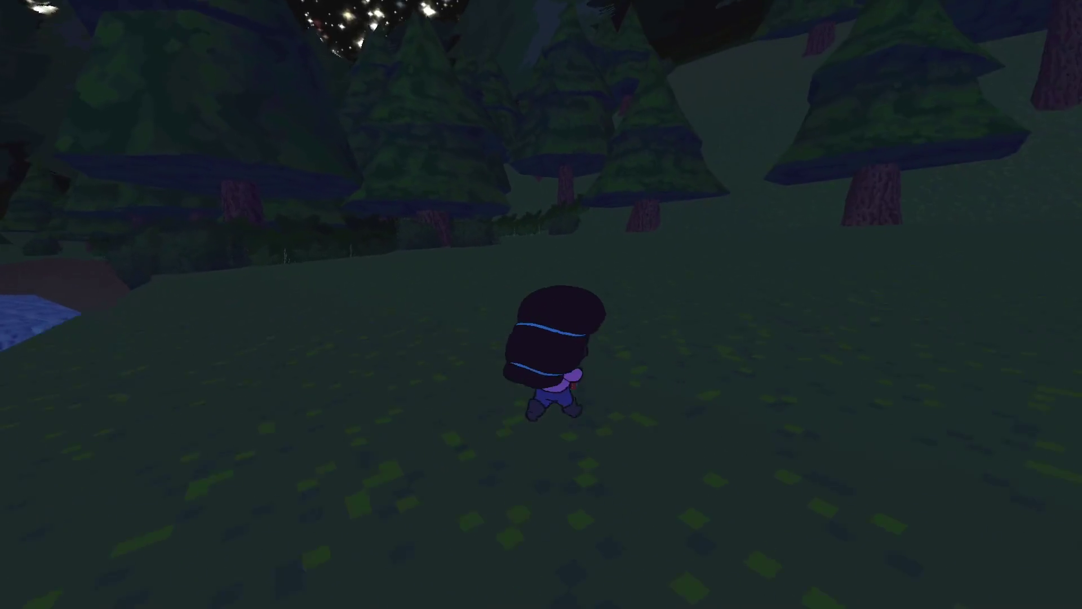
Walk through the pines into the bear encounter, then stop the playtest with F8.
key("w")
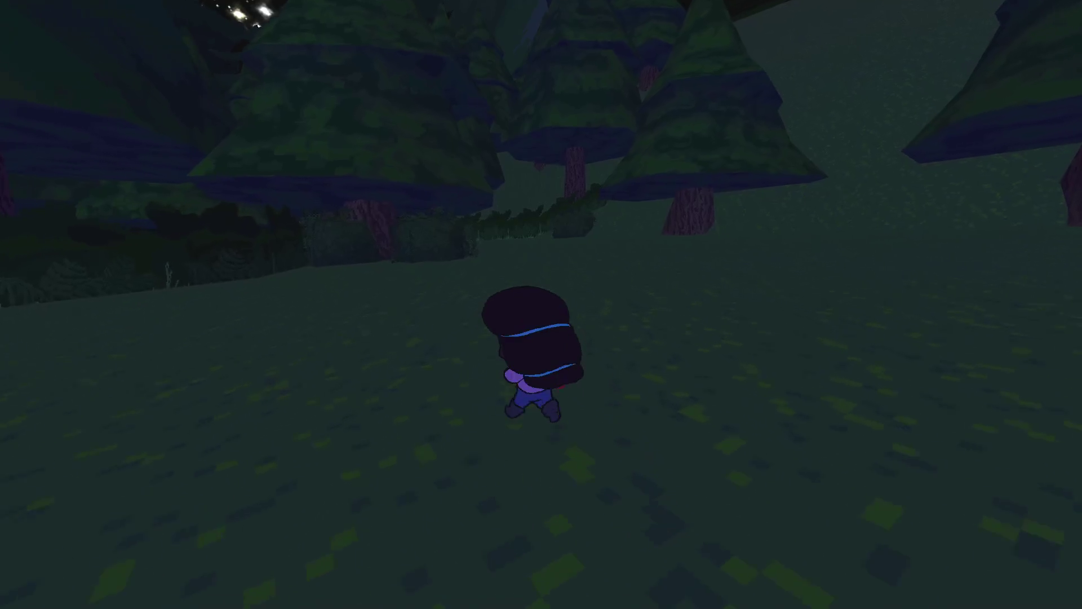
key("w")
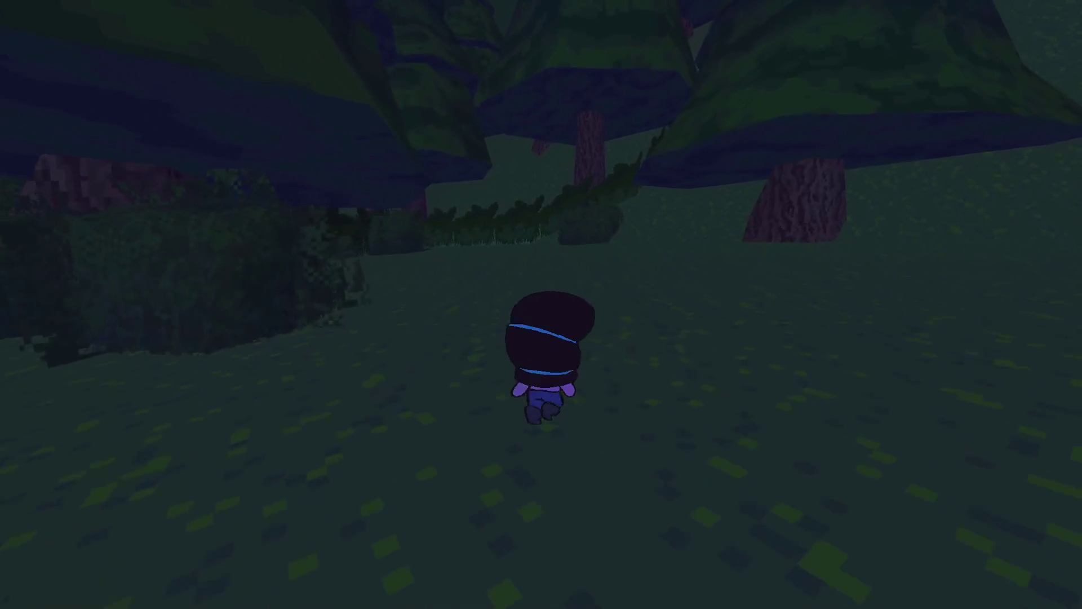
key("w")
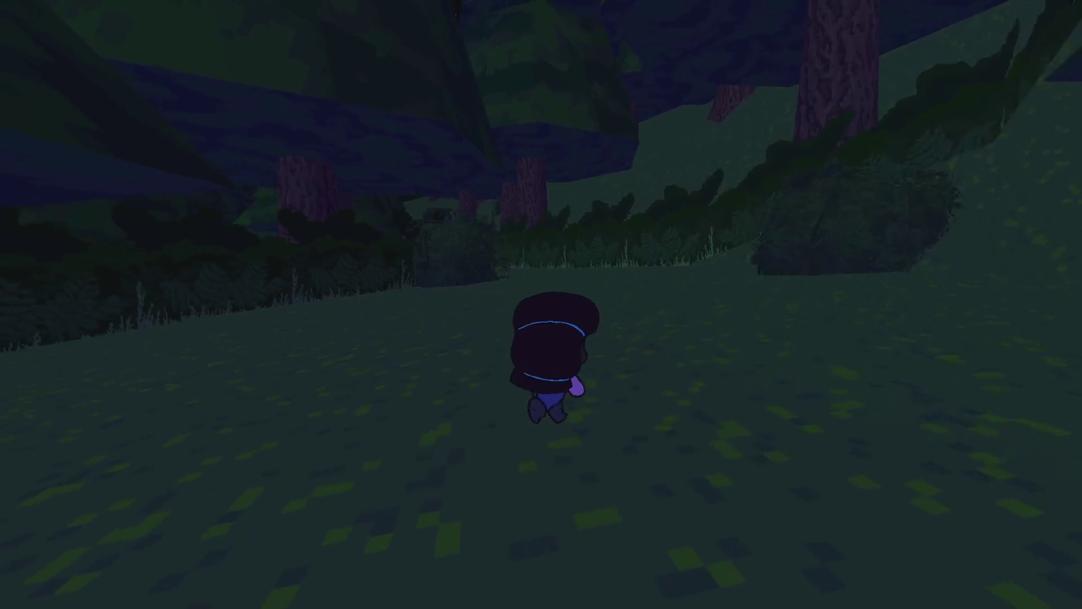
key("w")
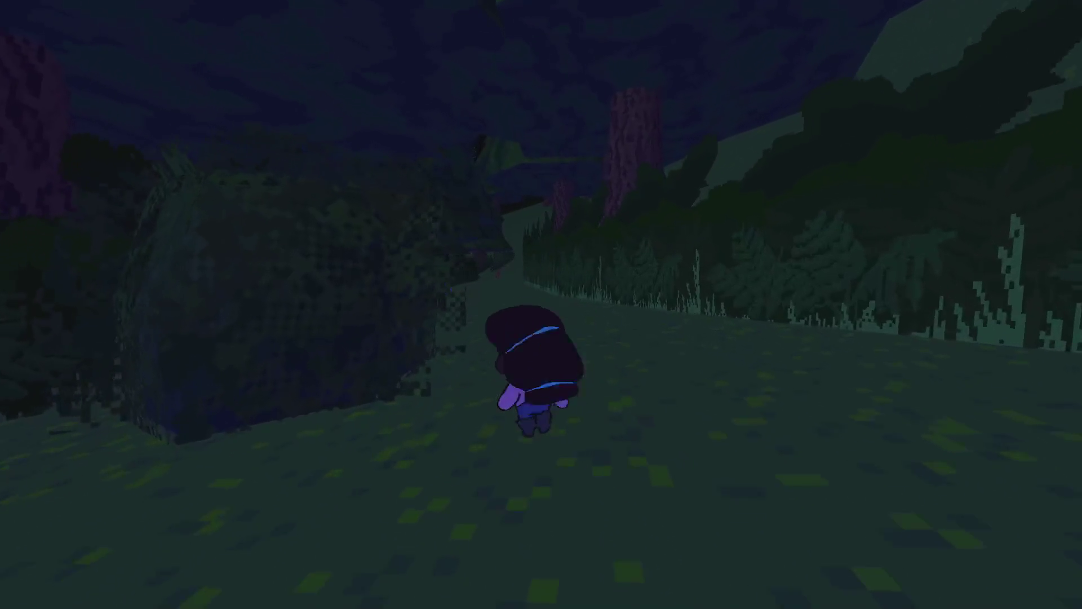
key("w")
key("w")
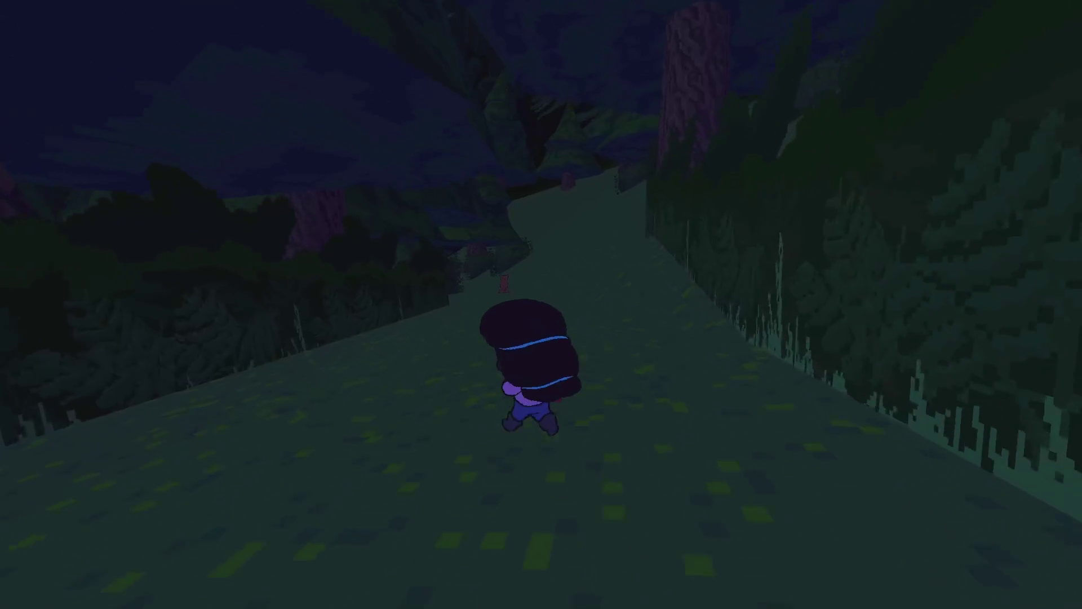
key("w")
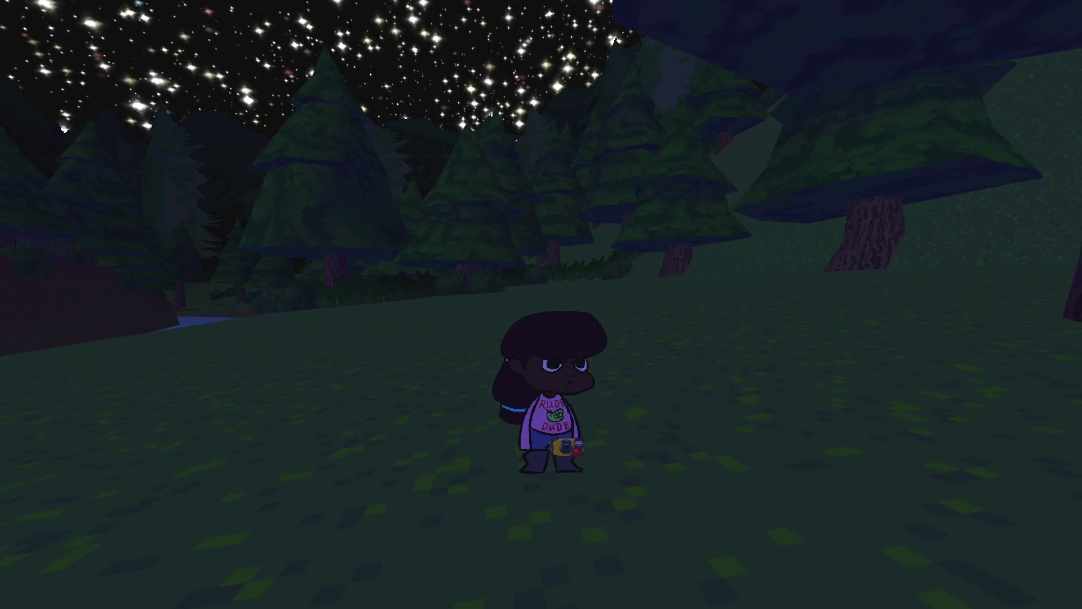
key("F8")
left_click(482, 27)
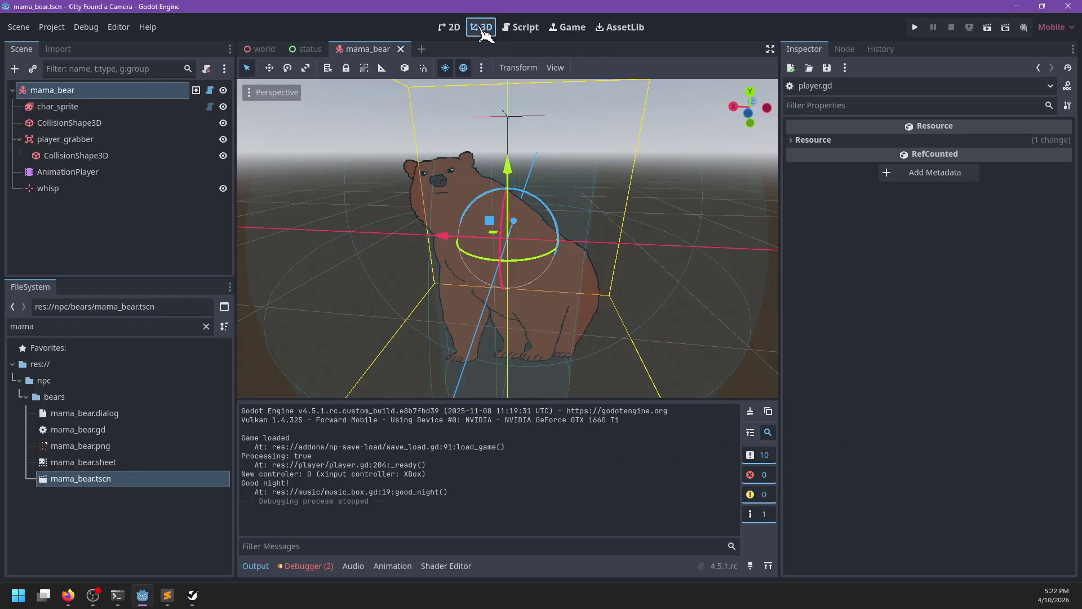
Select char_sprite, CollisionShape3D and whisp in mama_bear and drag them higher along Y.
scroll(616, 302, "down", 4)
left_click_drag(516, 248, 609, 265)
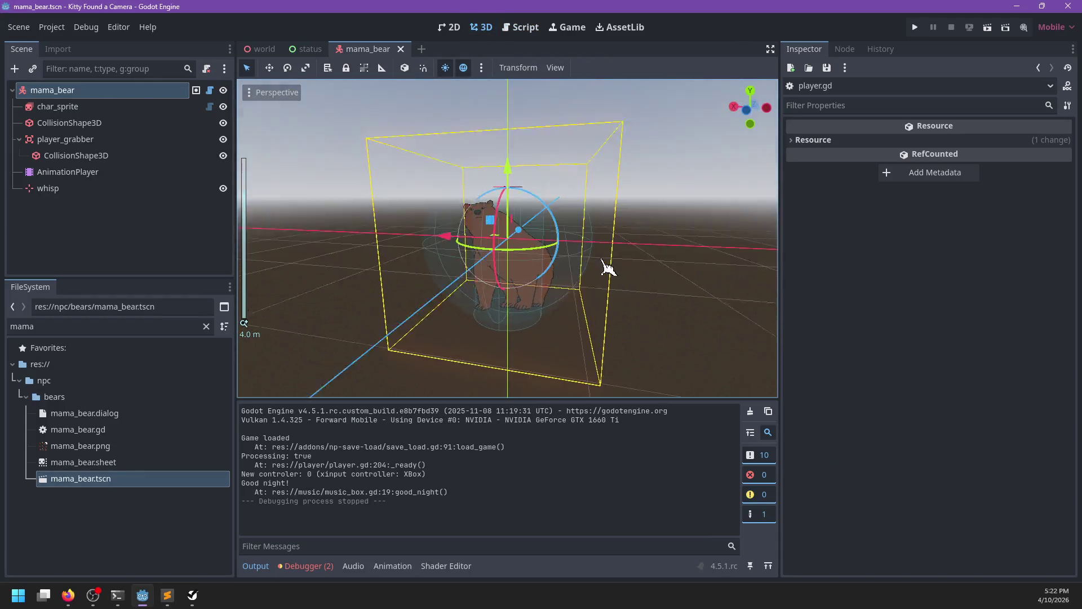
left_click(67, 111)
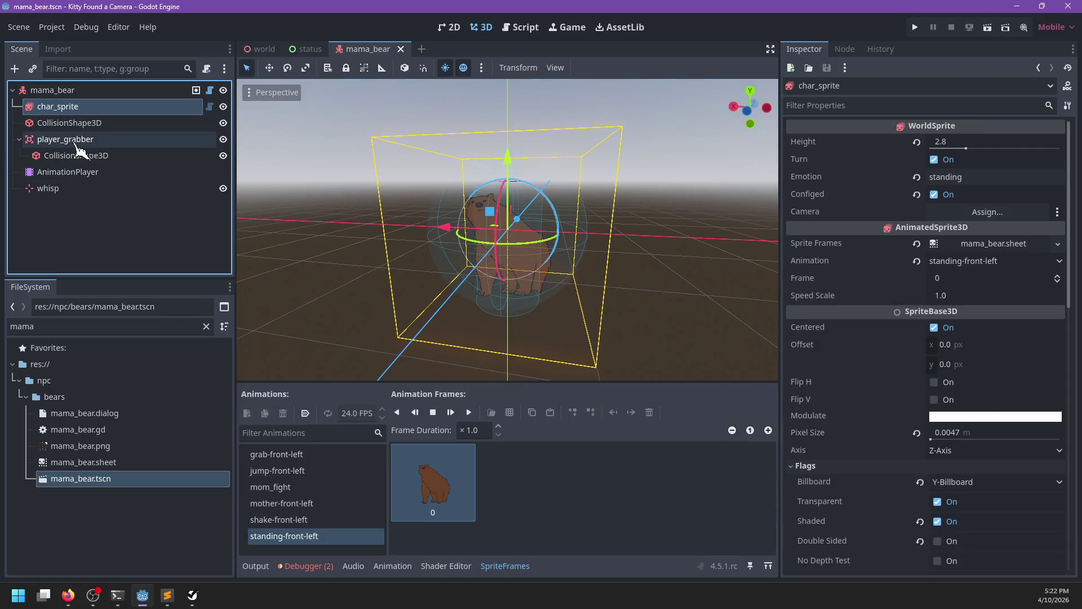
left_click(73, 124, "ctrl")
left_click(71, 190, "ctrl")
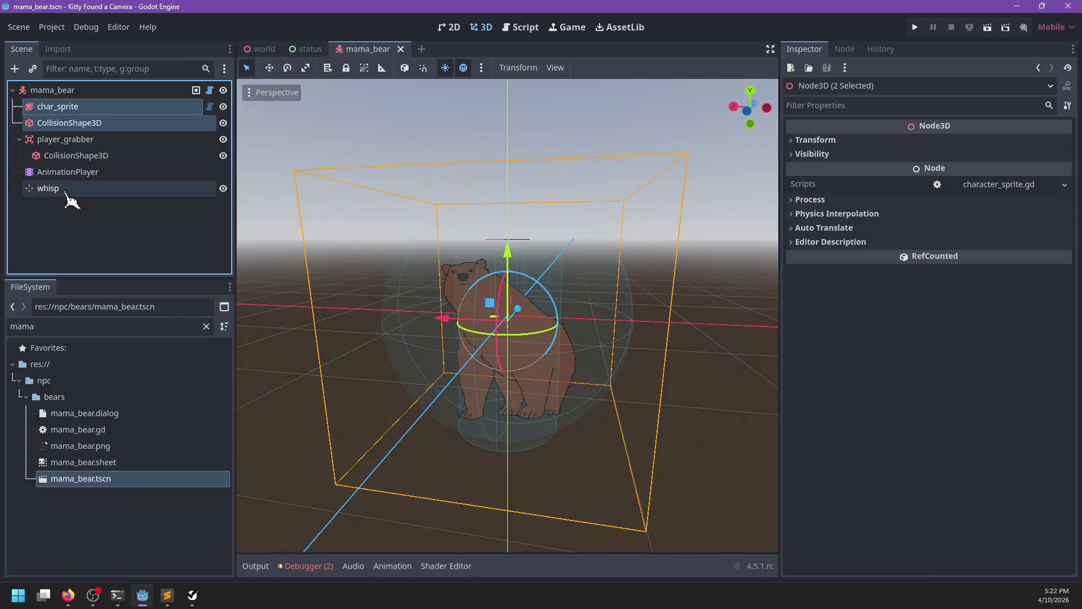
left_click_drag(507, 229, 507, 188)
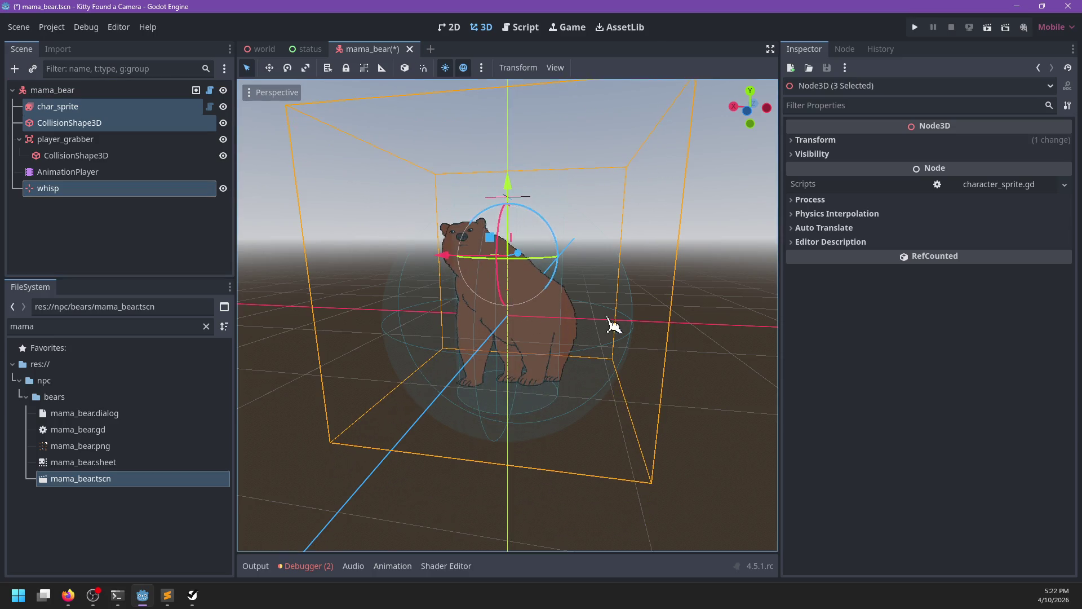
mouse_move(545, 315)
left_mouse_down()
mouse_move(510, 314)
mouse_move(493, 340)
mouse_move(439, 358)
mouse_move(623, 338)
left_mouse_up()
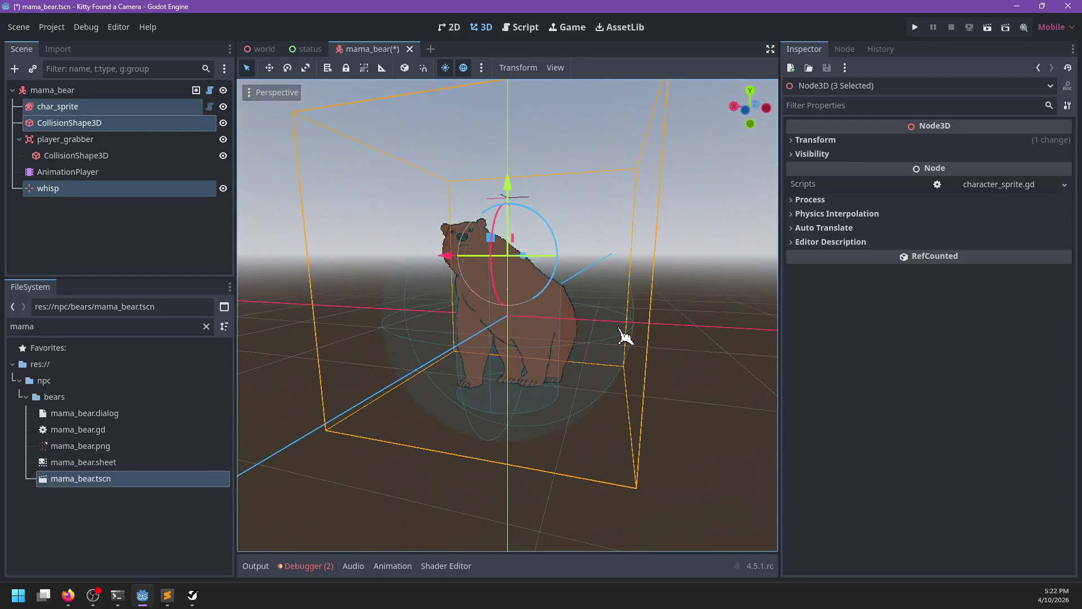
Save the mama_bear scene and run the project again with F5.
key("ctrl+s")
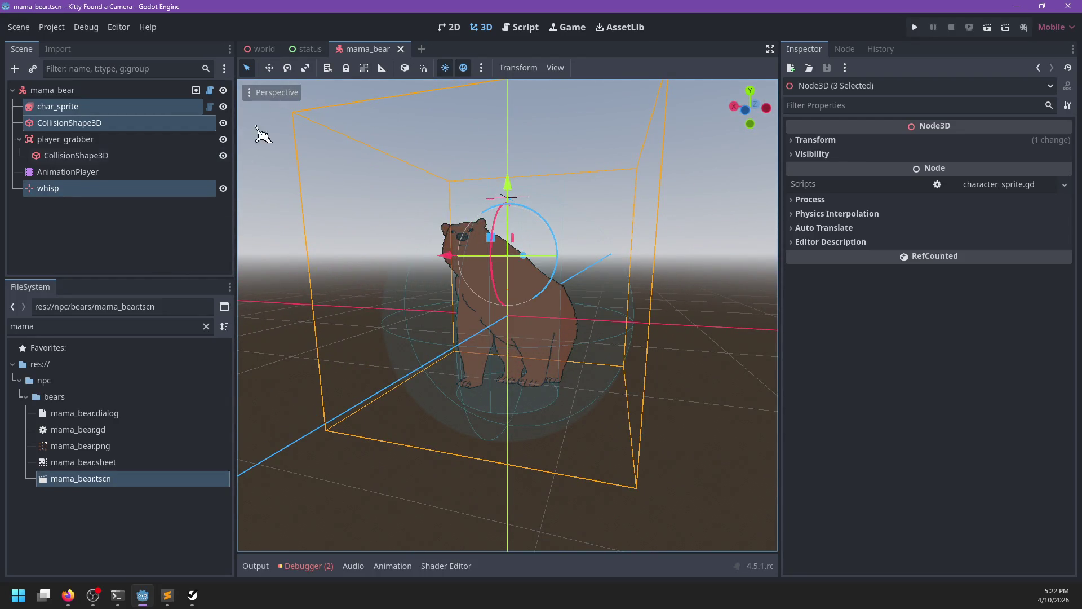
left_click(184, 244)
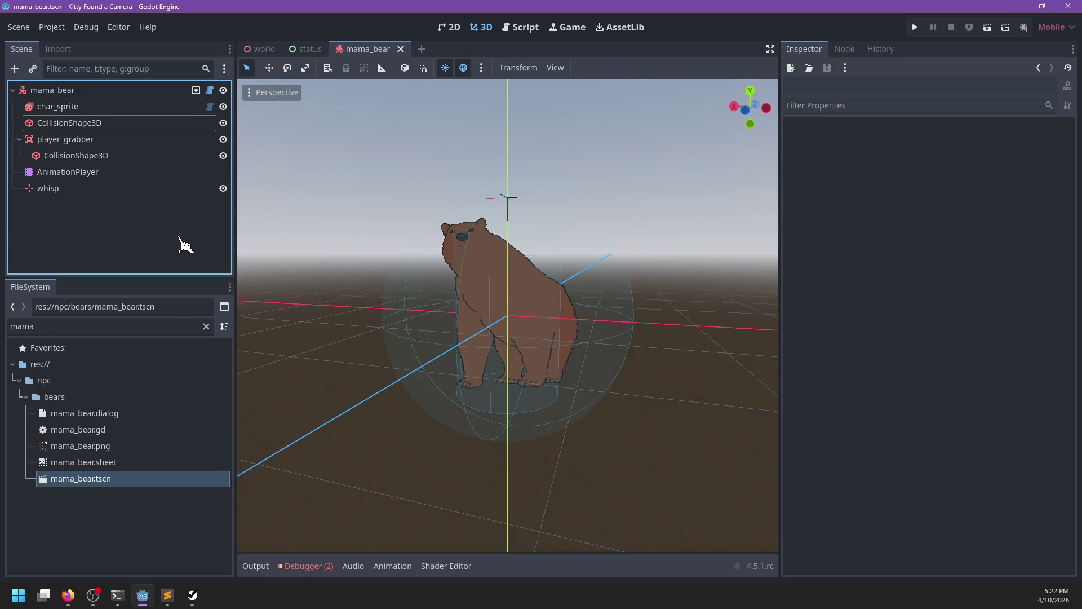
key("F5")
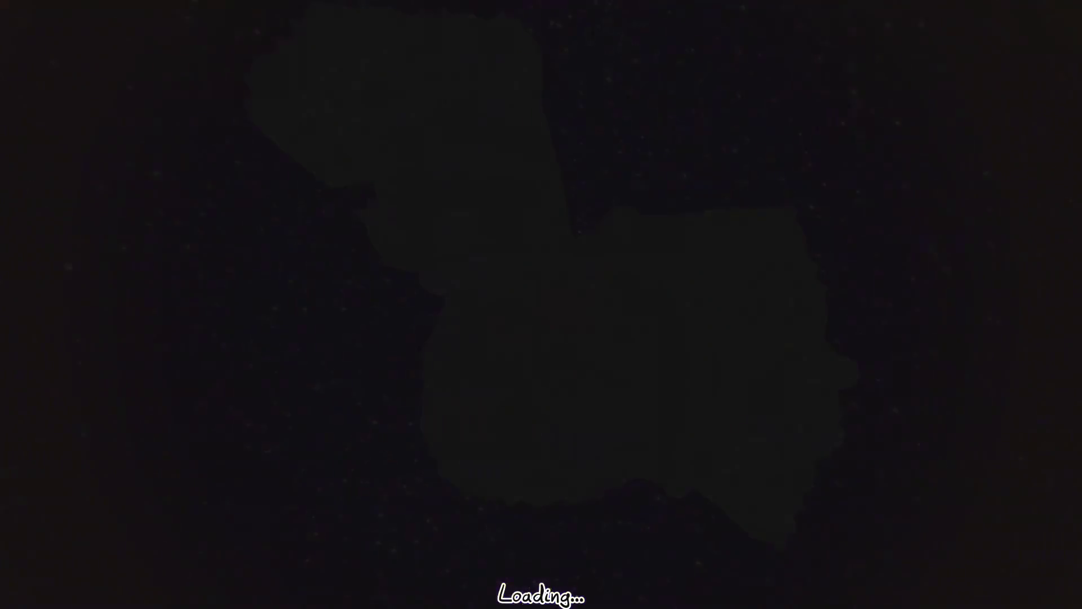
Walk across the road onto the wooden house's porch and sit in the chair.
key("w")
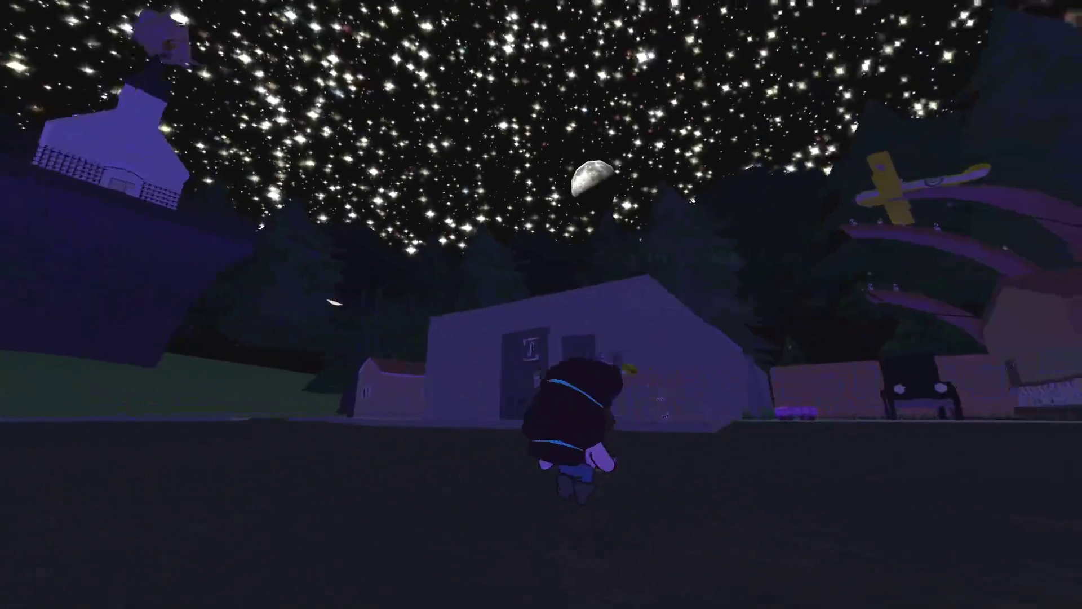
key("w")
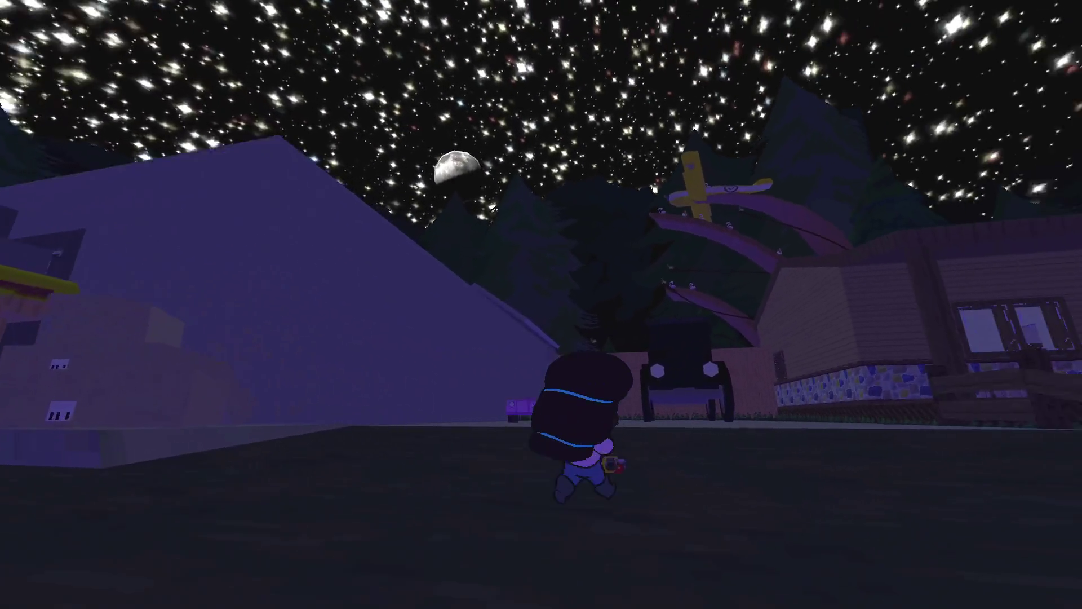
key("w")
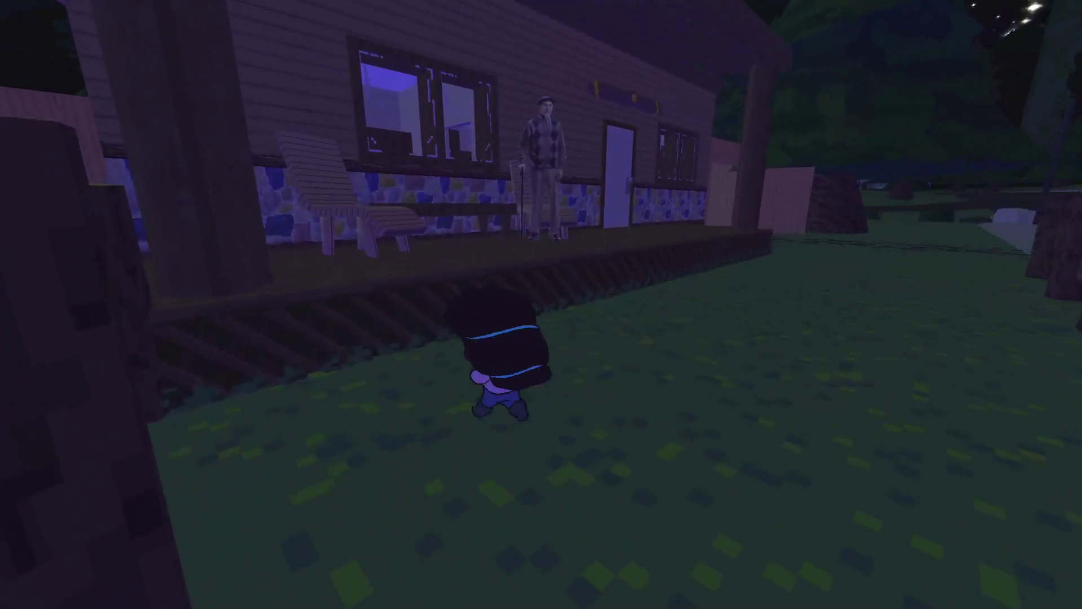
key("z")
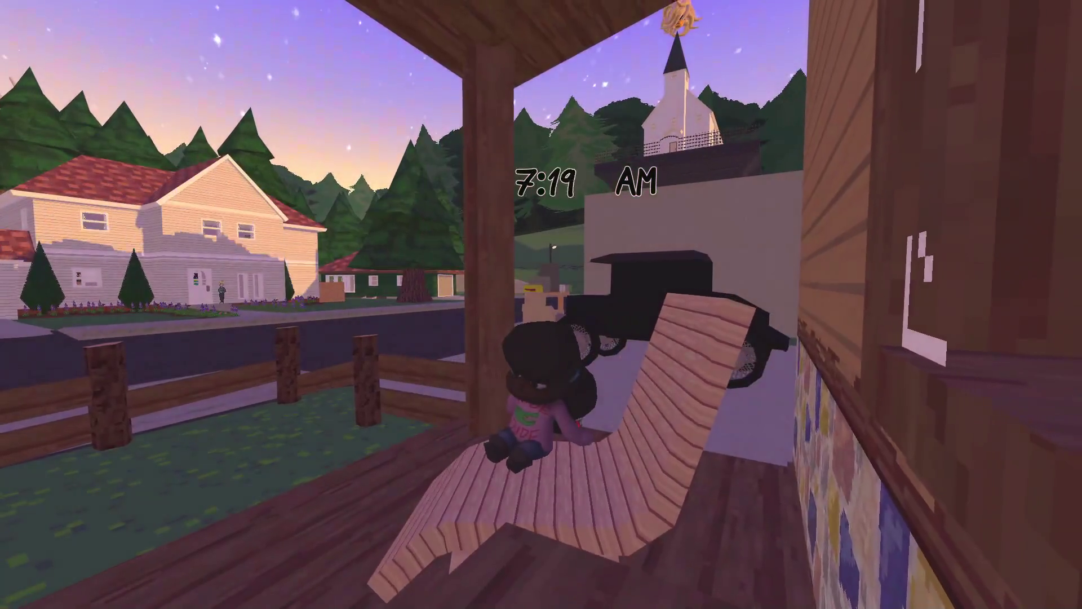
Page through the camera menu's People and Junk pages.
key("Tab")
key("e")
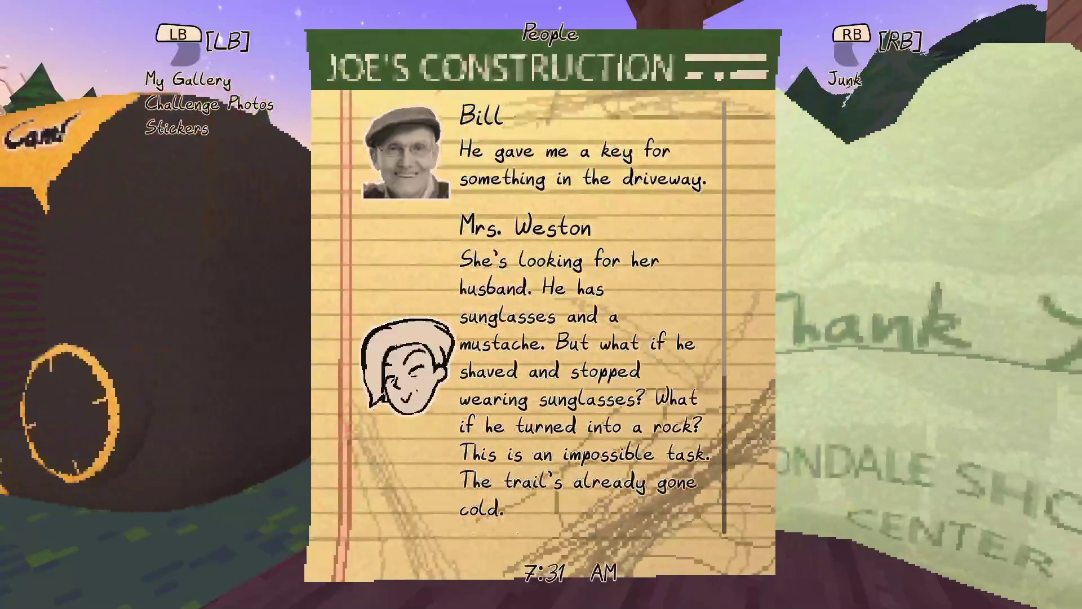
key("e")
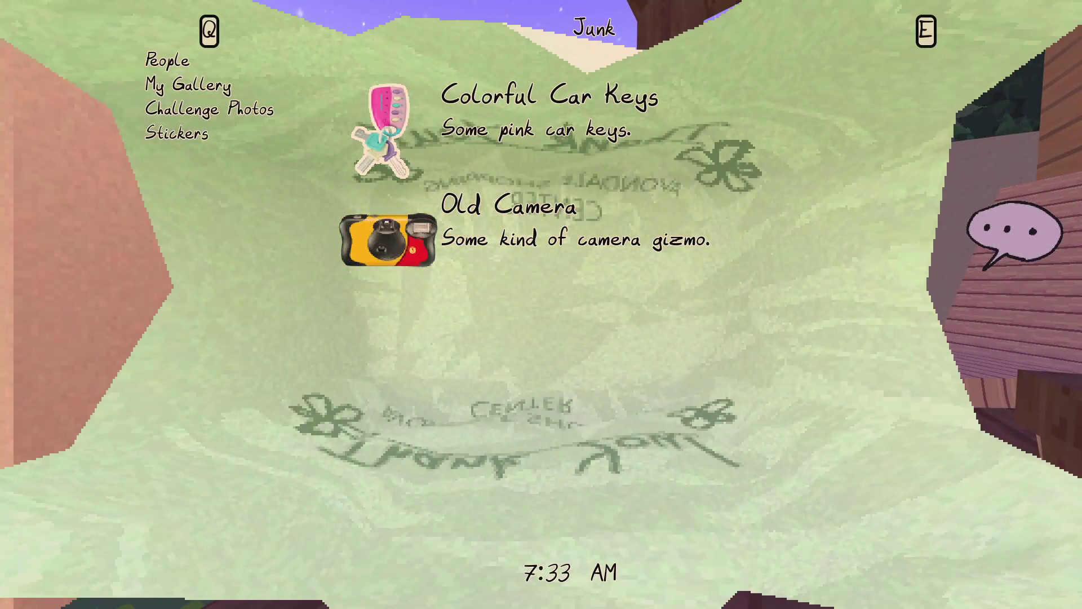
In NP-ToDo, insert a new task at the end of the Trailer list.
key("alt+Tab")
left_click(328, 275)
key("Insert")
Name the new task 'Status menu and inventory'.
key("F2")
key("BackSpace")
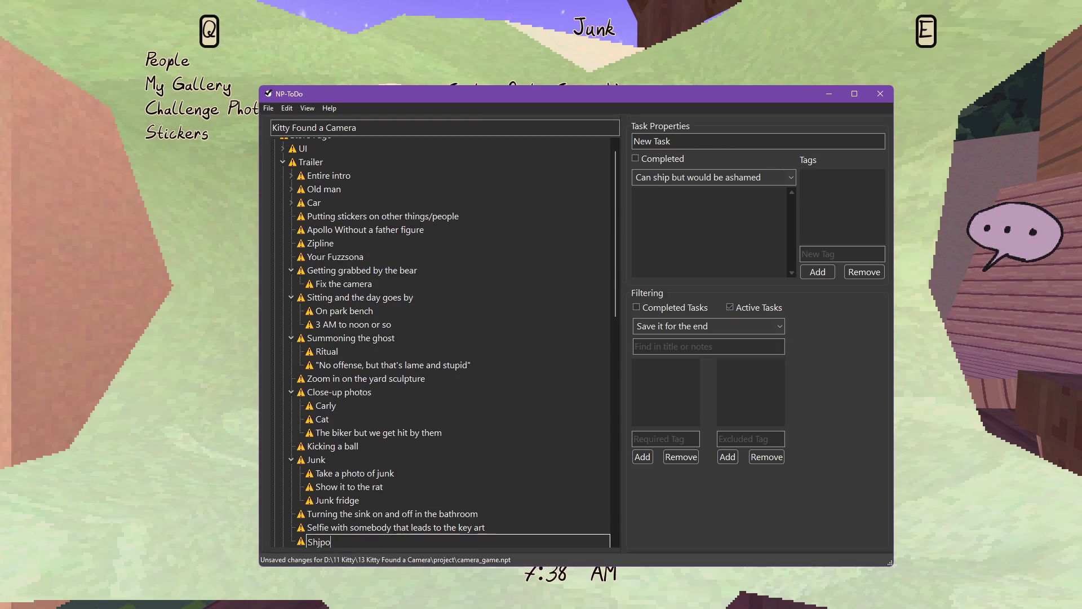
key("BackSpace")
key("BackSpace")
key("BackSpace")
type("Statu")
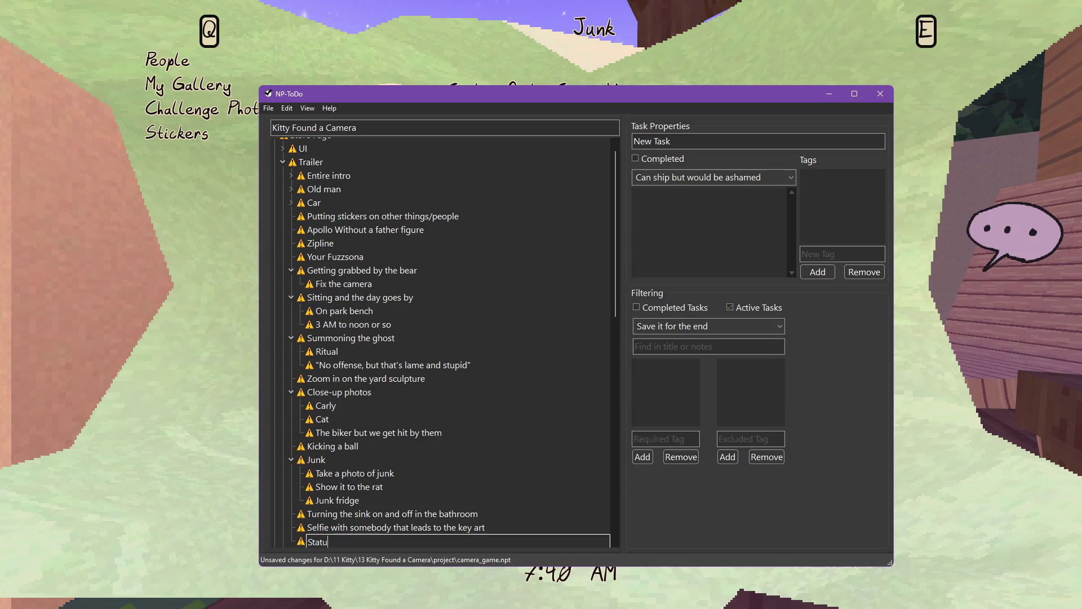
type("s menu and in")
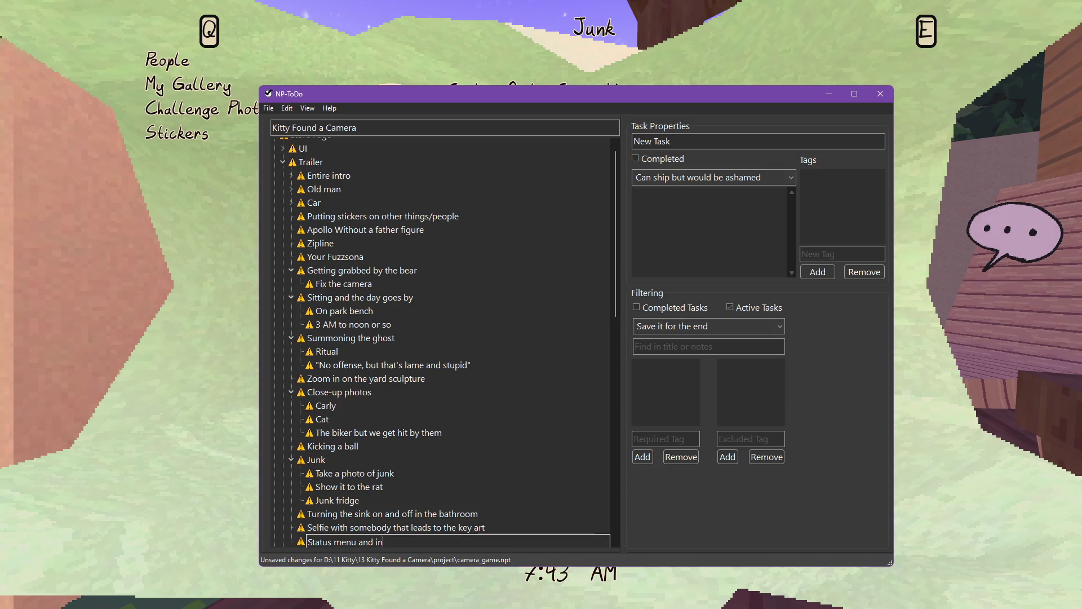
type("ventory")
key("Return")
Add a sibling task named 'Challenge photo'.
key("Insert")
key("F2")
type("Cha")
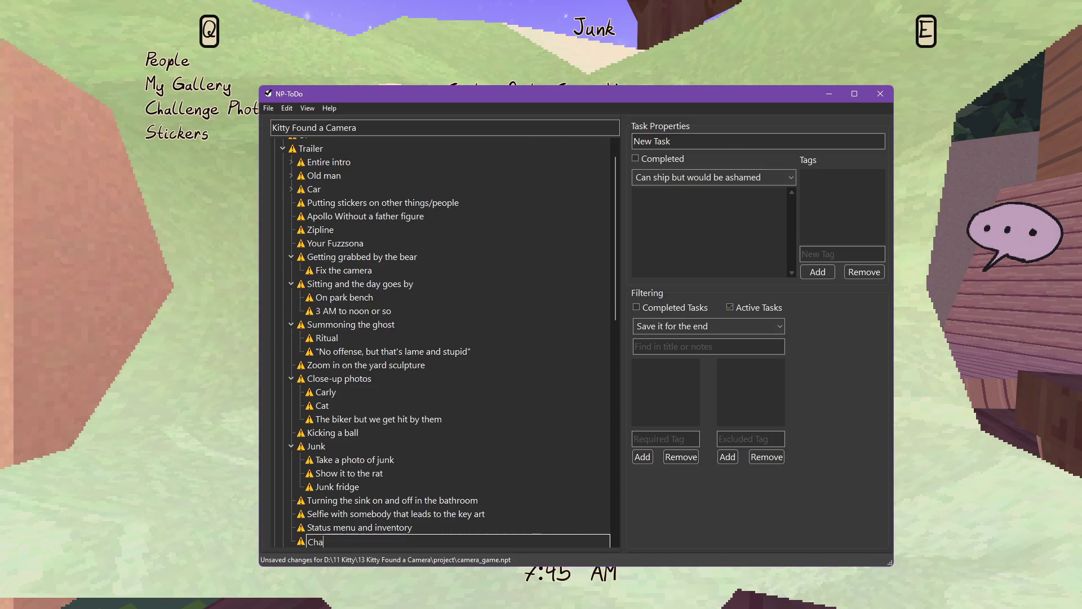
type("llenge pho")
key("Return")
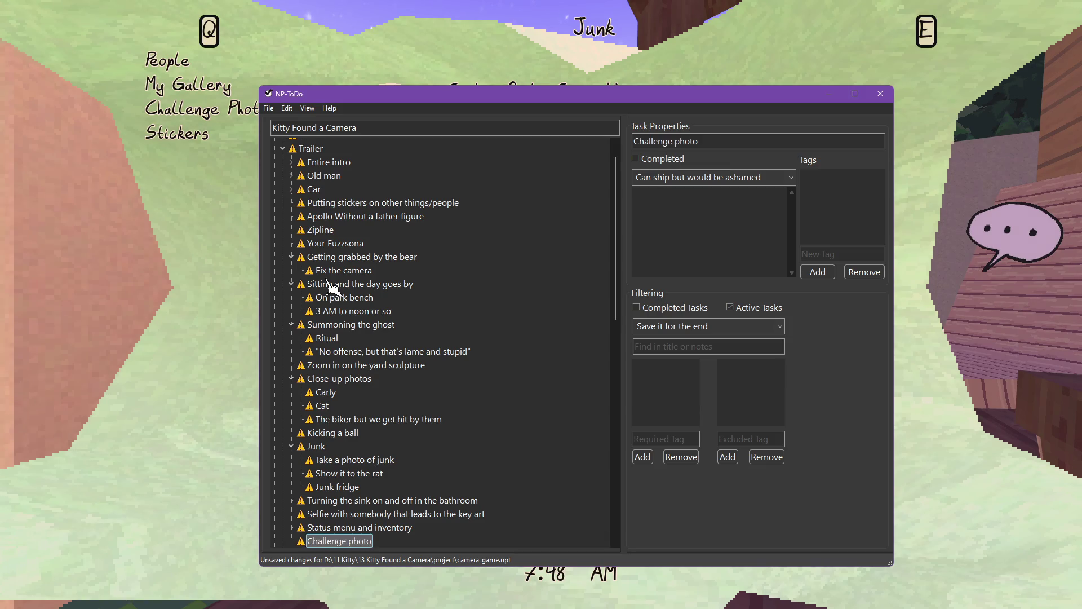
Add an 'Up above the gas station' subtask under Challenge photo.
key("ctrl+Insert")
key("F2")
type("U")
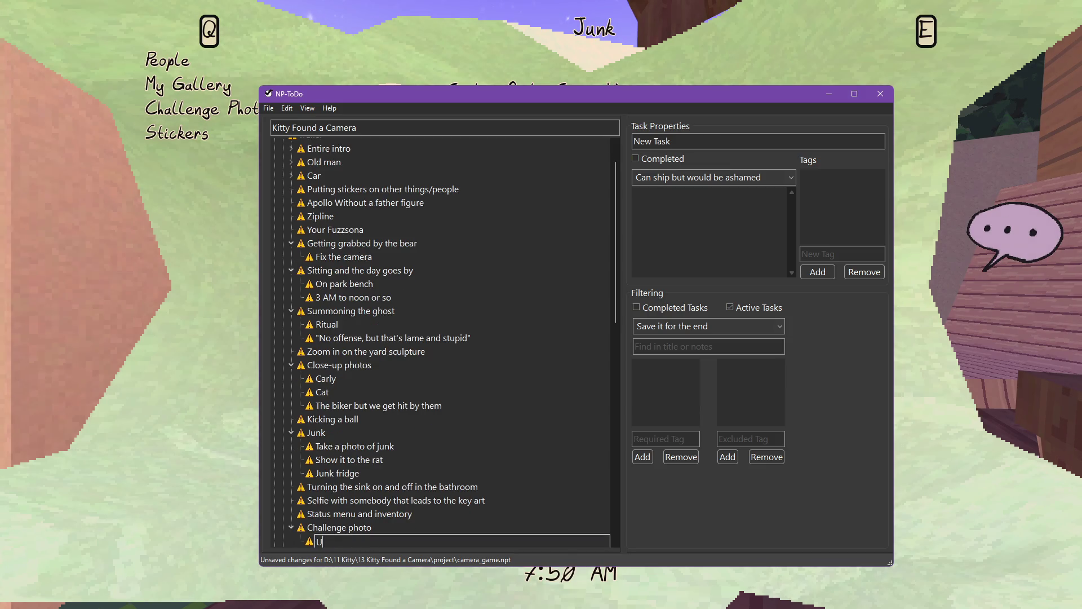
type("p avothe")
key("BackSpace")
key("BackSpace")
key("BackSpace")
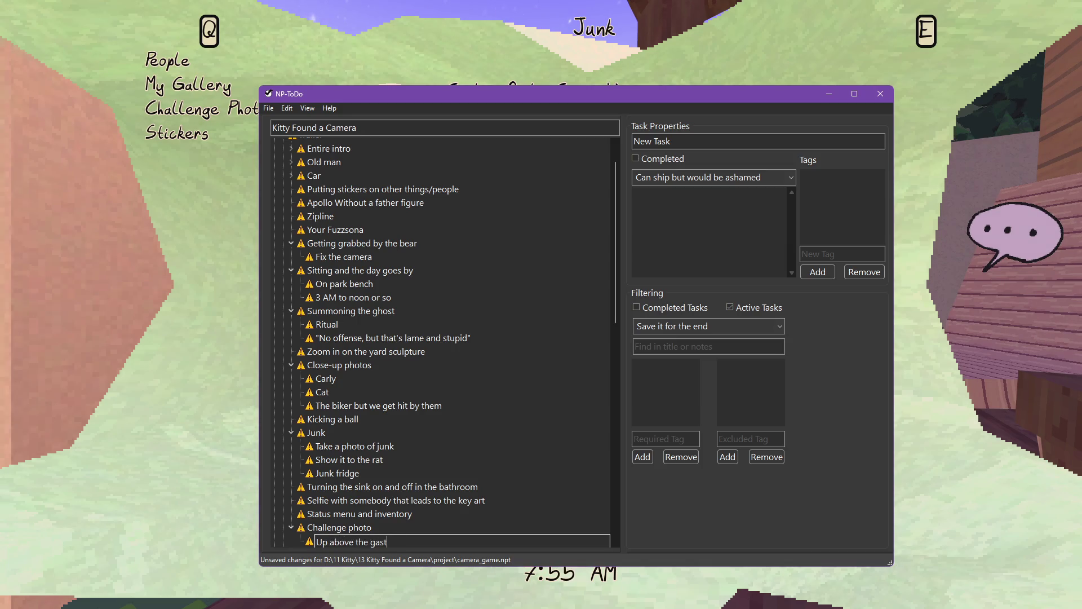
type("station")
key("Return")
Add a 'Zoom in and out of photo' subtask, save the list, and return to the game.
key("Insert")
type("R")
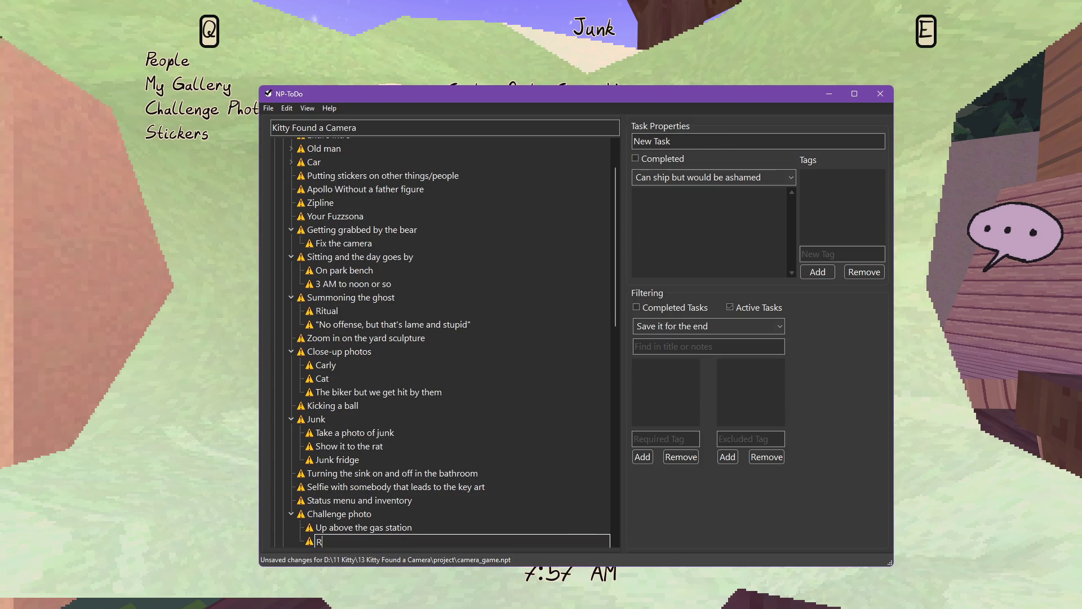
type("Zoom ")
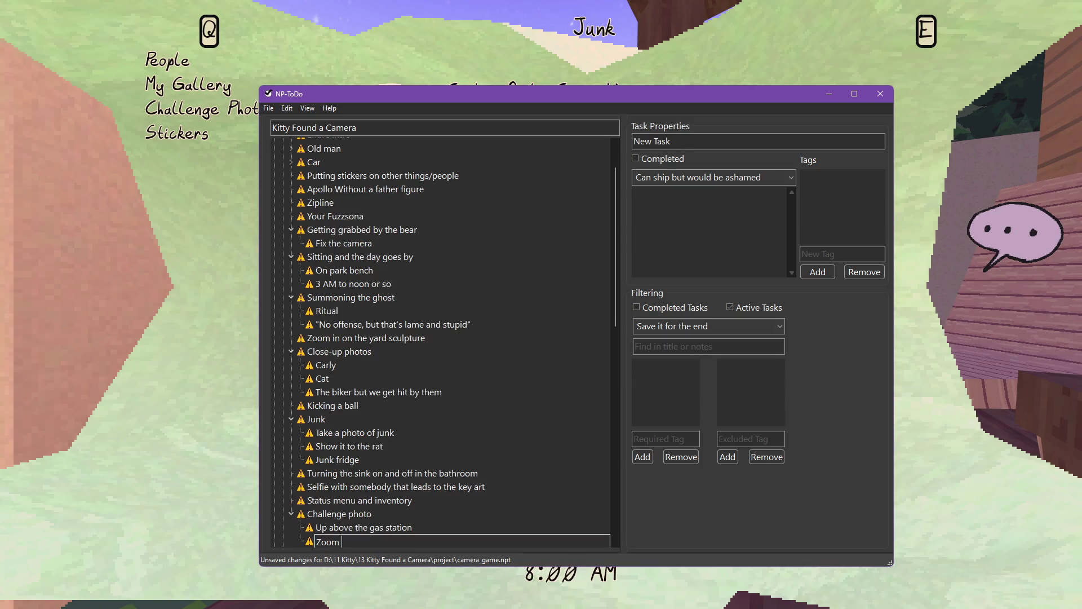
type("in and out of p")
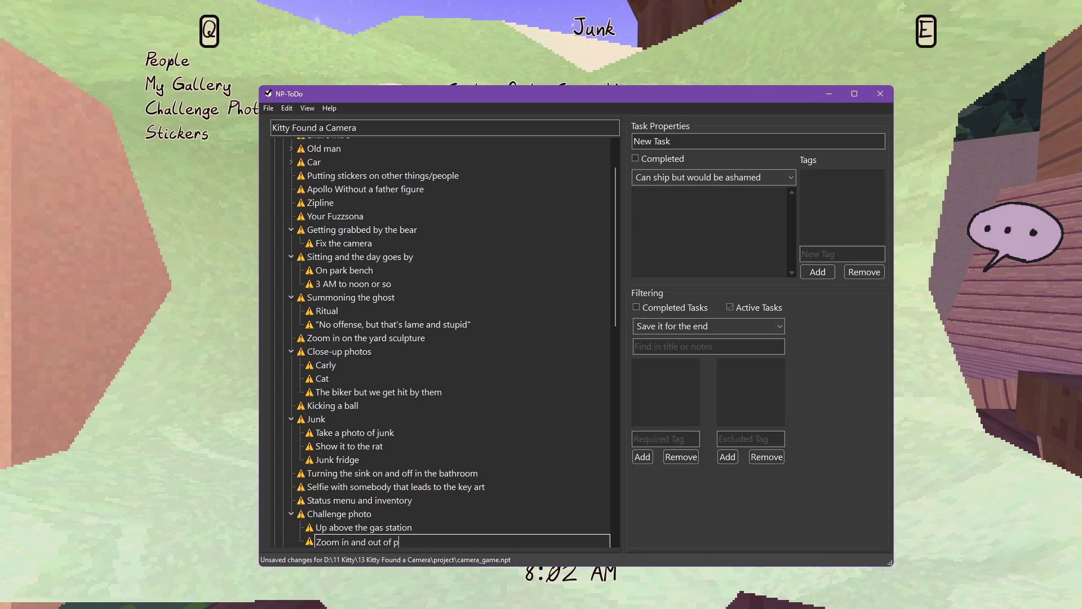
type("tos")
key("Return")
key("ctrl+s")
key("alt+Tab")
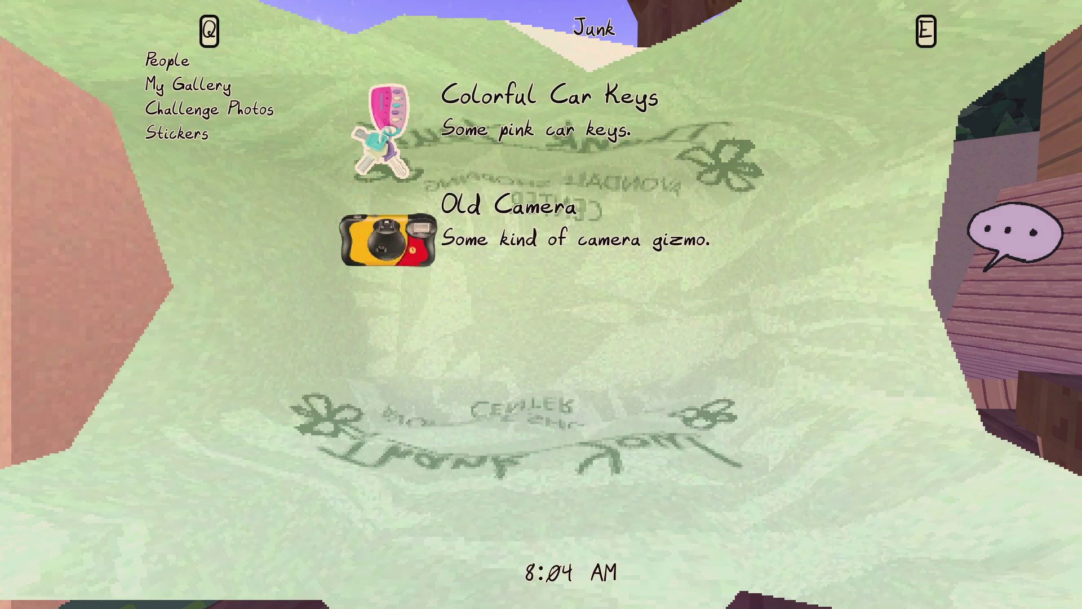
Close the Junk inventory, walk to the car, and flip through the camera menu pages.
key("alt+Tab")
key("alt+Tab")
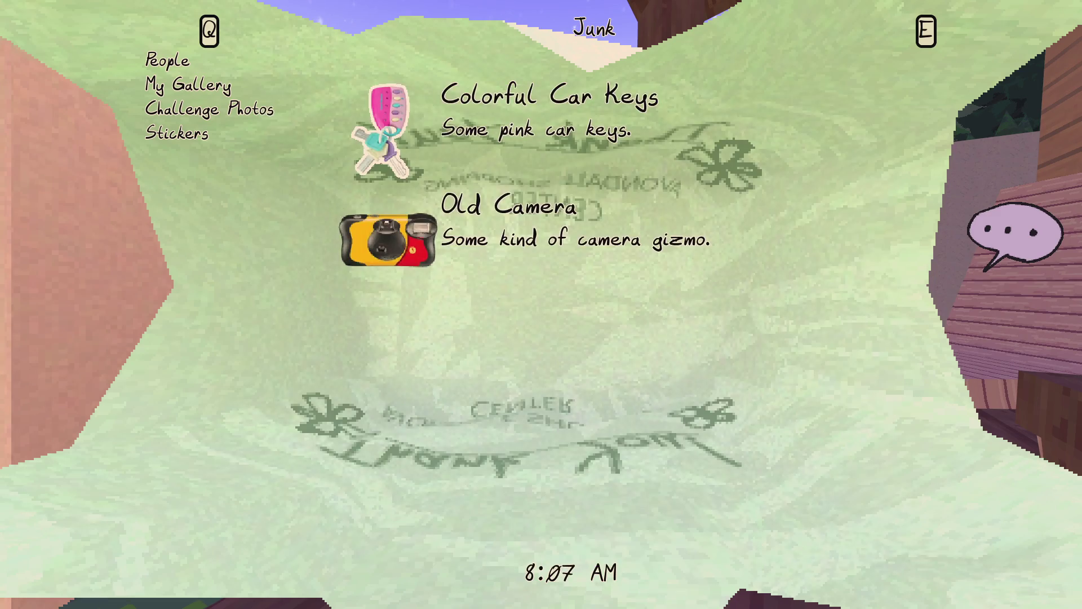
key("Escape")
key("w")
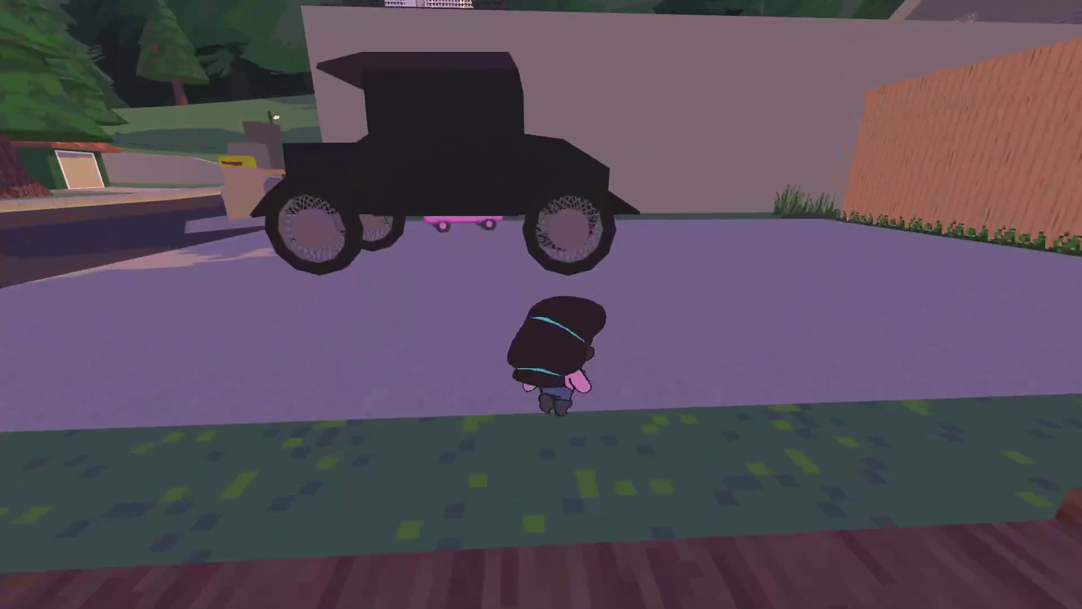
key("Tab")
key("e")
key("e")
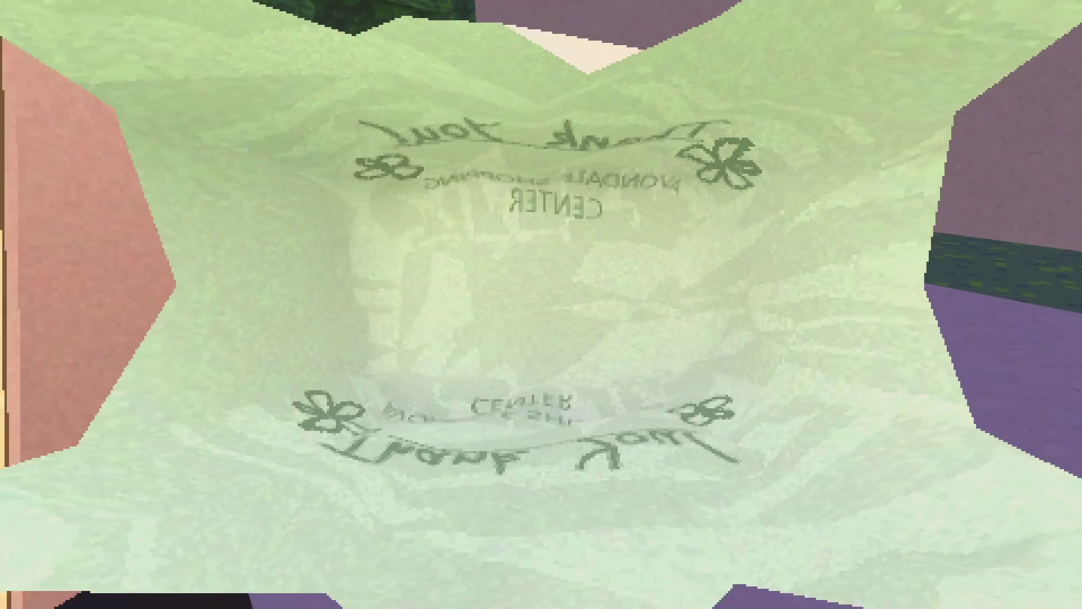
key("Escape")
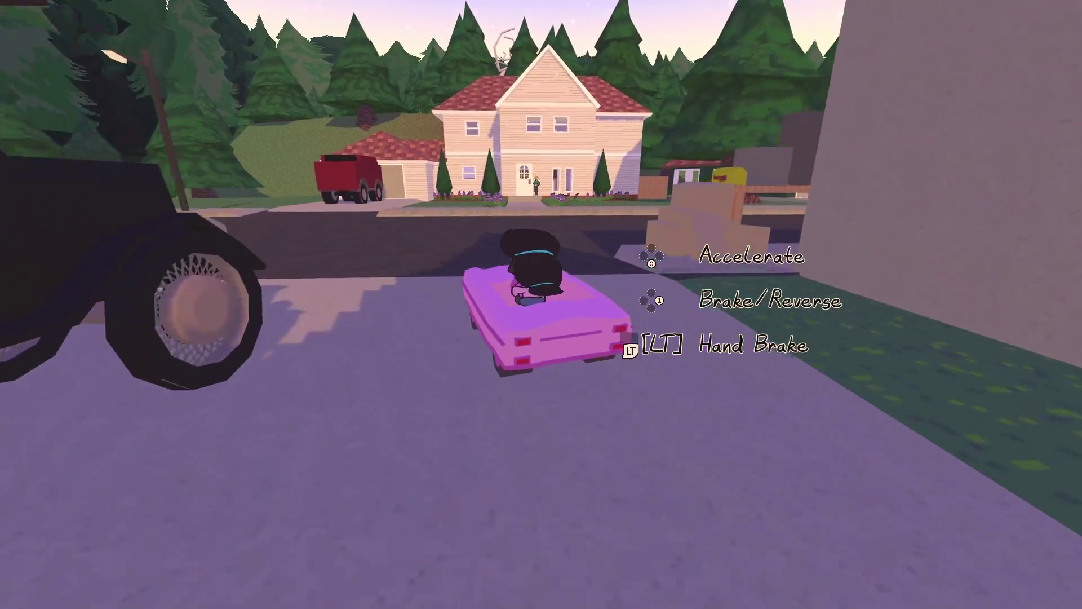
Drive the pink car across the street and down the forest road.
key("w")
key("d")
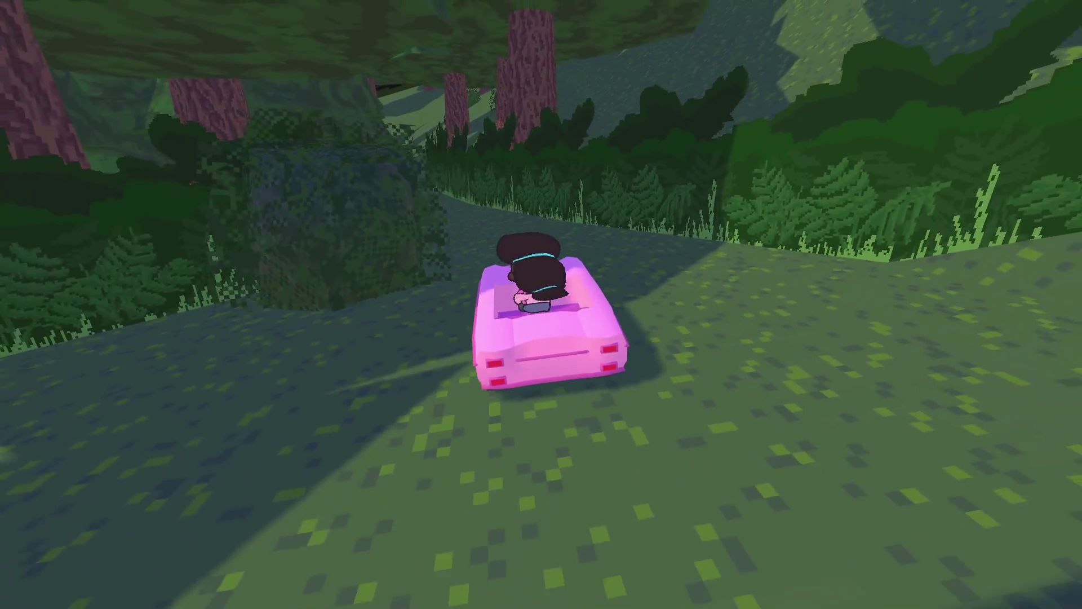
key("w")
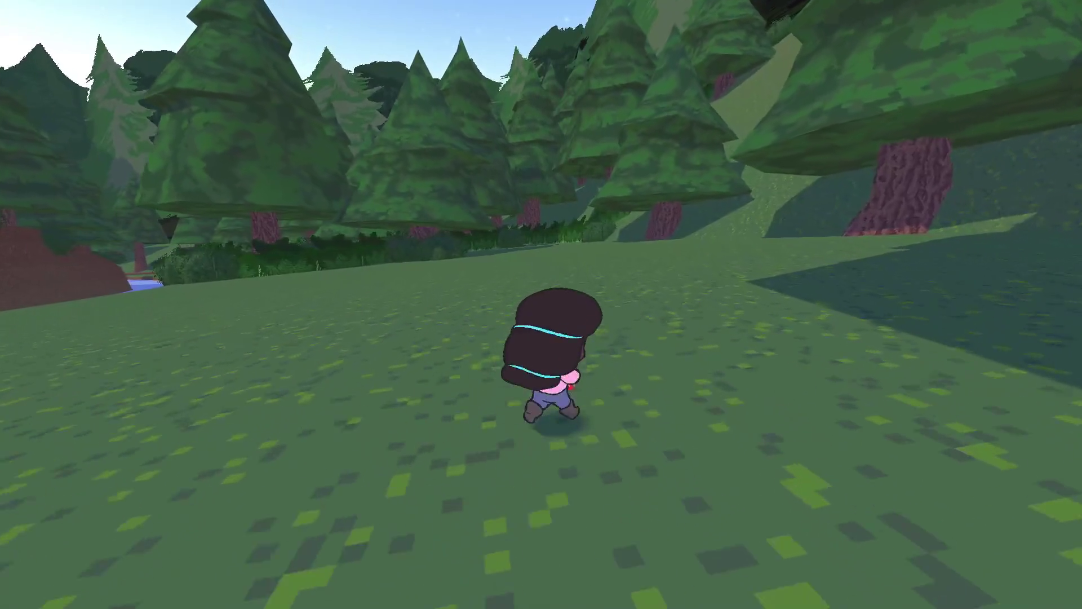
Pause the game and select the Challenge photo task in NP-ToDo.
key("Escape")
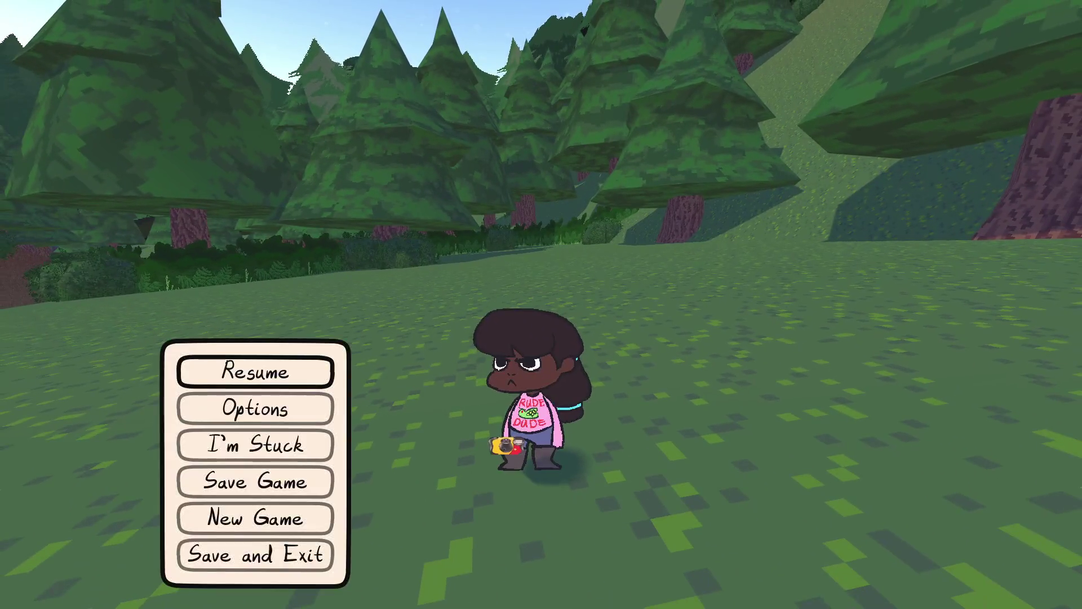
key("alt+Tab")
key("Up")
key("Up")
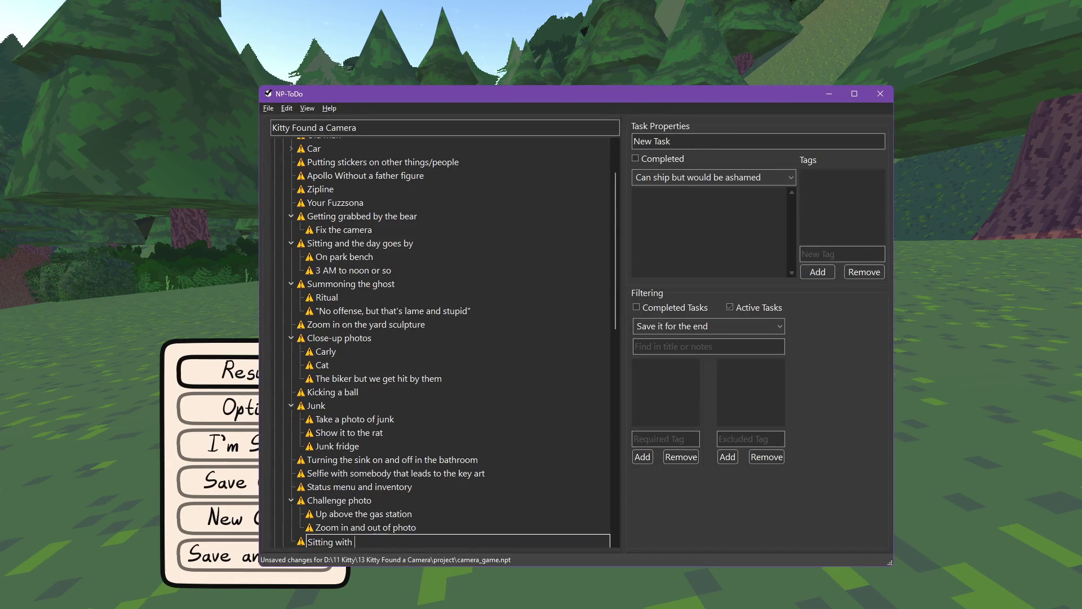
Add the 'Sitting with carly' and 'Spooky house' tasks to the list.
key("Return")
type("Spooky ho")
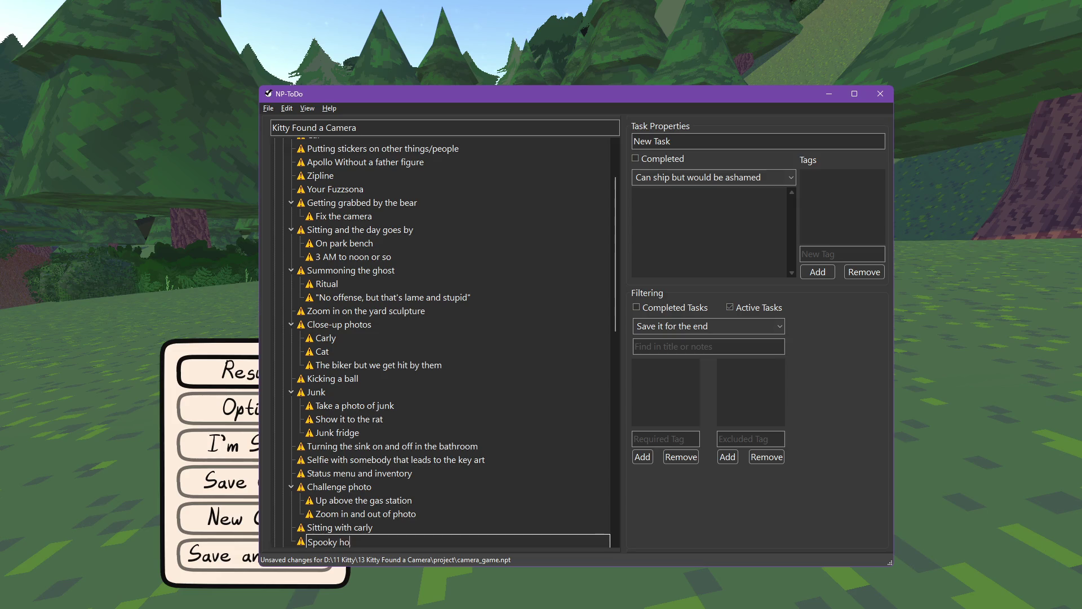
type("use")
key("Return")
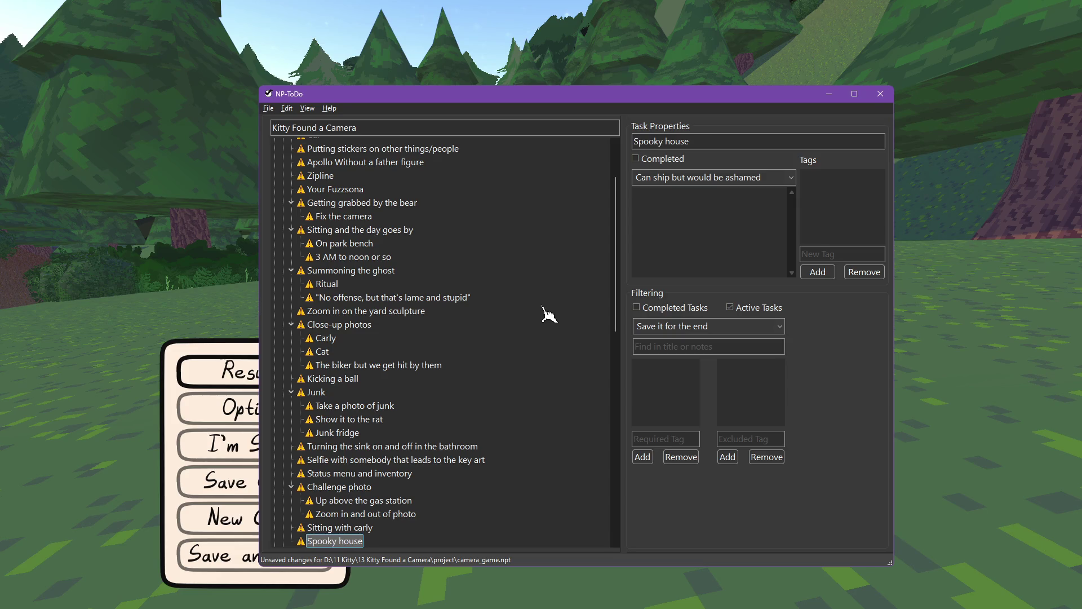
Resume the game, run through the forest toward the pines, then pause again.
key("alt+Tab")
key("Escape")
key("w")
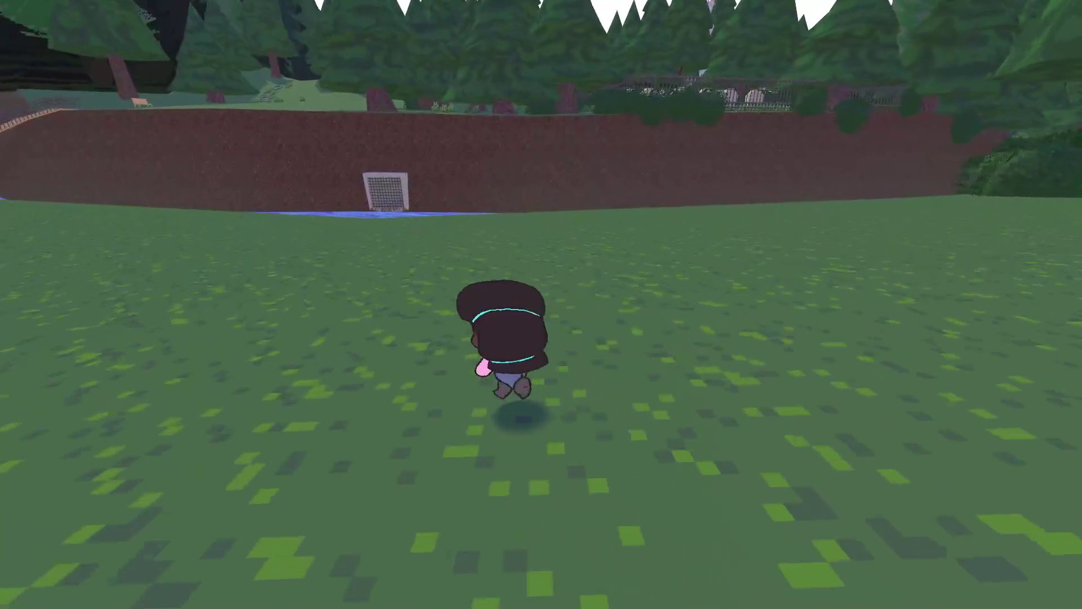
key("a")
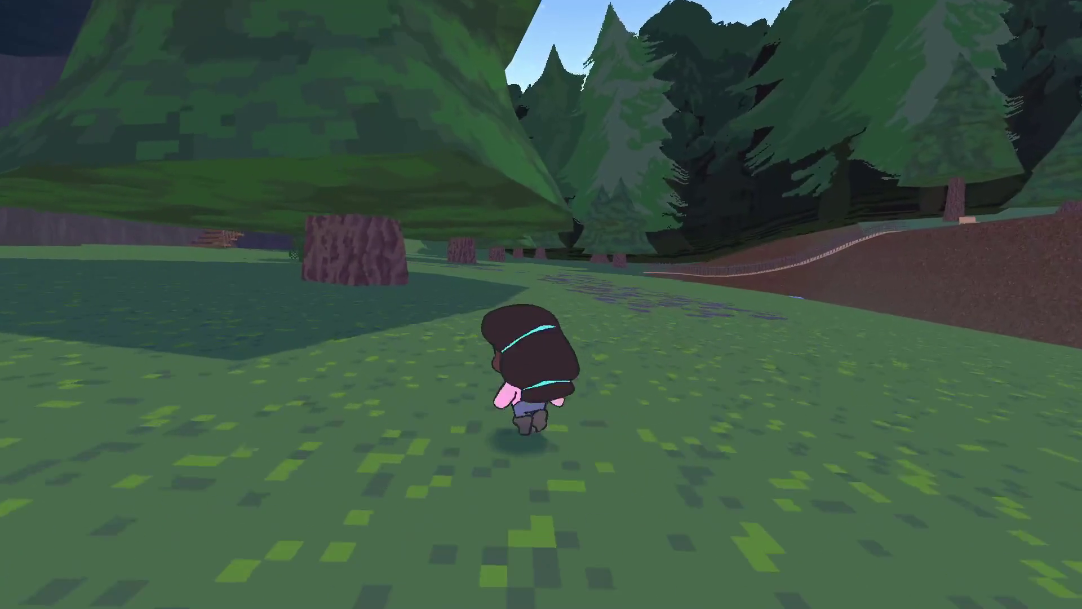
key("Escape")
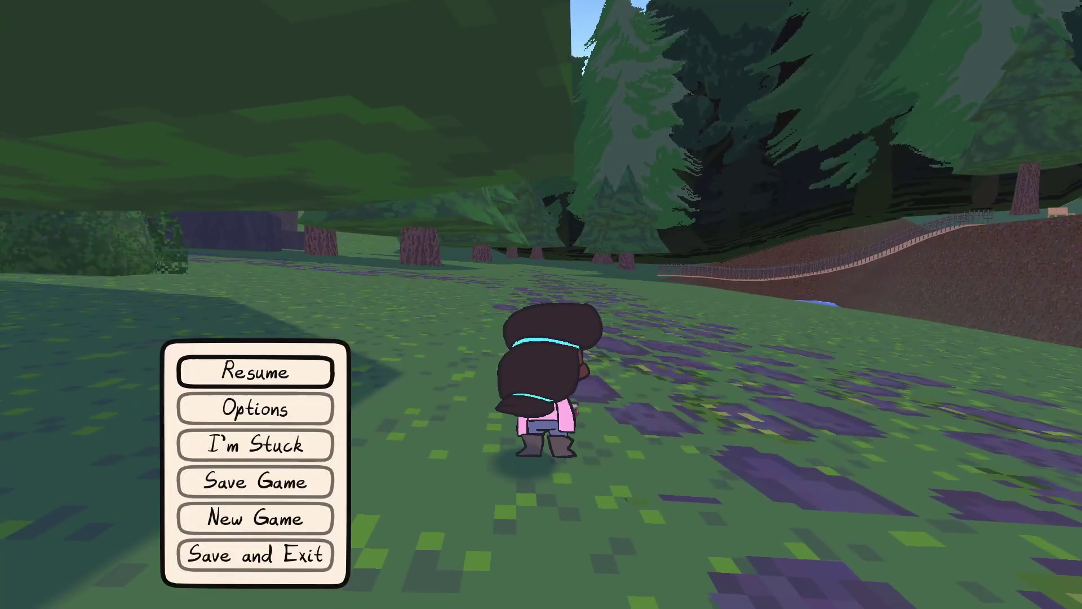
Back in NP-ToDo, discard the stray New Task item at the list end.
key("alt+Tab")
key("Insert")
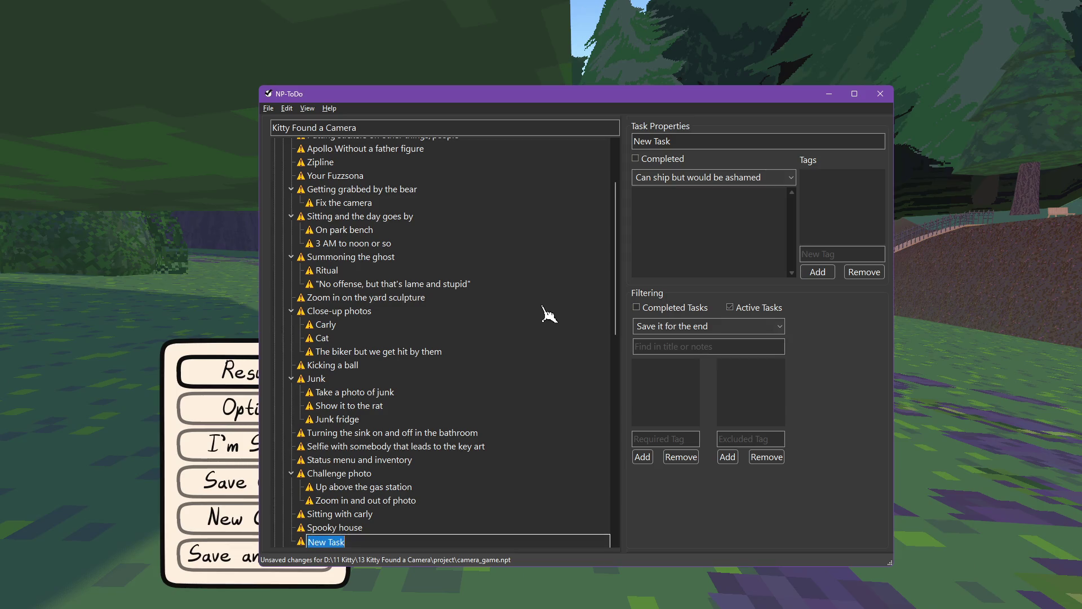
type("One")
key("Escape")
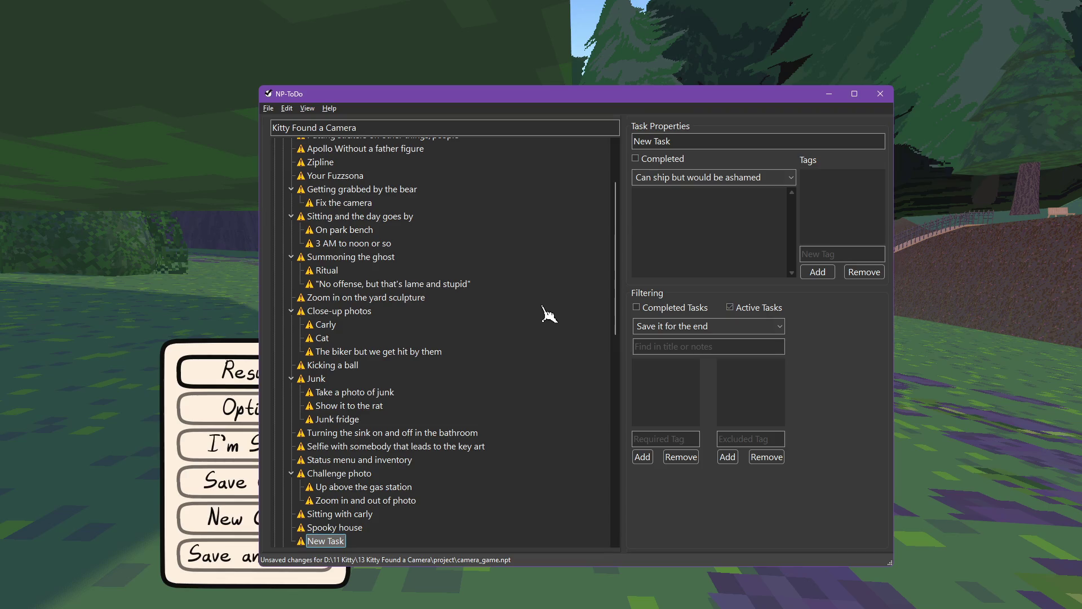
key("Delete")
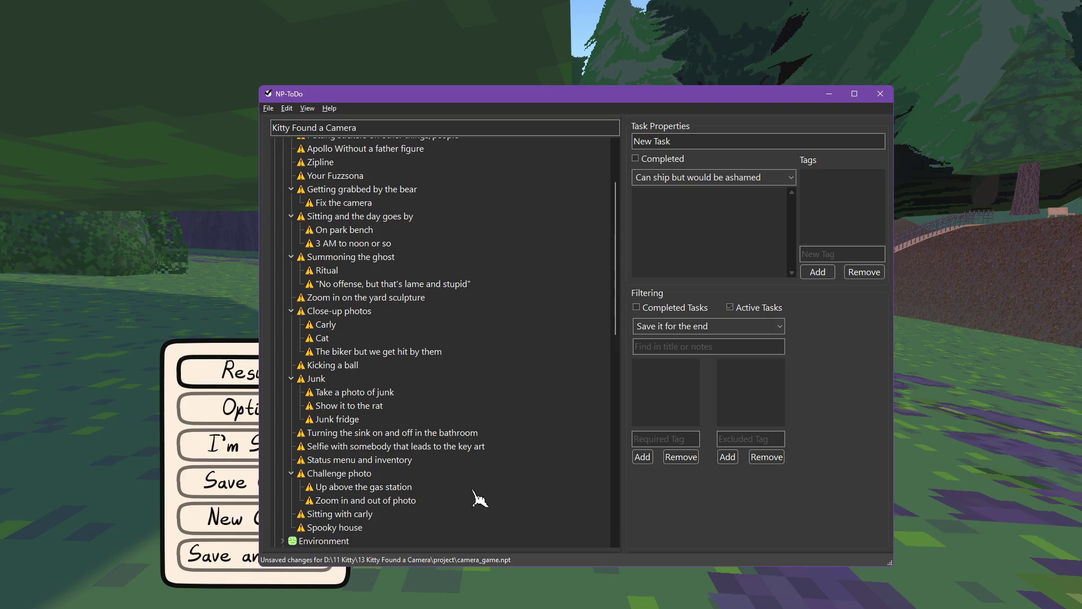
Reorder the tasks so 'Selfie with somebody' sits below 'Spooky house'.
left_click(349, 528)
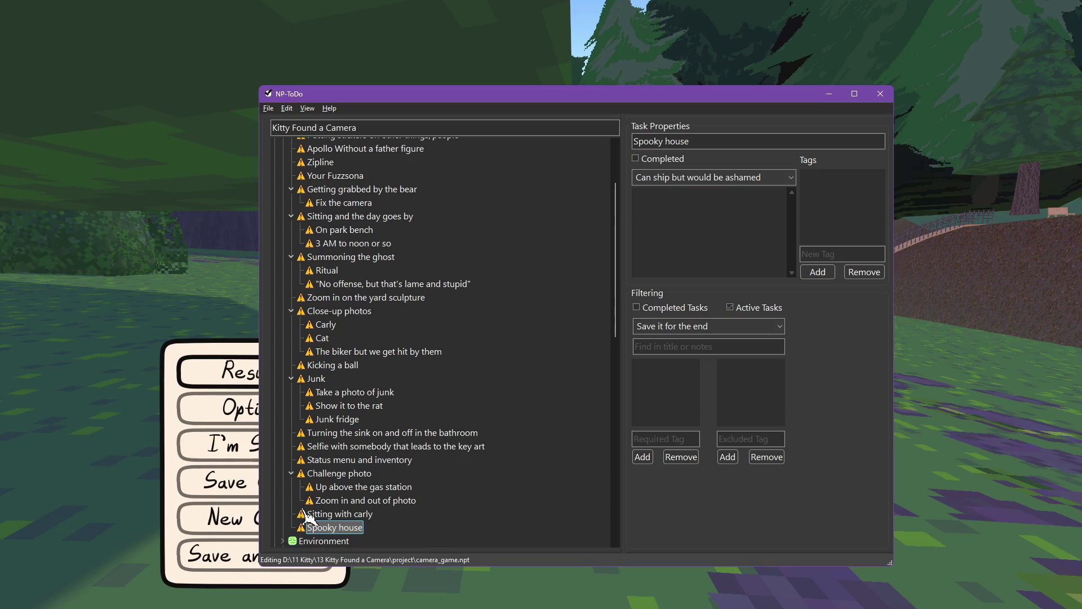
left_click(363, 447)
mouse_move(364, 445)
left_mouse_down()
mouse_move(331, 451)
mouse_move(330, 541)
mouse_move(324, 498)
left_mouse_up()
left_click(331, 516)
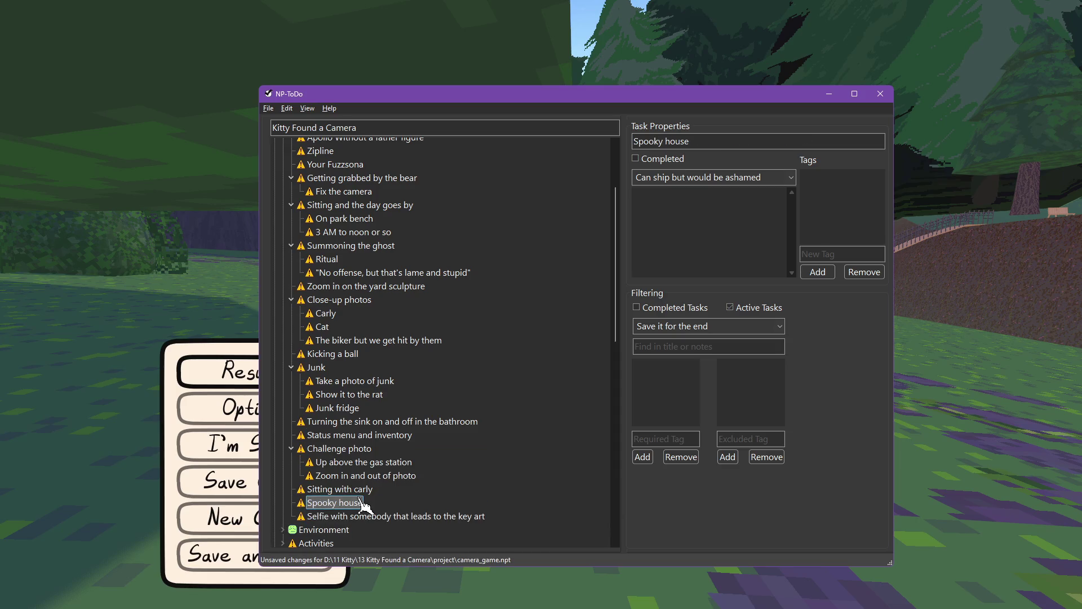
left_click(206, 386)
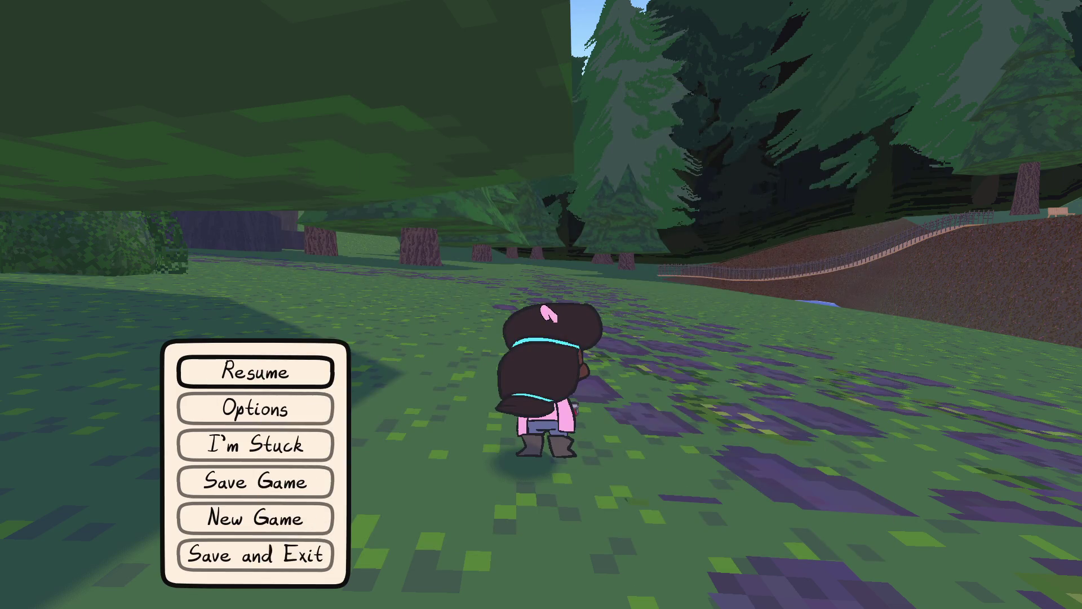
Run briefly through the meadow, then pause and choose Save and Exit.
key("Escape")
key("w")
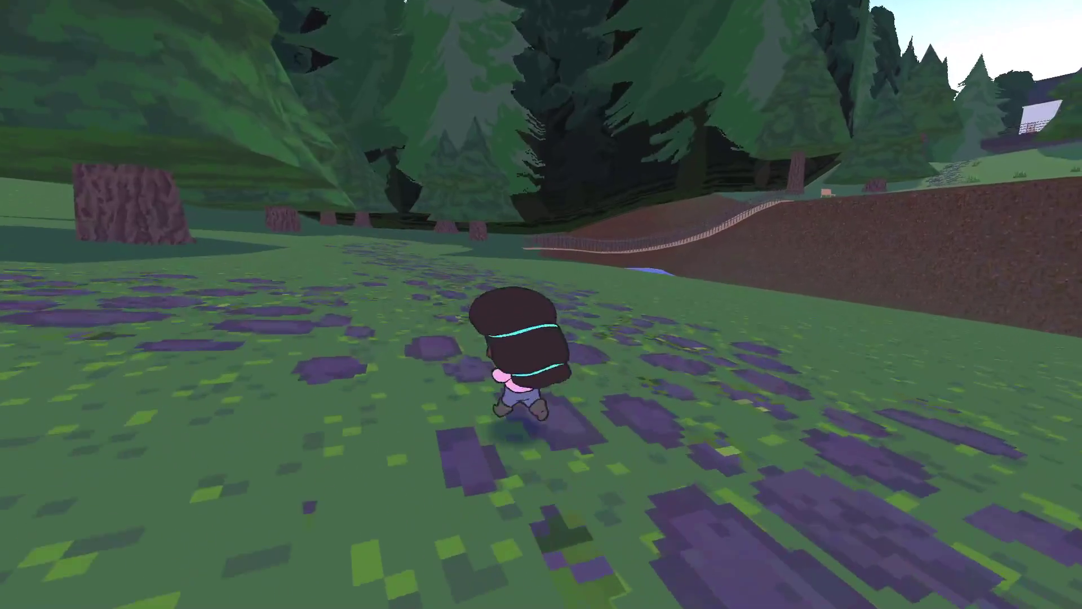
key("s")
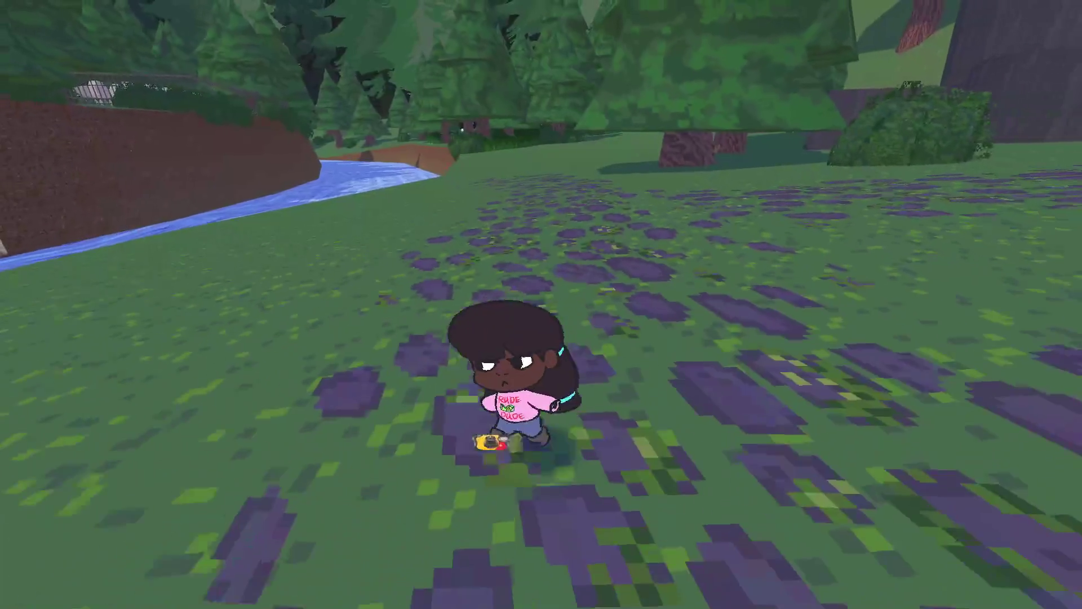
key("Escape")
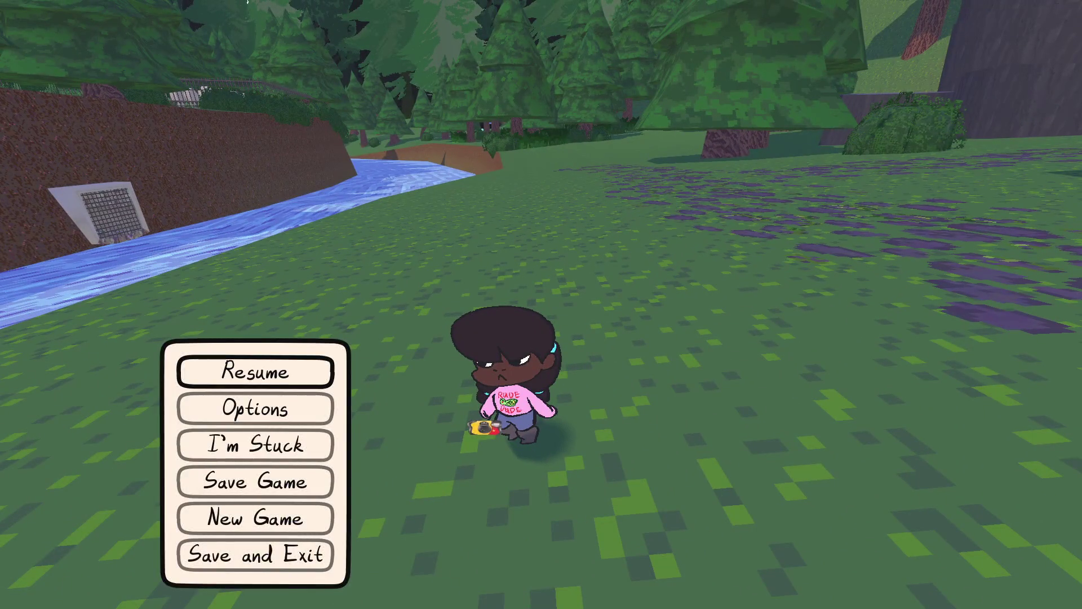
key("Down")
key("Down")
key("Down")
key("Down")
key("Down")
key("Return")
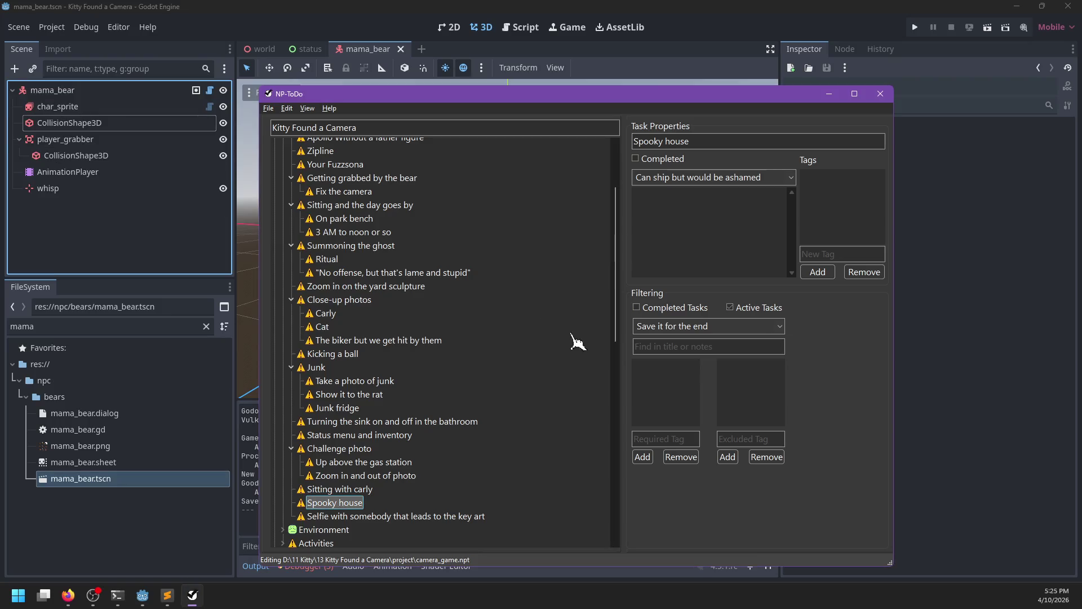
Mark the 'Fix the camera' task as Completed.
scroll(378, 446, "up", 3)
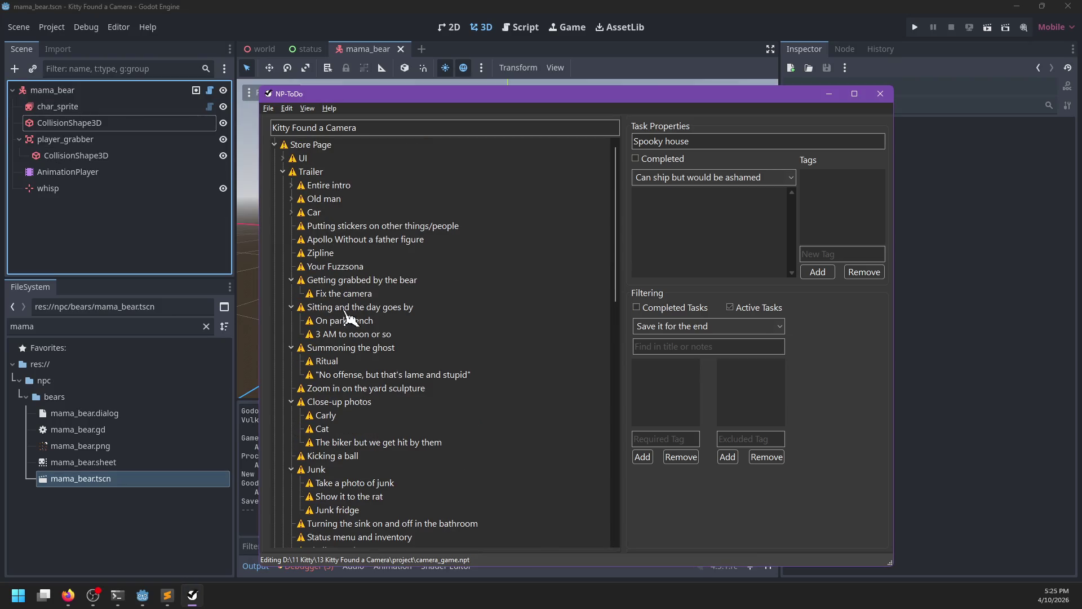
left_click(327, 295)
right_click(327, 296)
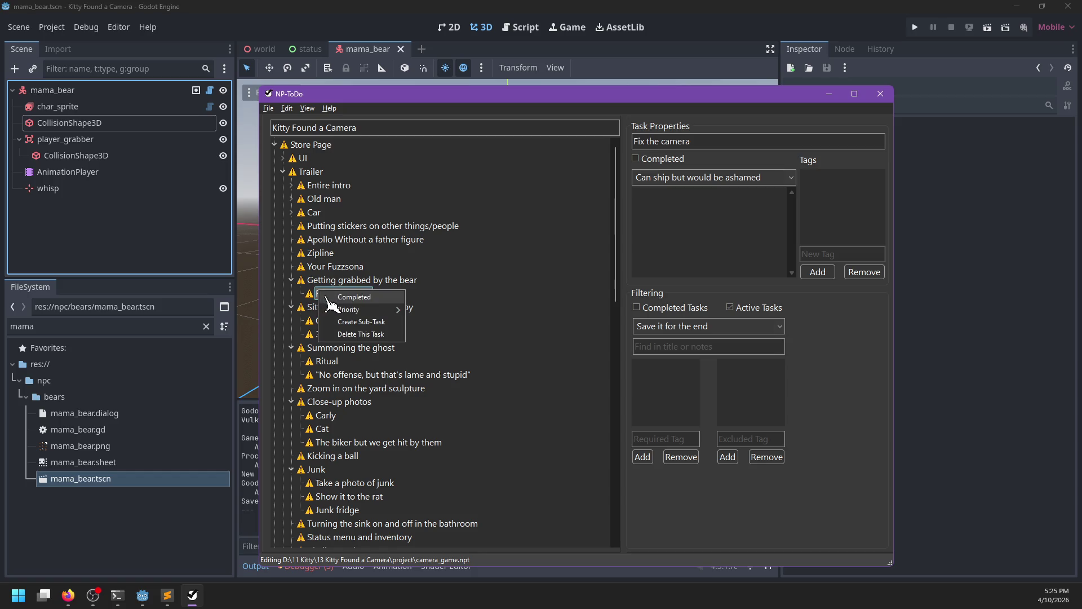
left_click(327, 297)
Review the 3 AM to noon, Summoning the ghost, Ritual and yard sculpture tasks.
left_click(355, 320)
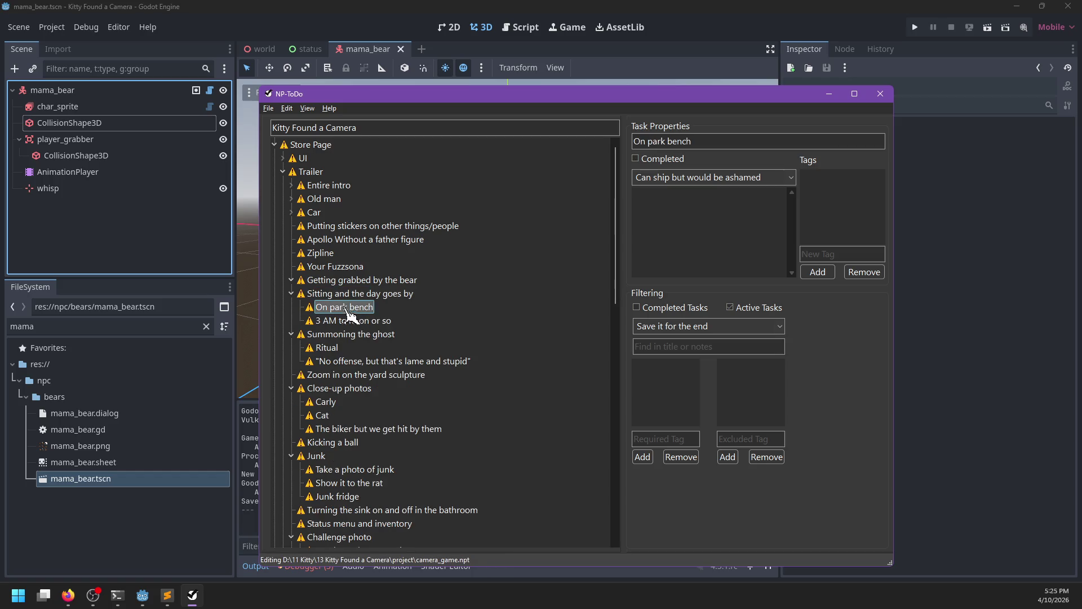
left_click(389, 336)
left_click(339, 348)
left_click(344, 362)
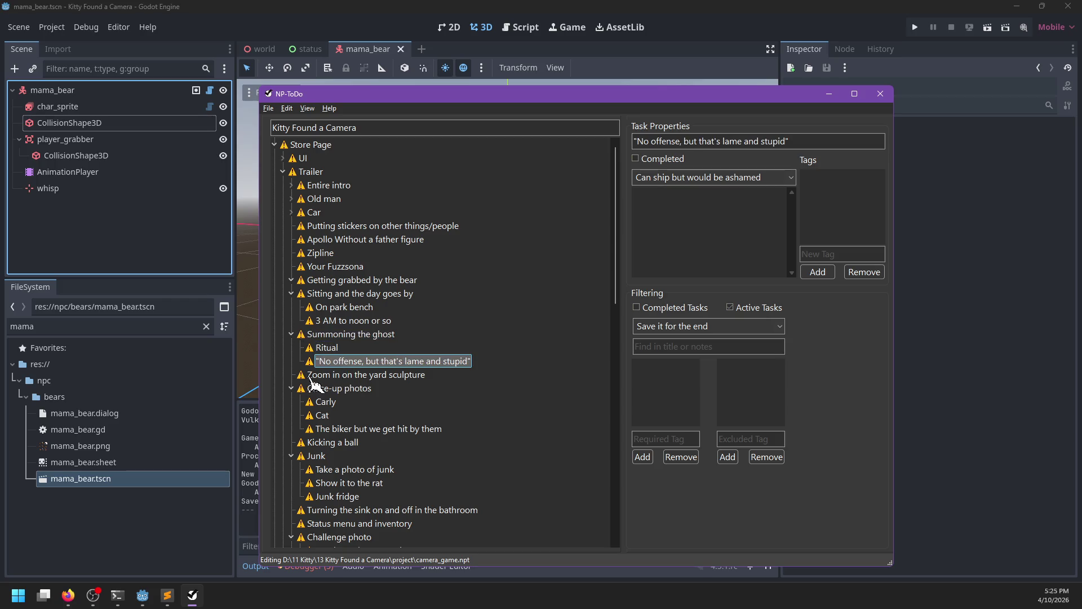
left_click(309, 377)
Review the Carly, Cat, biker, Close-up photos and Kicking a ball tasks further down.
scroll(374, 380, "down", 1)
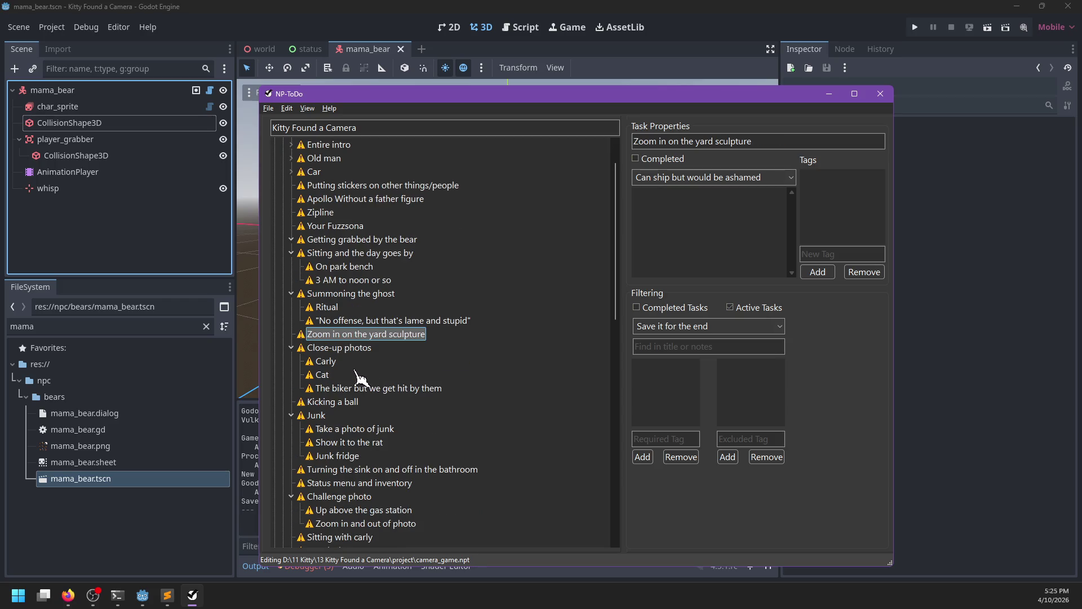
left_click(326, 362)
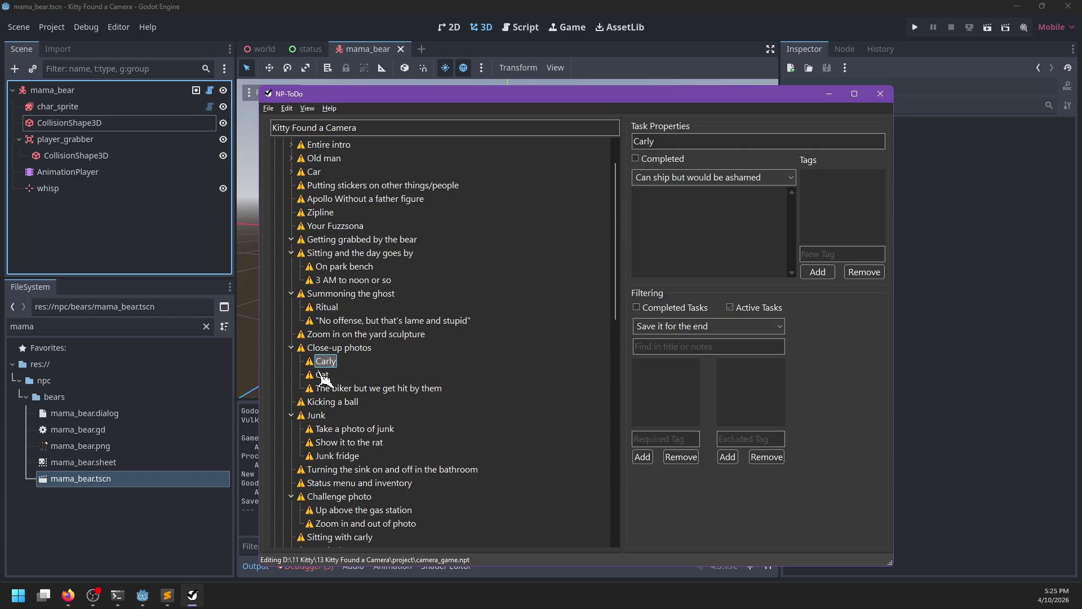
left_click(322, 374)
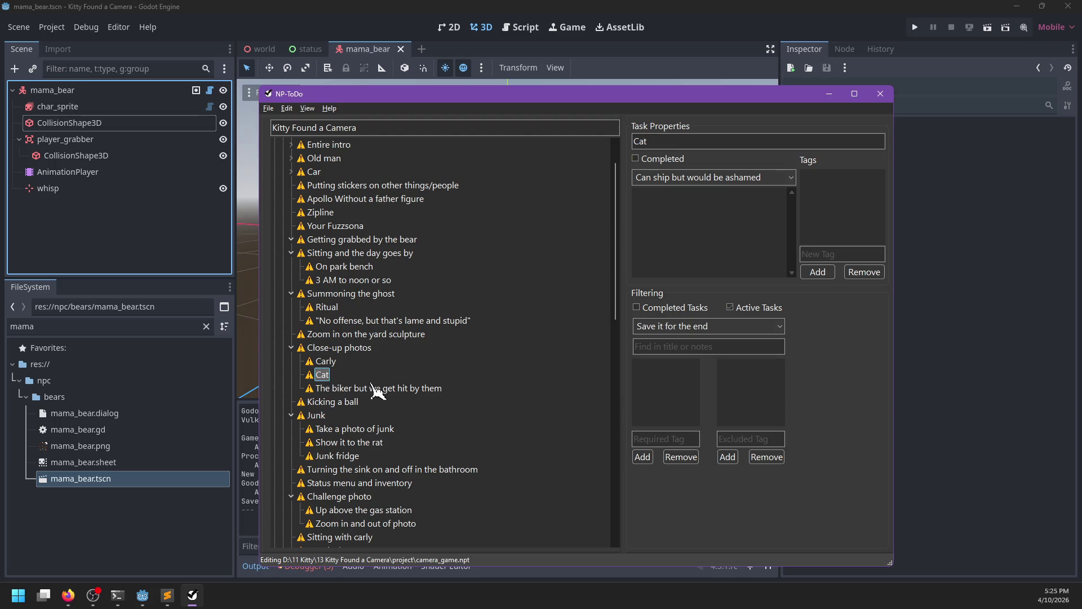
left_click(326, 335)
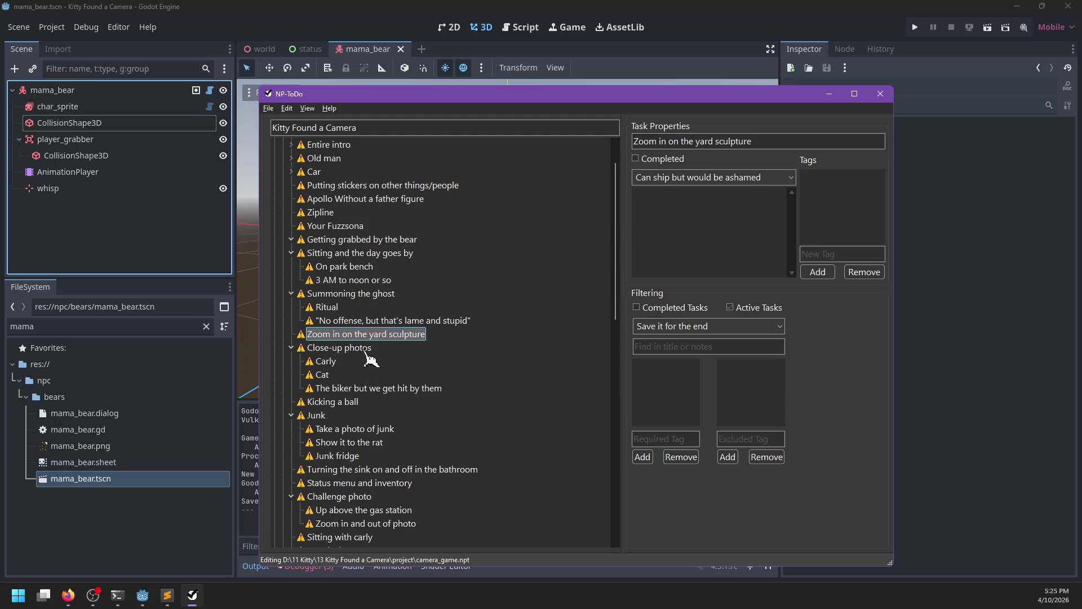
left_click(328, 362)
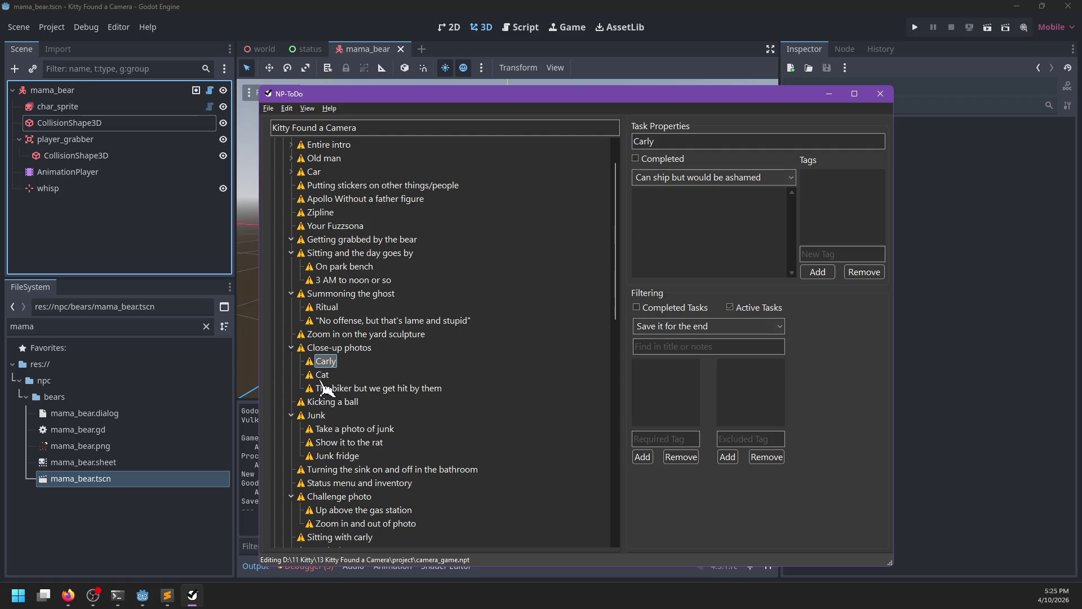
left_click(332, 388)
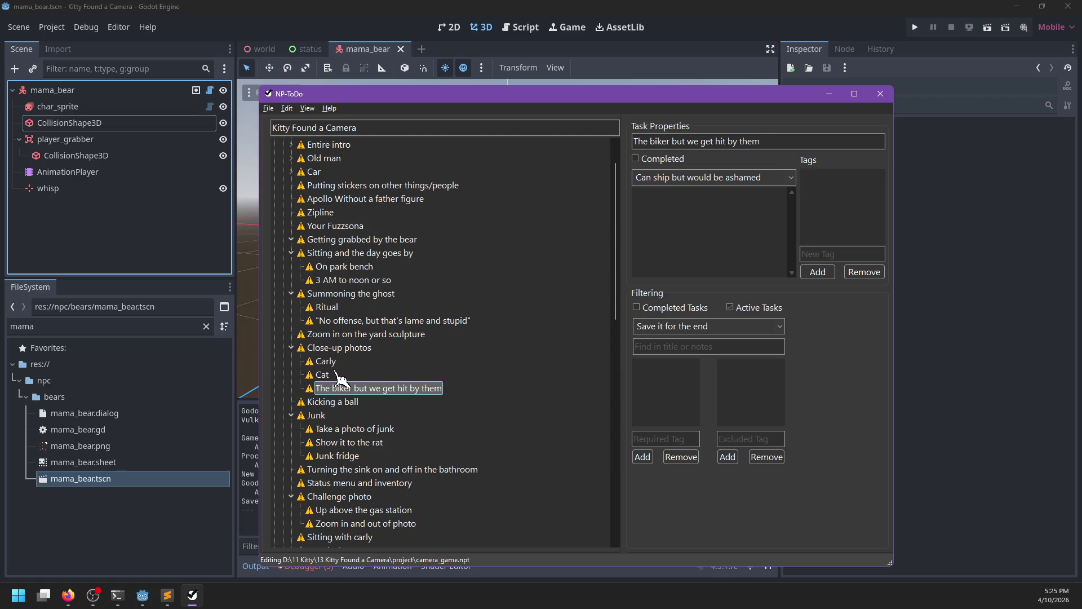
left_click(329, 348)
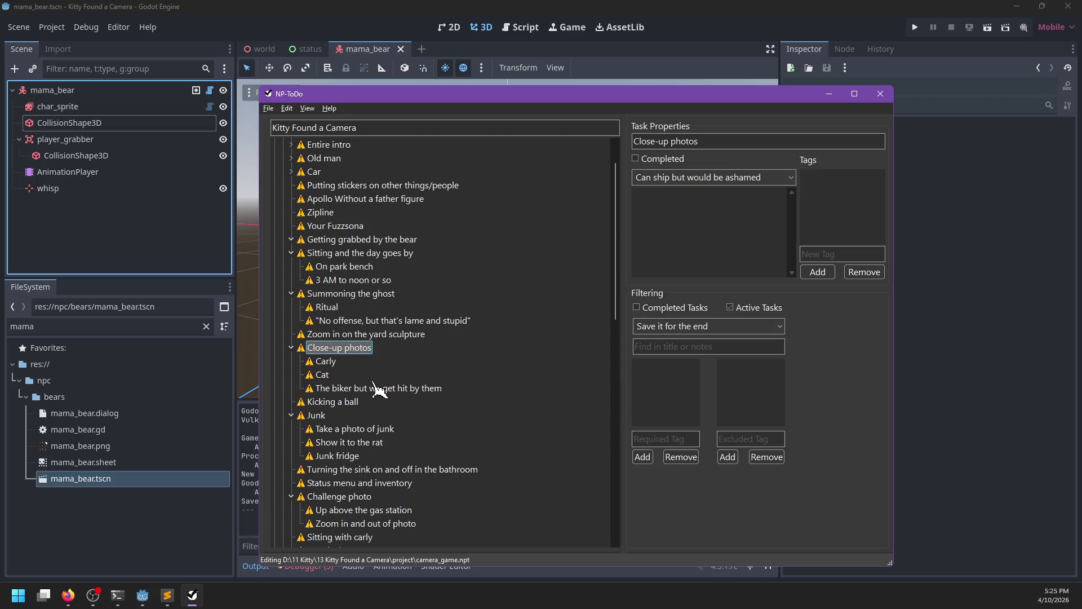
left_click(345, 401)
Add a new trailer task named 'Jumping on the keyboard at church'.
key("ctrl+n")
type("Jumping on the keyboard at church")
key("Return")
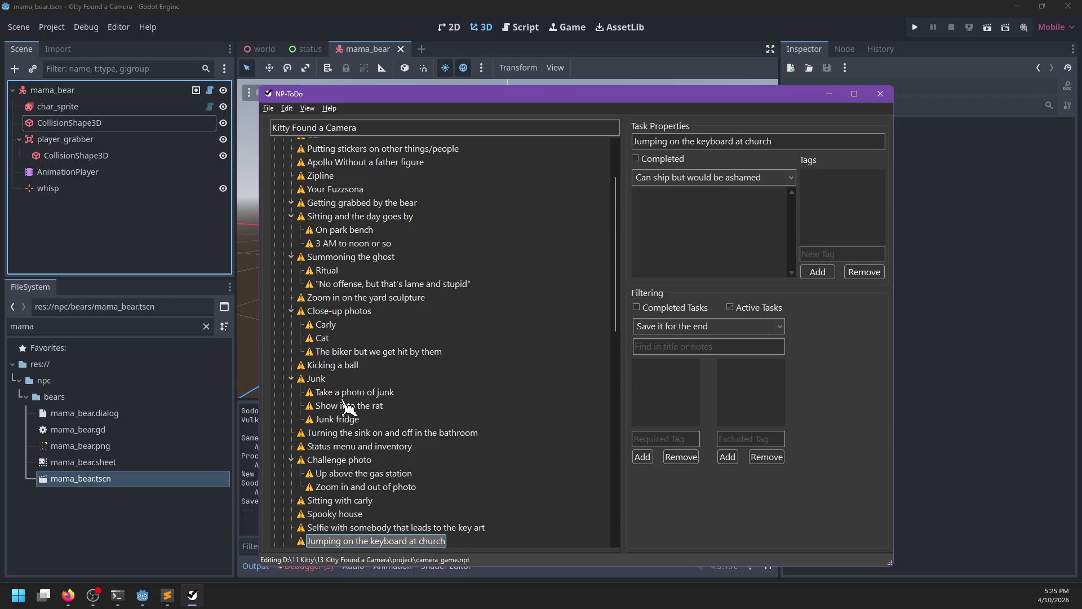
scroll(344, 405, "up", 1)
scroll(353, 407, "down", 2)
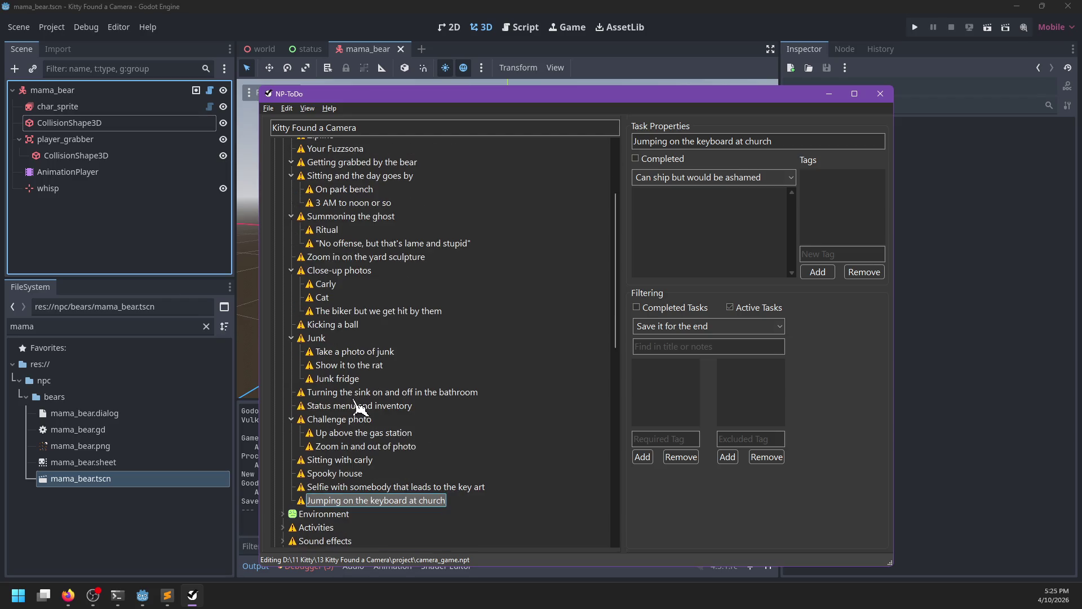
scroll(355, 407, "up", 1)
scroll(354, 403, "down", 1)
Check the Take a photo of junk and Junk fridge tasks, then minimize NP-ToDo.
left_click(340, 352)
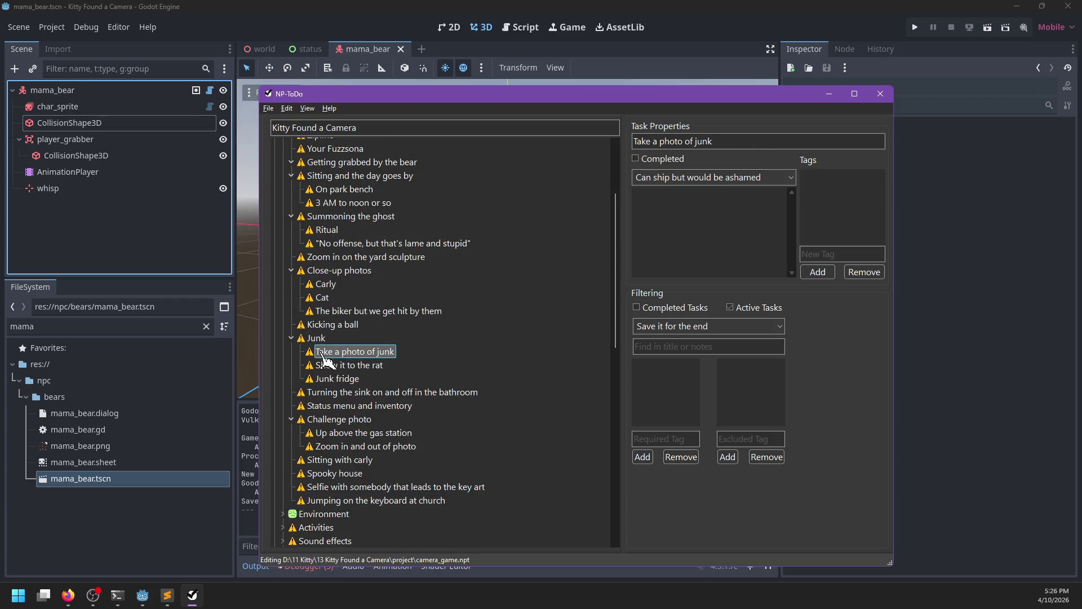
left_click(326, 379)
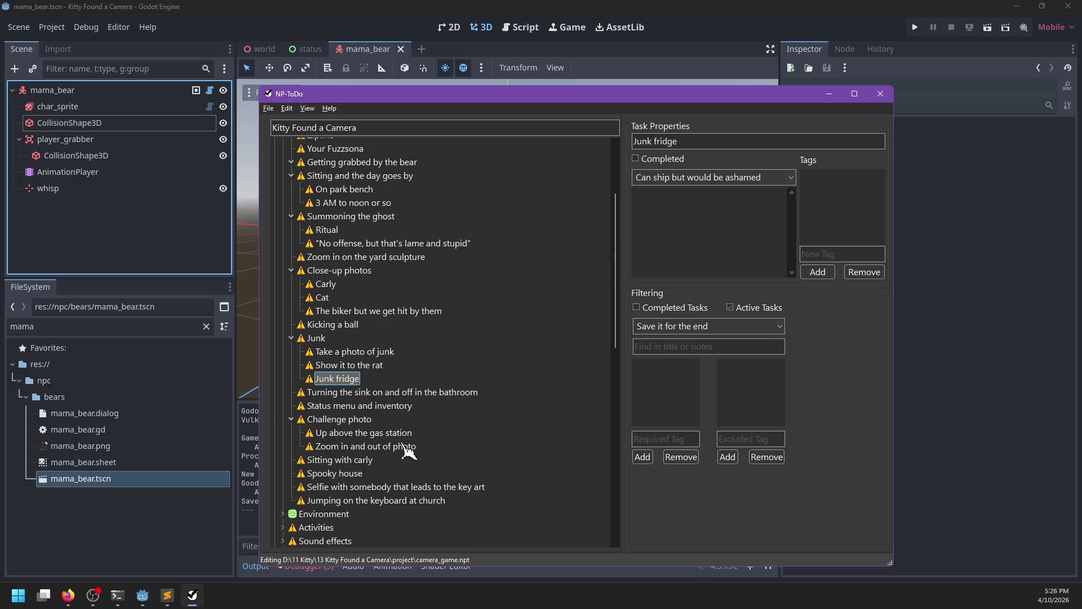
left_click(192, 595)
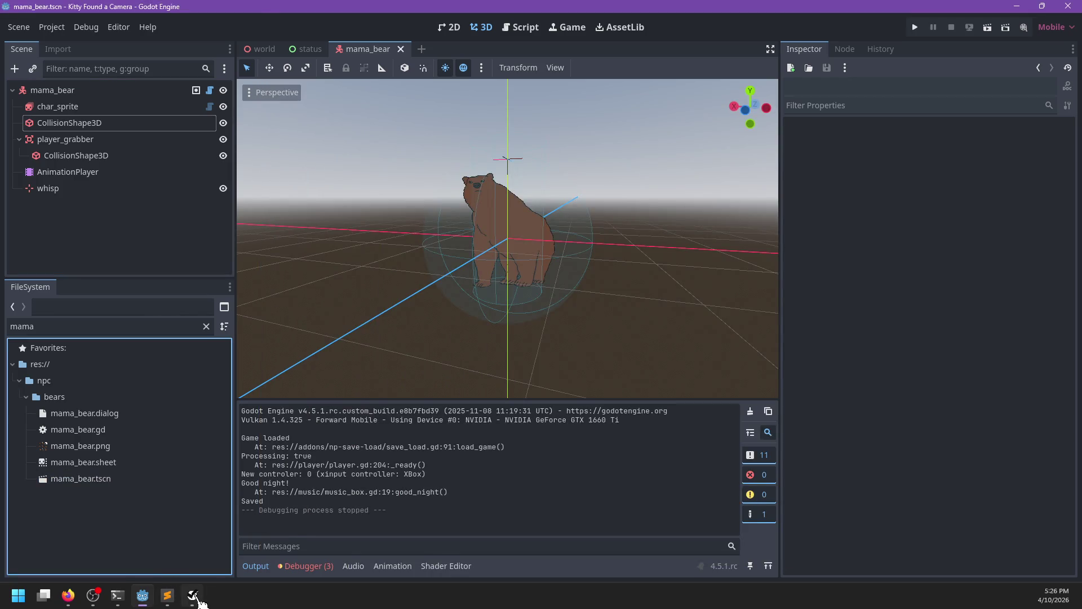
In File Explorer, navigate to 13 Kitty Found a Camera > project > env.
left_click(193, 595)
left_click(193, 596)
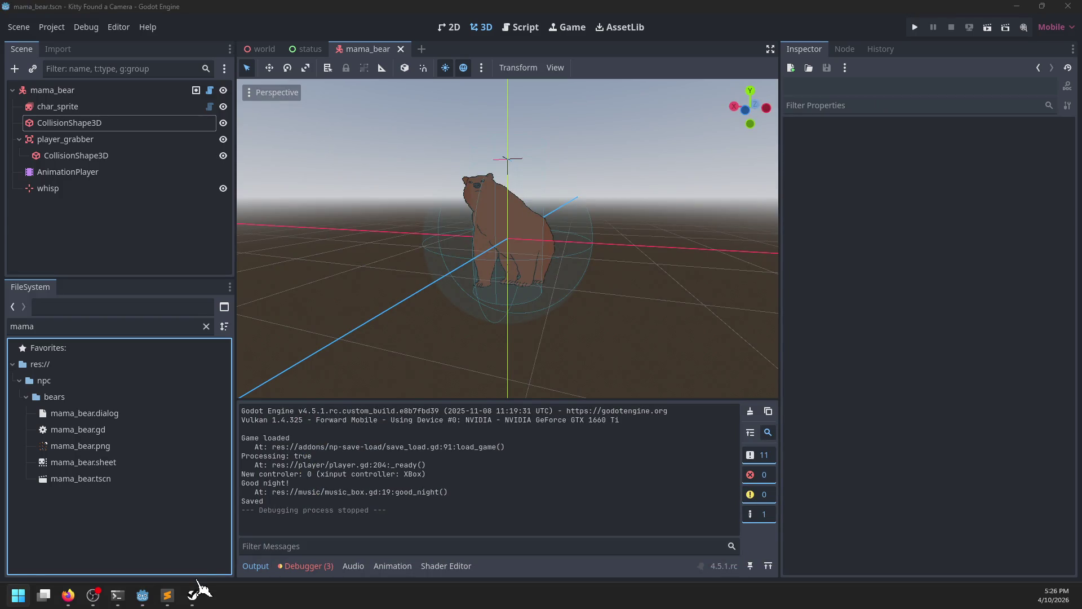
key("super+e")
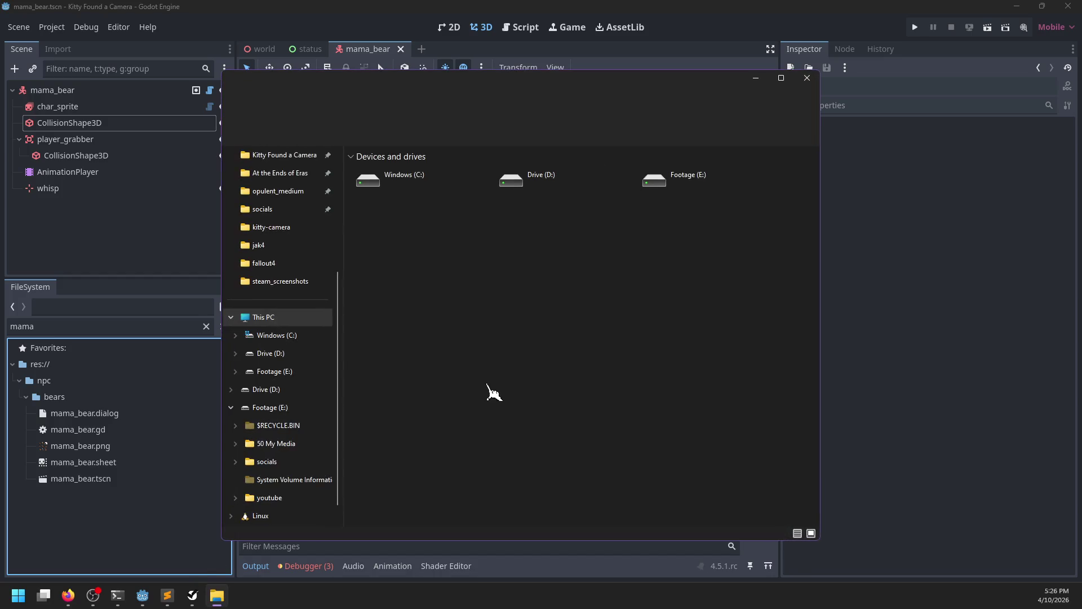
left_click(288, 191)
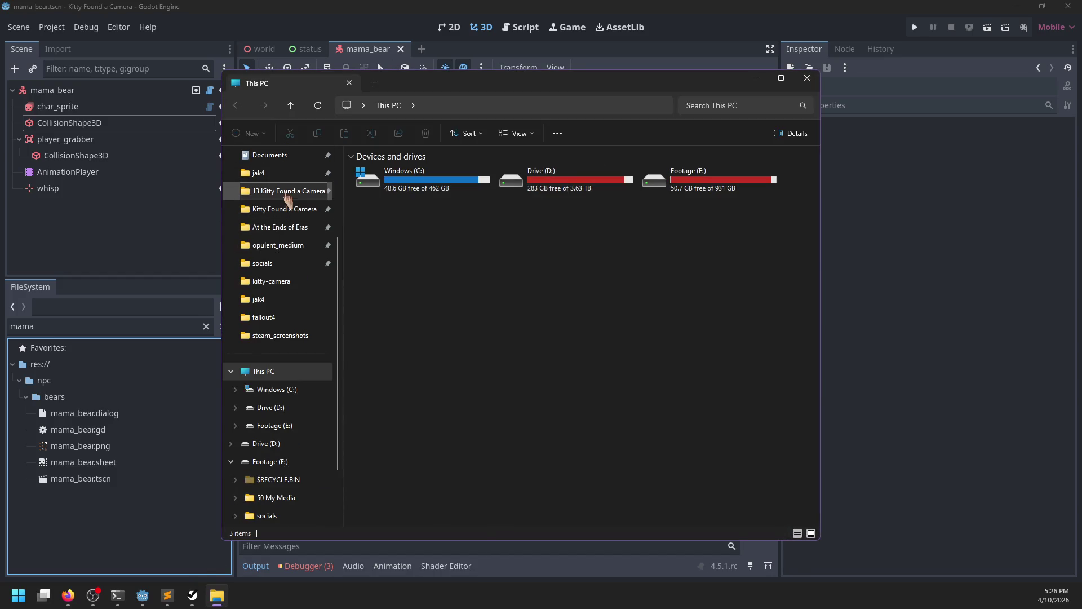
double_click(371, 189)
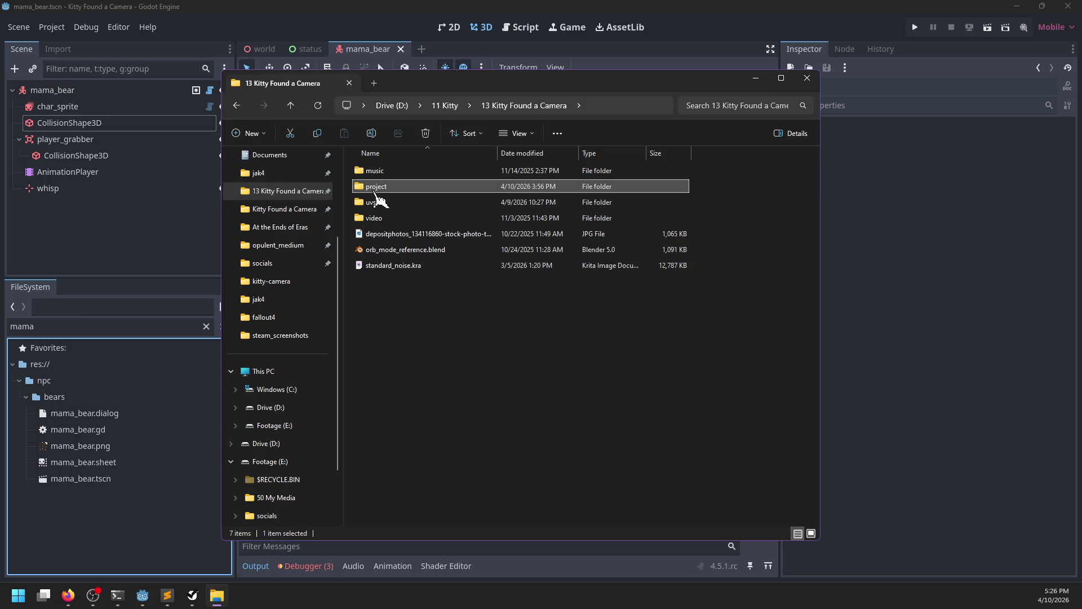
double_click(387, 297)
Go into decor > generic and open mini_fridge1.kra in Krita.
left_click(391, 219)
double_click(391, 219)
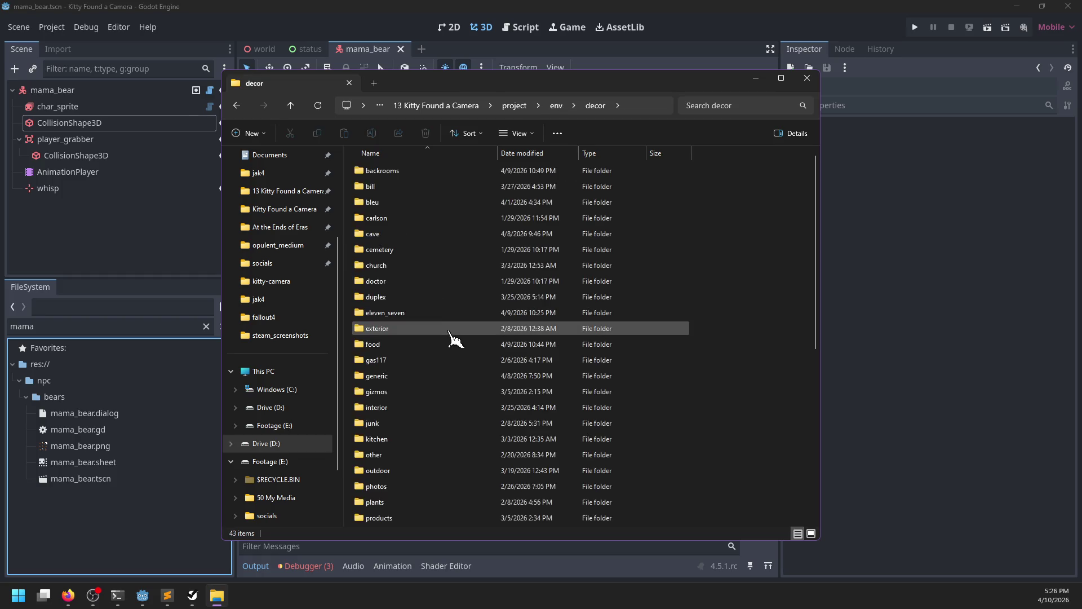
double_click(385, 379)
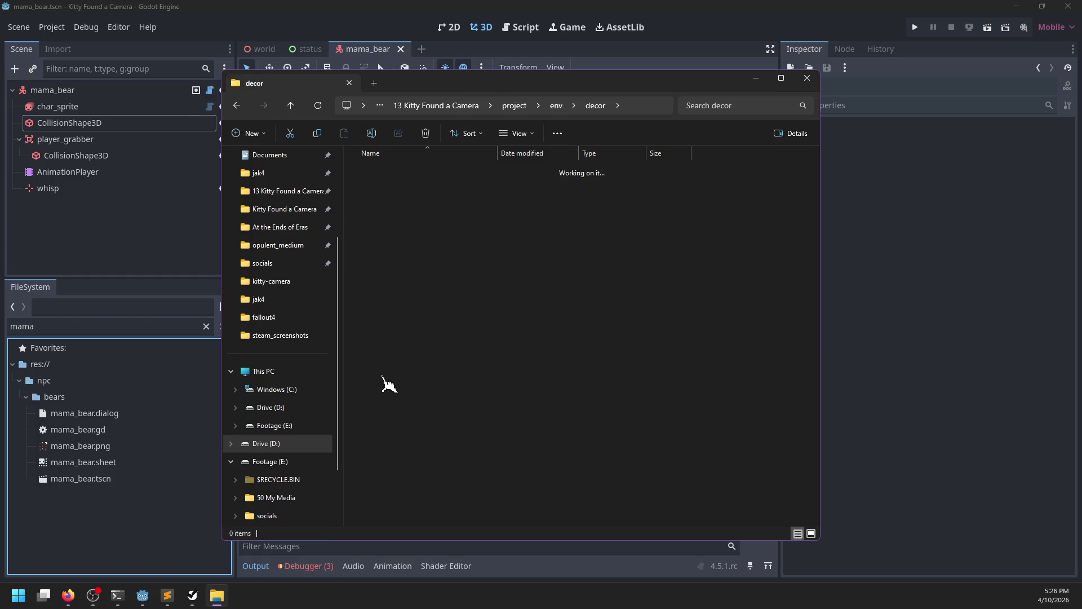
scroll(485, 400, "down", 10)
scroll(459, 400, "down", 20)
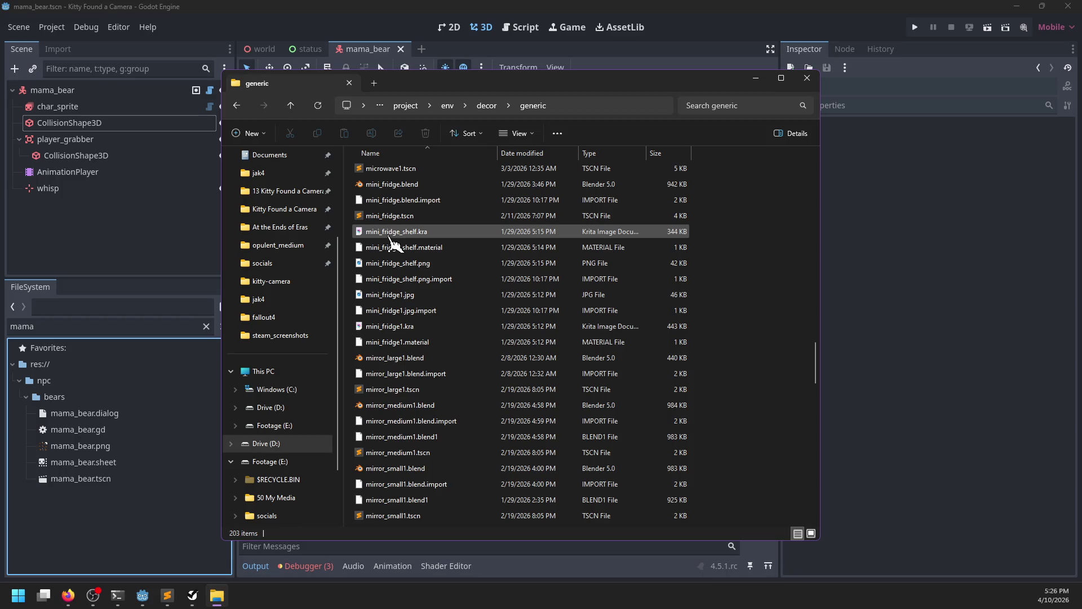
left_click(408, 330)
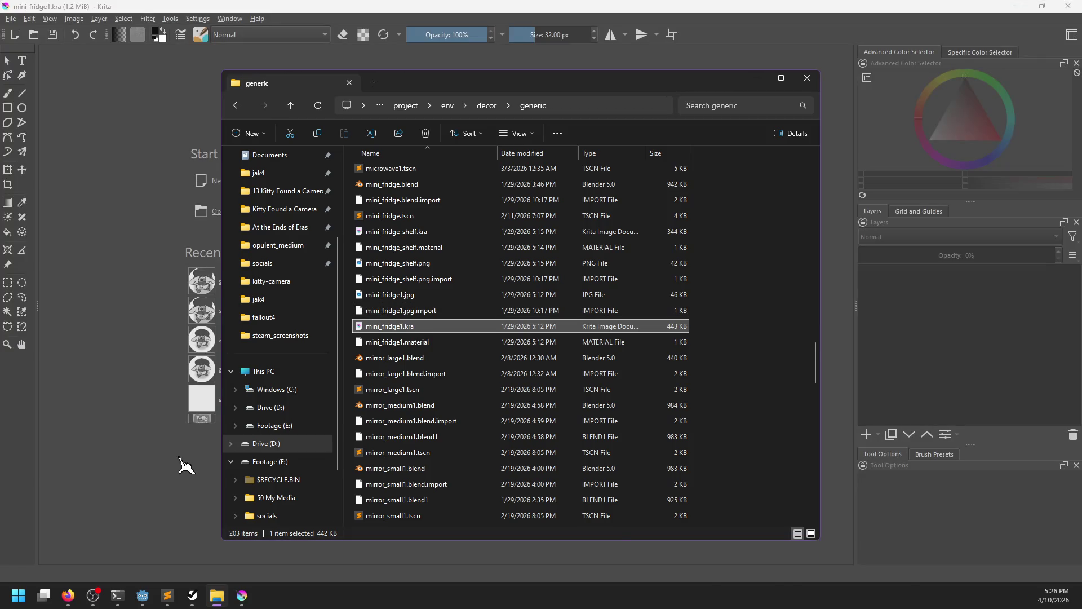
left_click(395, 7)
scroll(406, 379, "down", 4)
Add a new paint layer named 'rust' above bg and show the Background UV layout.
scroll(430, 386, "up", 3)
left_click(939, 318)
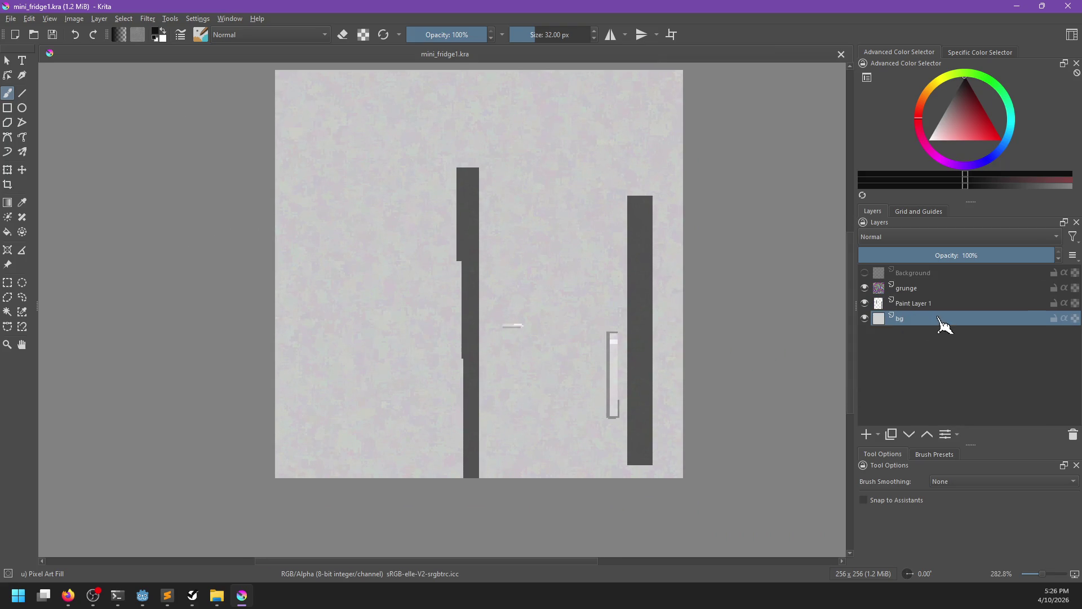
left_click(866, 434)
double_click(930, 319)
type("rust")
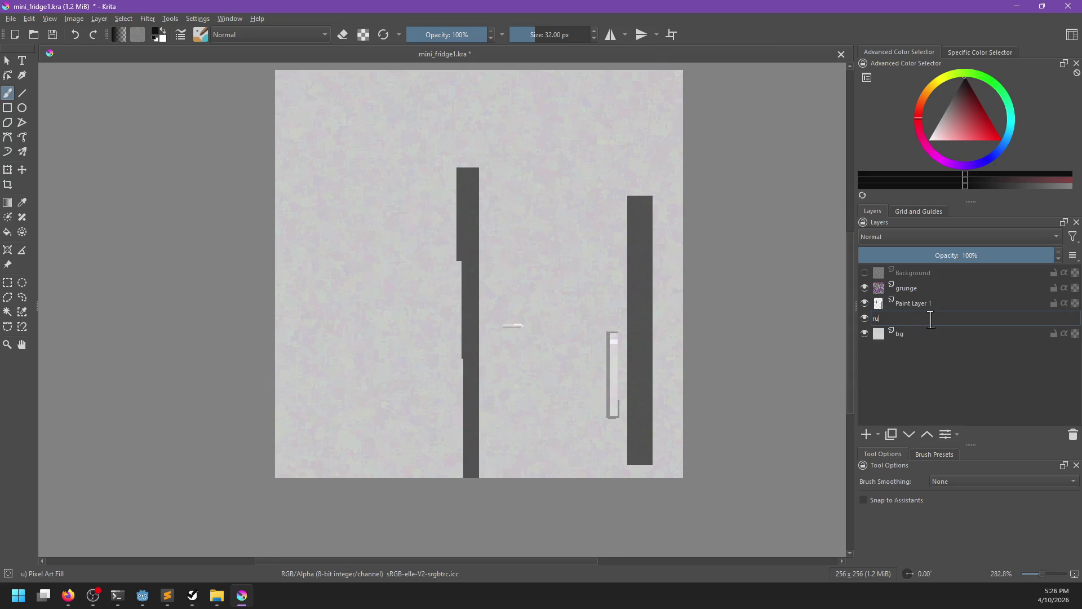
key("Return")
left_click(864, 273)
Pick a pink-rust colour and fill the rust layer with it.
left_click_drag(972, 144, 958, 126)
left_click(920, 103)
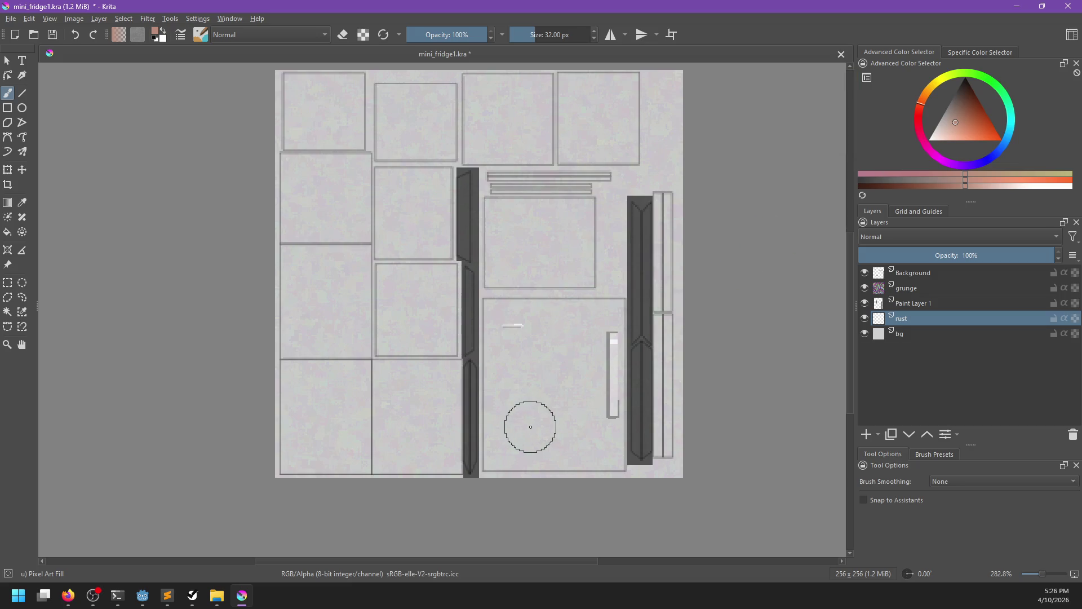
key("ctrl")
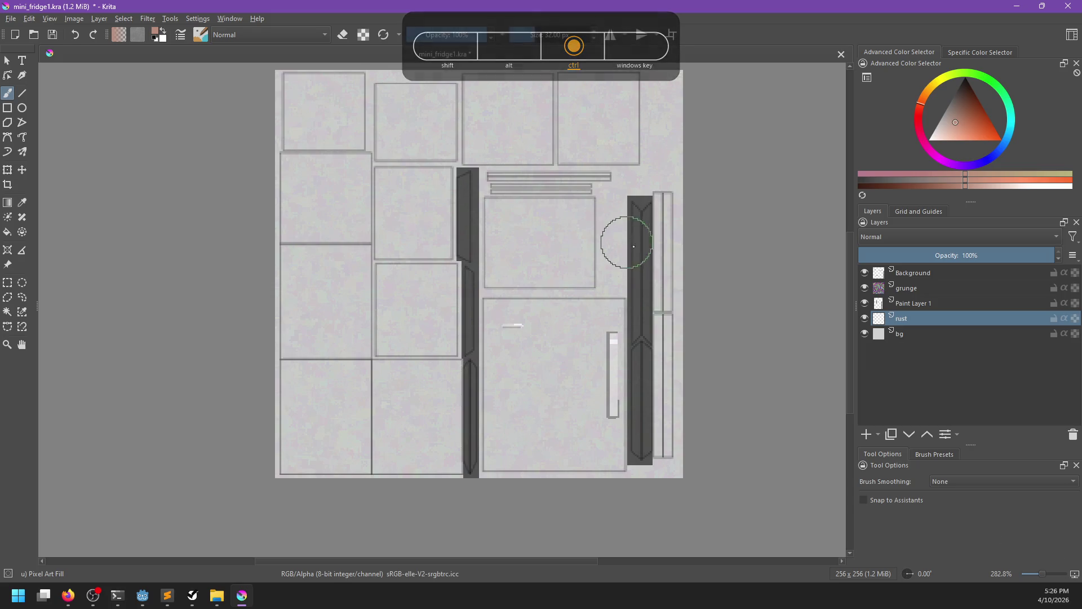
right_click(557, 355)
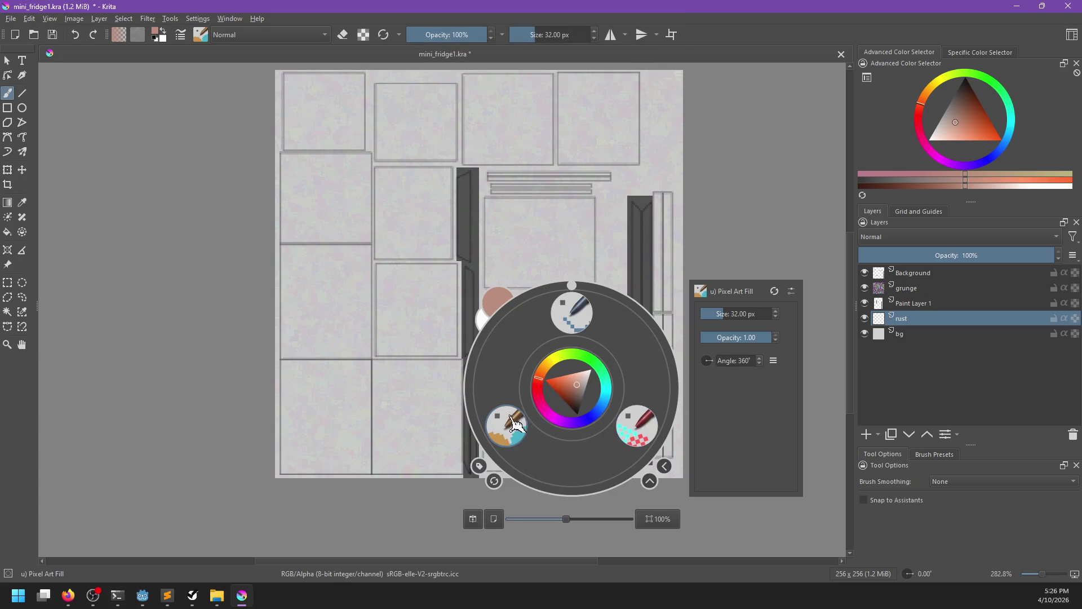
left_click(508, 427)
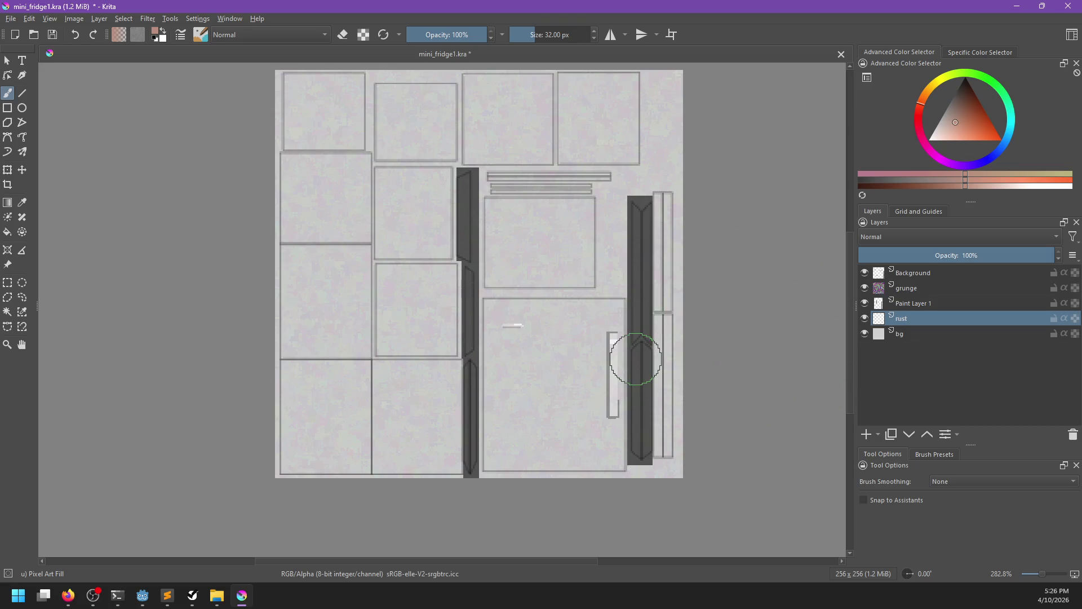
key("BackSpace")
Move the rust layer above Paint Layer 1 and set its blending to Multiply.
mouse_move(939, 321)
left_mouse_down()
mouse_move(922, 302)
mouse_move(929, 314)
left_mouse_up()
left_click(912, 237)
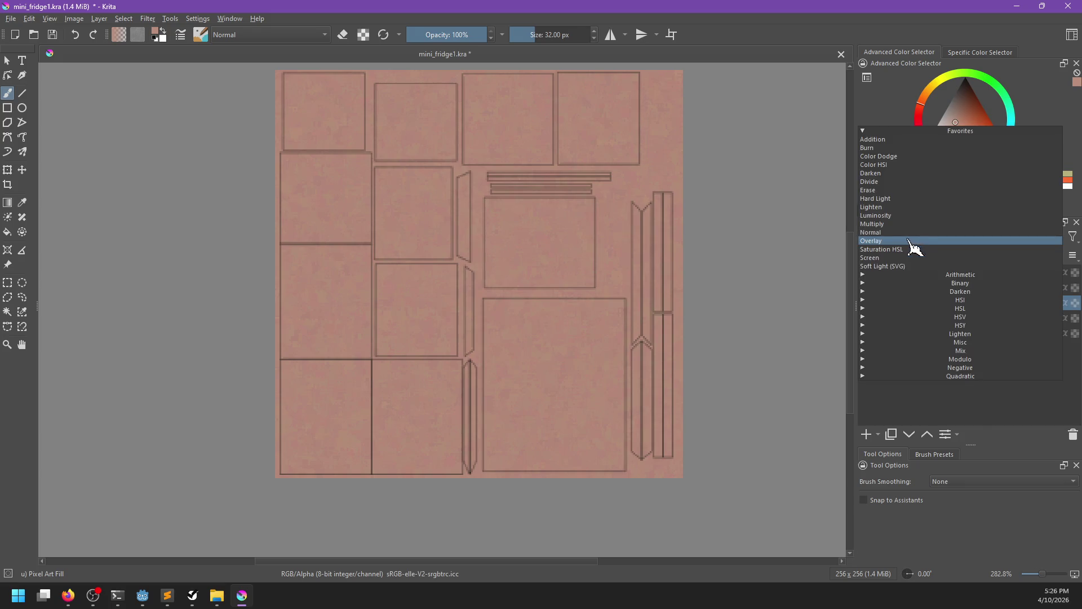
left_click(908, 230)
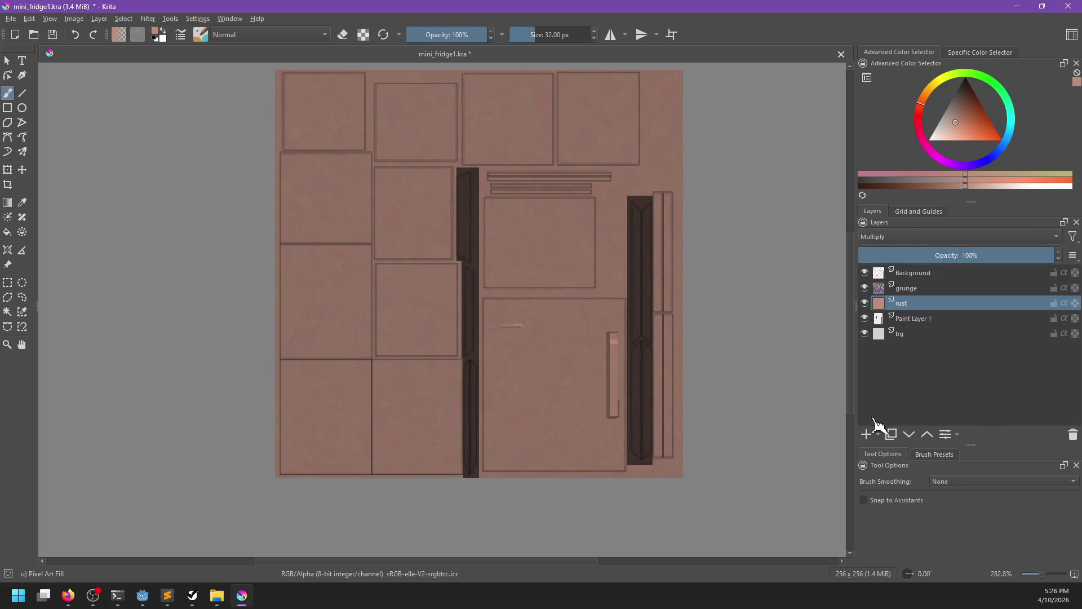
Pick a lighter rust colour and refill the rust layer with it.
key("e")
left_click_drag(965, 141, 944, 133)
key("e")
mouse_move(507, 306)
left_mouse_down()
mouse_move(483, 316)
mouse_move(484, 342)
mouse_move(492, 299)
mouse_move(489, 356)
mouse_move(480, 330)
mouse_move(508, 336)
mouse_move(510, 368)
left_mouse_up()
key("ctrl+z")
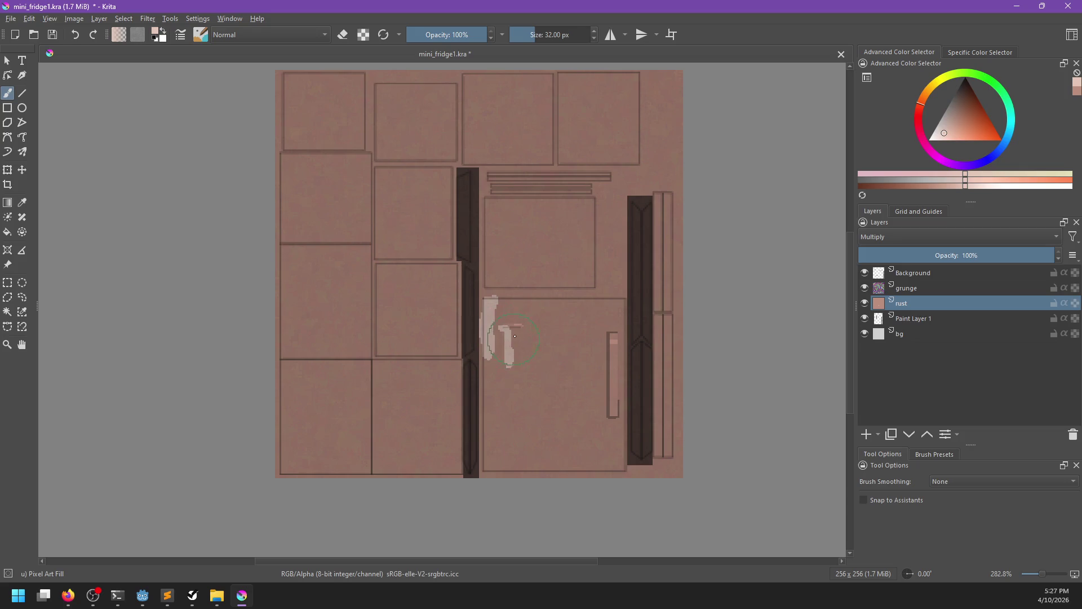
key("shift+BackSpace")
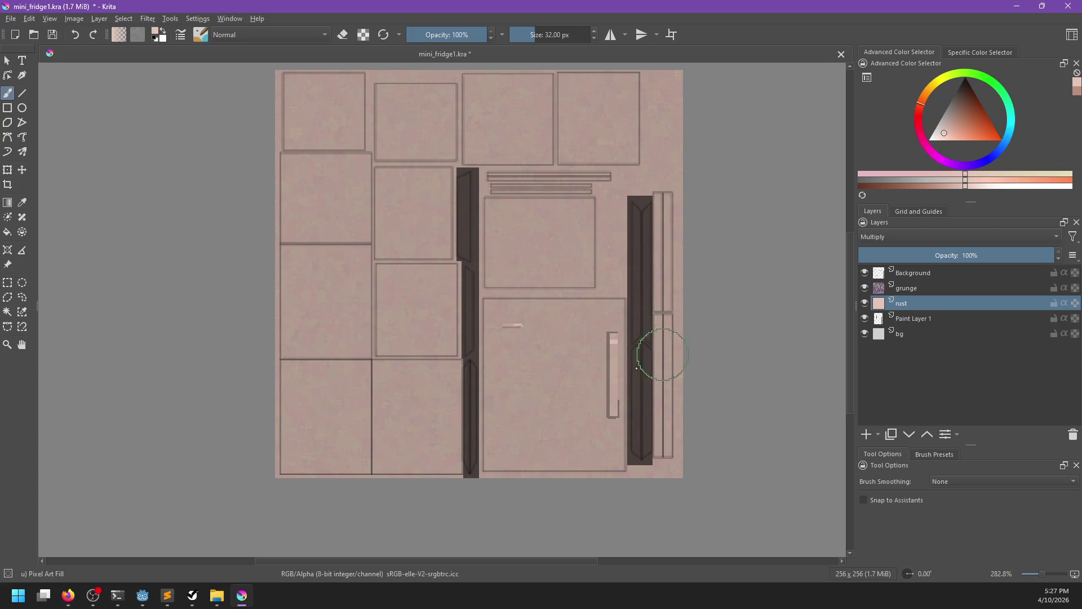
Dab a darker spot, switch to the 1 px Pixel Art brush, and hide Background.
left_click_drag(947, 135, 949, 127)
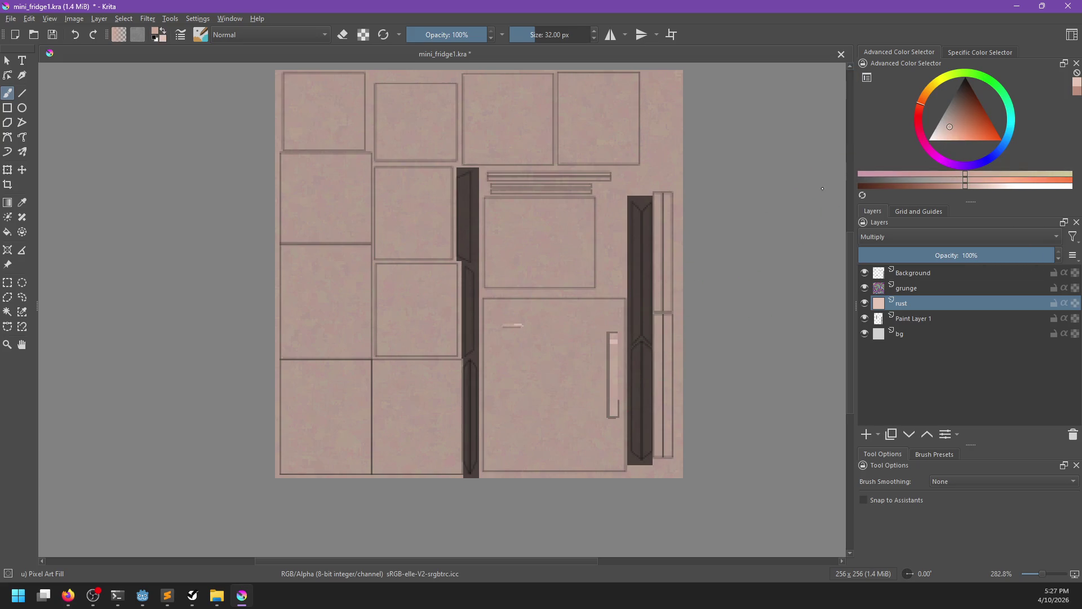
left_click(506, 327)
right_click(554, 338)
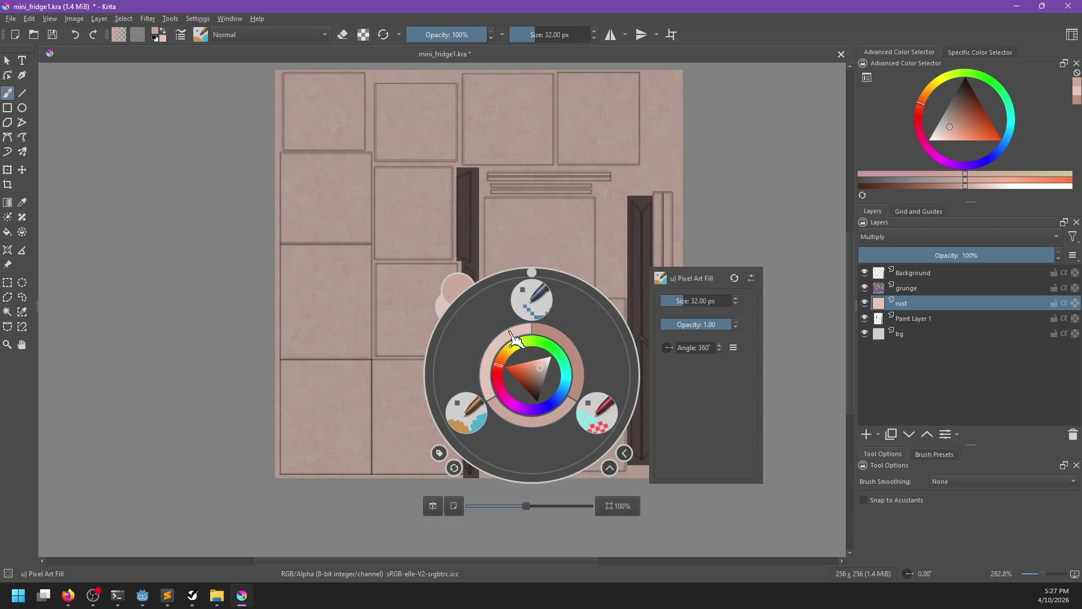
left_click(531, 304)
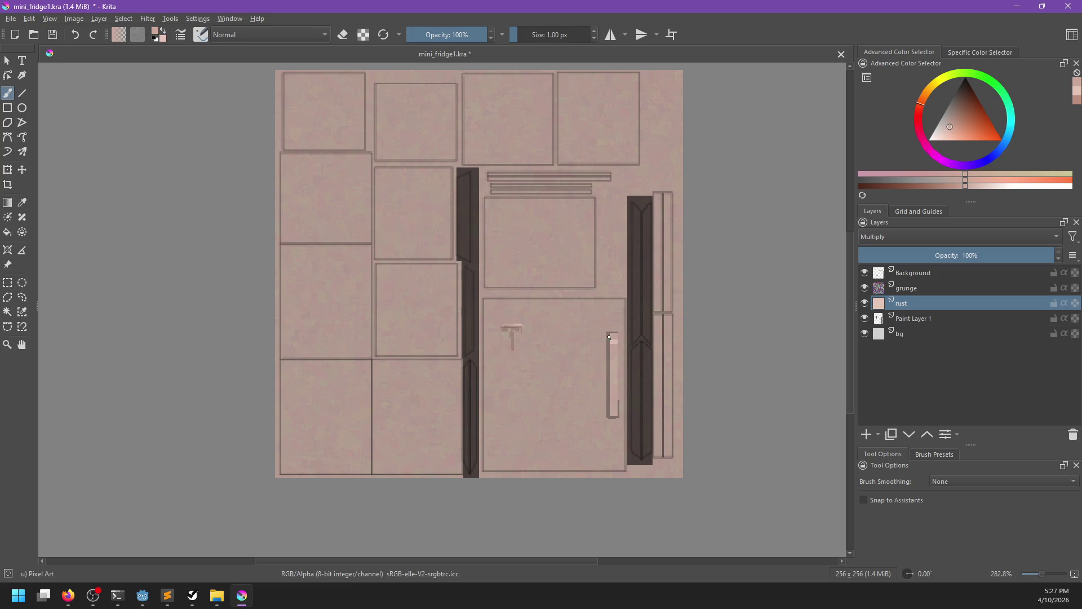
left_click(863, 272)
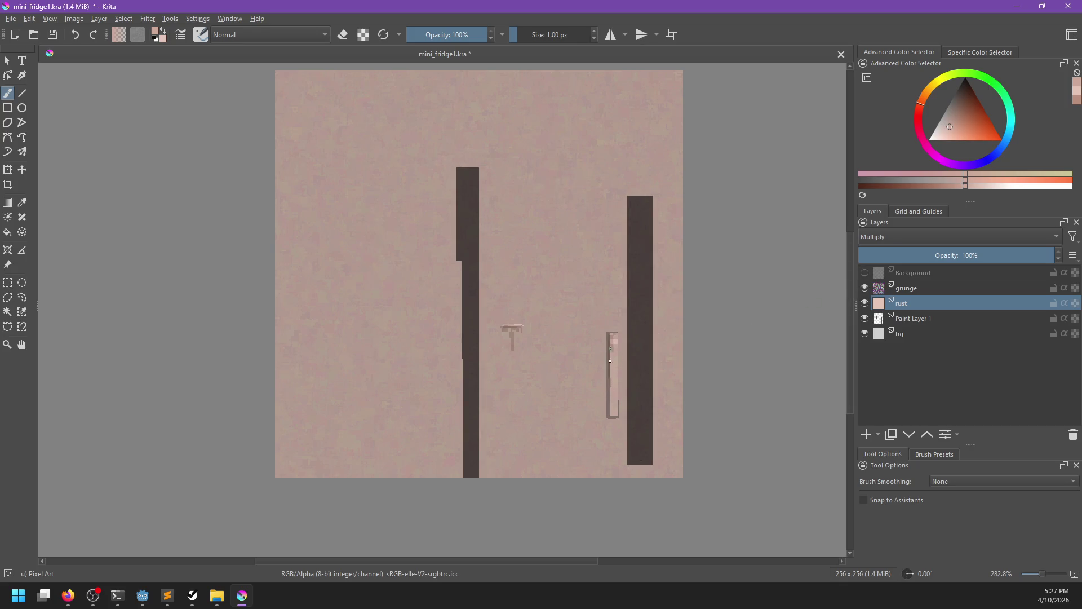
Paint thin 1 px rust streaks along the handle and several drips down the door's left side.
left_click_drag(612, 398, 609, 408)
left_click_drag(501, 362, 499, 385)
left_click(864, 273)
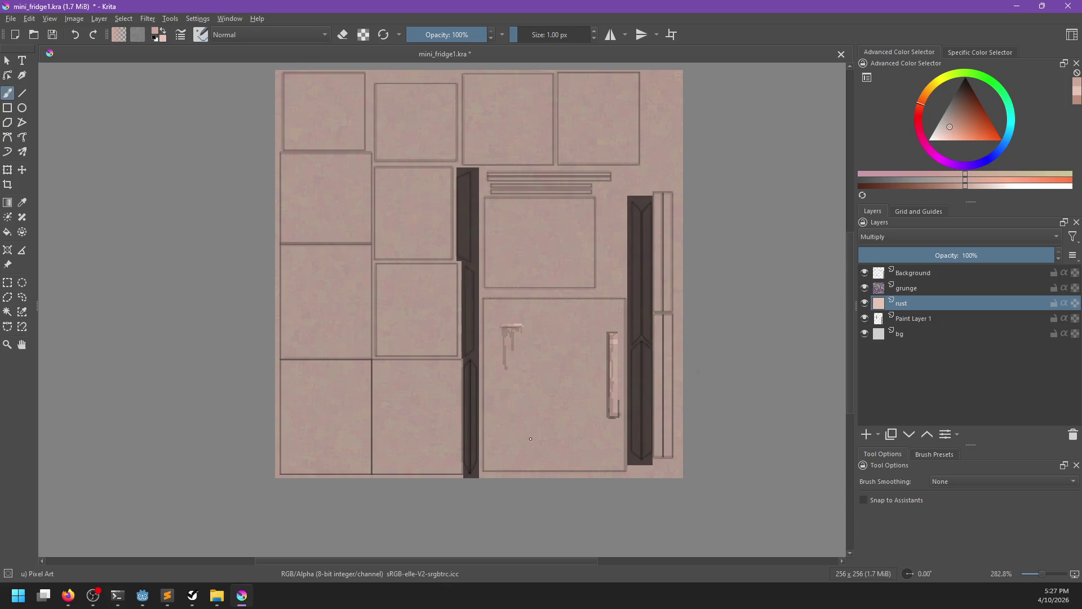
left_click_drag(484, 421, 484, 440)
left_click_drag(484, 438, 486, 443)
left_click_drag(486, 310, 492, 424)
key("ctrl+z")
left_click_drag(489, 299, 489, 401)
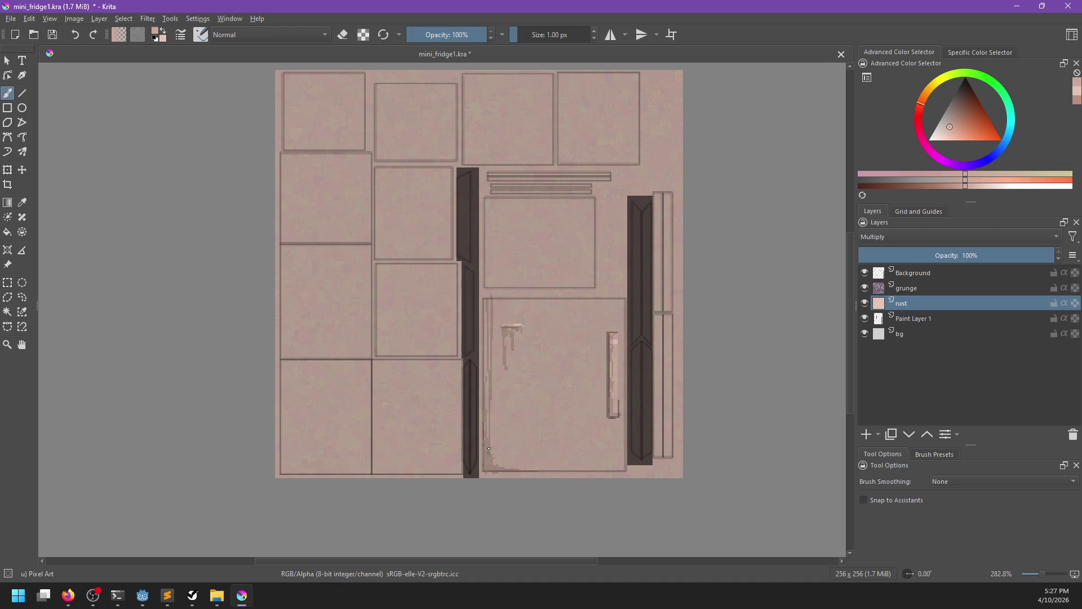
left_click_drag(496, 328, 493, 389)
mouse_move(495, 300)
left_mouse_down()
mouse_move(496, 449)
mouse_move(497, 307)
left_mouse_up()
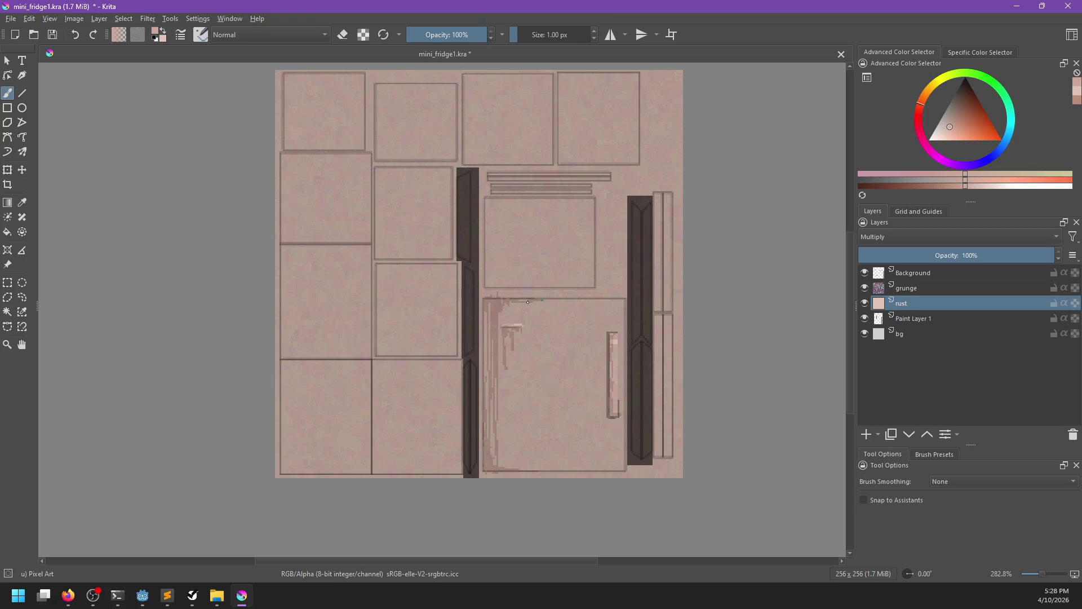
Switch to the Pixel Art Fill brush at 3 px and paint rust along the door's edge.
right_click(585, 345)
left_click(517, 379)
key("bracketleft")
key("bracketleft")
key("bracketleft")
mouse_move(623, 301)
left_mouse_down()
mouse_move(625, 469)
mouse_move(542, 470)
left_mouse_up()
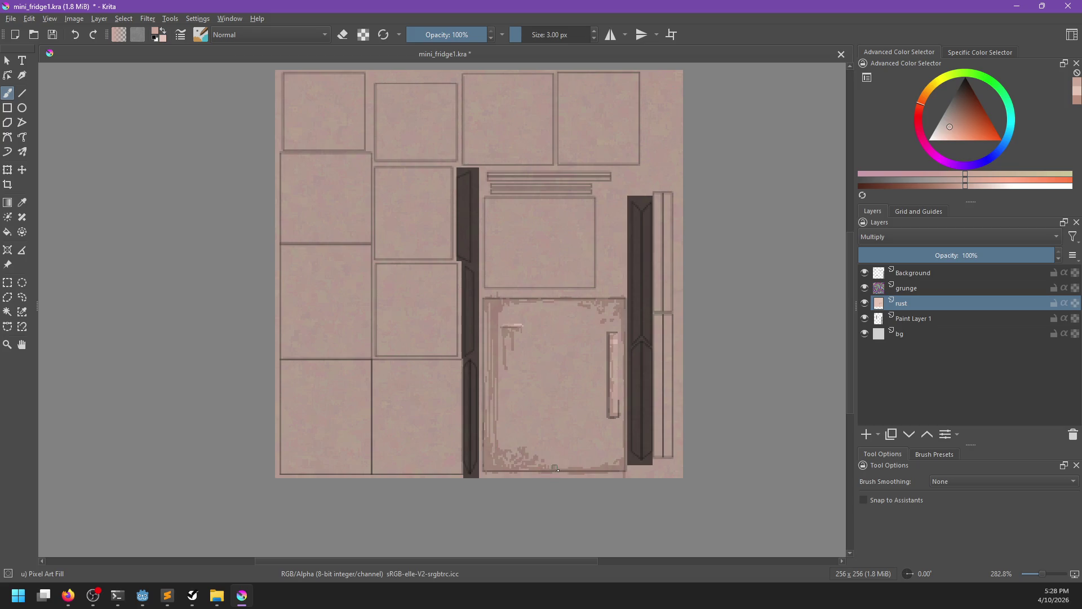
Bring forward the browser showing 'rusted stainless steel' search results.
left_click(68, 596)
left_click(60, 556)
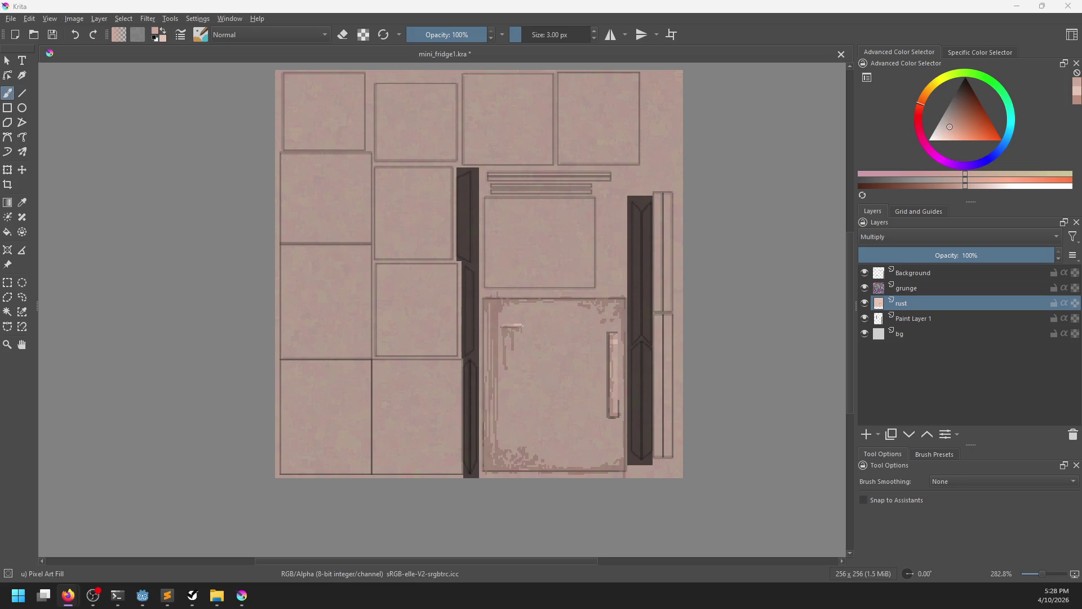
left_click(67, 595)
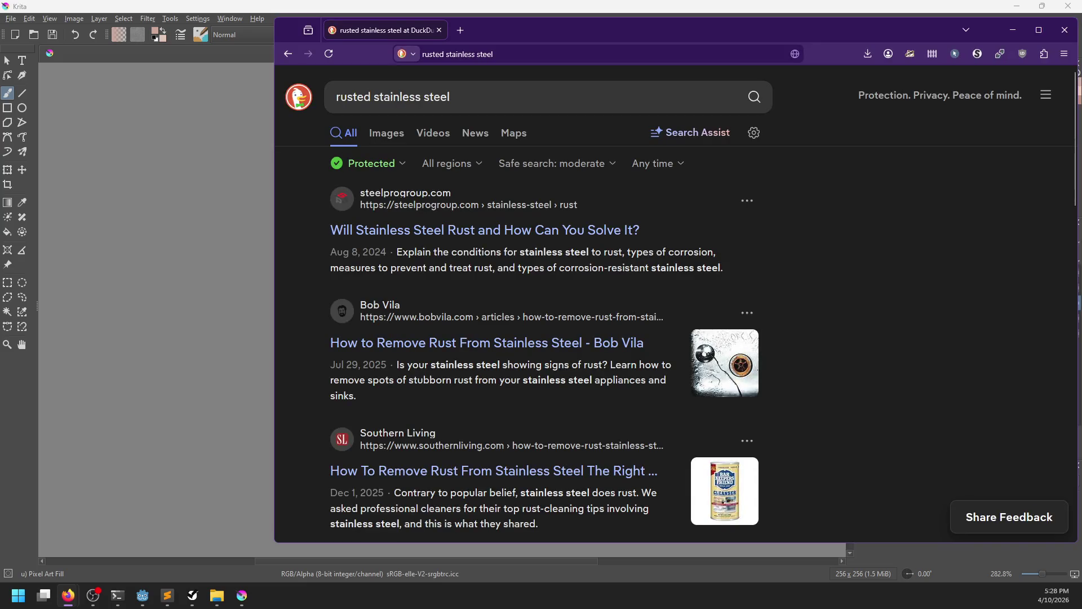
Browse the rusted stainless steel image results, then return to the fridge texture in Krita.
left_click(389, 136)
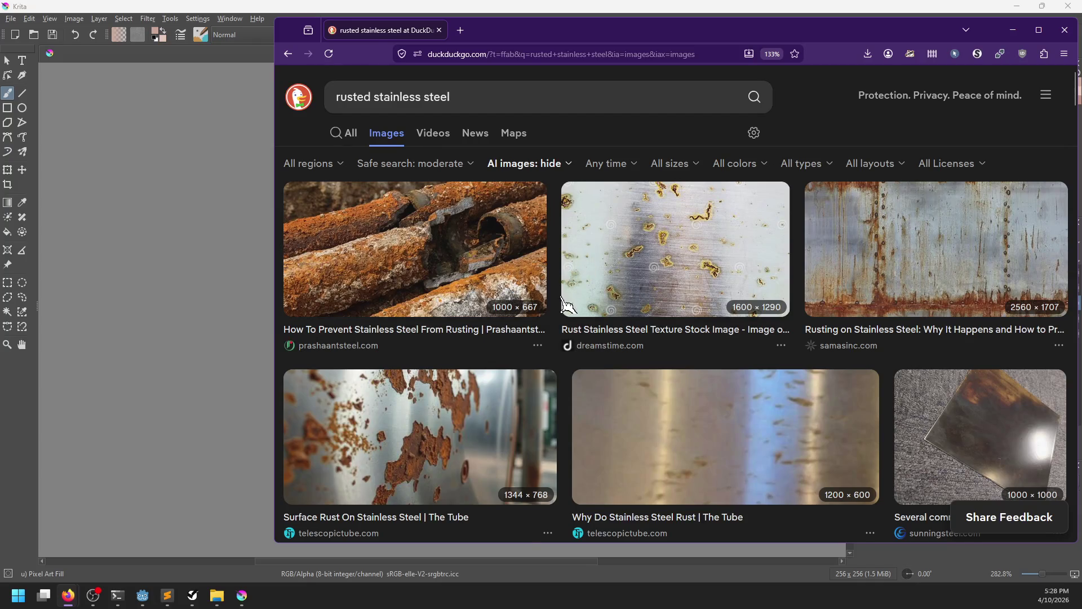
scroll(564, 306, "down", 2)
scroll(571, 306, "down", 2)
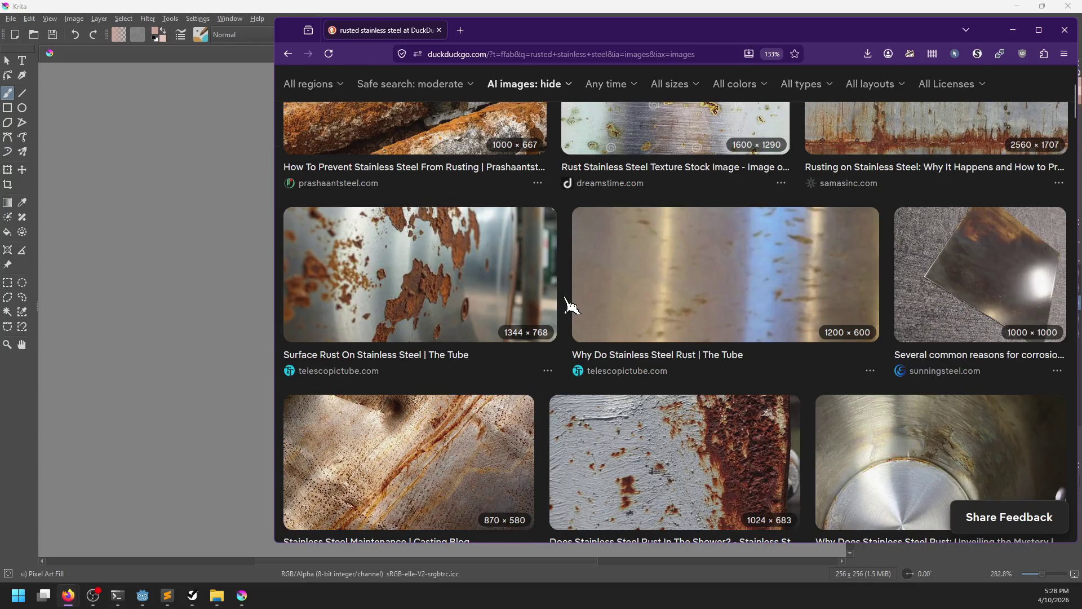
scroll(568, 305, "down", 8)
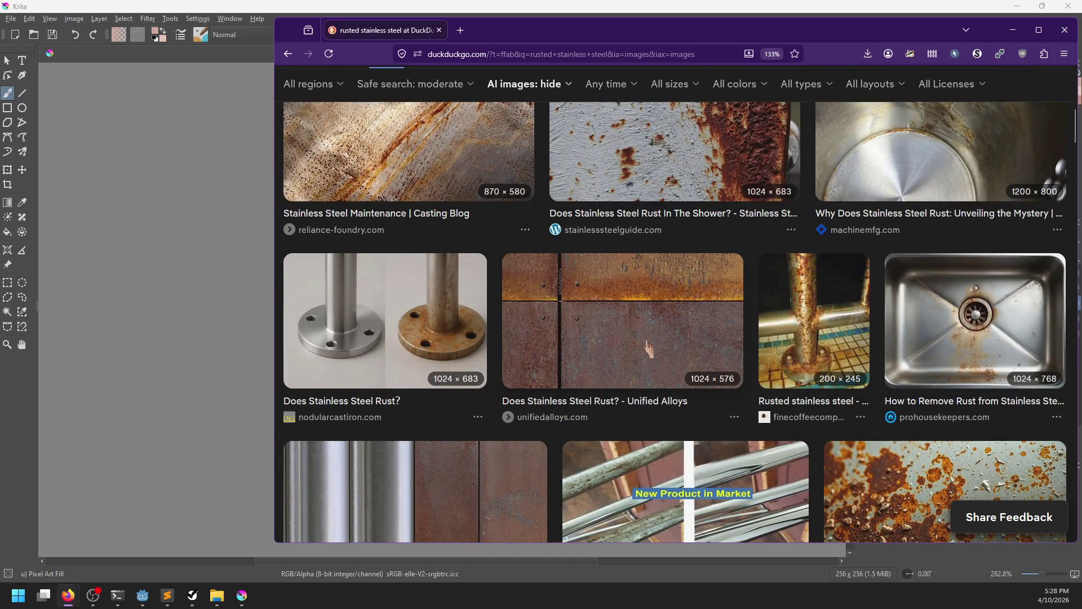
scroll(654, 338, "up", 10)
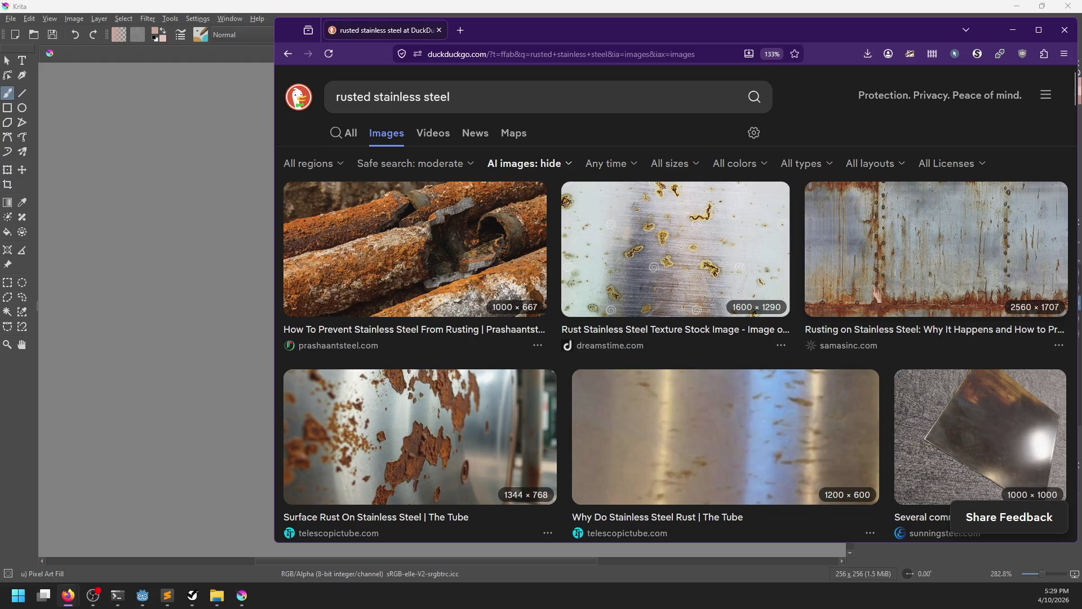
left_click(404, 8)
Erase trial scratch streaks down the fridge door, then undo them and turn erasing off.
key("e")
mouse_move(524, 350)
left_mouse_down()
mouse_move(517, 338)
mouse_move(524, 422)
left_mouse_up()
key("ctrl+z")
key("ctrl+z")
mouse_move(583, 311)
left_mouse_down()
mouse_move(586, 431)
mouse_move(579, 411)
mouse_move(569, 420)
mouse_move(558, 363)
mouse_move(561, 422)
mouse_move(577, 324)
mouse_move(578, 398)
mouse_move(581, 338)
mouse_move(575, 367)
left_mouse_up()
left_click_drag(565, 324, 565, 365)
key("alt+Tab")
key("alt+Tab")
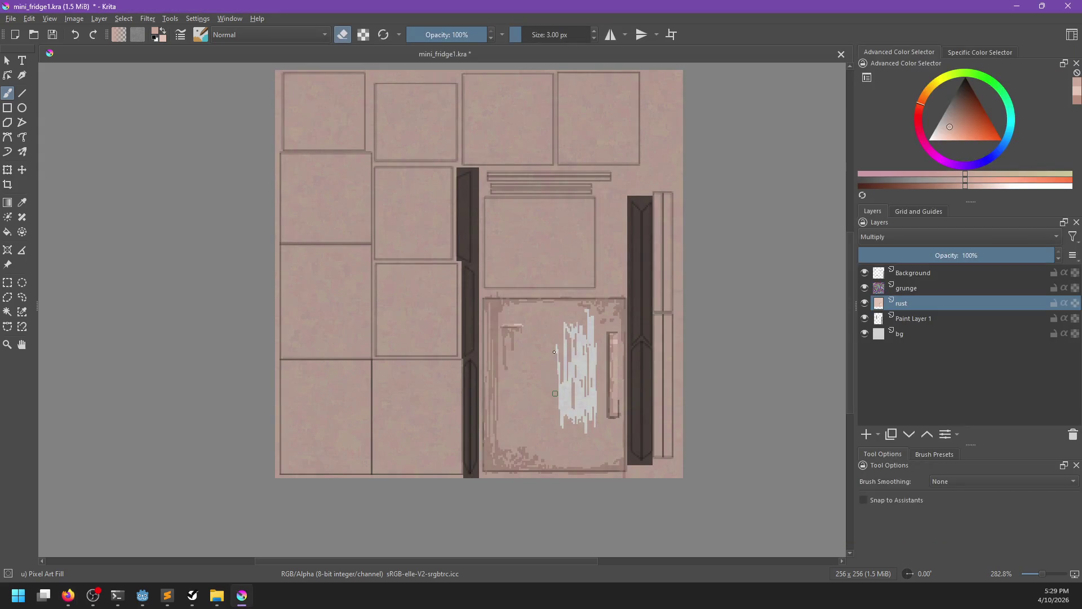
key("ctrl+z")
key("ctrl+z")
key("ctrl+z")
key("e")
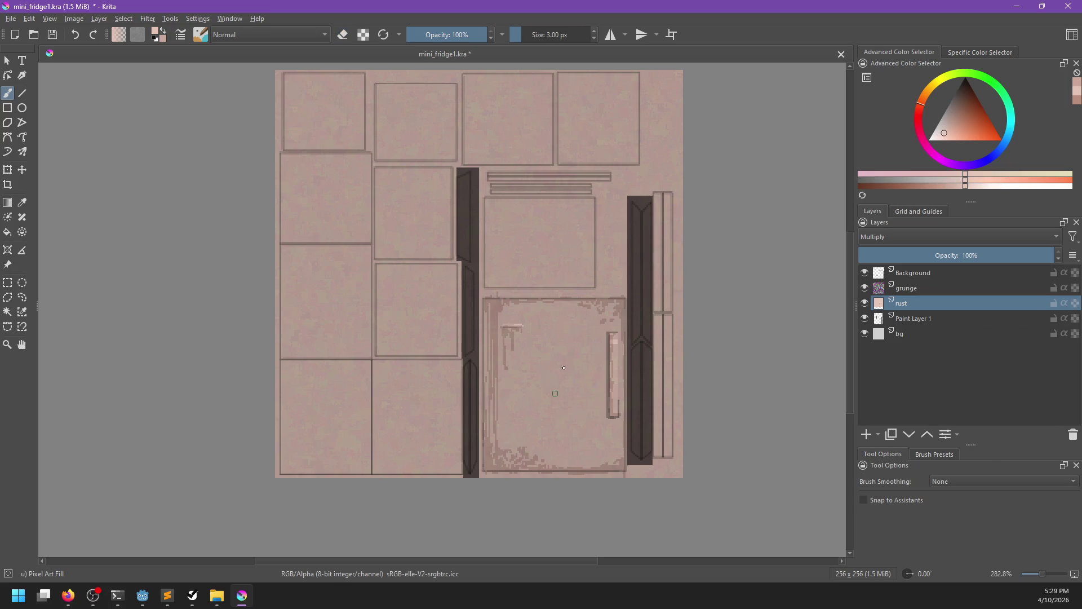
Sample a rust colour from the door and go back to the brush on Paint Layer 1.
left_click(492, 250)
left_click(541, 356, "ctrl")
key("p")
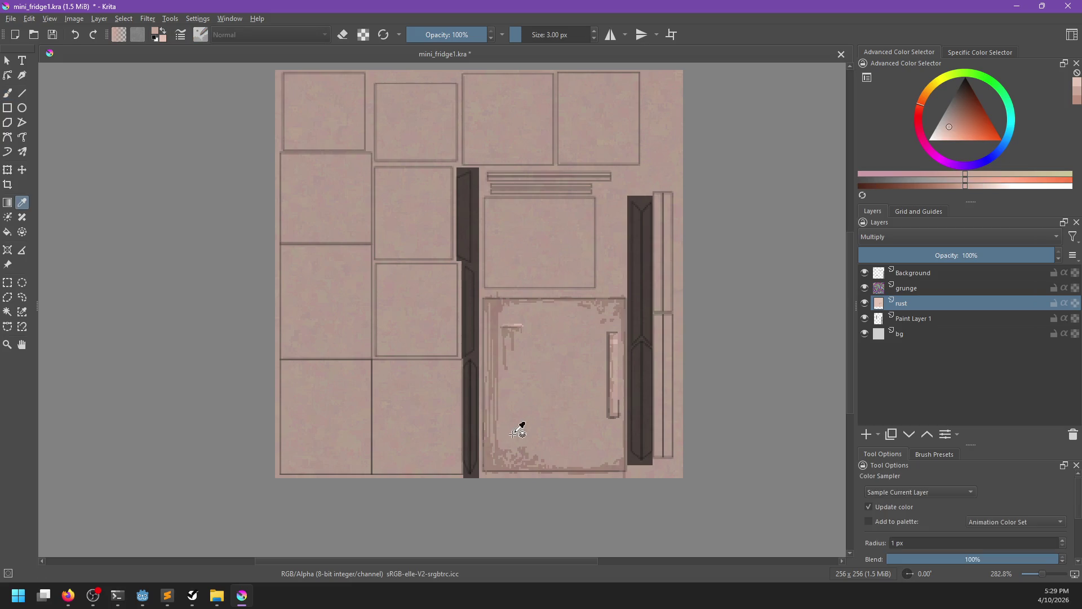
key("b")
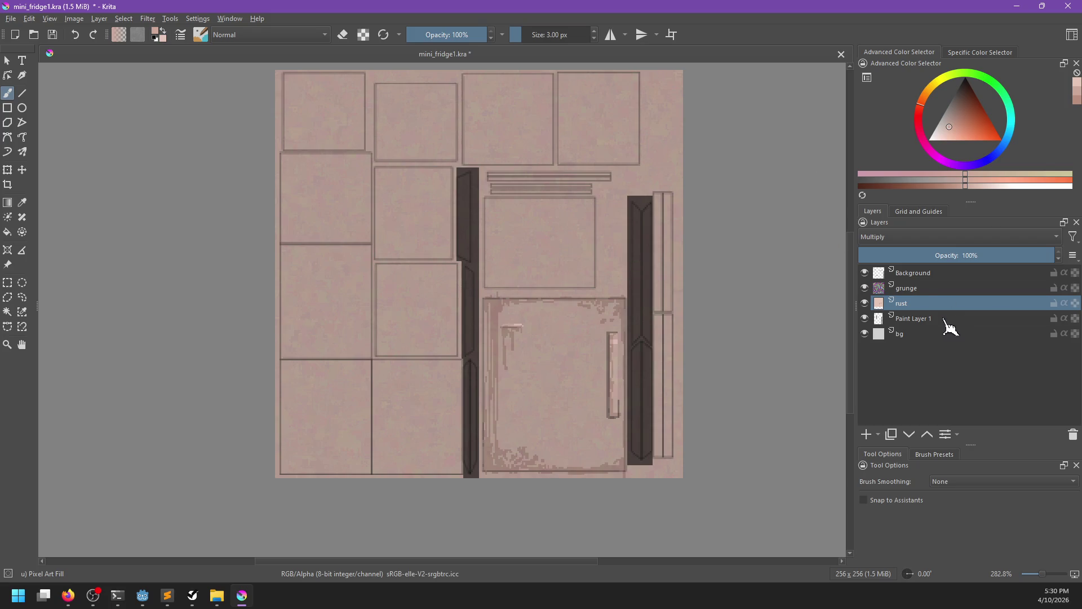
left_click(919, 319)
Wrap the rust layer in a pass-through group named 'junked'.
left_click(924, 306)
key("ctrl+g")
left_click(1075, 302)
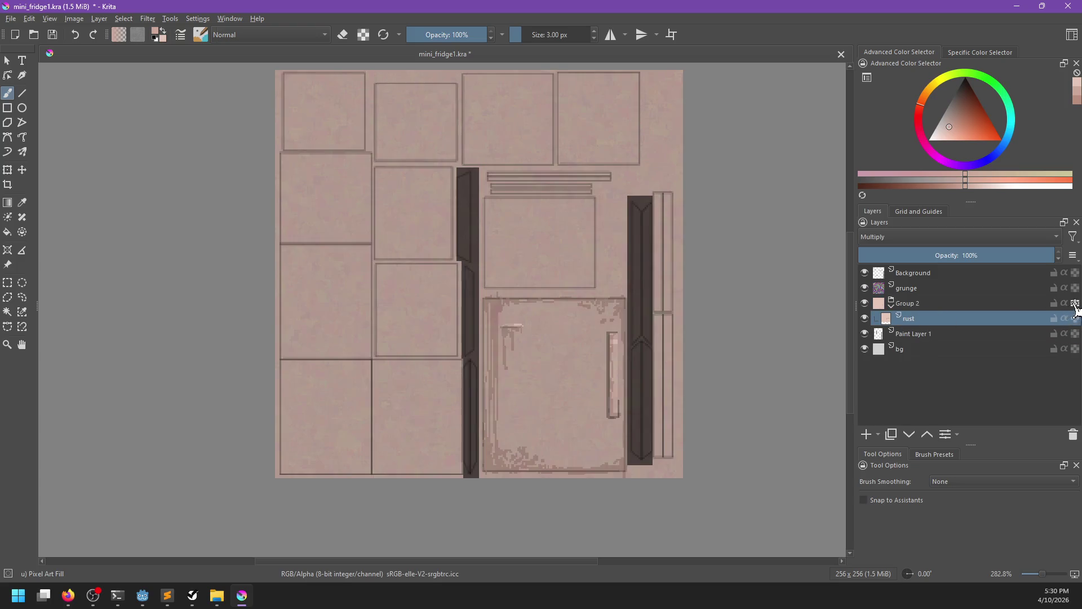
double_click(927, 303)
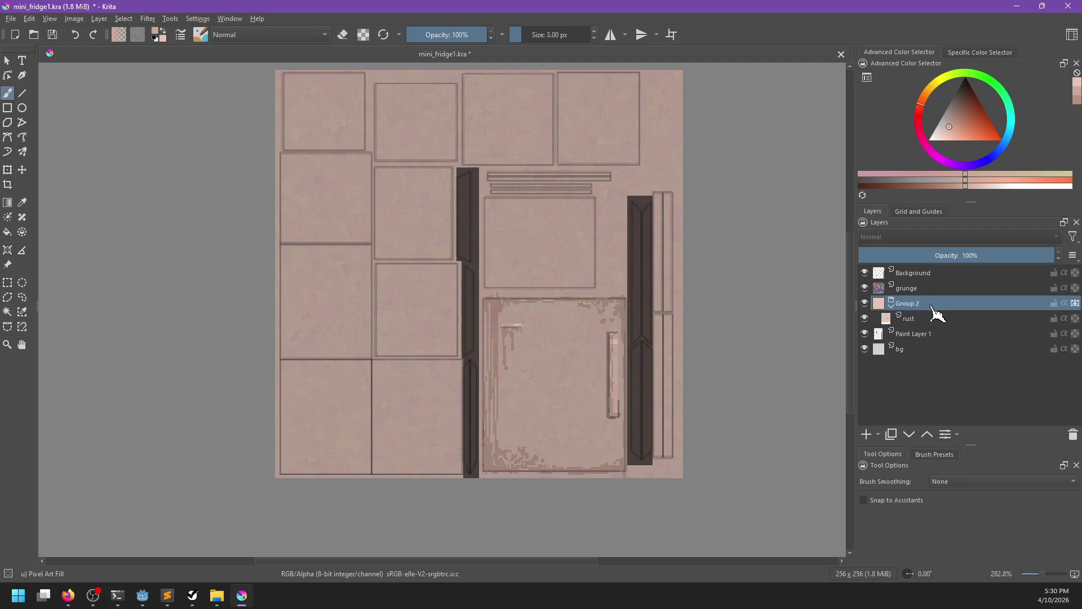
type("k")
type("ed")
key("Return")
double_click(929, 307)
type("ju")
key("Return")
Add a new paint layer named 'other decay' inside the group.
left_click(916, 325)
left_click(867, 438)
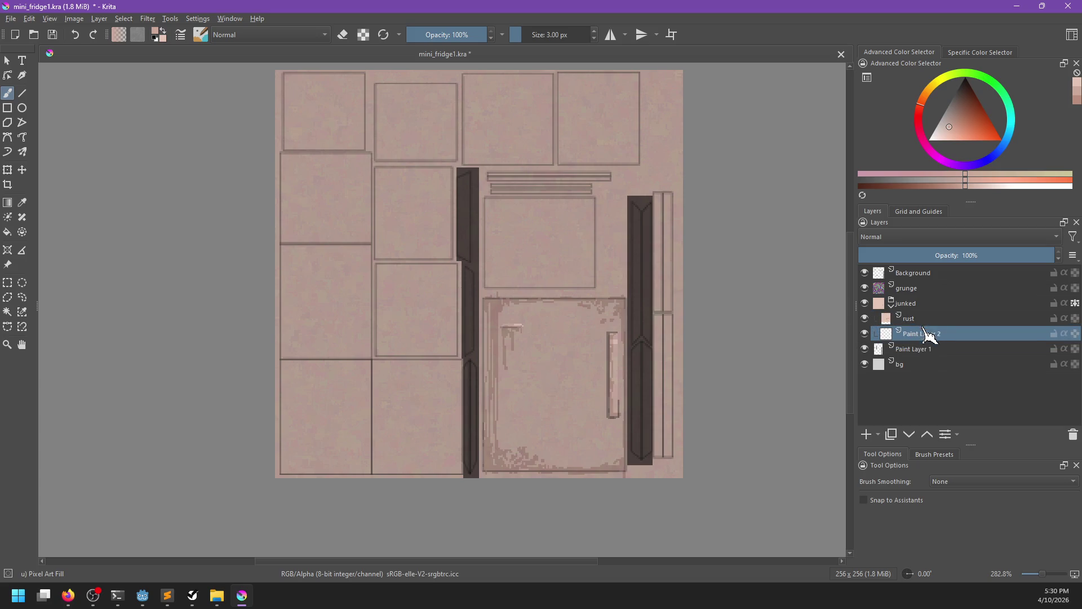
double_click(921, 333)
type("other decay")
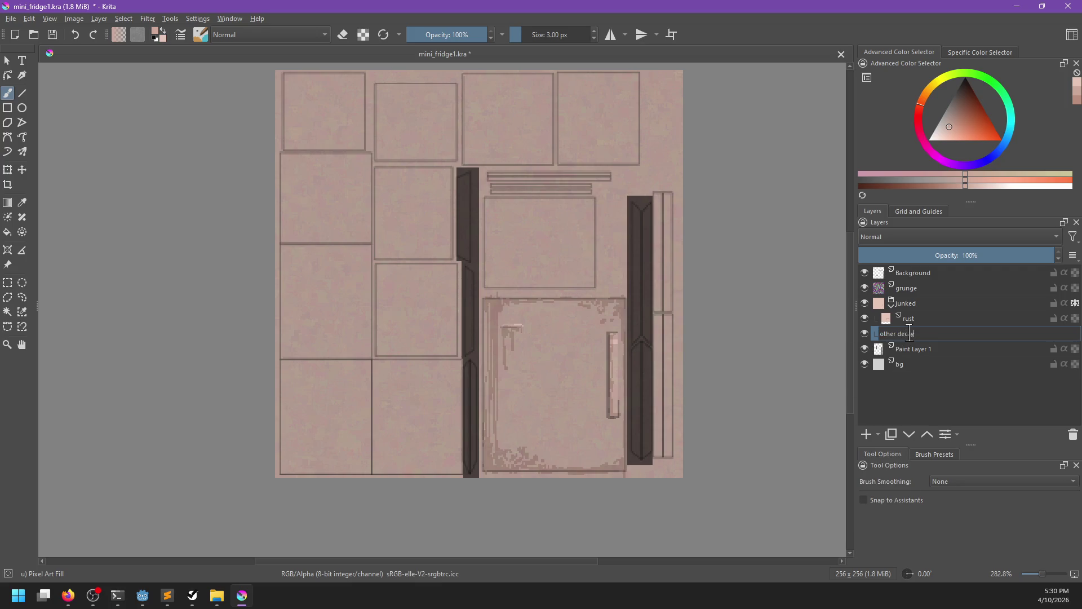
key("Return")
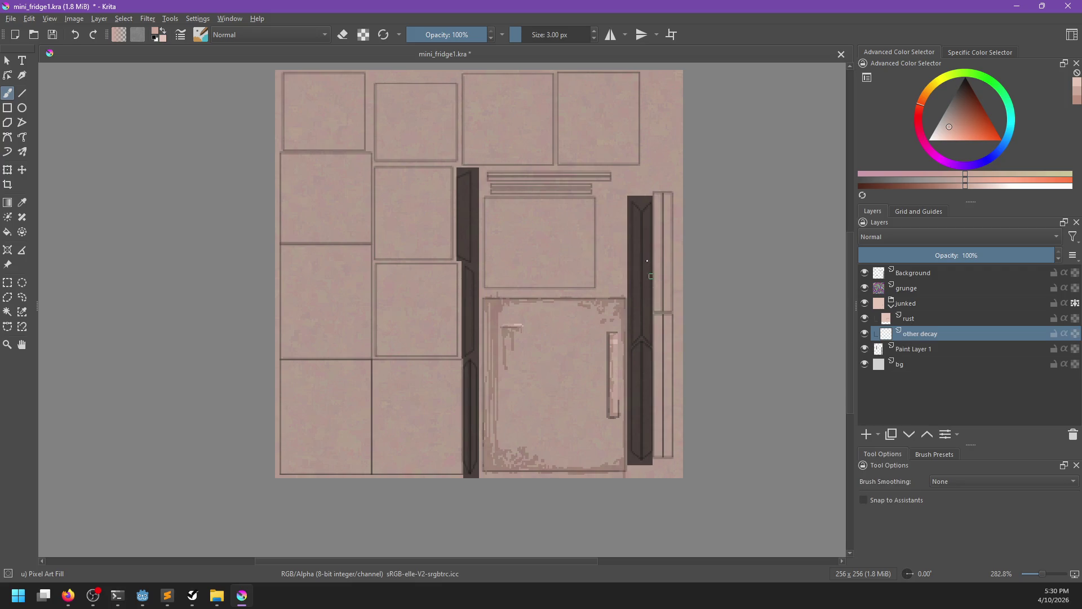
Pick a greyish colour and paint light cracks down the dark vertical strip.
left_click(944, 135)
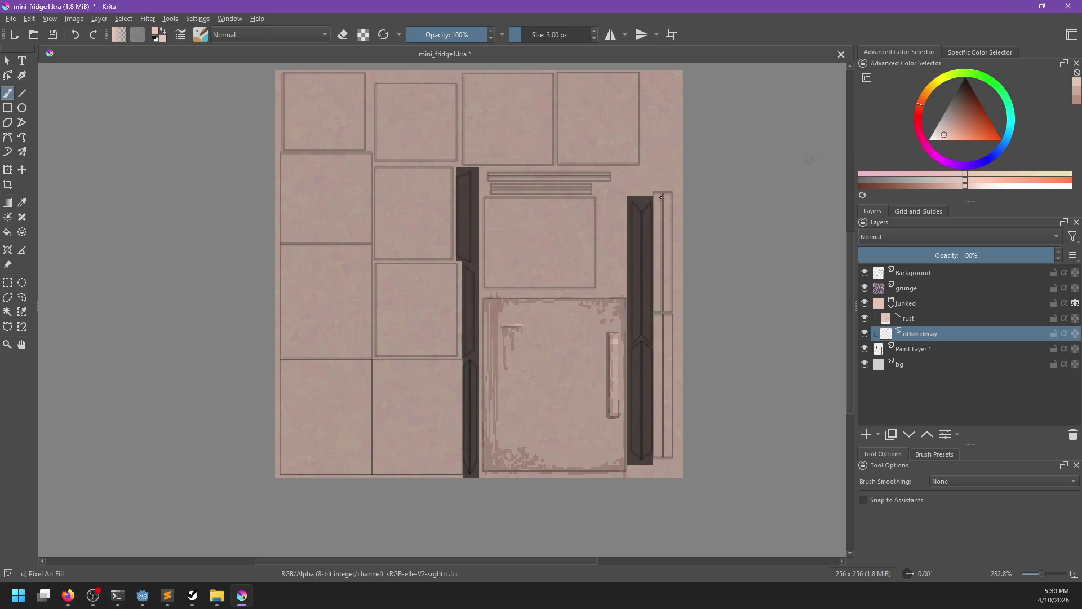
left_click_drag(944, 136, 941, 122)
left_click(635, 208)
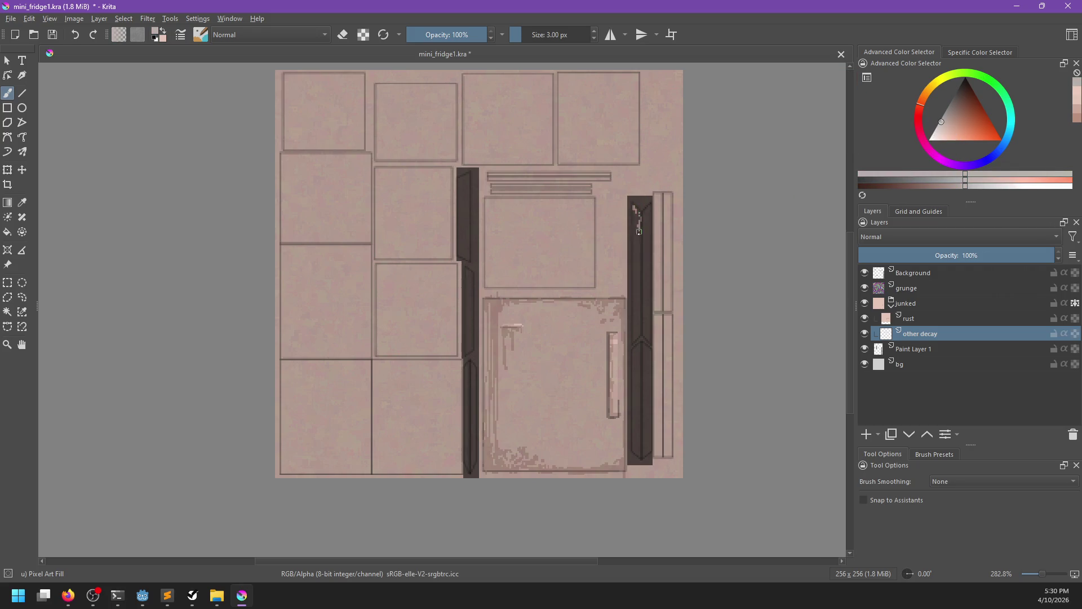
left_click_drag(647, 214, 645, 325)
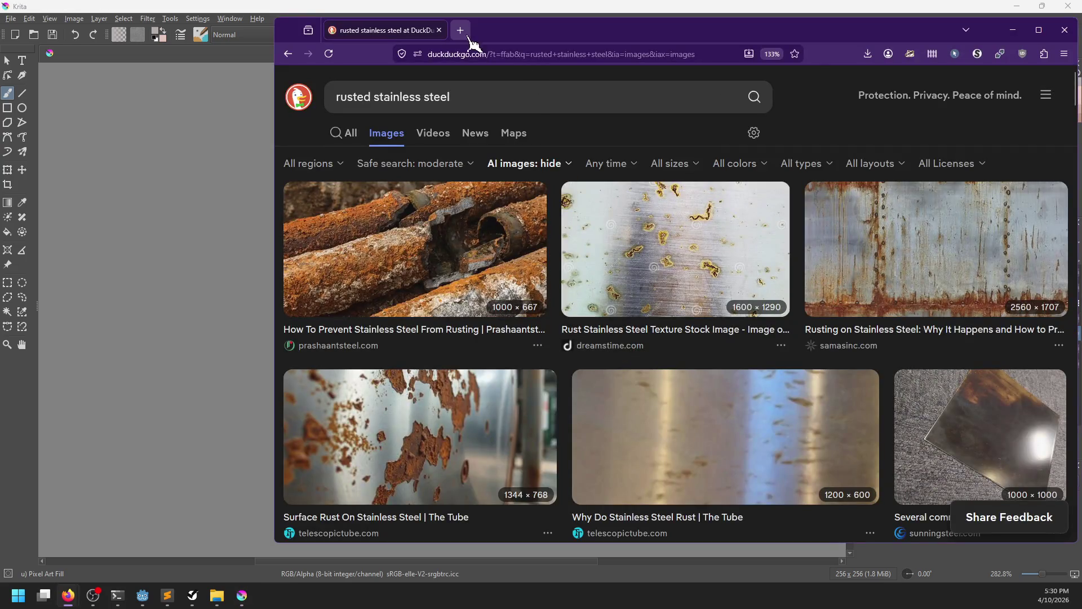
Browse DuckDuckGo image results for 'decaying rubber' in a new tab, then return to Krita.
left_click(458, 29)
type("wo")
key("BackSpace")
key("BackSpace")
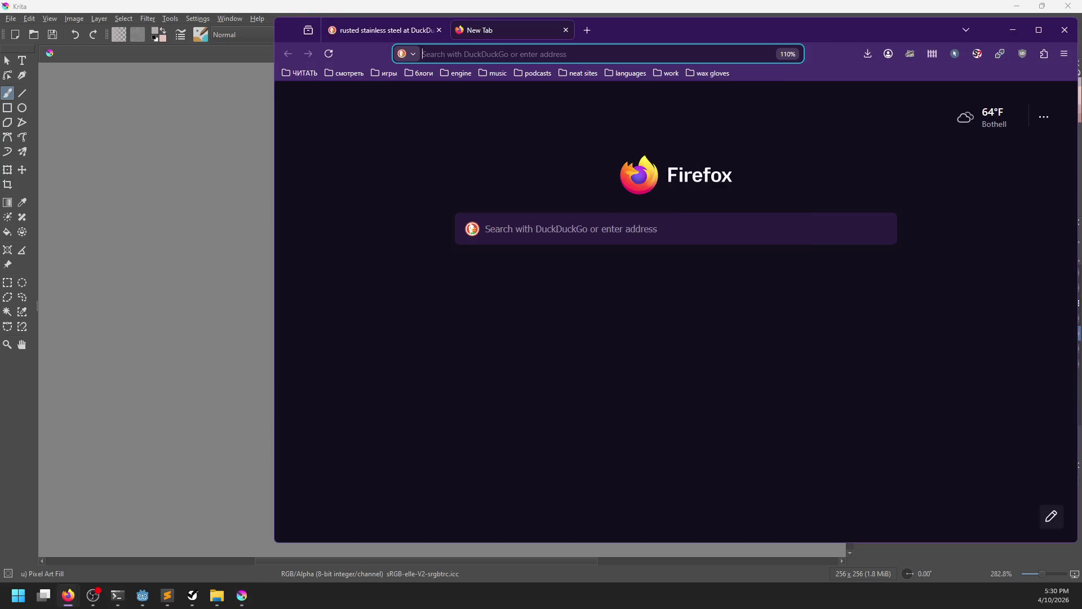
type("dec")
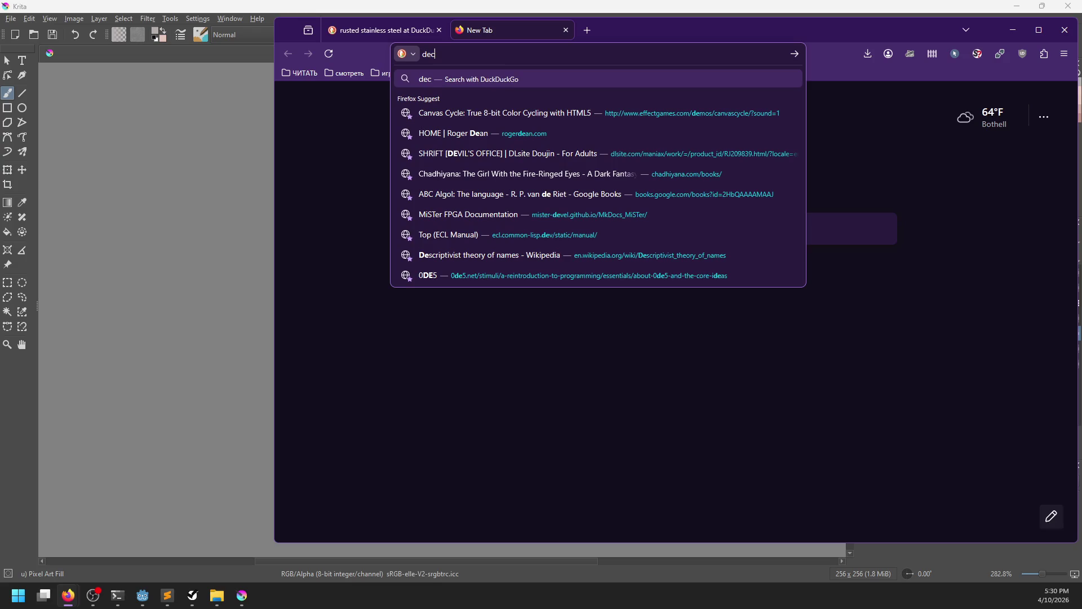
type("aying rubber")
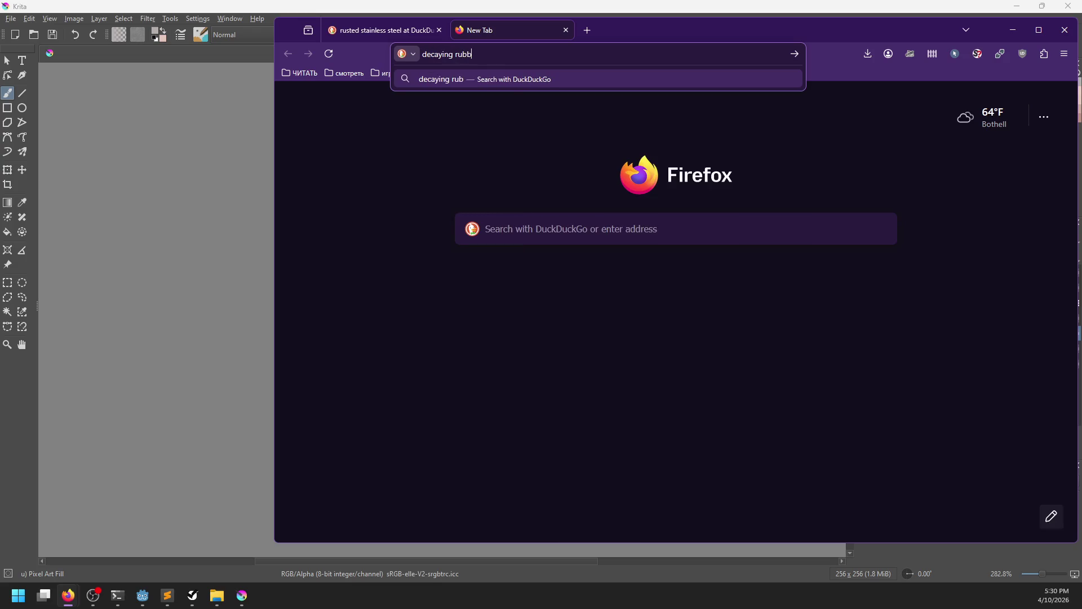
key("Return")
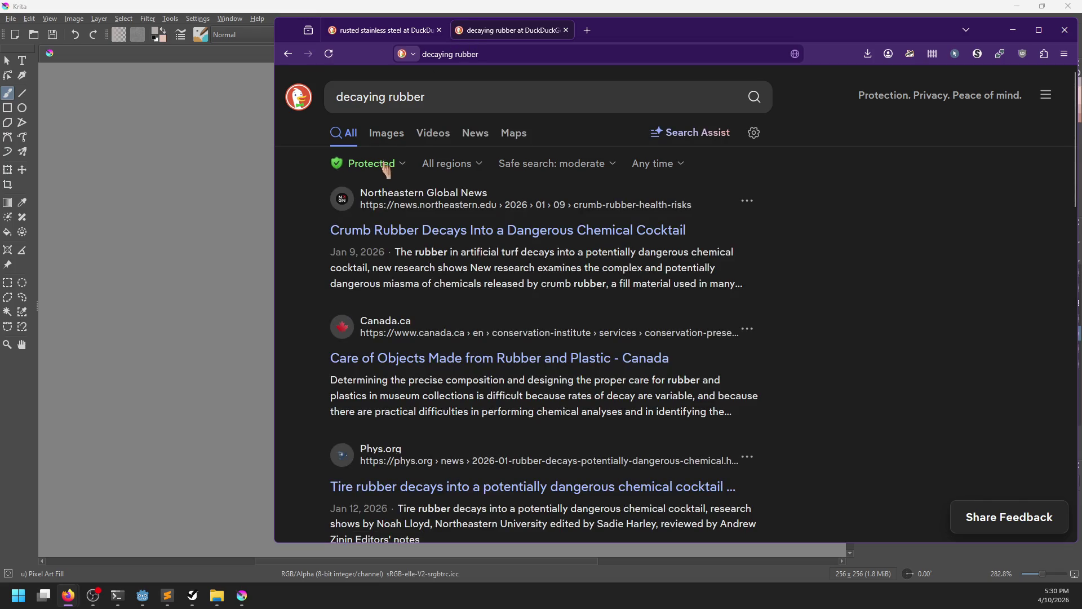
left_click(388, 137)
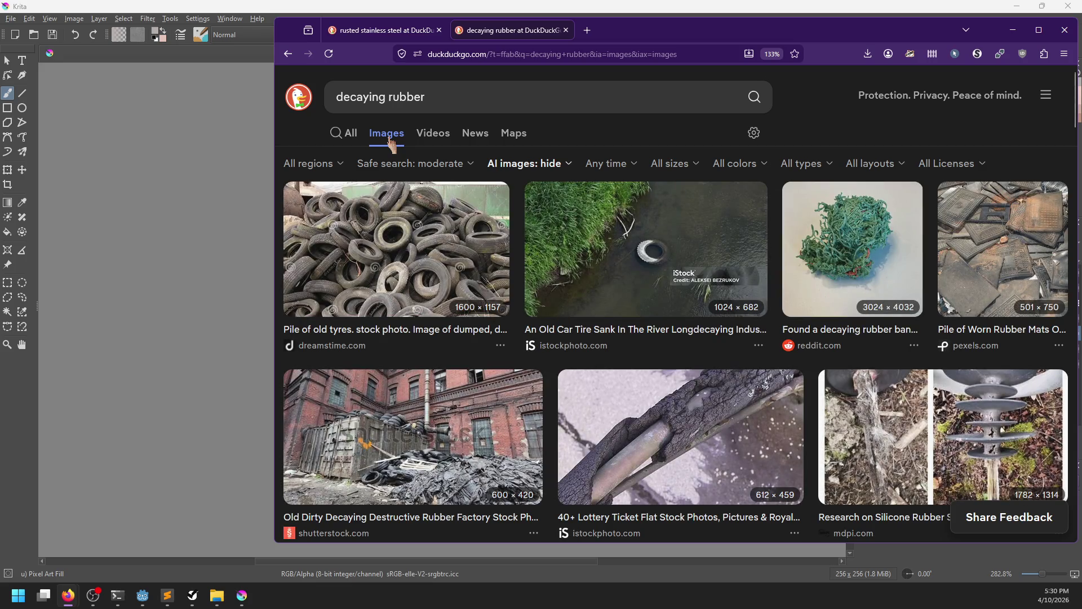
scroll(490, 251, "down", 3)
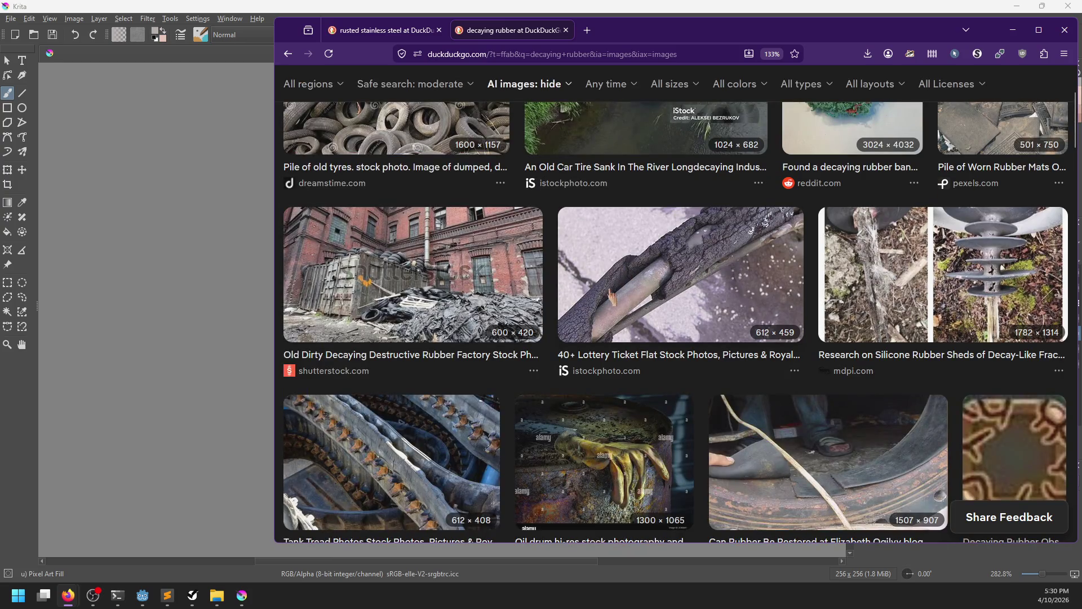
key("alt+Tab")
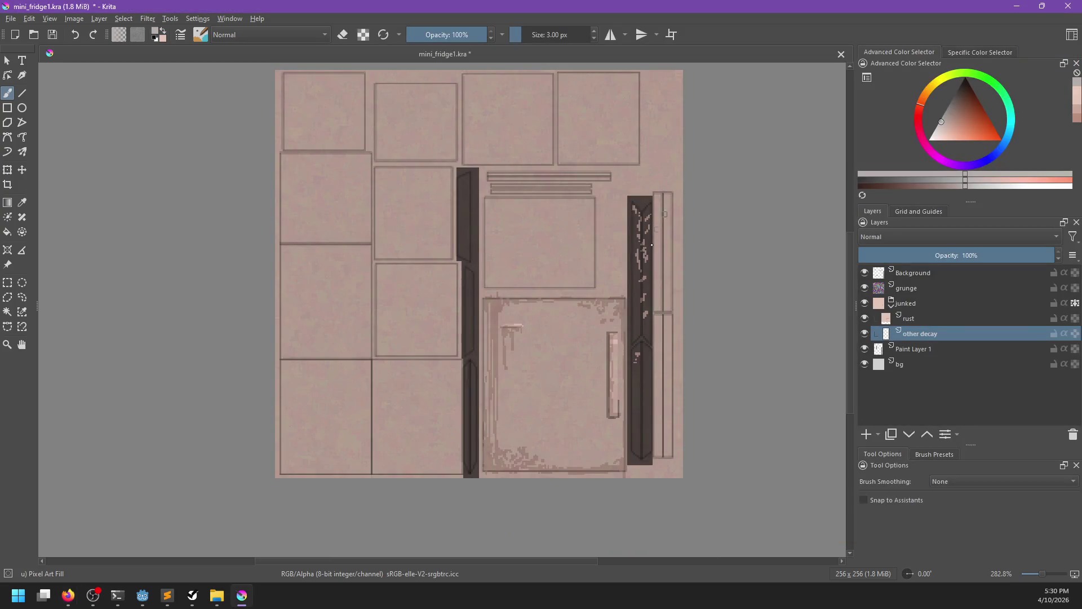
Undo the light speckles and paint small light pink marks on the dark strip.
key("ctrl+z")
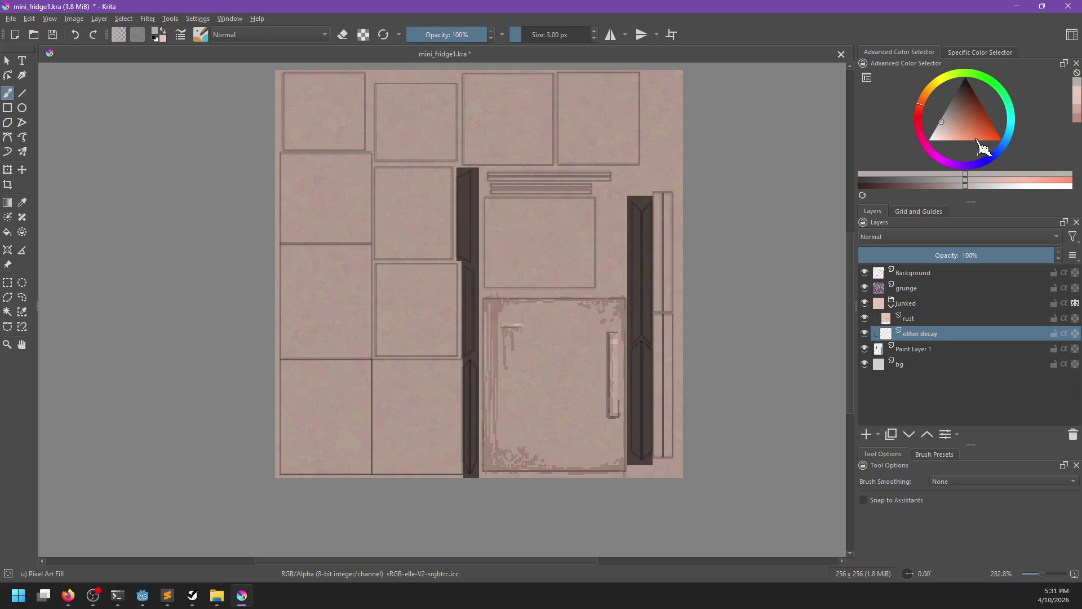
left_click(938, 132)
left_click_drag(632, 207, 636, 271)
Select both dark strips by similar colour on Paint Layer 1 and delete the rust tint inside them.
left_click(22, 297)
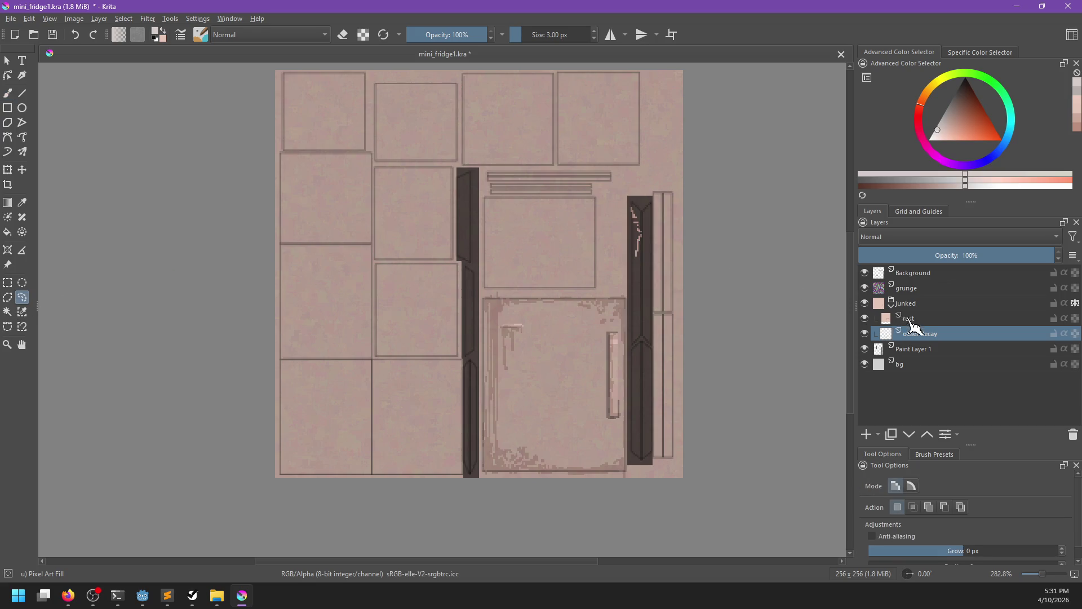
left_click(23, 313)
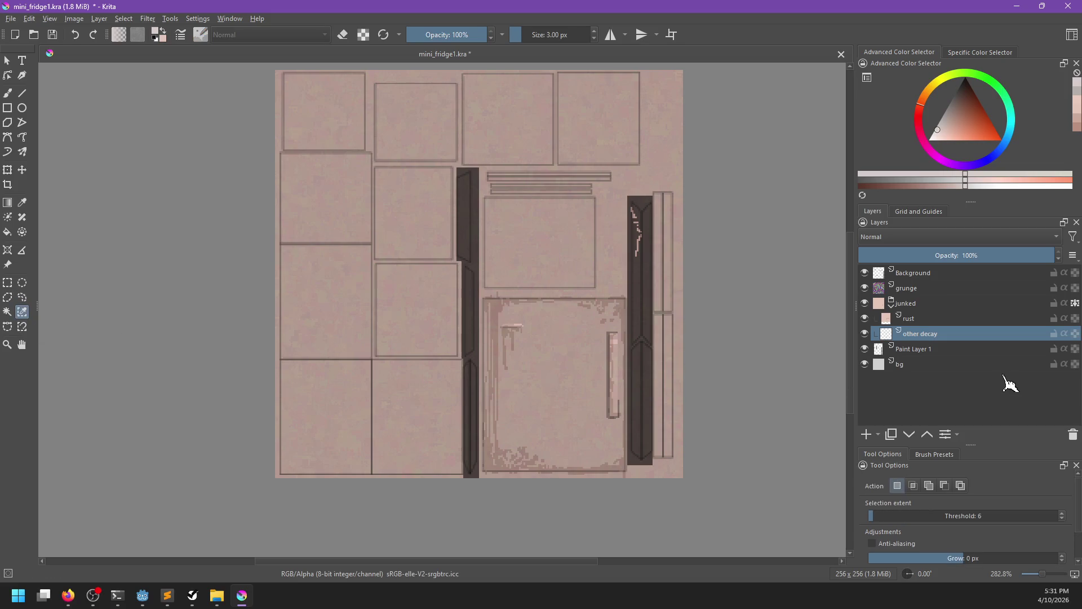
left_click(936, 348)
left_click(636, 326)
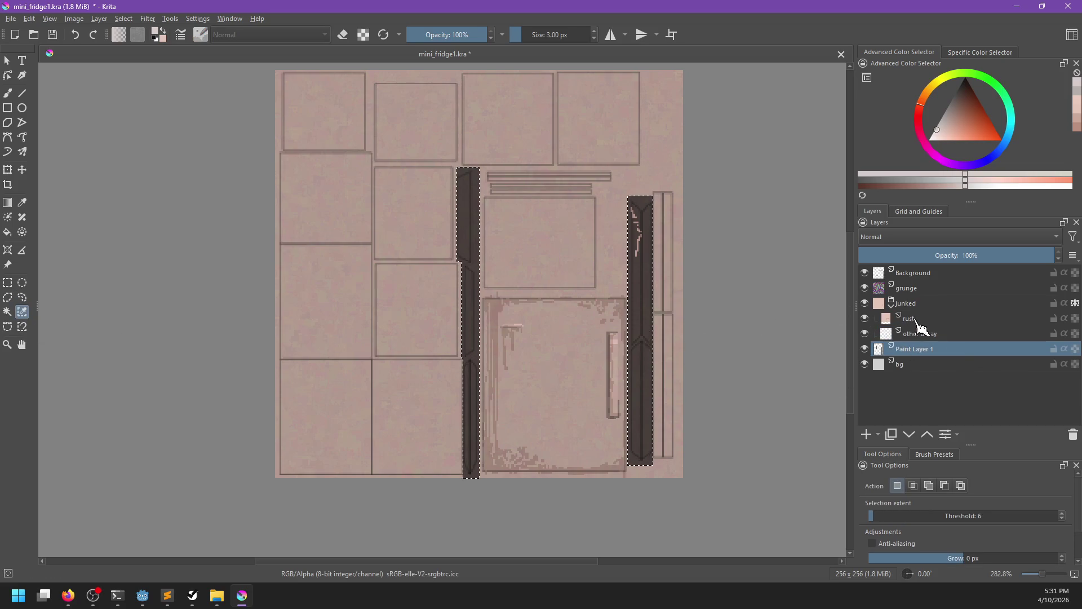
left_click(908, 318)
key("Delete")
key("ctrl+shift+a")
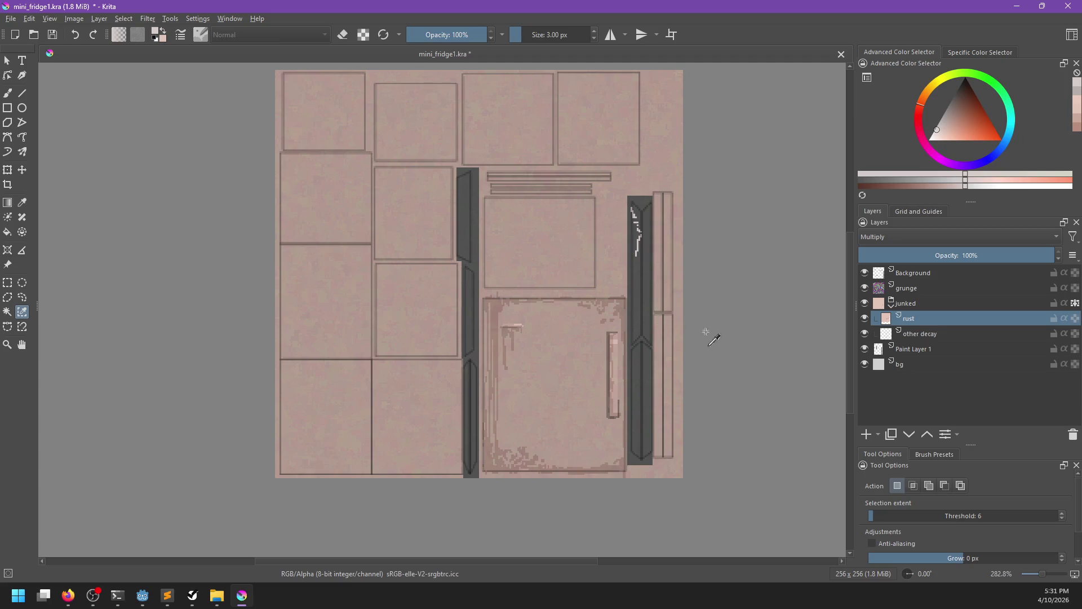
Try a light stroke on the other decay layer, undo it, and choose a near-black colour.
key("b")
left_click(920, 333)
left_click_drag(640, 236, 632, 322)
key("ctrl+z")
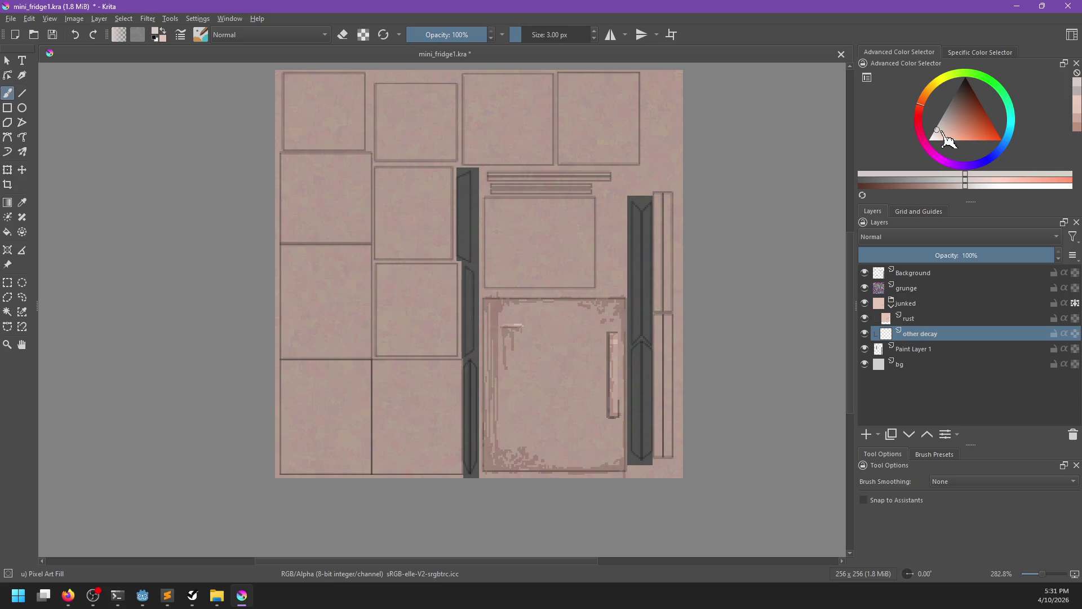
left_click(945, 139)
left_click(638, 254, "ctrl")
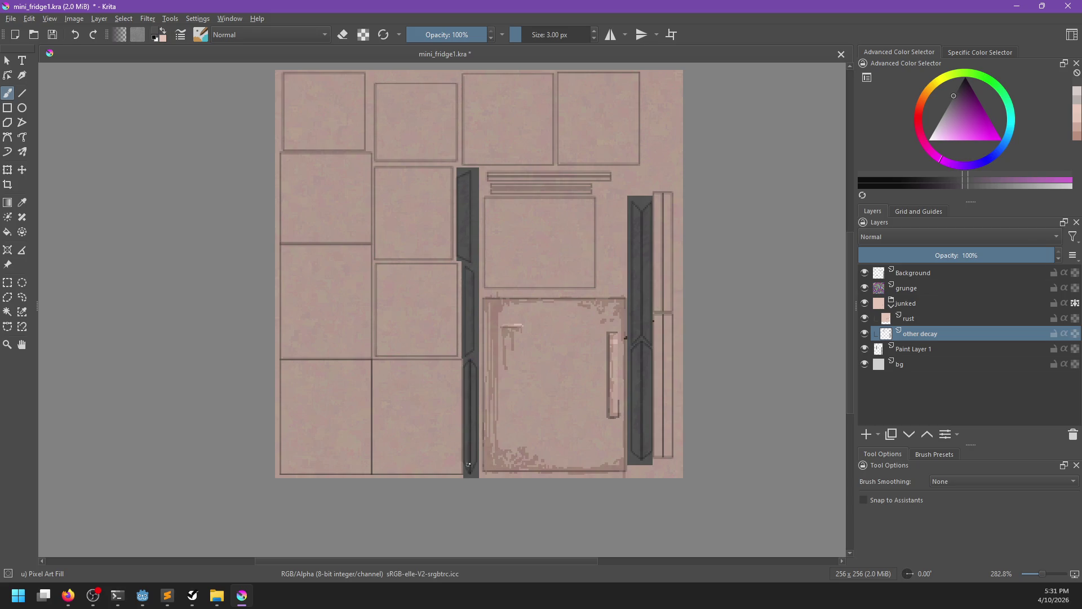
Sample a rusty brown and paint dark rust streaks down the right strip on the rust layer.
left_click(913, 319)
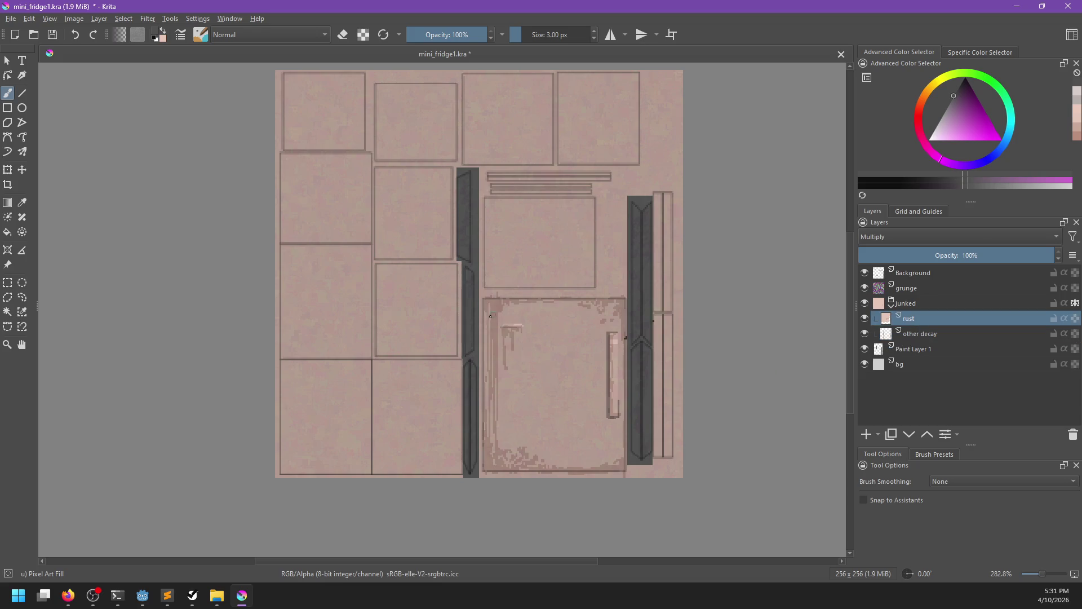
left_click(508, 308, "ctrl")
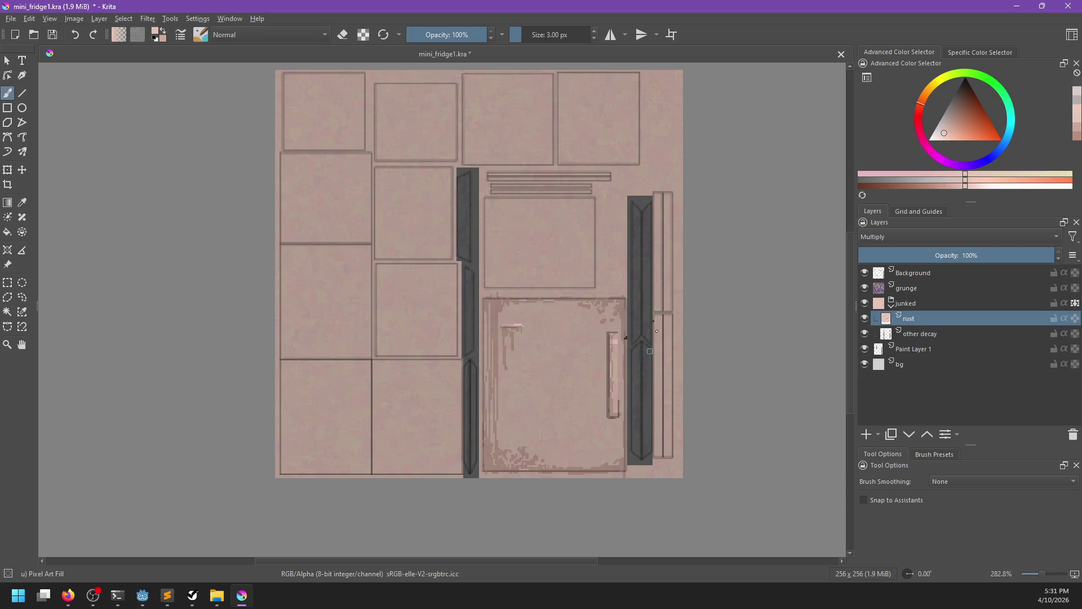
left_click(656, 334, "ctrl")
mouse_move(660, 324)
left_mouse_down()
mouse_move(673, 425)
mouse_move(669, 373)
mouse_move(659, 417)
mouse_move(655, 397)
left_mouse_up()
mouse_move(661, 205)
left_mouse_down()
mouse_move(659, 316)
mouse_move(671, 214)
mouse_move(676, 265)
left_mouse_up()
right_click(309, 222)
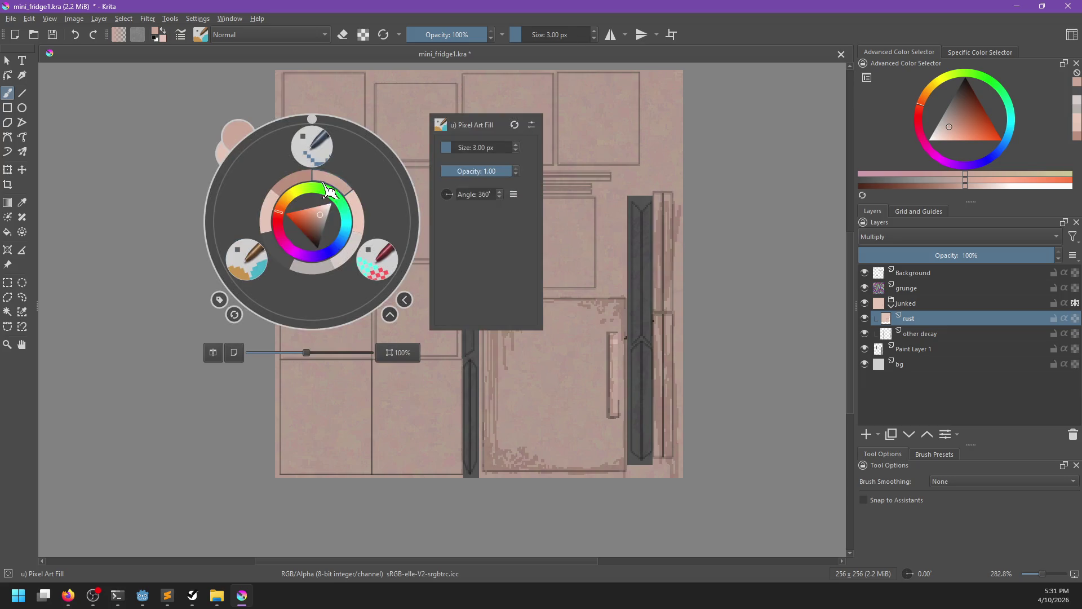
Scribble rust at the top-left, trim the dark strip's left outline, and add light pink strokes.
mouse_move(294, 95)
left_mouse_down()
mouse_move(282, 78)
mouse_move(305, 110)
mouse_move(293, 148)
mouse_move(366, 147)
mouse_move(326, 76)
mouse_move(280, 79)
mouse_move(366, 85)
mouse_move(259, 185)
mouse_move(287, 181)
mouse_move(284, 234)
mouse_move(367, 240)
mouse_move(366, 159)
mouse_move(293, 155)
mouse_move(316, 231)
mouse_move(282, 338)
mouse_move(338, 360)
mouse_move(406, 327)
mouse_move(450, 462)
mouse_move(441, 336)
left_mouse_up()
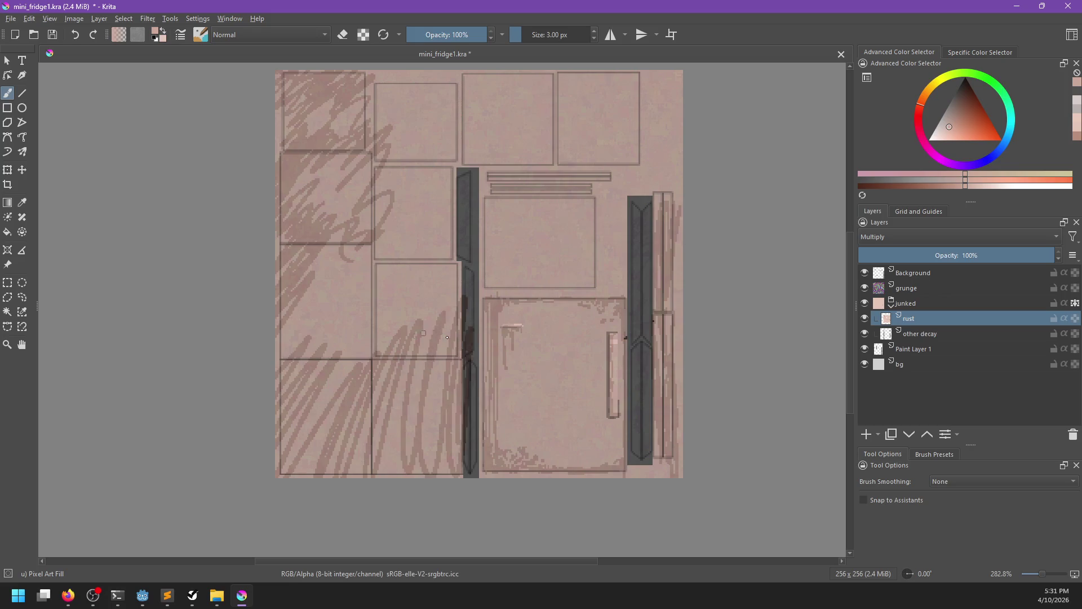
key("e")
left_click_drag(467, 441, 469, 466)
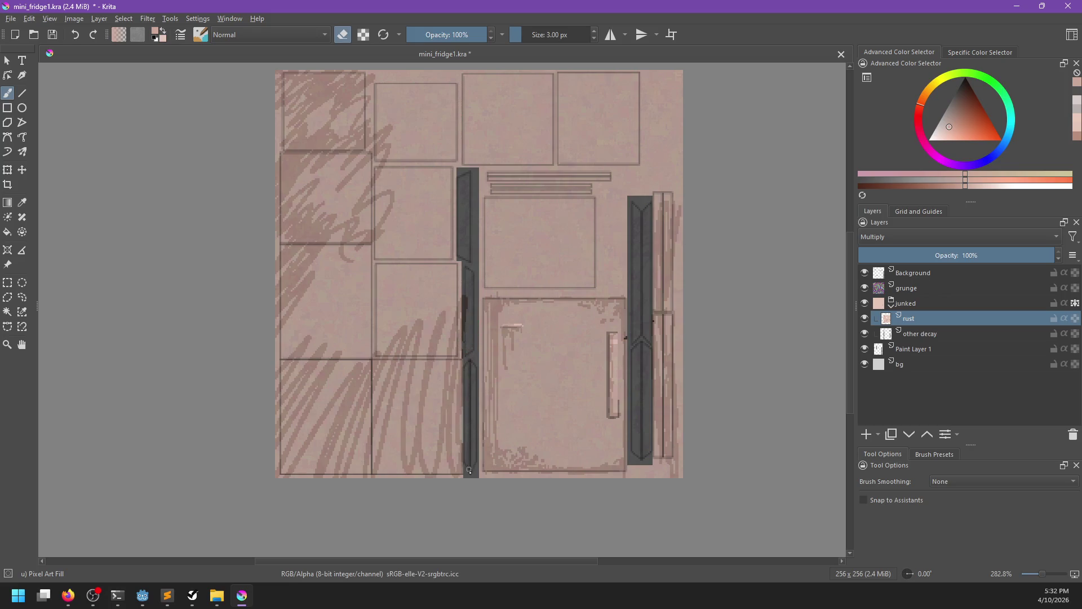
left_click_drag(468, 340, 465, 295)
key("e")
left_click(461, 419, "ctrl")
mouse_move(460, 445)
left_mouse_down()
mouse_move(460, 401)
mouse_move(454, 473)
left_mouse_up()
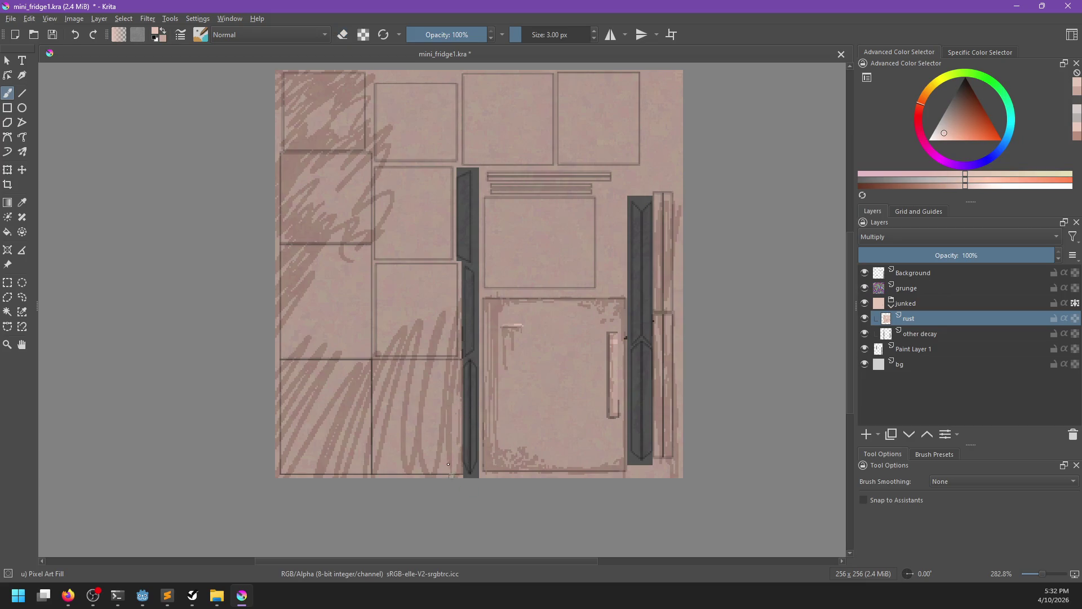
left_click(446, 366, "ctrl")
mouse_move(436, 314)
left_mouse_down()
mouse_move(435, 465)
mouse_move(408, 438)
left_mouse_up()
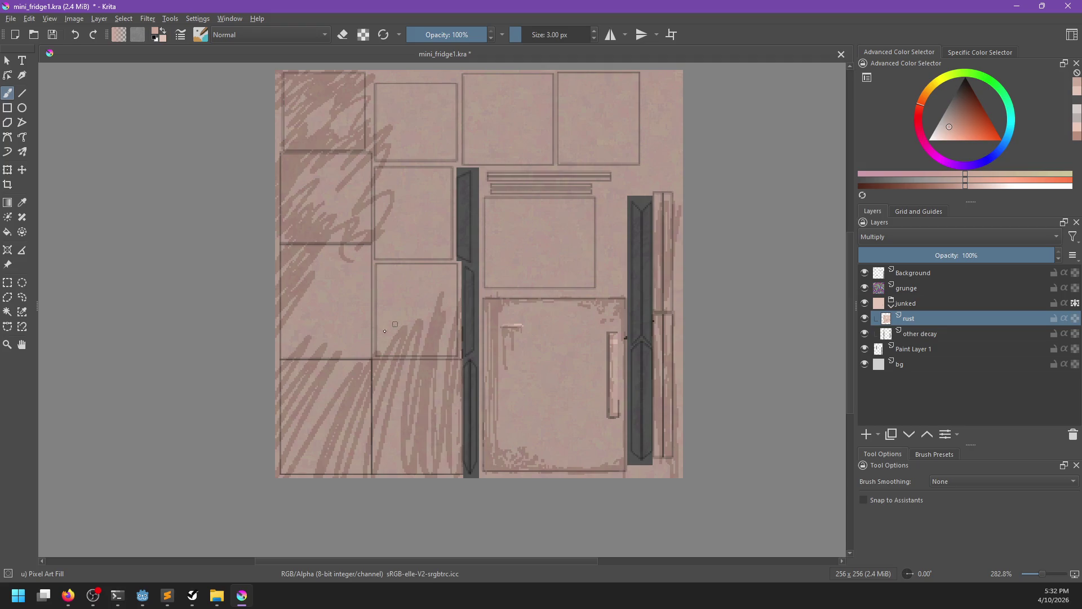
Enlarge the brush to 18 px and paint broad dark rust streaks across the left panels.
key("bracketright")
key("bracketright")
key("bracketright")
left_click_drag(377, 240, 369, 428)
mouse_move(394, 273)
left_mouse_down()
mouse_move(445, 324)
mouse_move(434, 265)
mouse_move(350, 451)
mouse_move(293, 282)
mouse_move(399, 189)
mouse_move(456, 260)
mouse_move(405, 74)
mouse_move(471, 86)
mouse_move(471, 151)
mouse_move(534, 160)
mouse_move(494, 231)
mouse_move(497, 277)
mouse_move(580, 282)
mouse_move(595, 214)
mouse_move(557, 163)
mouse_move(516, 231)
mouse_move(572, 265)
mouse_move(558, 90)
mouse_move(498, 113)
mouse_move(538, 119)
mouse_move(609, 90)
mouse_move(626, 157)
mouse_move(660, 124)
left_mouse_up()
right_click(495, 182)
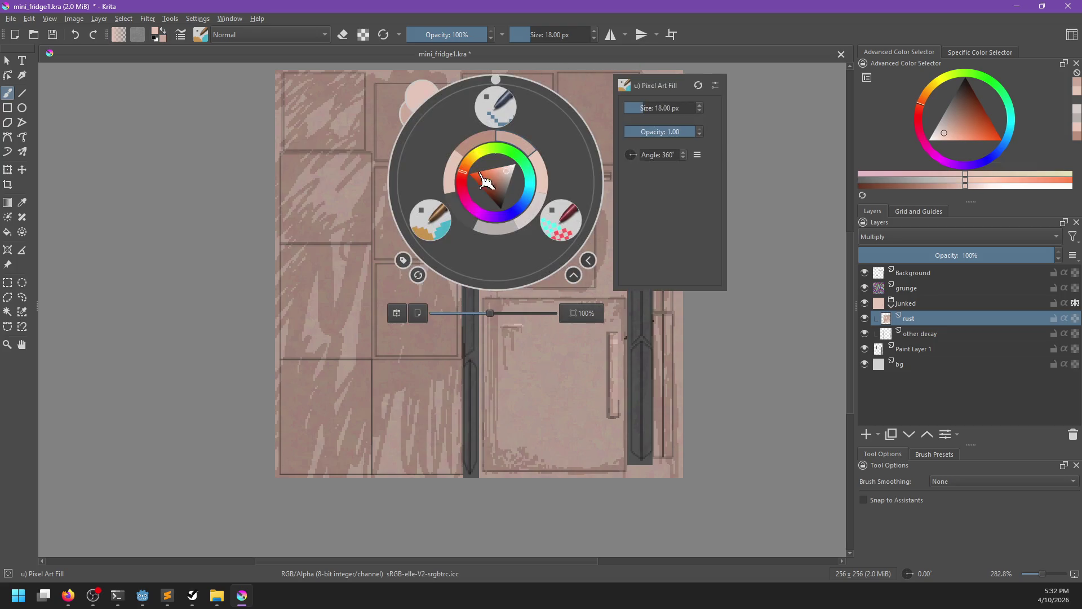
With the 1 px Pixel Art brush, streak light and dark lines across the top boxes.
left_click(507, 118)
mouse_move(541, 124)
left_mouse_down()
mouse_move(366, 125)
mouse_move(451, 106)
mouse_move(415, 109)
mouse_move(395, 81)
mouse_move(507, 110)
mouse_move(558, 107)
mouse_move(479, 94)
mouse_move(461, 80)
mouse_move(564, 92)
mouse_move(620, 155)
mouse_move(539, 151)
mouse_move(631, 138)
mouse_move(636, 110)
mouse_move(596, 102)
mouse_move(565, 121)
mouse_move(603, 141)
mouse_move(554, 154)
mouse_move(560, 163)
mouse_move(643, 162)
left_mouse_up()
left_click(619, 116, "ctrl")
left_click(567, 150, "ctrl")
left_click(563, 154, "ctrl")
left_click(560, 163, "ctrl")
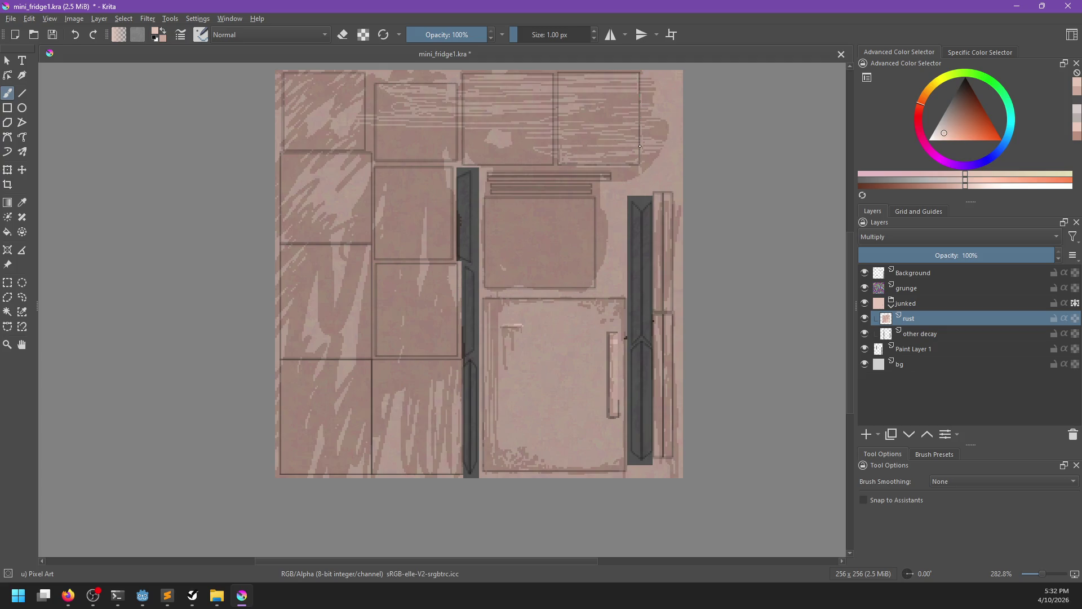
left_click(506, 95, "ctrl")
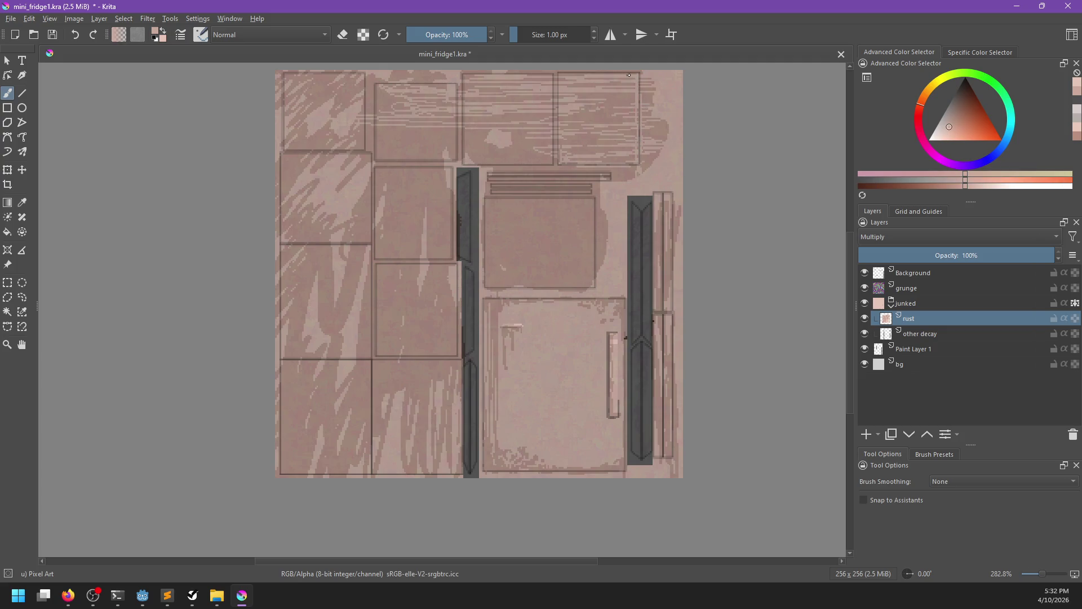
left_click_drag(633, 163, 629, 144)
left_click(552, 133, "ctrl")
mouse_move(527, 148)
left_mouse_down()
mouse_move(473, 152)
mouse_move(535, 145)
mouse_move(469, 148)
mouse_move(485, 135)
mouse_move(533, 136)
mouse_move(526, 112)
mouse_move(493, 86)
left_mouse_up()
Add dark, light and pink horizontal streaks across the top-middle panel.
left_click(463, 89, "ctrl")
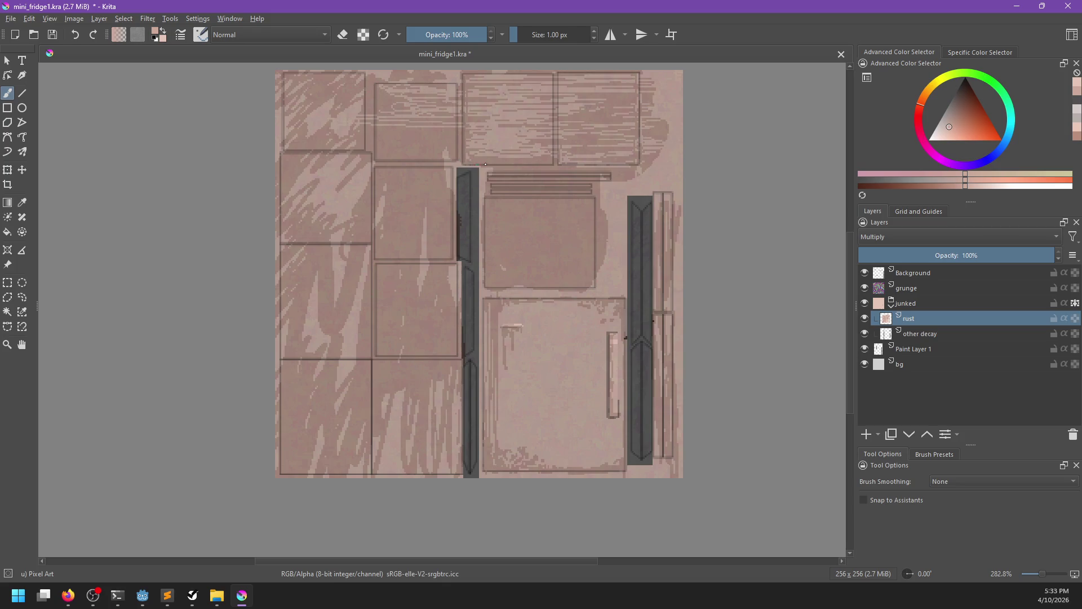
left_click_drag(475, 77, 529, 72)
left_click(568, 149, "ctrl")
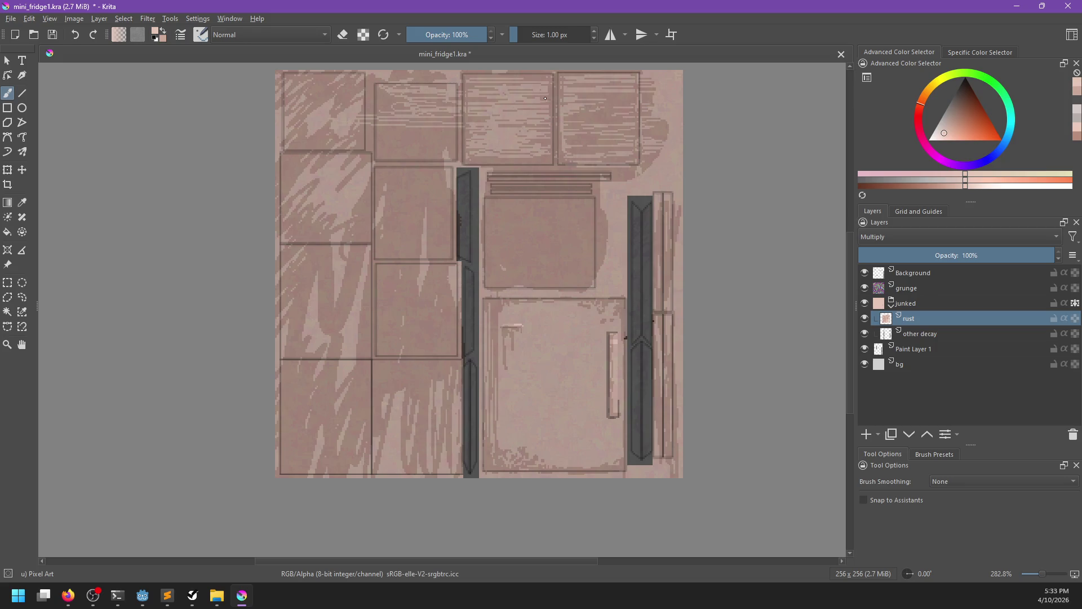
mouse_move(383, 137)
left_mouse_down()
mouse_move(451, 142)
mouse_move(394, 155)
mouse_move(422, 159)
mouse_move(440, 144)
left_mouse_up()
left_click(393, 102, "ctrl")
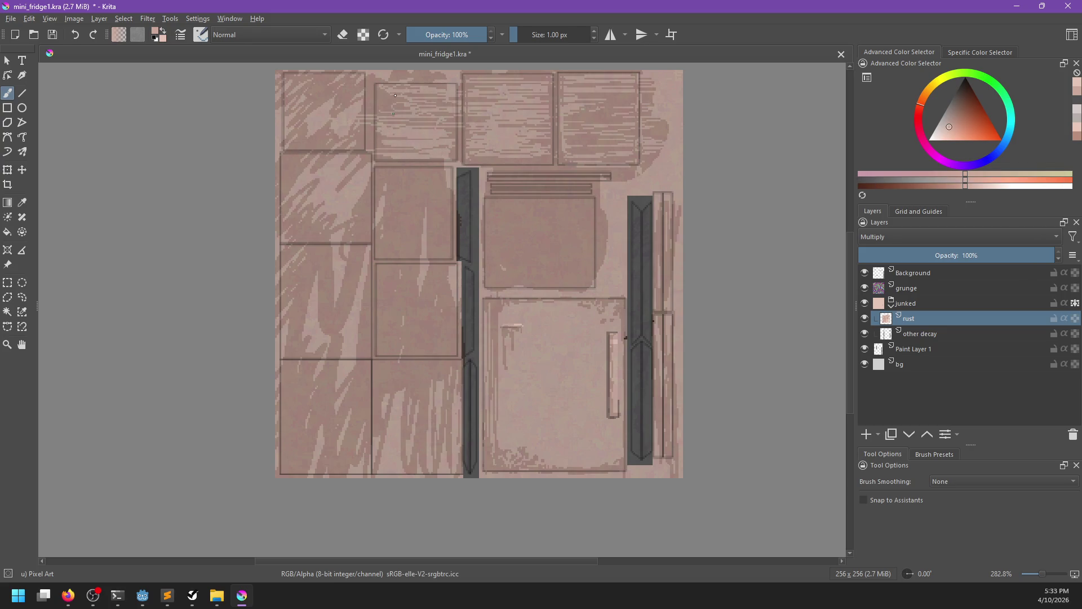
mouse_move(393, 99)
left_mouse_down()
mouse_move(424, 107)
mouse_move(385, 119)
mouse_move(423, 130)
mouse_move(382, 132)
mouse_move(418, 145)
left_mouse_up()
left_click(387, 97, "ctrl")
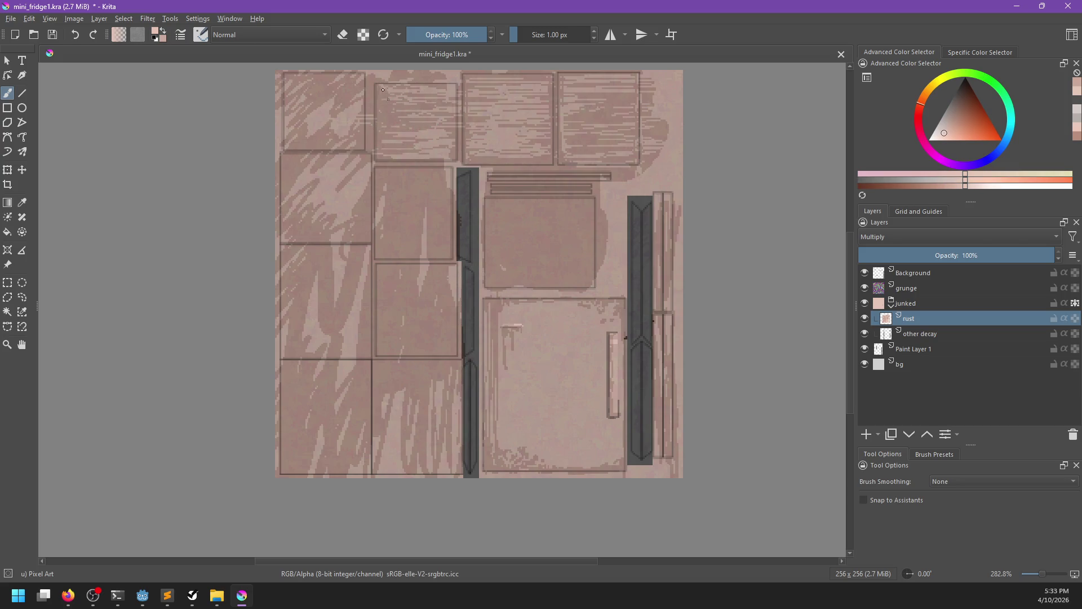
left_click_drag(386, 111, 401, 103)
mouse_move(430, 122)
left_mouse_down()
mouse_move(389, 127)
mouse_move(430, 130)
left_mouse_up()
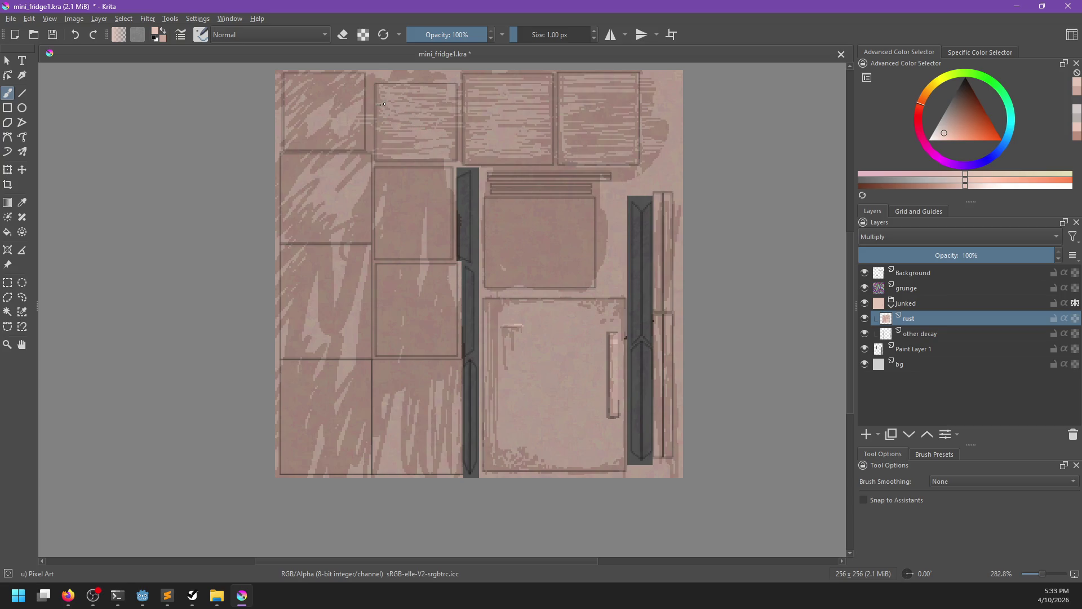
Paint darker marks and light horizontal hatching across the top-left panel.
key("k")
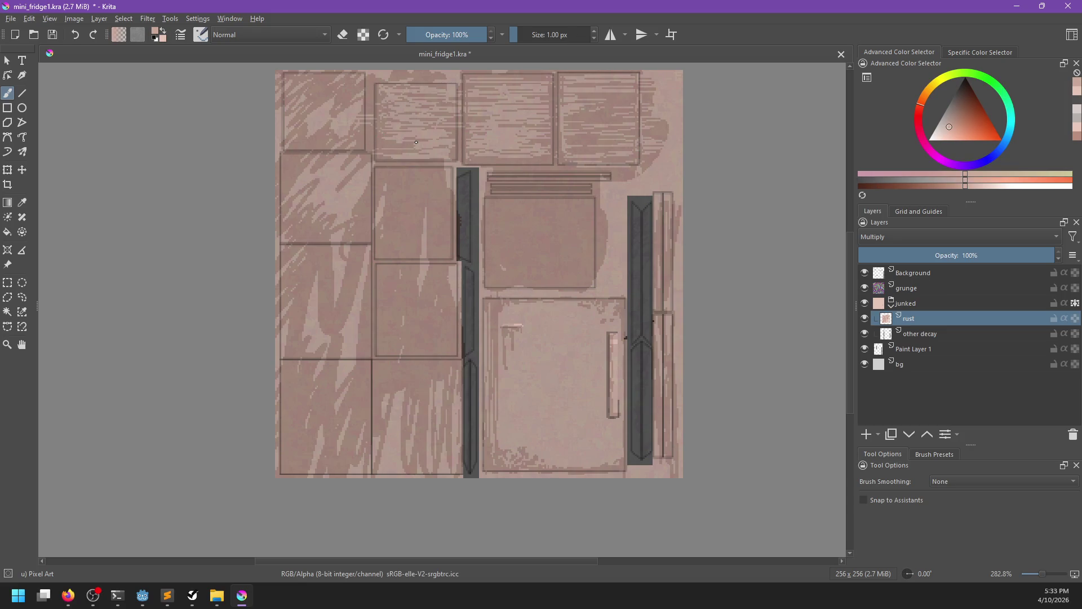
mouse_move(343, 104)
left_mouse_down()
mouse_move(319, 119)
mouse_move(354, 133)
mouse_move(332, 130)
mouse_move(358, 115)
mouse_move(339, 104)
left_mouse_up()
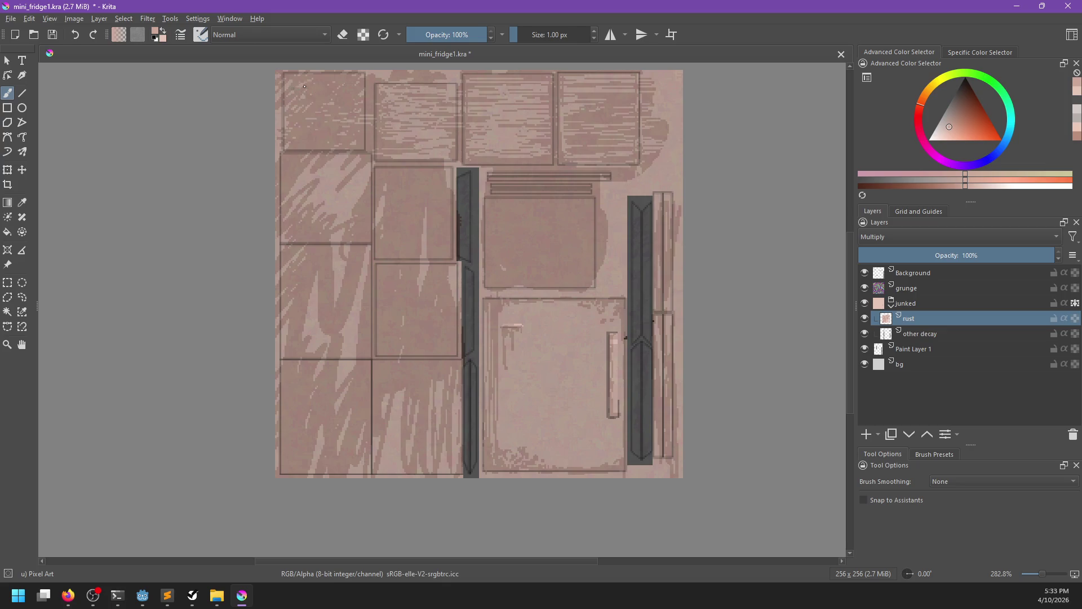
left_click(328, 91, "ctrl")
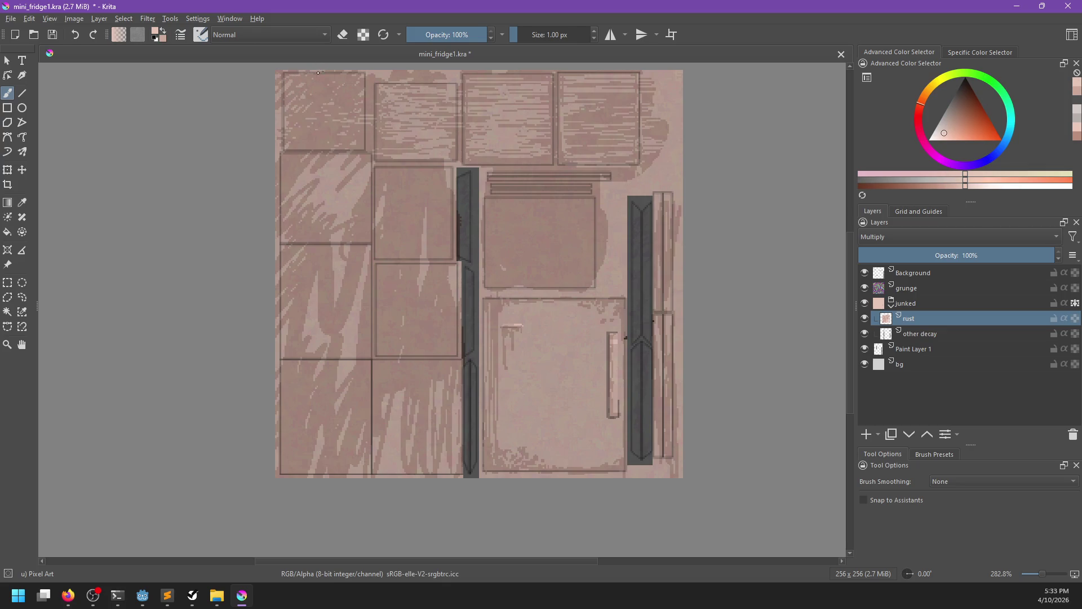
mouse_move(350, 78)
left_mouse_down()
mouse_move(294, 81)
mouse_move(332, 83)
mouse_move(304, 102)
left_mouse_up()
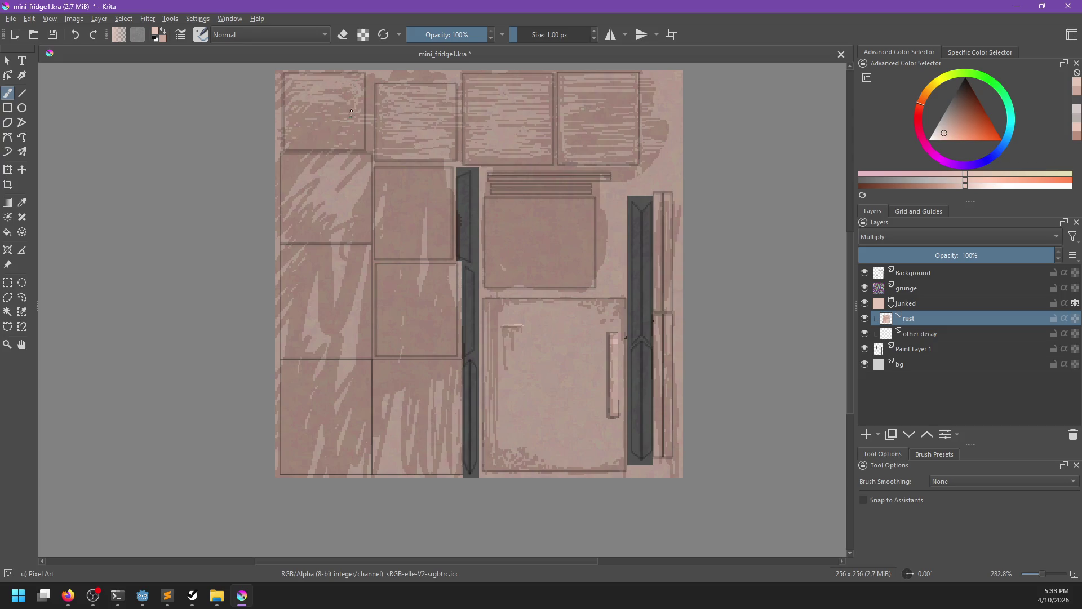
mouse_move(337, 135)
left_mouse_down()
mouse_move(293, 144)
mouse_move(306, 125)
mouse_move(347, 125)
mouse_move(283, 110)
left_mouse_up()
left_click(284, 112, "ctrl")
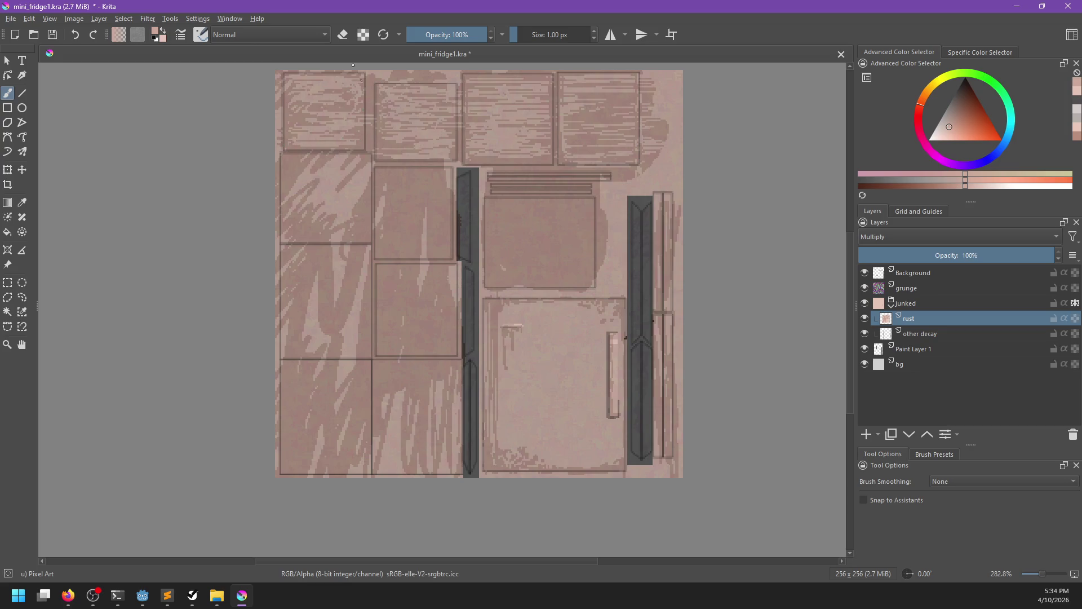
Paint swirly light strokes and darker marks across the upper-left panel.
left_click(297, 180, "ctrl")
mouse_move(285, 183)
left_mouse_down()
mouse_move(316, 231)
mouse_move(355, 228)
mouse_move(361, 189)
left_mouse_up()
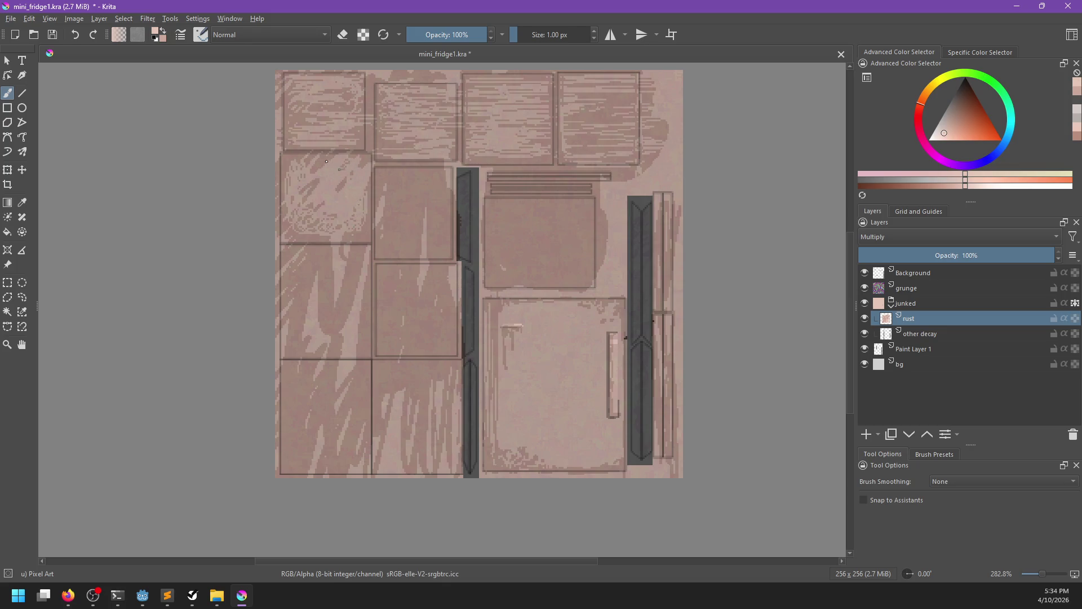
left_click(321, 146, "ctrl")
mouse_move(366, 153)
left_mouse_down()
mouse_move(293, 162)
mouse_move(333, 201)
mouse_move(316, 216)
mouse_move(320, 229)
left_mouse_up()
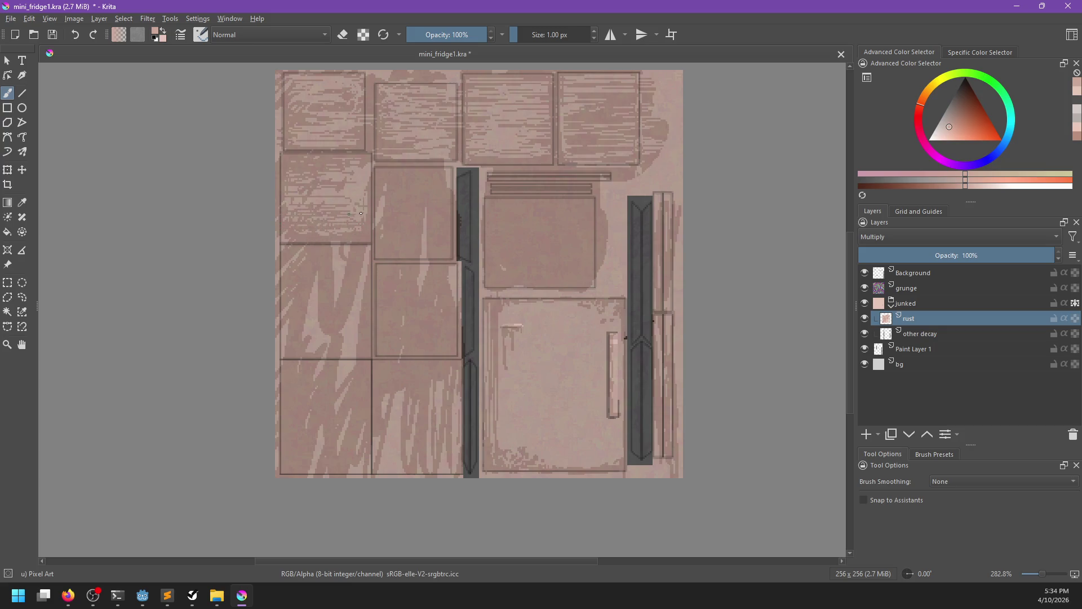
left_click_drag(355, 172, 369, 170)
Fill the panel with light vertical streaks and dark marks at its top-right corner.
left_click(397, 211, "ctrl")
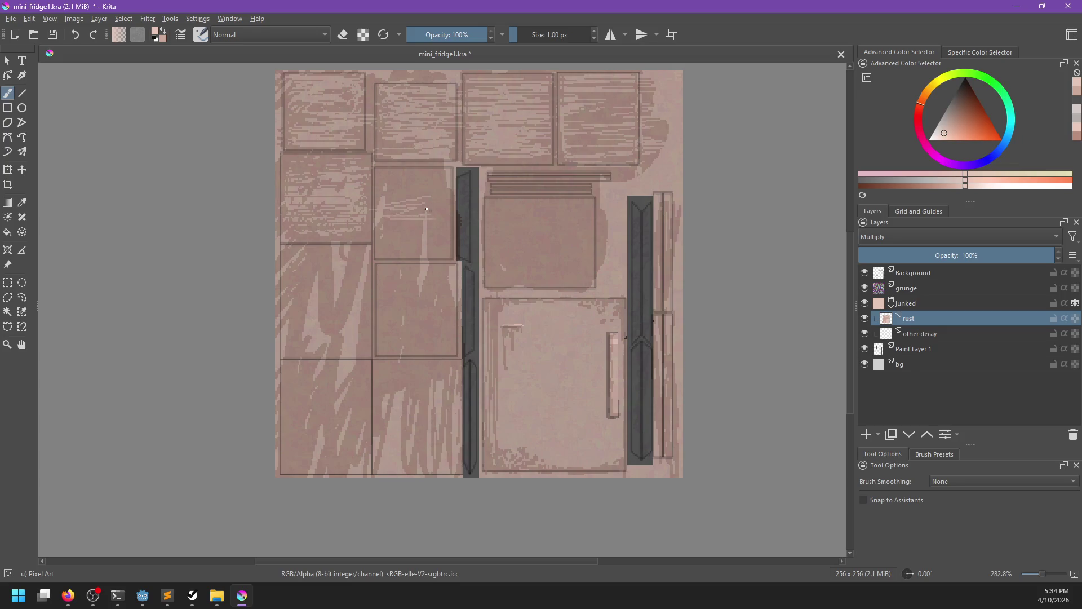
left_click_drag(386, 165, 386, 238)
left_click_drag(384, 179, 388, 217)
mouse_move(397, 173)
left_mouse_down()
mouse_move(411, 198)
mouse_move(424, 186)
mouse_move(440, 243)
left_mouse_up()
left_click_drag(445, 186, 448, 239)
key("k")
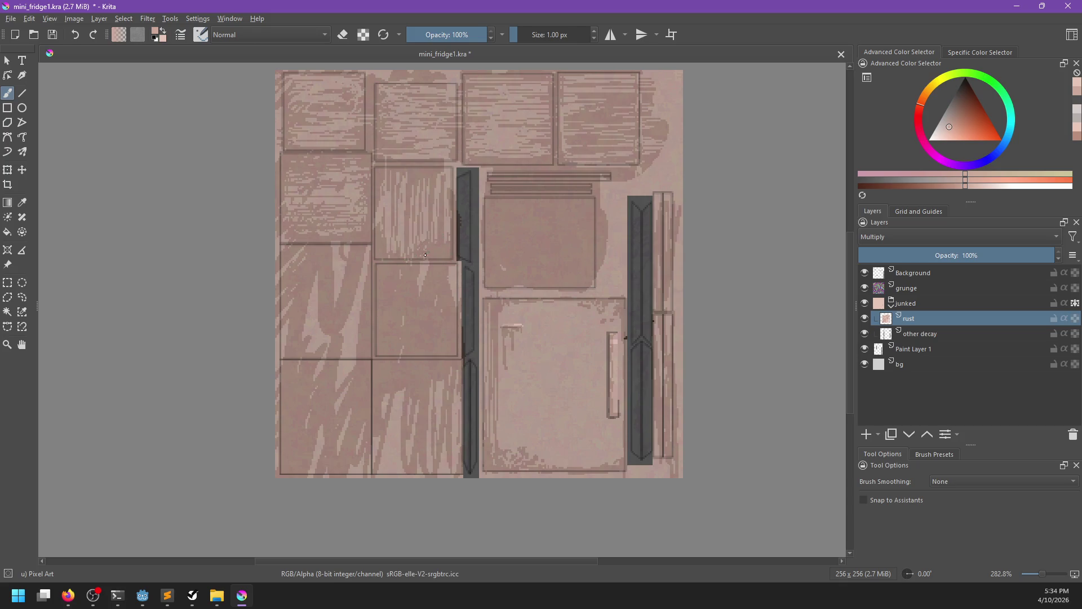
mouse_move(445, 165)
left_mouse_down()
mouse_move(457, 185)
mouse_move(447, 187)
left_mouse_up()
Paint light strokes and dark vertical left-edge marks in the left-middle panel.
mouse_move(282, 251)
left_mouse_down()
mouse_move(291, 295)
mouse_move(308, 304)
left_mouse_up()
left_click_drag(321, 241, 325, 307)
key("k")
key("k")
left_click_drag(284, 241, 283, 276)
left_click_drag(285, 320, 283, 353)
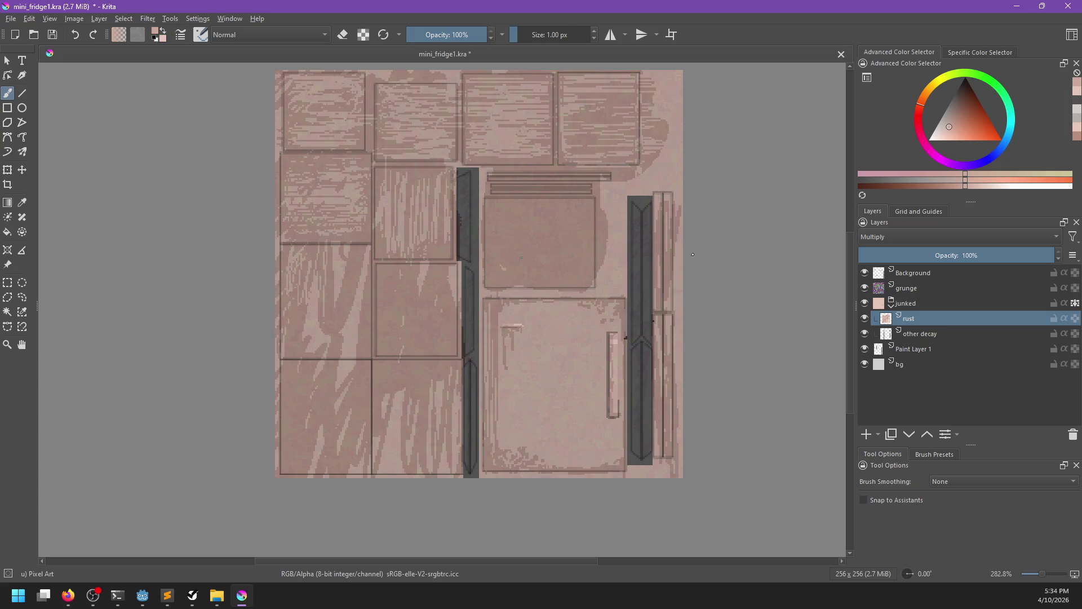
left_click(930, 303)
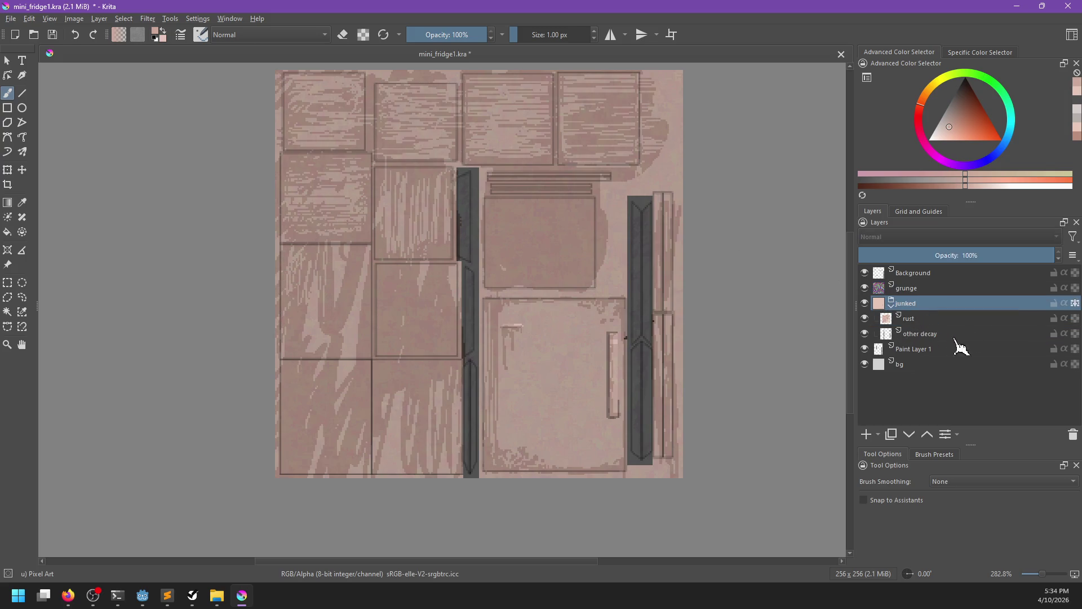
Paste a shifted copy of the grunge layer into the group and open uvs/standard_noise.kra.
key("ctrl+v")
mouse_move(627, 328)
left_mouse_down()
mouse_move(564, 361)
mouse_move(631, 338)
mouse_move(535, 351)
mouse_move(476, 309)
mouse_move(493, 314)
left_mouse_up()
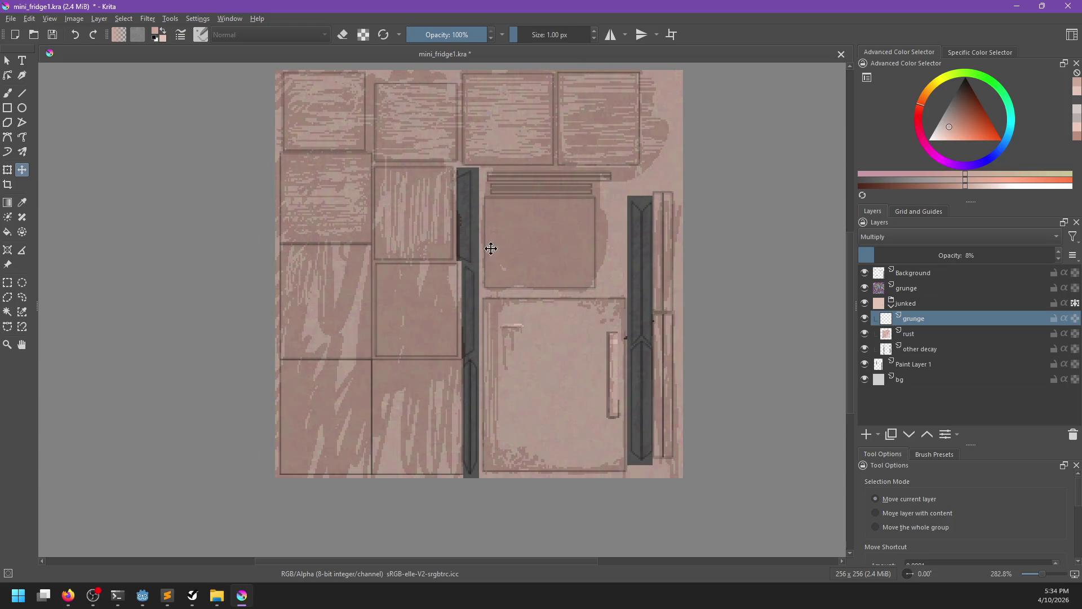
key("ctrl+o")
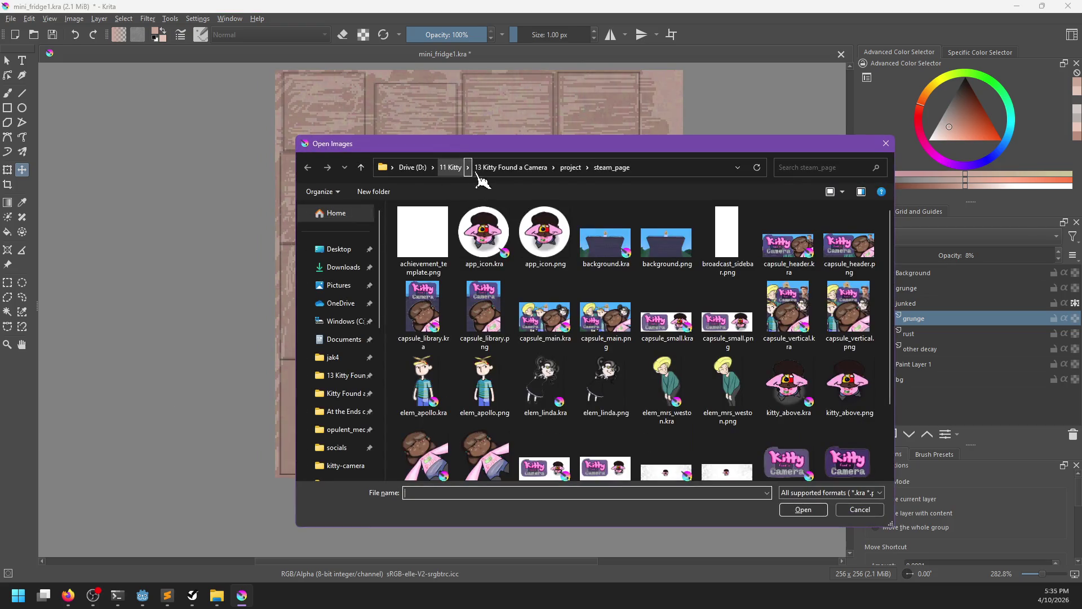
left_click(525, 169)
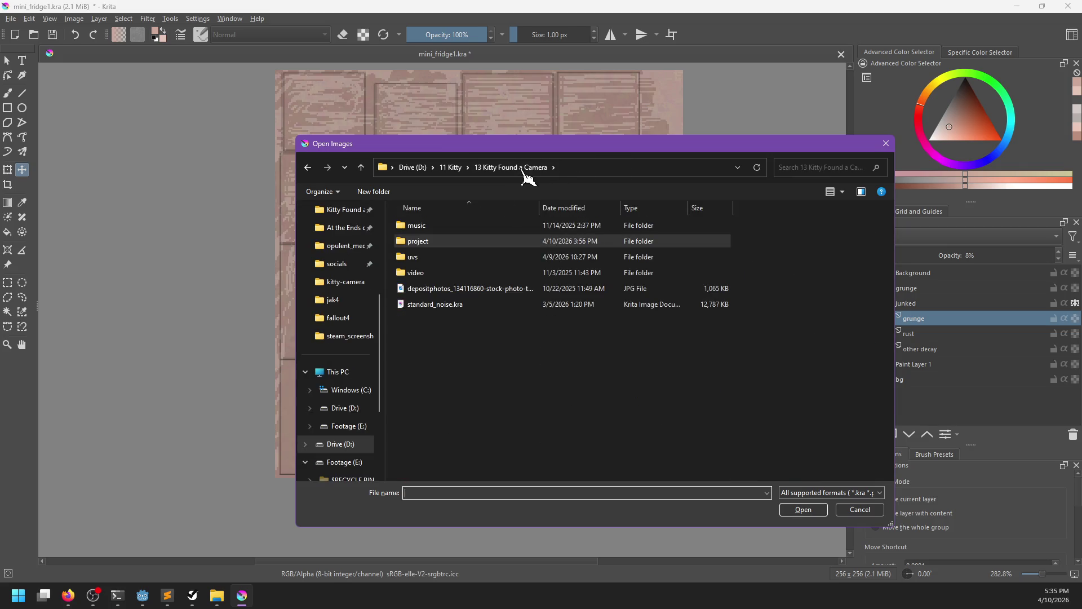
double_click(434, 257)
double_click(715, 248)
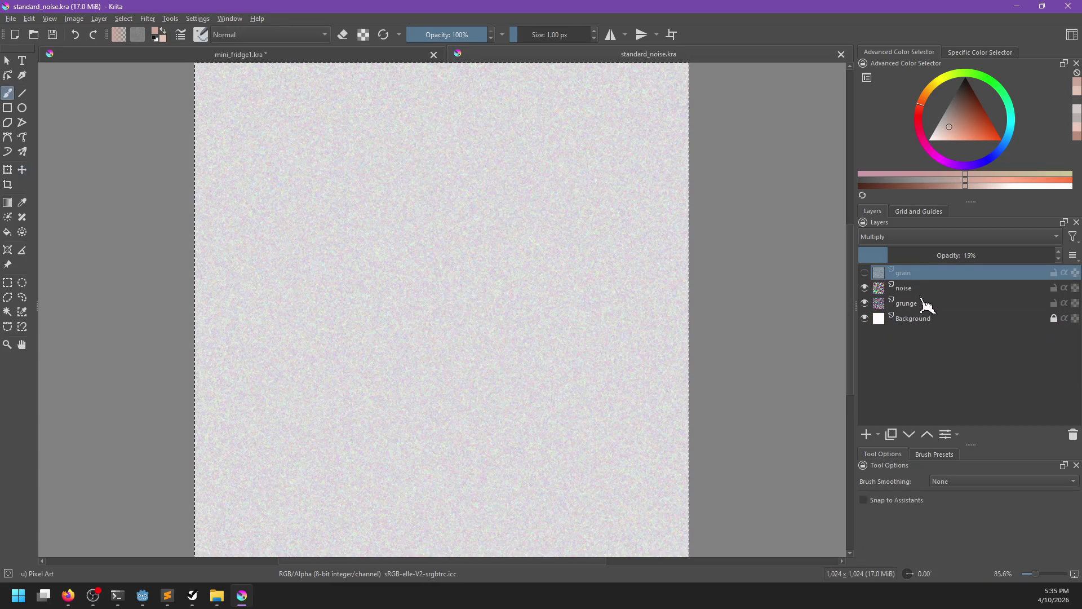
Drag the grain layer from standard_noise.kra into the fridge texture and make it visible.
left_click(918, 303)
left_click(914, 273)
left_click(399, 67)
left_click_drag(410, 66, 684, 293)
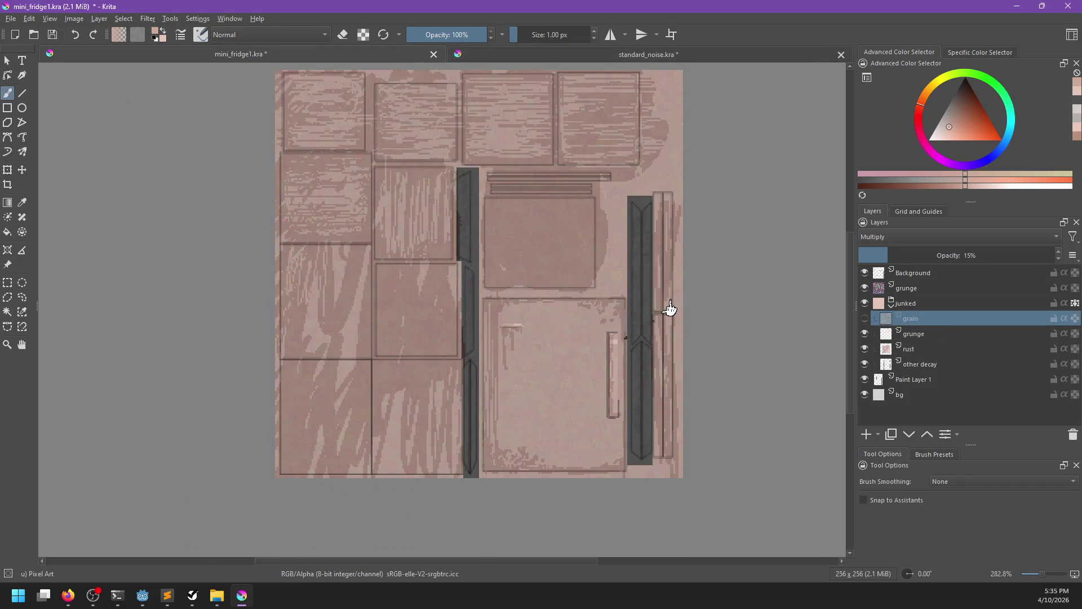
left_click(864, 318)
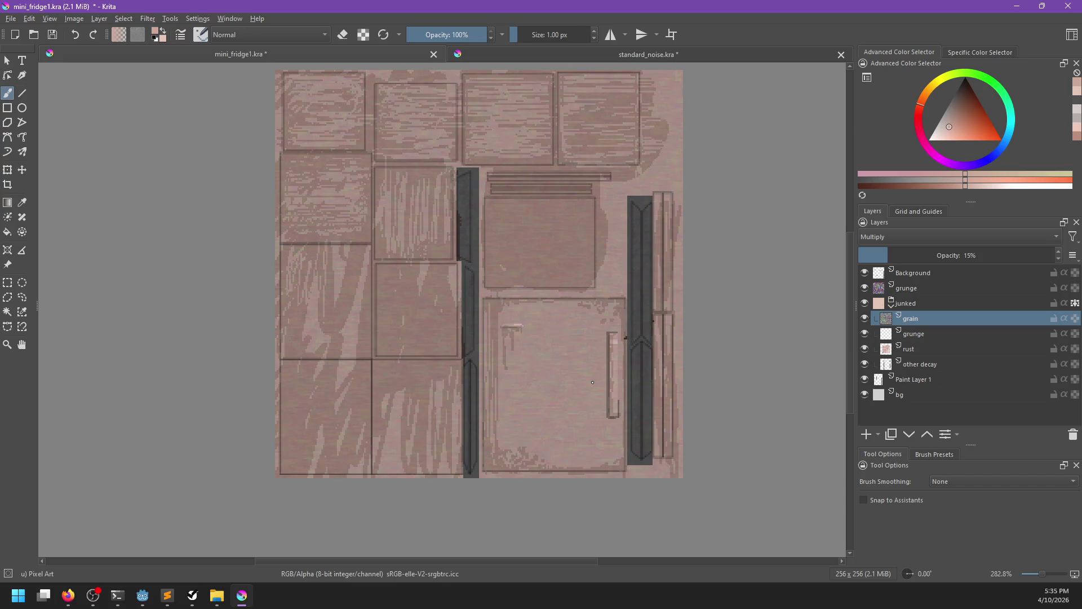
Set the grain layer to Hard Light blending at 11% opacity.
key("t")
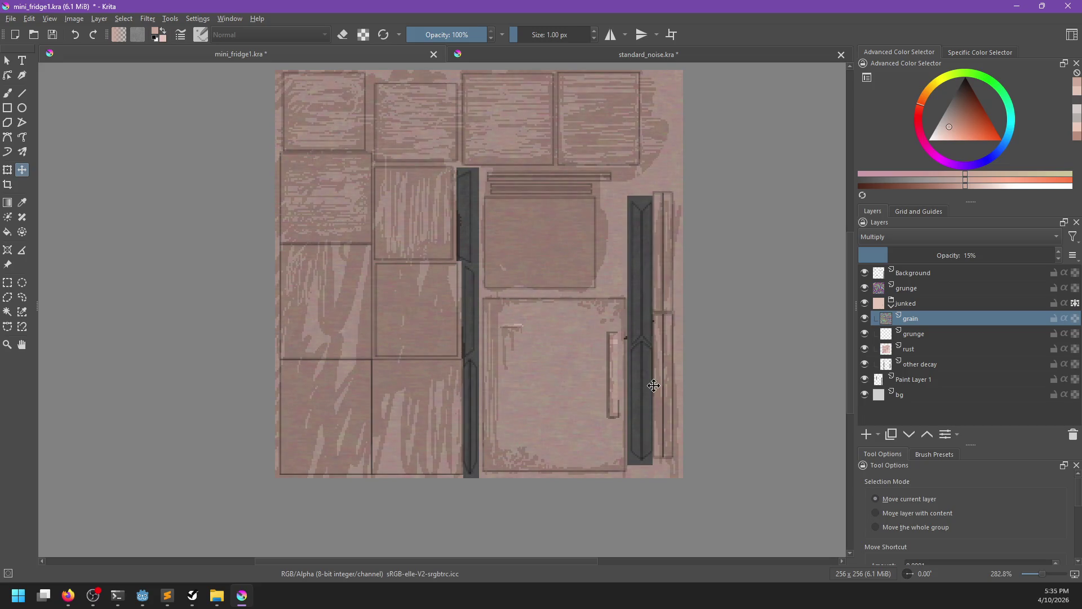
left_click_drag(898, 255, 873, 255)
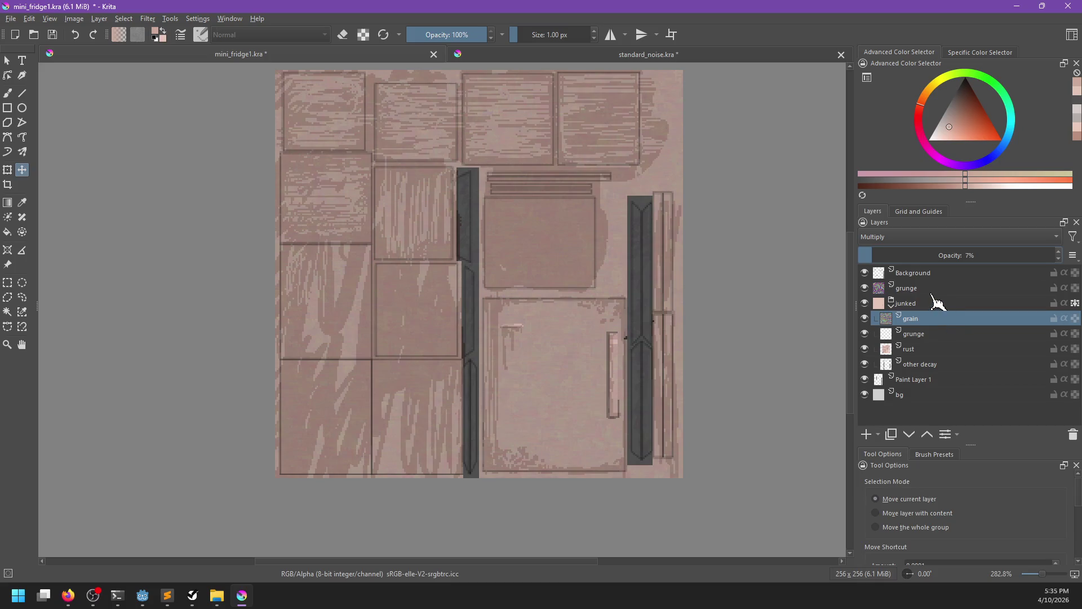
left_click(886, 239)
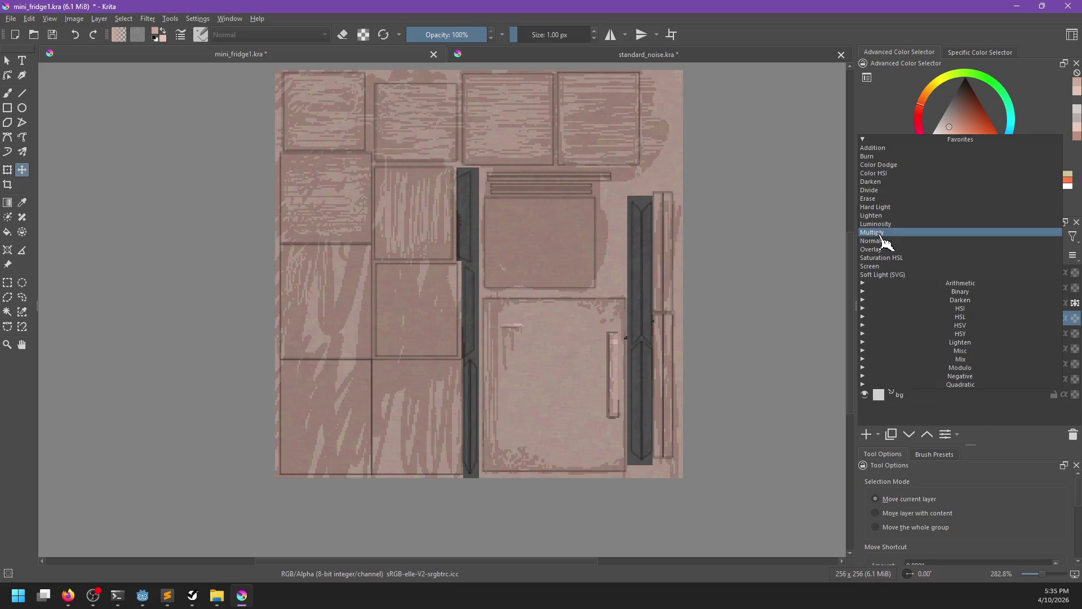
left_click(880, 207)
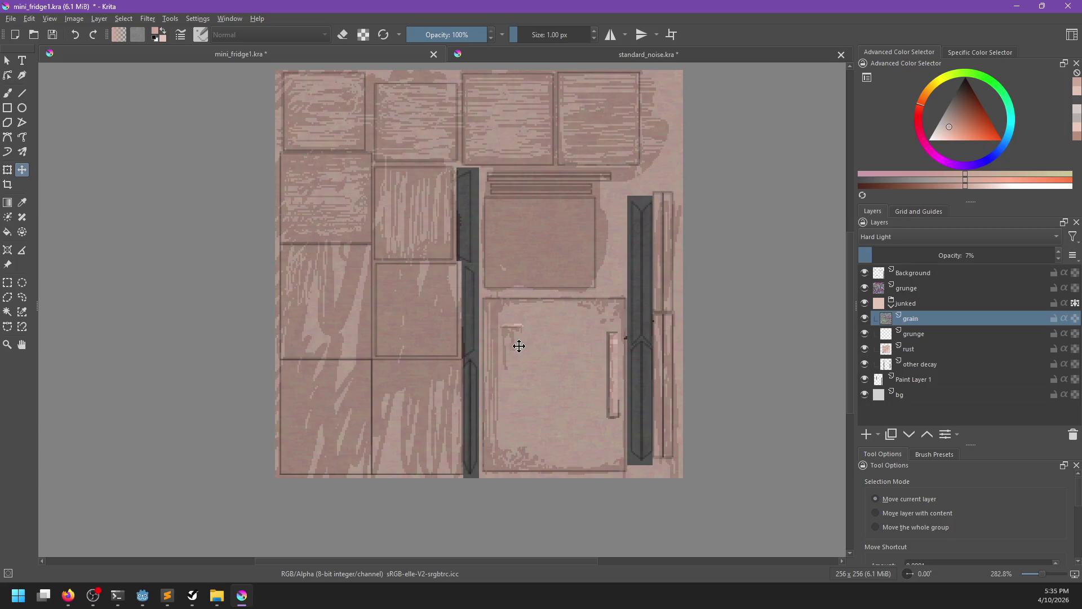
mouse_move(881, 252)
left_mouse_down()
mouse_move(895, 253)
mouse_move(876, 253)
left_mouse_up()
scroll(616, 367, "up", 1)
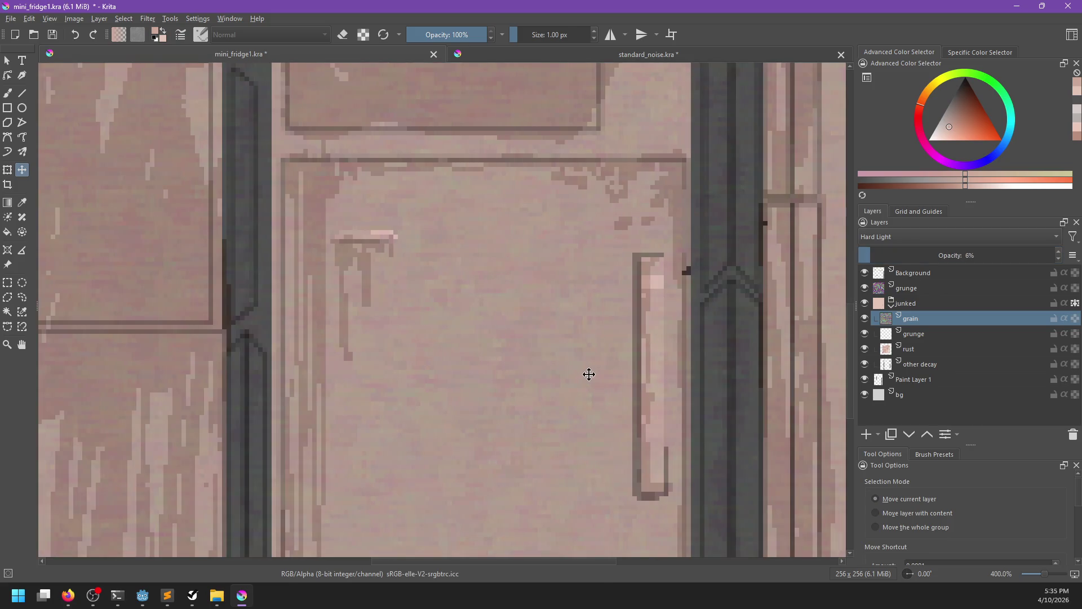
scroll(586, 374, "up", 1)
left_click(877, 259)
left_click(880, 259)
scroll(721, 355, "down", 1)
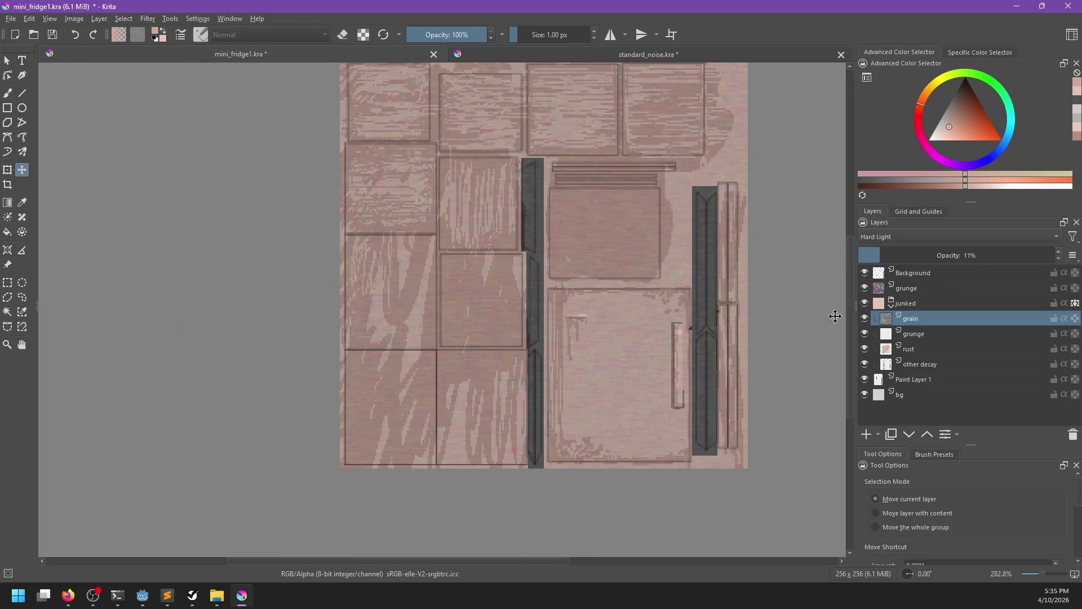
Briefly hide the Background layer to check the grain, then select the rust layer for painting.
left_click(864, 273)
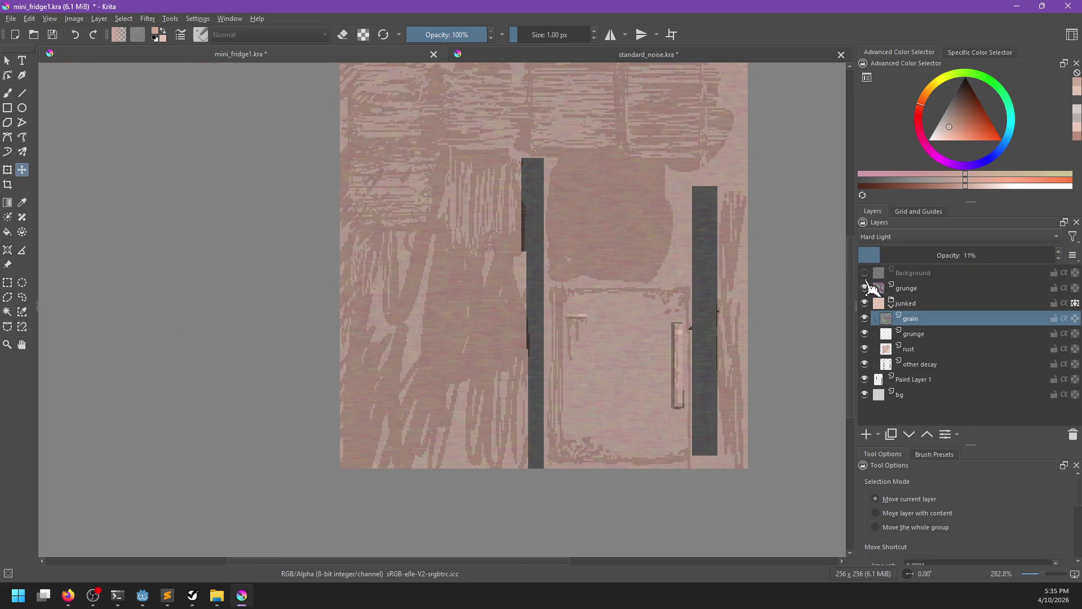
left_click(865, 272)
key("b")
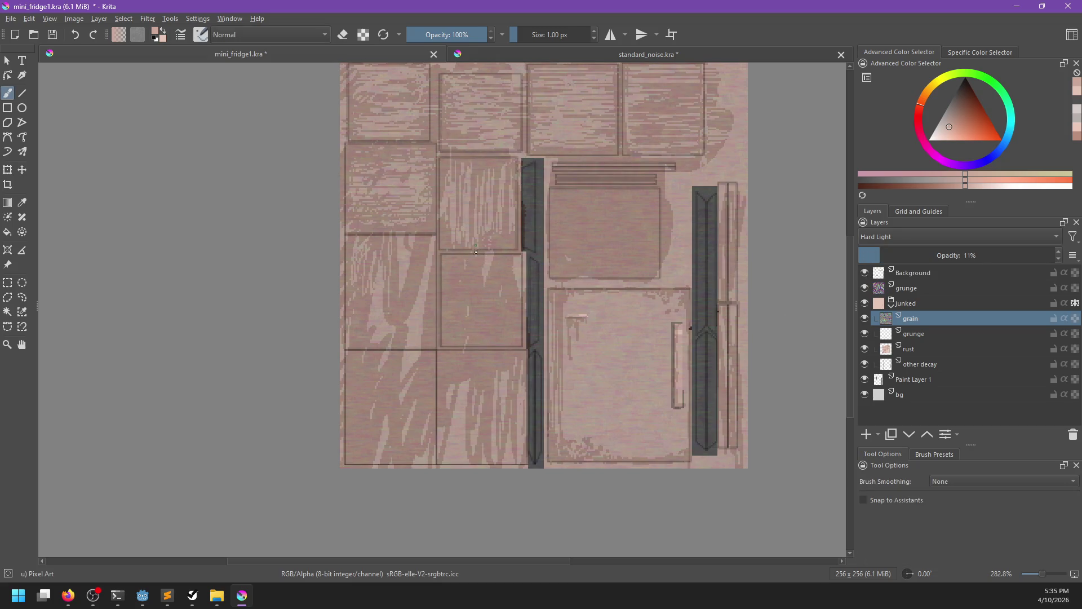
left_click(929, 351)
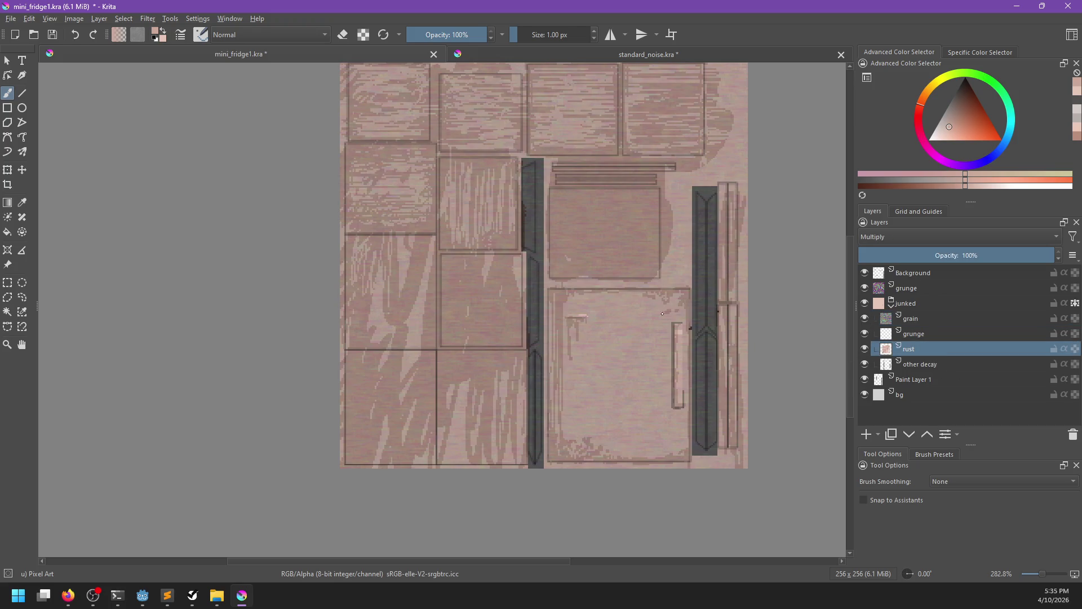
Paint light pinkish-grey vertical streaks across the upper fridge panel.
left_click(459, 259, "ctrl")
left_click(479, 266)
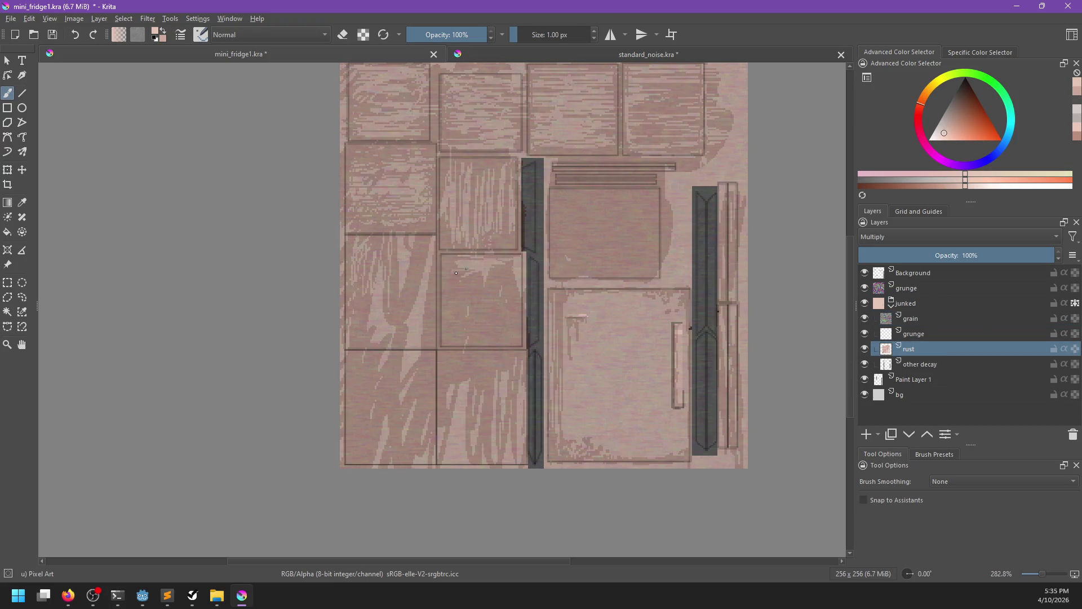
key("ctrl+z")
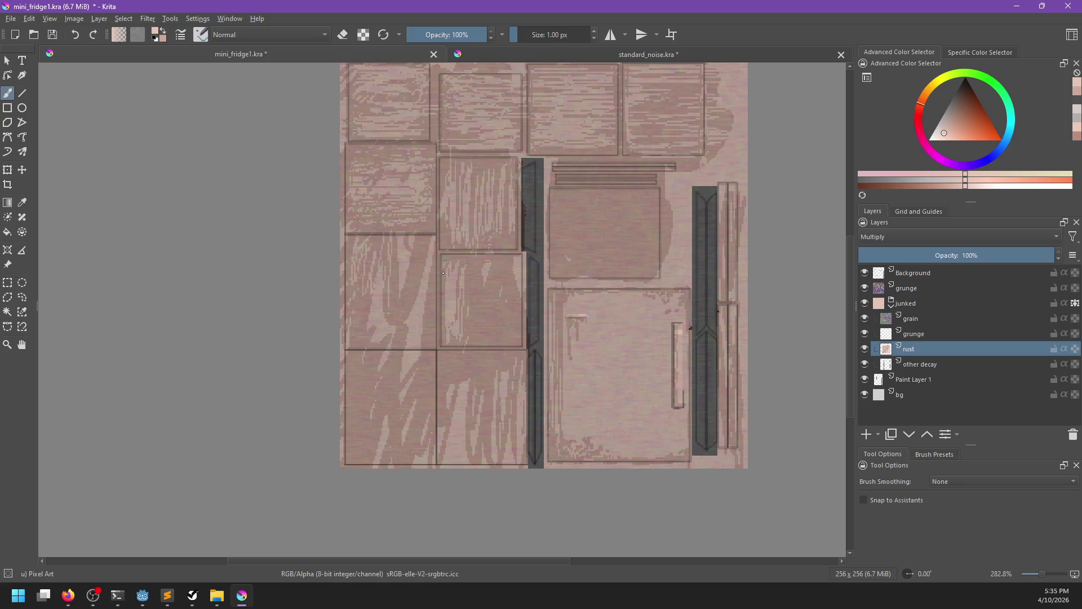
left_click_drag(468, 296, 473, 312)
mouse_move(482, 261)
left_mouse_down()
mouse_move(486, 304)
mouse_move(498, 263)
left_mouse_up()
mouse_move(503, 301)
left_mouse_down()
mouse_move(512, 326)
mouse_move(520, 276)
left_mouse_up()
Sample a darker panel colour and paint thin dark vertical streaks down the lower panels.
left_click(520, 264, "ctrl")
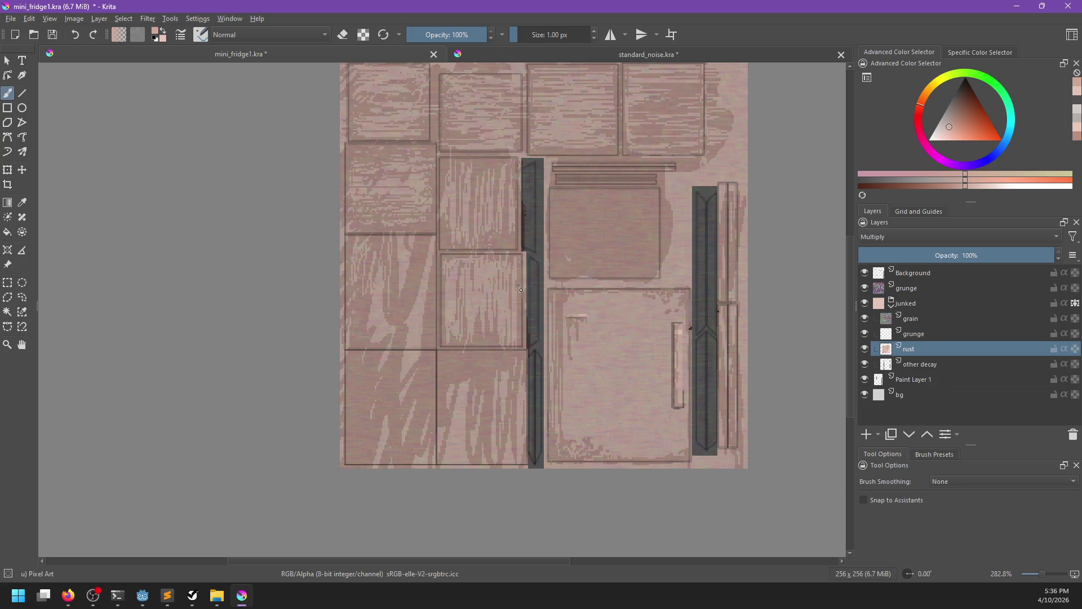
left_click(520, 336, "ctrl")
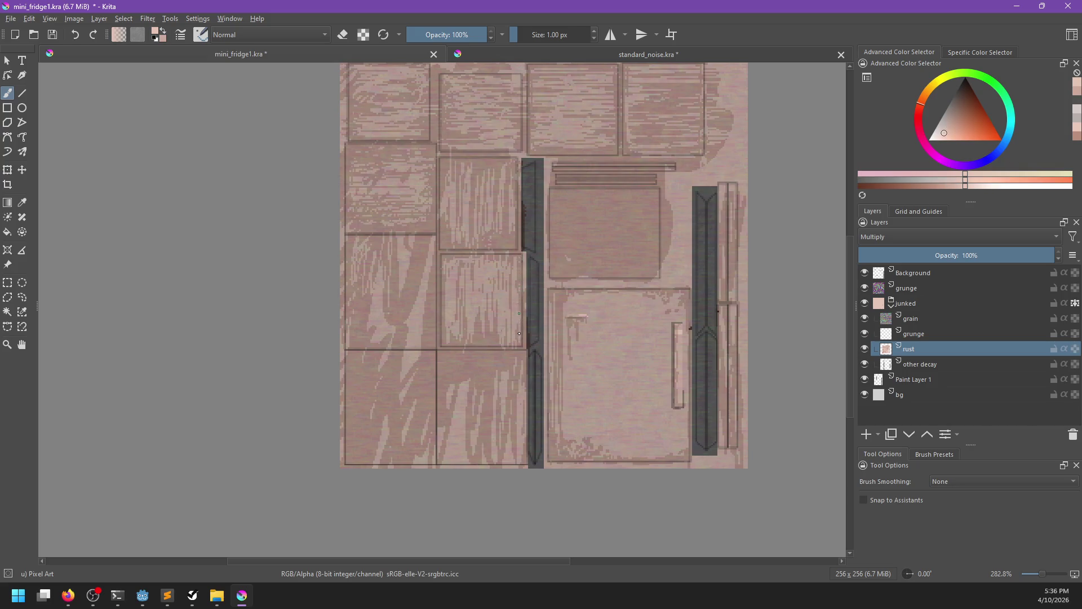
left_click(483, 343, "ctrl")
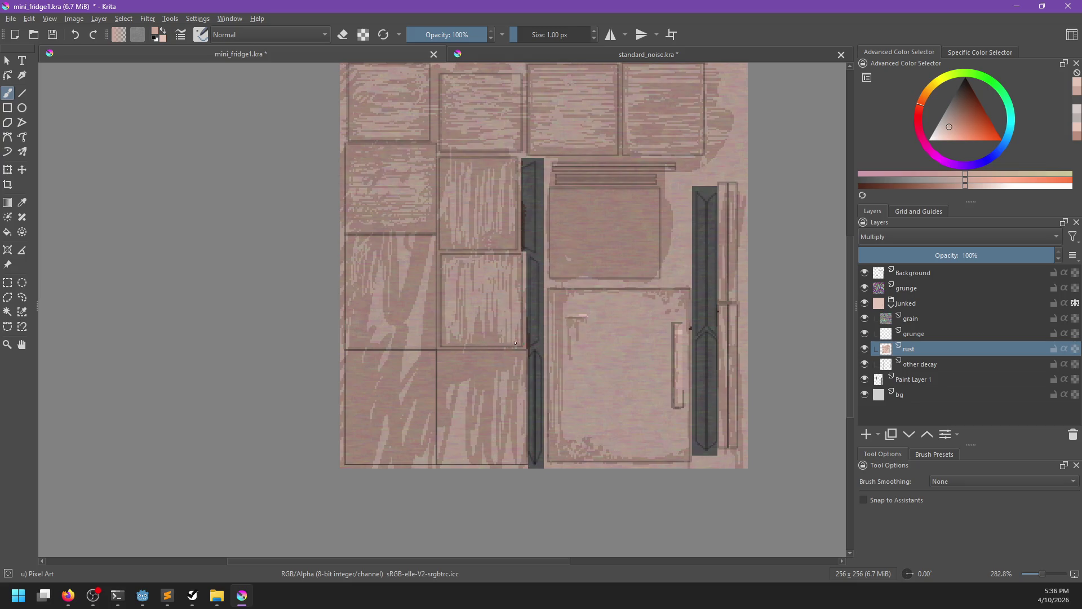
left_click(489, 325, "ctrl")
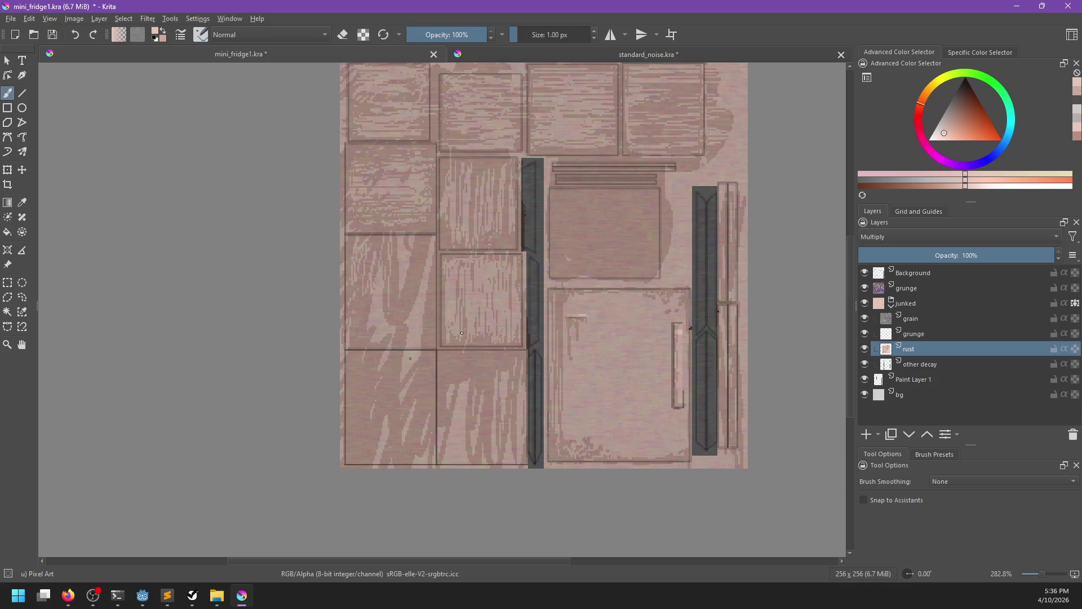
left_click(394, 391, "ctrl")
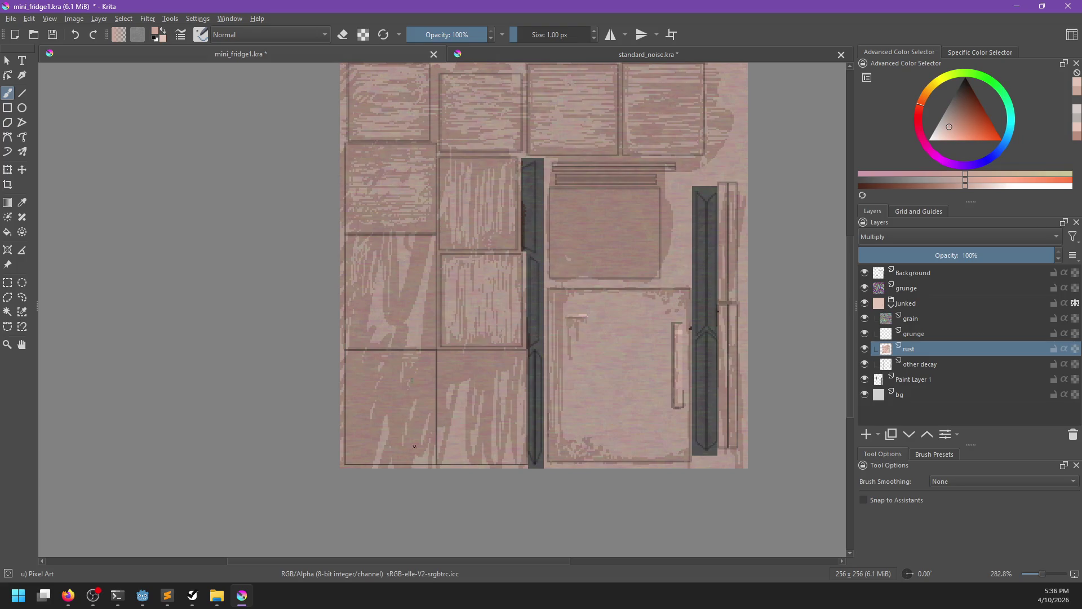
left_click_drag(427, 448, 427, 465)
mouse_move(459, 394)
left_mouse_down()
mouse_move(447, 467)
mouse_move(461, 464)
left_mouse_up()
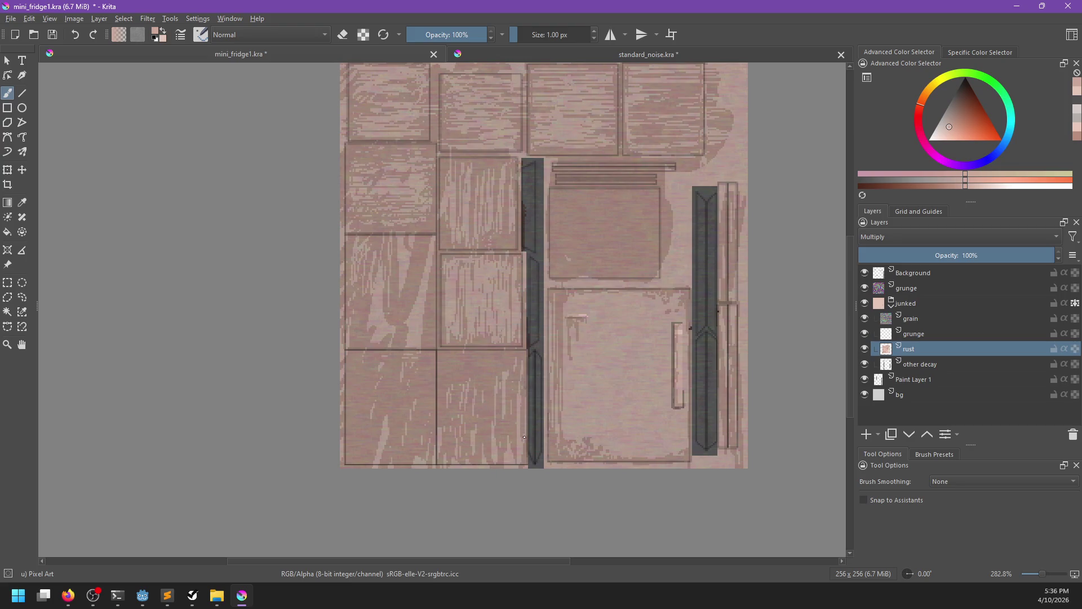
left_click_drag(519, 382, 518, 461)
Add faint light streaks and small light flecks on the lower panels.
left_click(451, 366, "ctrl")
left_click_drag(445, 441, 445, 447)
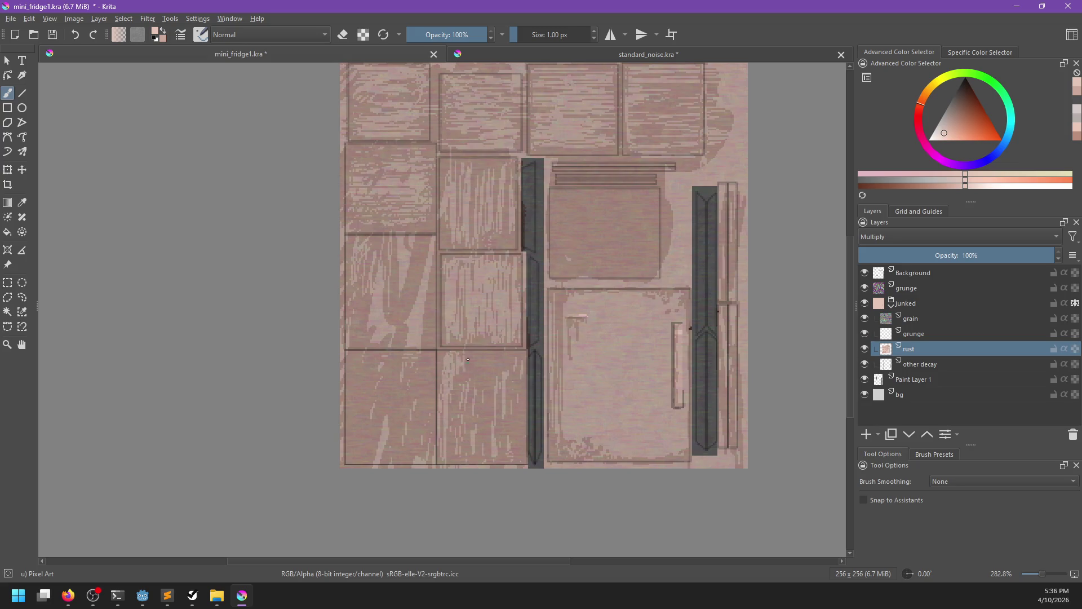
left_click(444, 359, "ctrl")
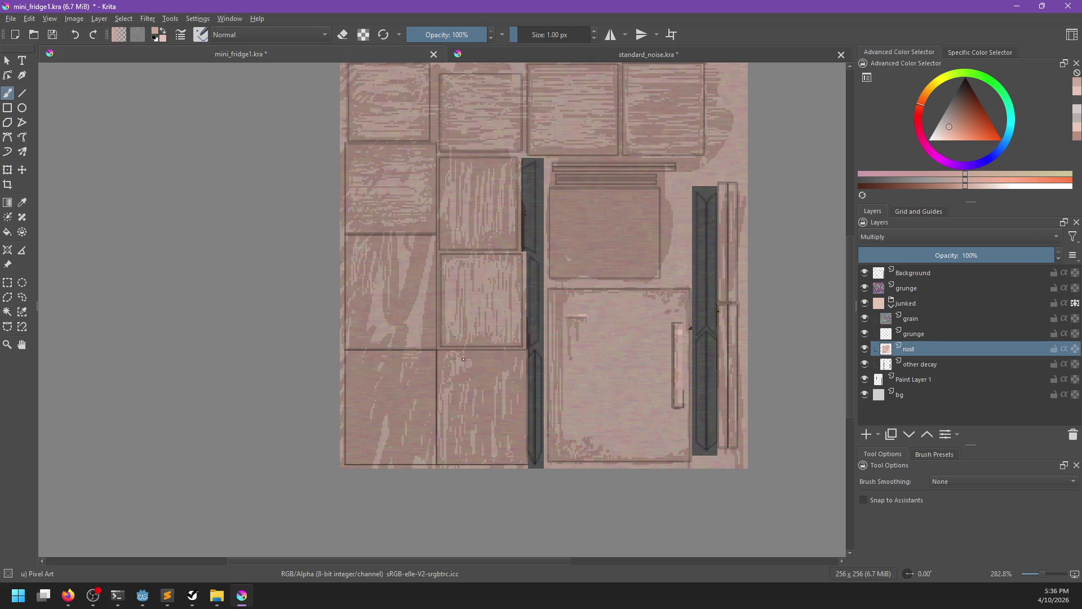
left_click(459, 358, "ctrl")
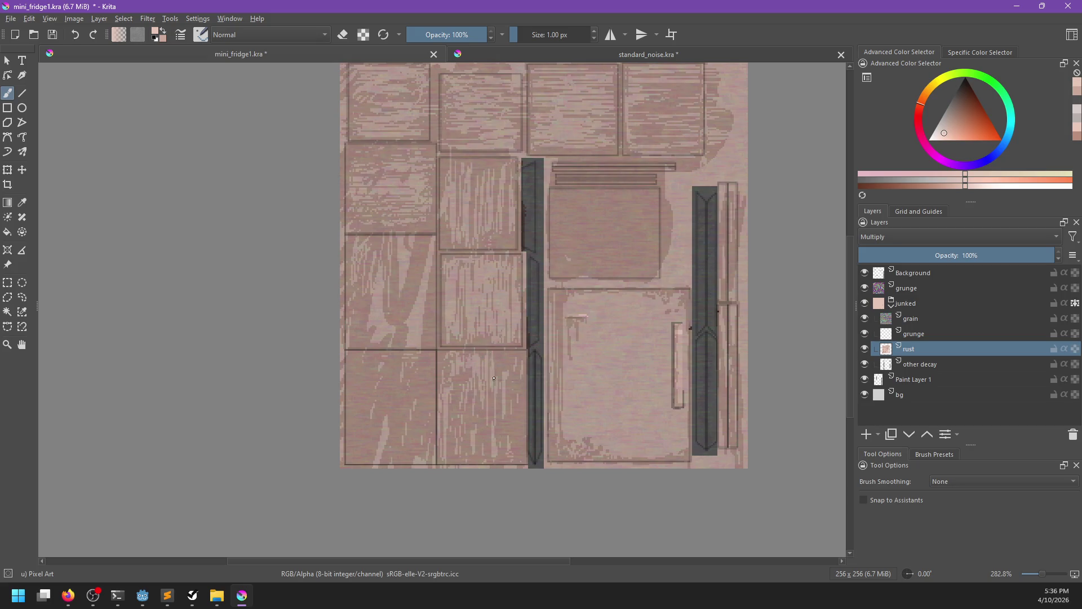
left_click(508, 421)
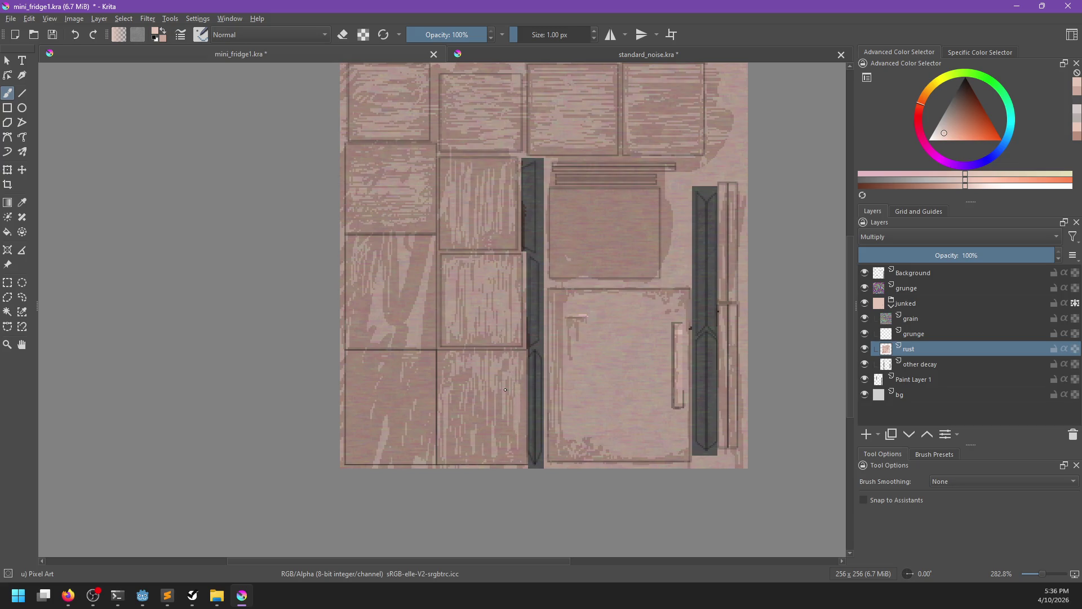
left_click(358, 438)
Paint two faint darker streaks on the left panel.
left_click(387, 317, "ctrl")
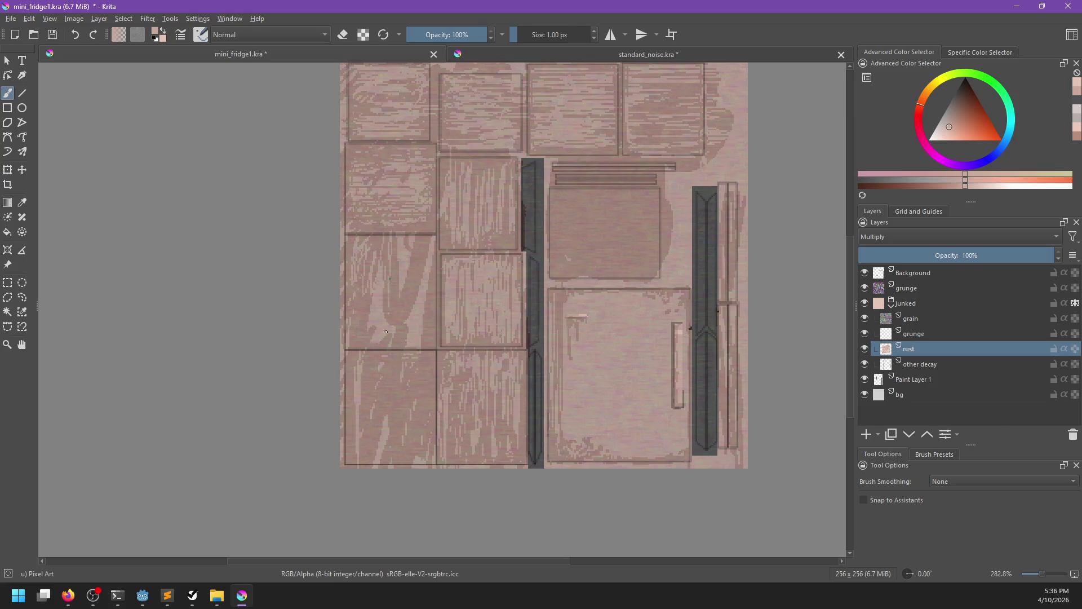
left_click_drag(421, 280, 415, 328)
mouse_move(404, 244)
left_mouse_down()
mouse_move(399, 285)
mouse_move(373, 325)
left_mouse_up()
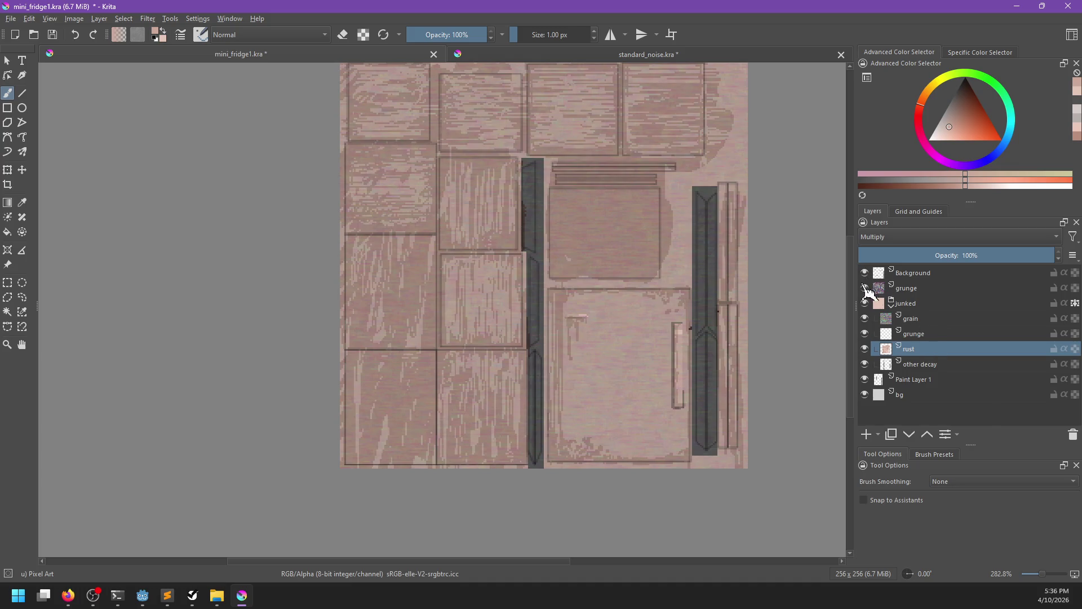
Hide the Background layer, save, and export the texture as mini_fridge_junk.png.
left_click(863, 272)
key("ctrl+s")
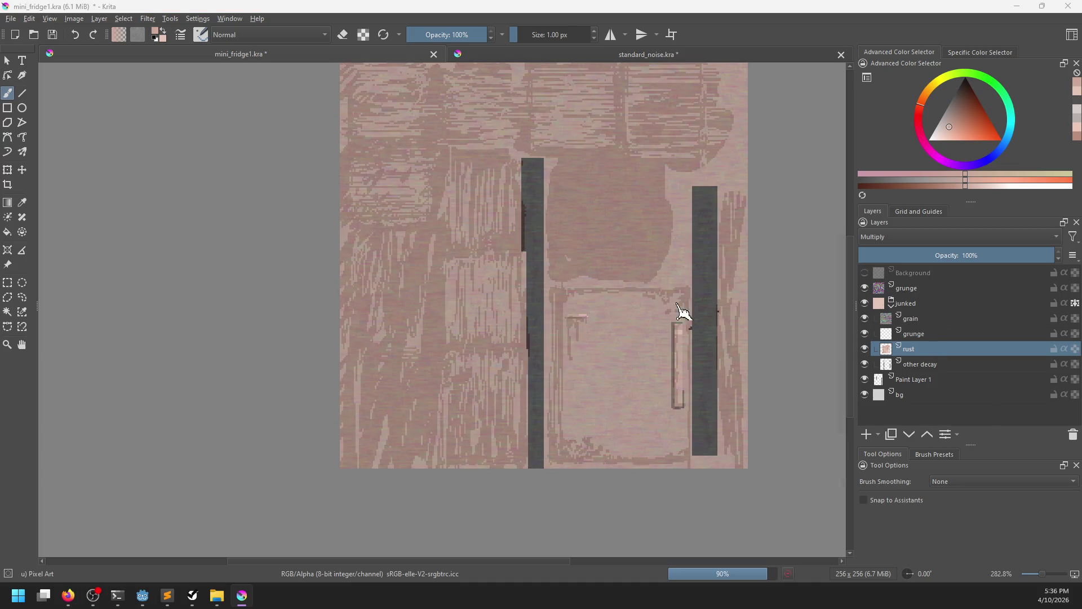
key("ctrl+e")
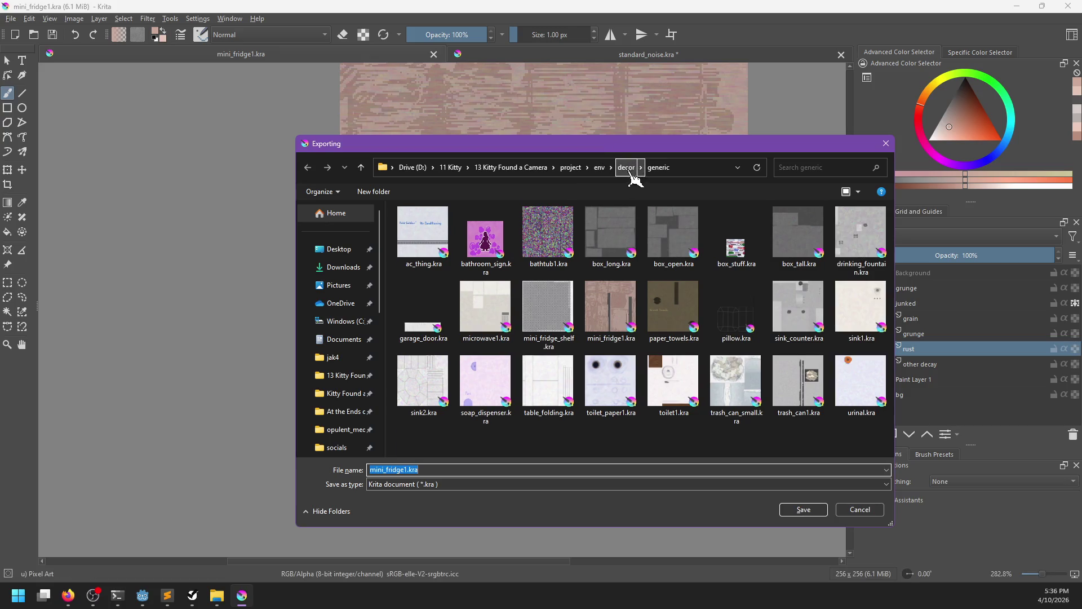
left_click(438, 469)
key("BackSpace")
key("BackSpace")
type("_")
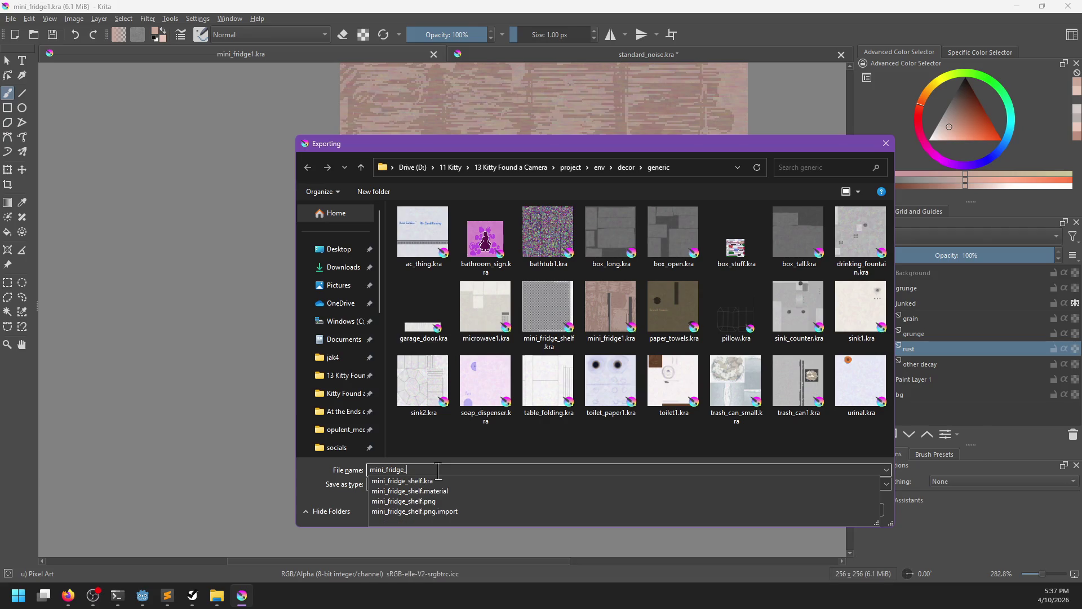
type("junk.png")
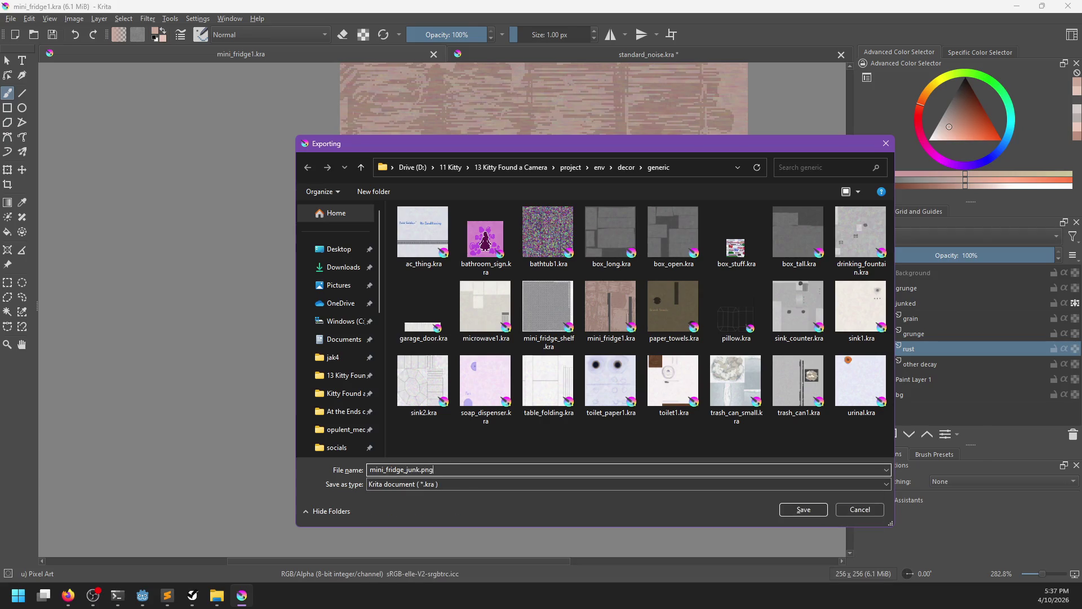
key("Return")
key("Return")
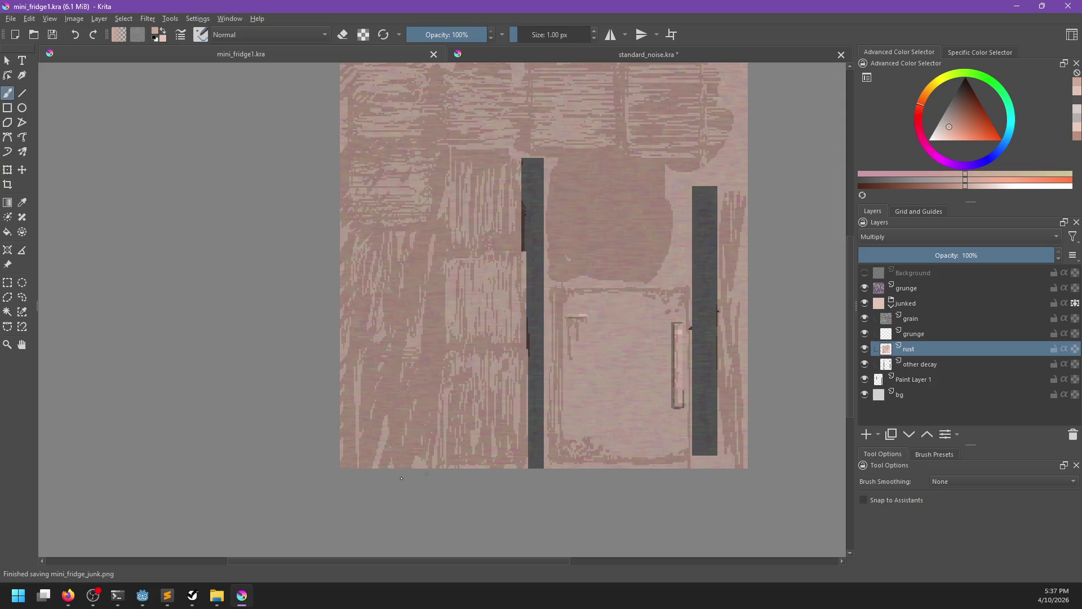
left_click(142, 595)
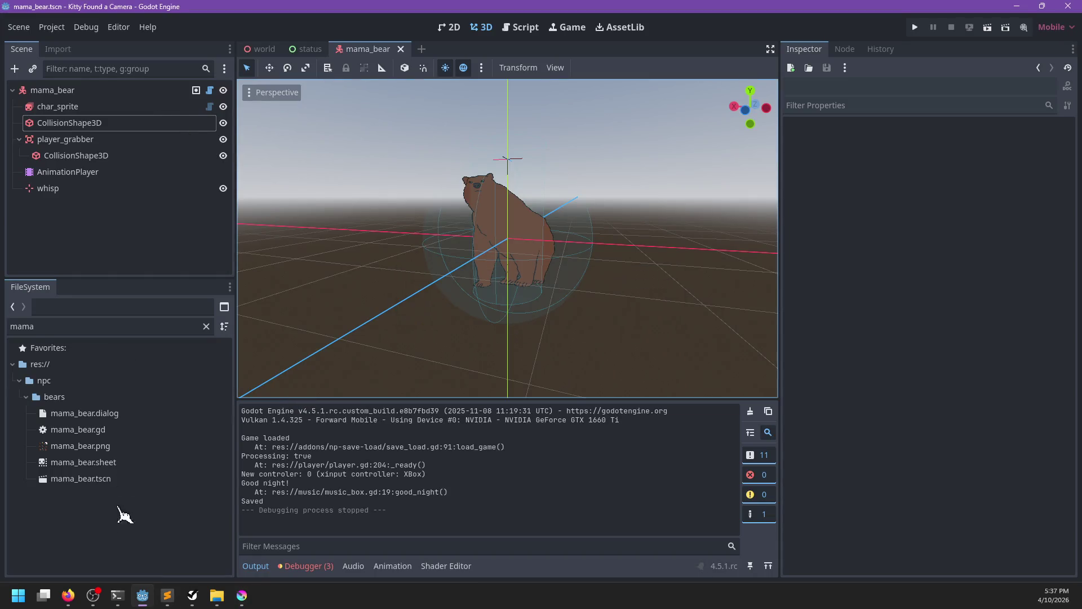
Filter FileSystem for 'junk', open the junk scene, and delete the junk mini_fridge.tscn.
mouse_move(68, 595)
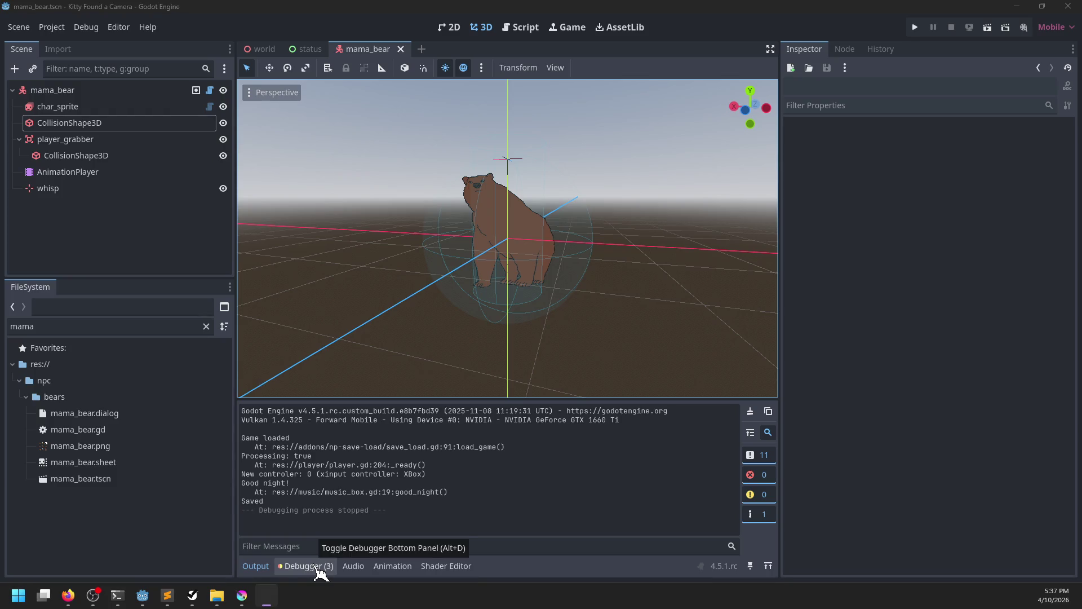
left_click(165, 326)
type("junk")
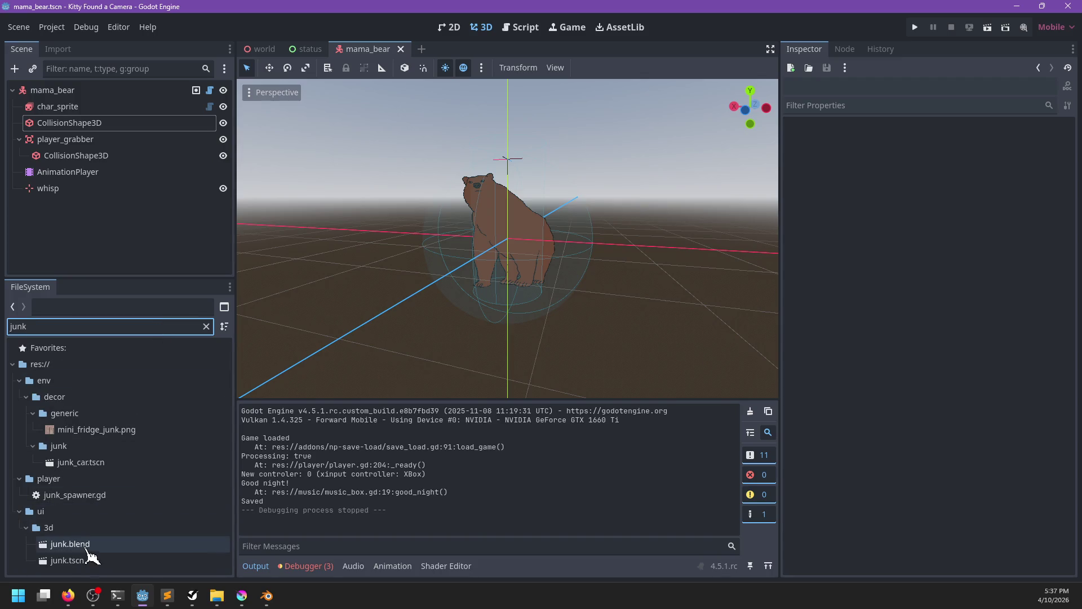
double_click(87, 561)
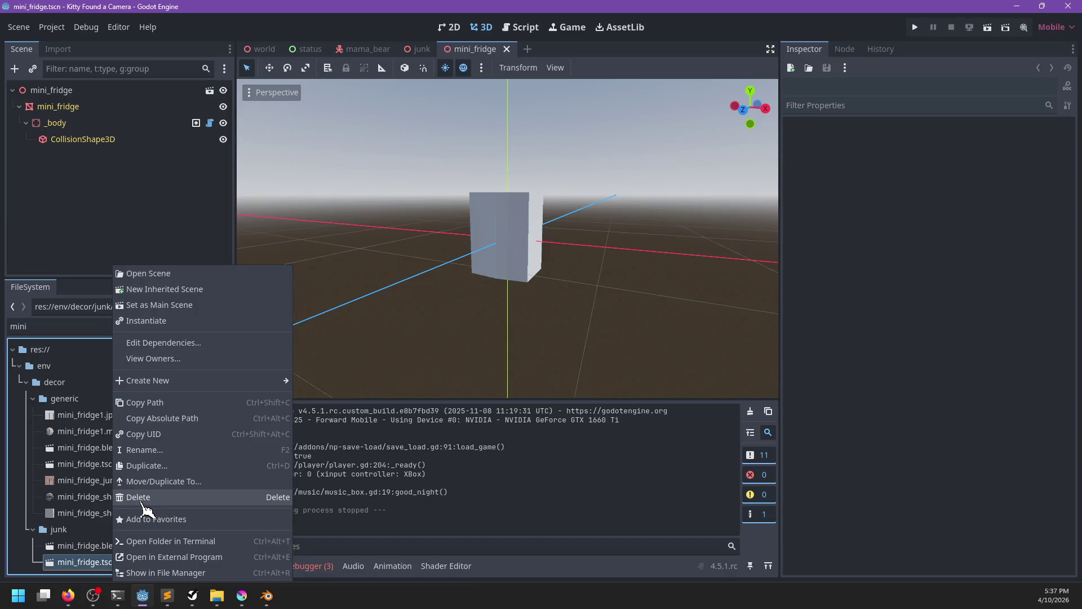
left_click(142, 500)
left_click(478, 405)
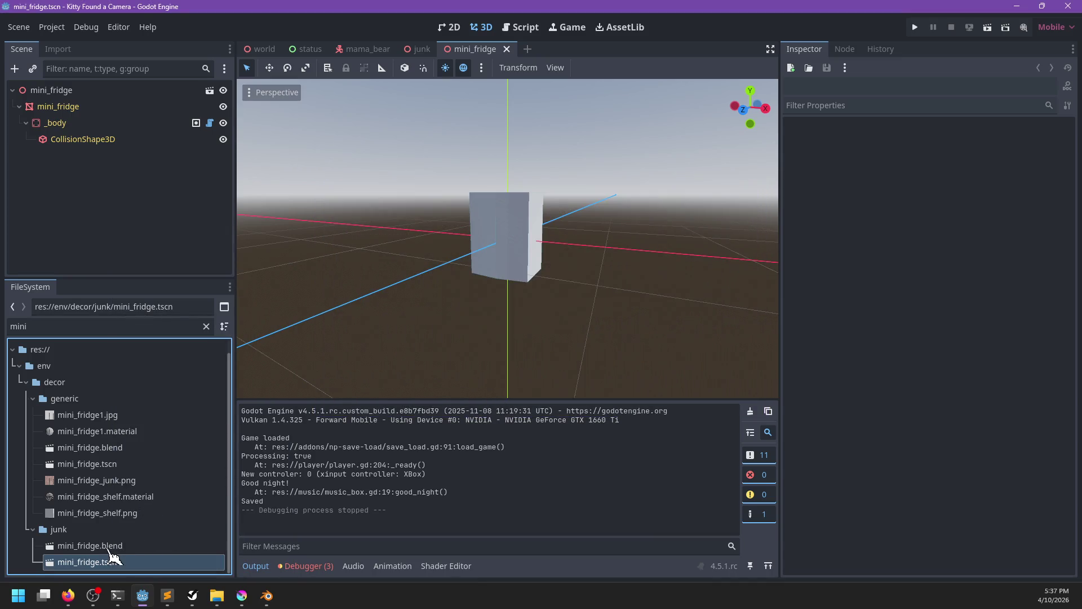
Create a new inherited scene from mini_fridge.blend and start saving it.
right_click(107, 543)
left_click(103, 563)
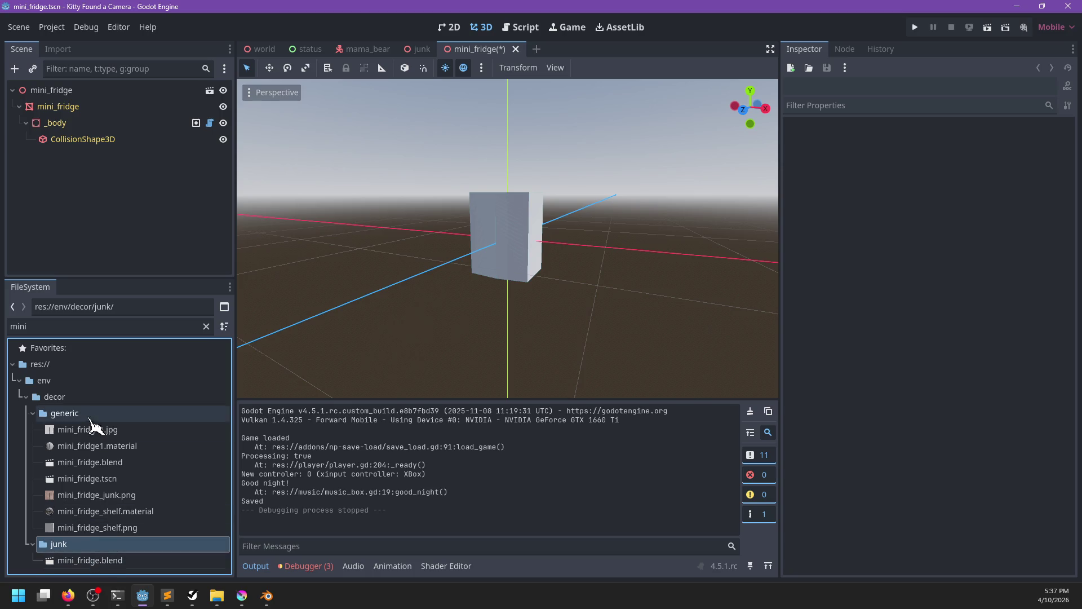
left_click(122, 479)
right_click(119, 480)
left_click(93, 469)
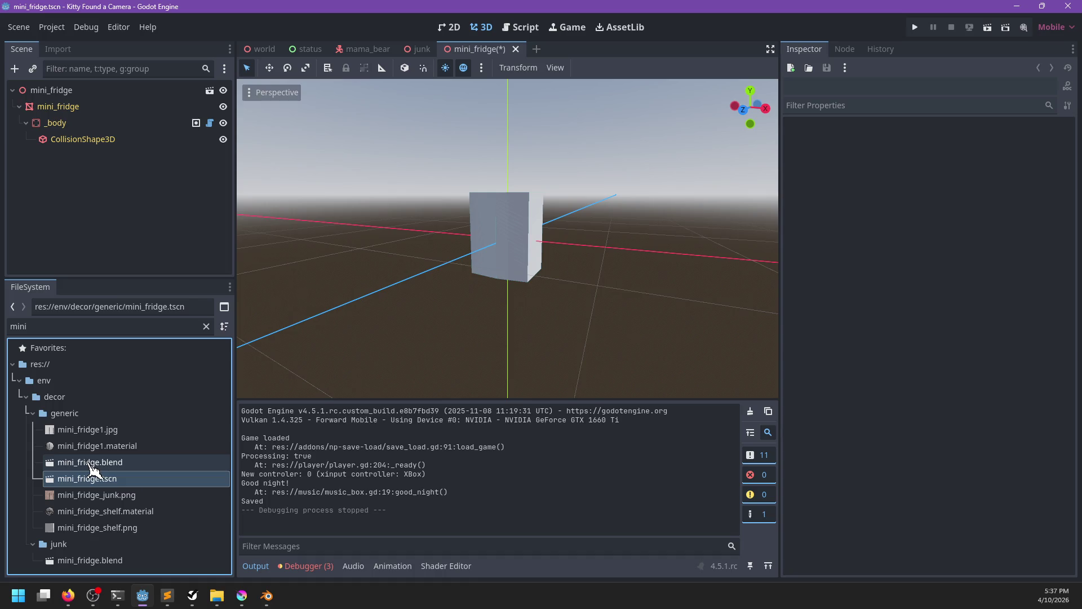
right_click(90, 464)
left_click(176, 273)
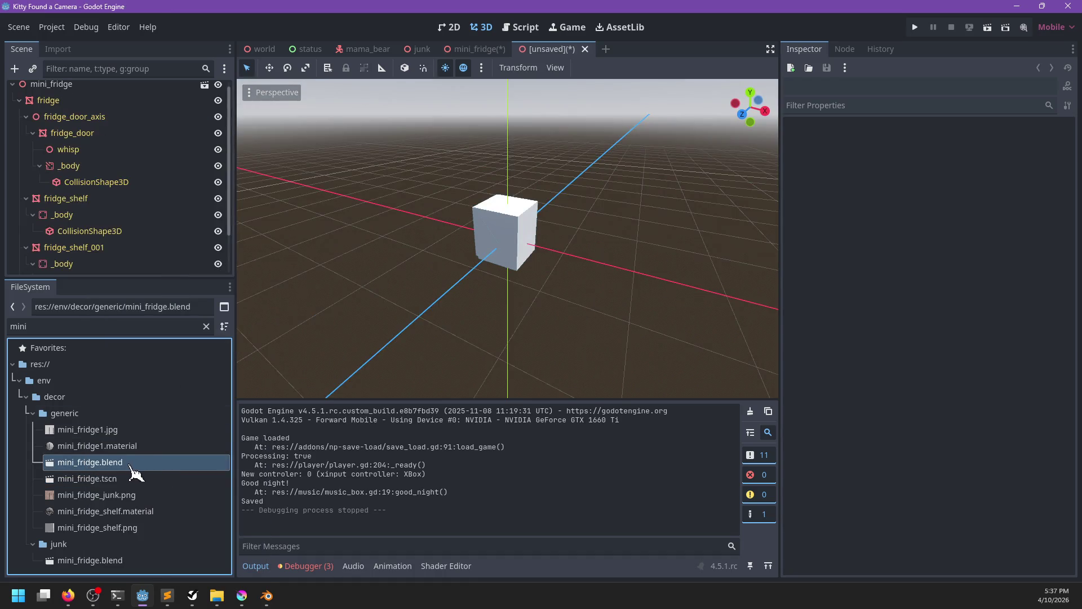
key("ctrl+s")
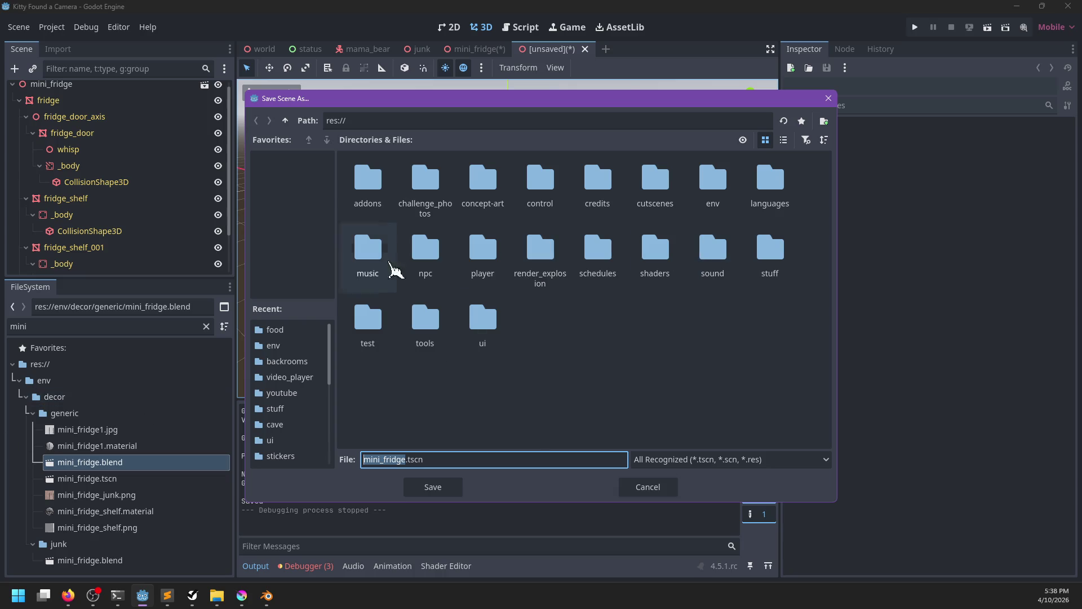
Save the new scene as mini_fridge.tscn in res://env/decor/junk, closing the old mini_fridge tab unsaved.
double_click(716, 193)
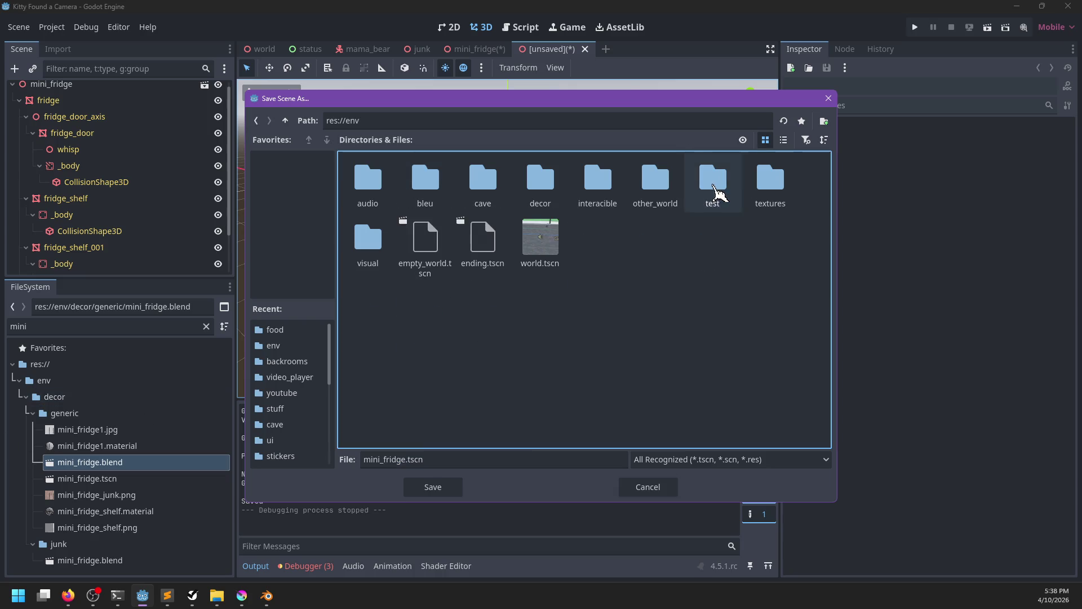
double_click(539, 194)
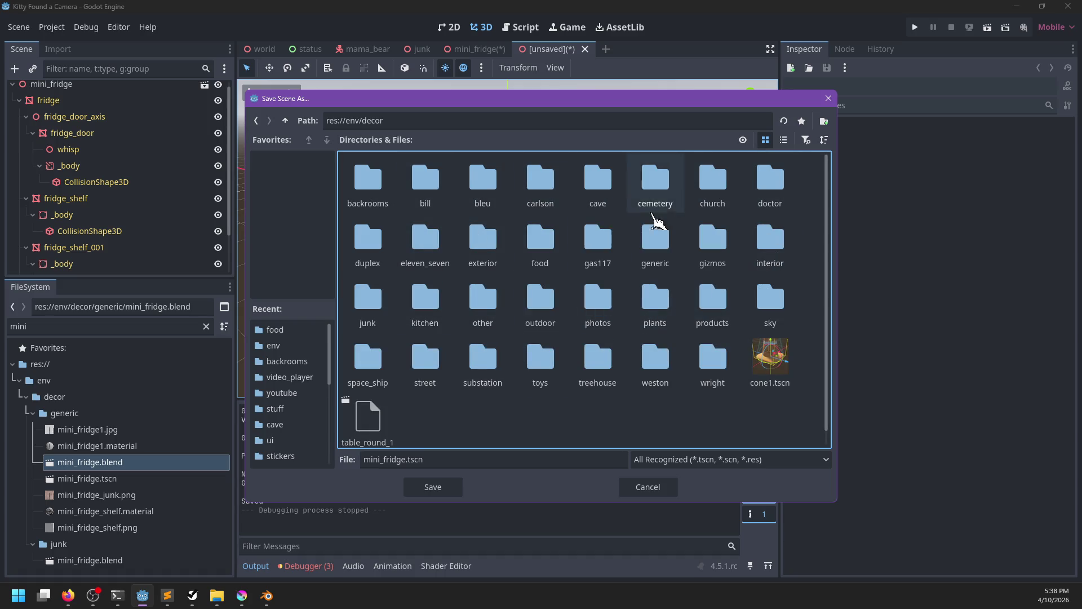
double_click(378, 327)
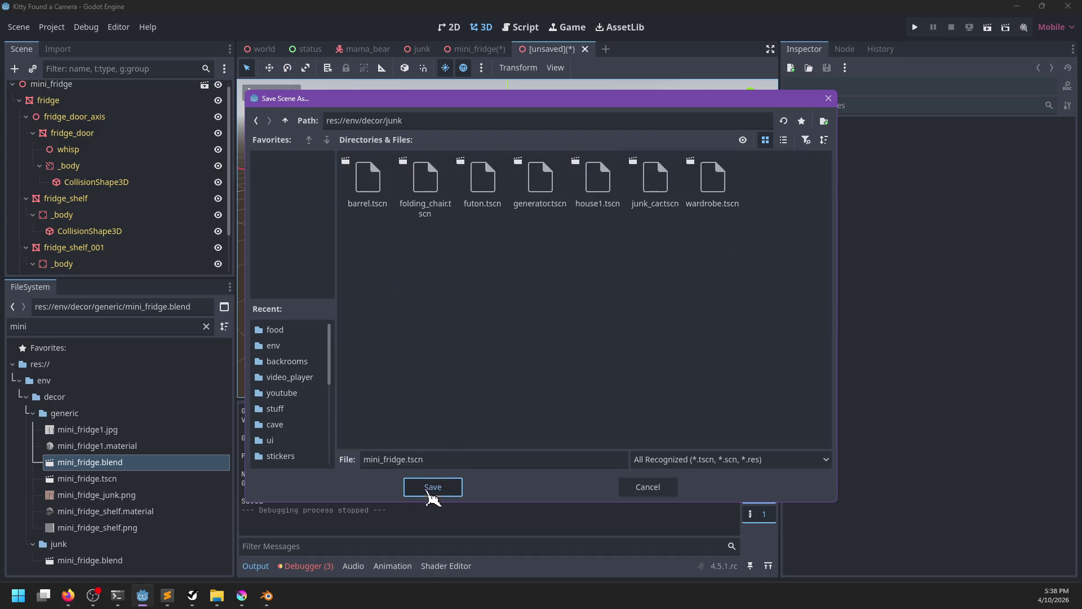
left_click(429, 488)
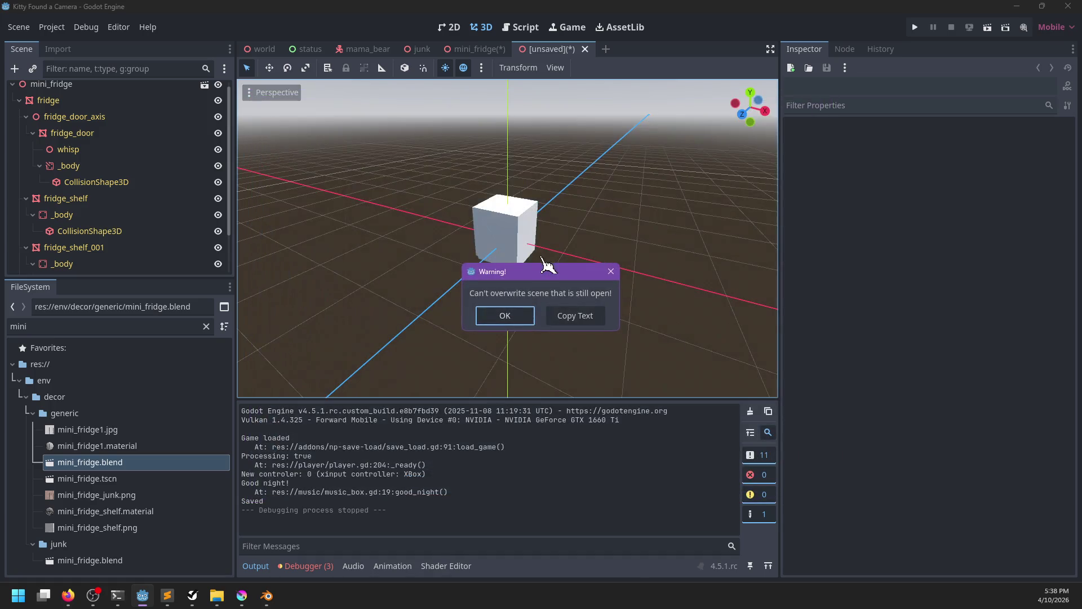
left_click(505, 315)
left_click(515, 49)
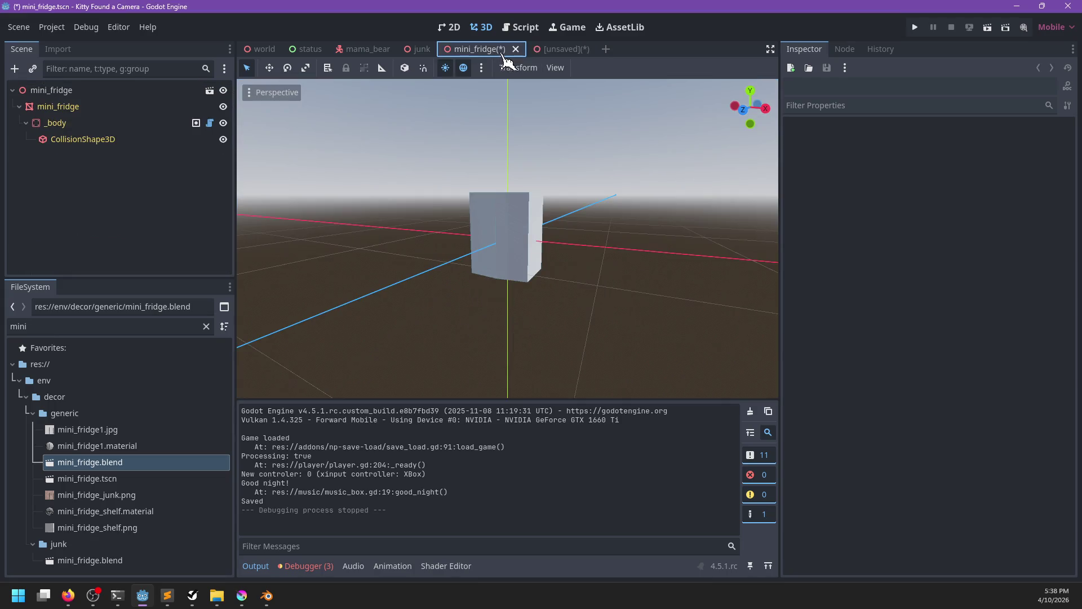
left_click(622, 337)
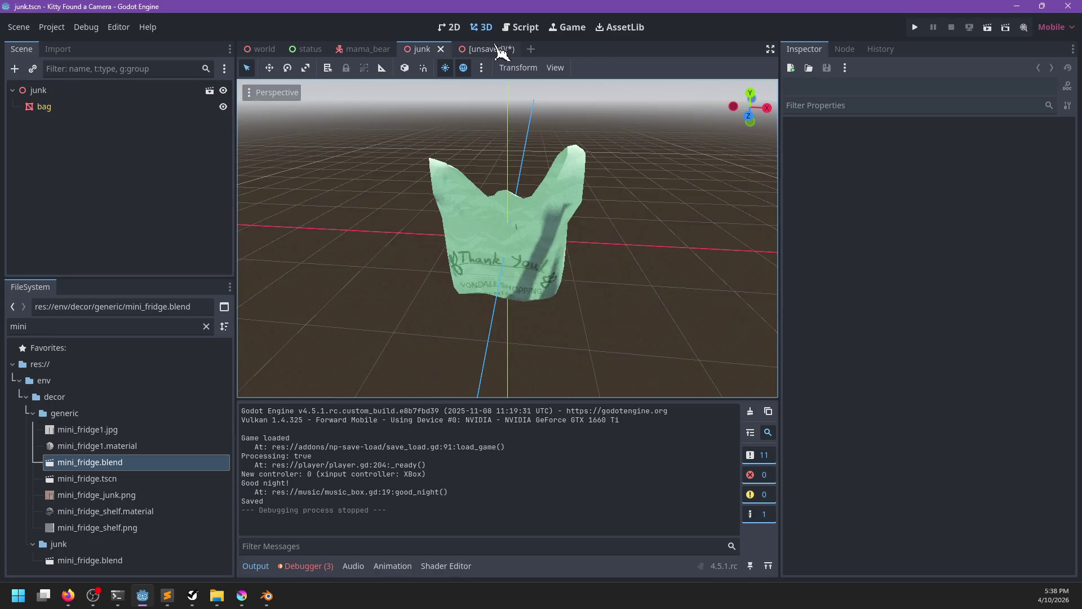
left_click(495, 49)
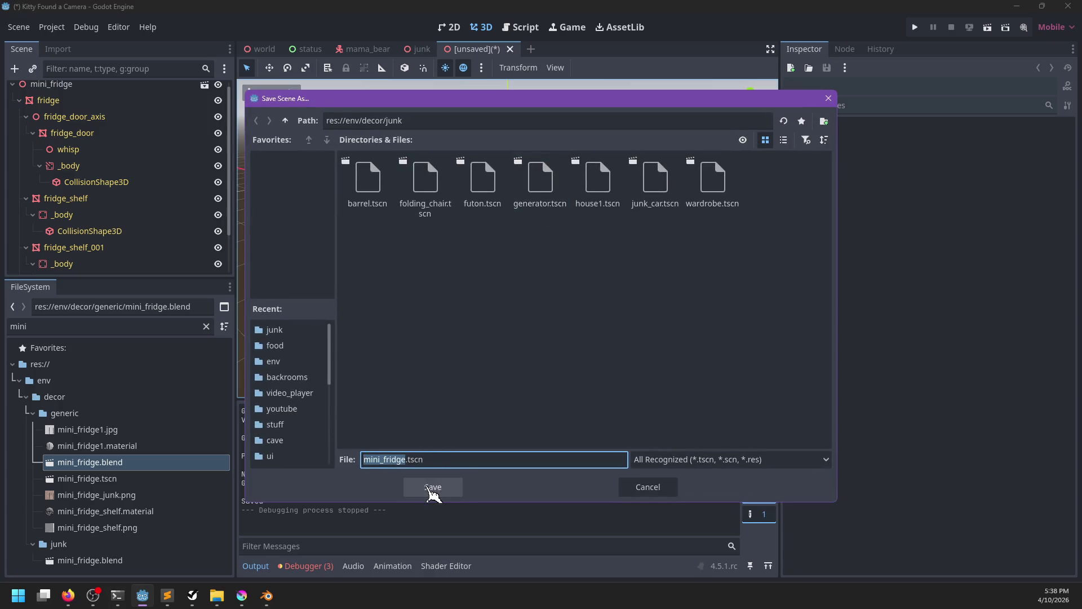
left_click(433, 488)
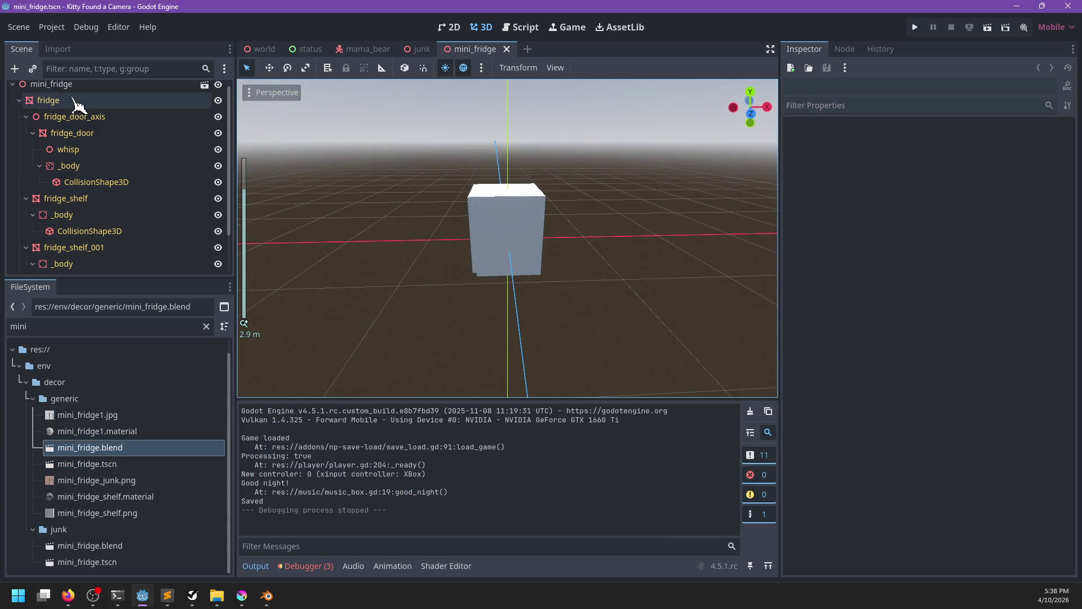
Select the fridge, fridge_door and both shelves and assign standard_uv.gdshader as Surface Material Override 0.
left_click(68, 84)
left_click(50, 105)
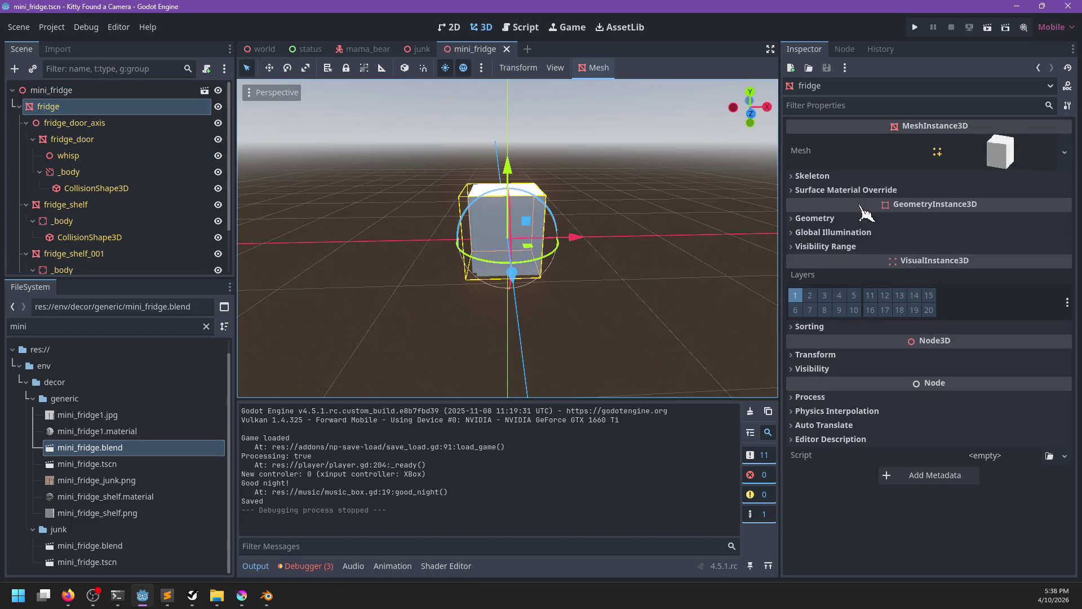
left_click(73, 139, "ctrl")
left_click(66, 204, "ctrl")
scroll(68, 211, "down", 2)
left_click(73, 199, "ctrl")
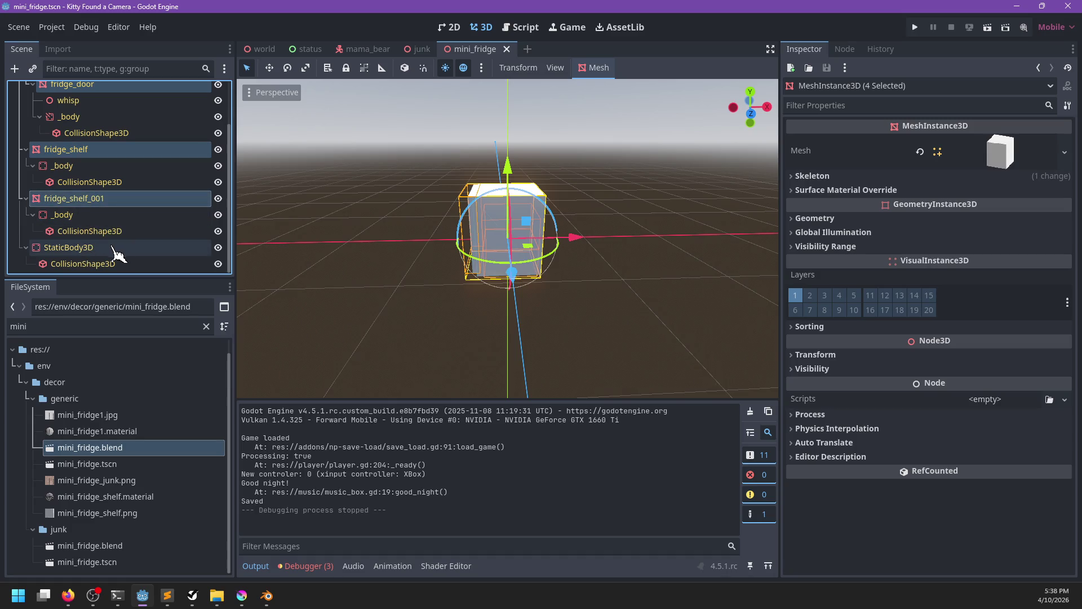
left_click(846, 190)
double_click(160, 323)
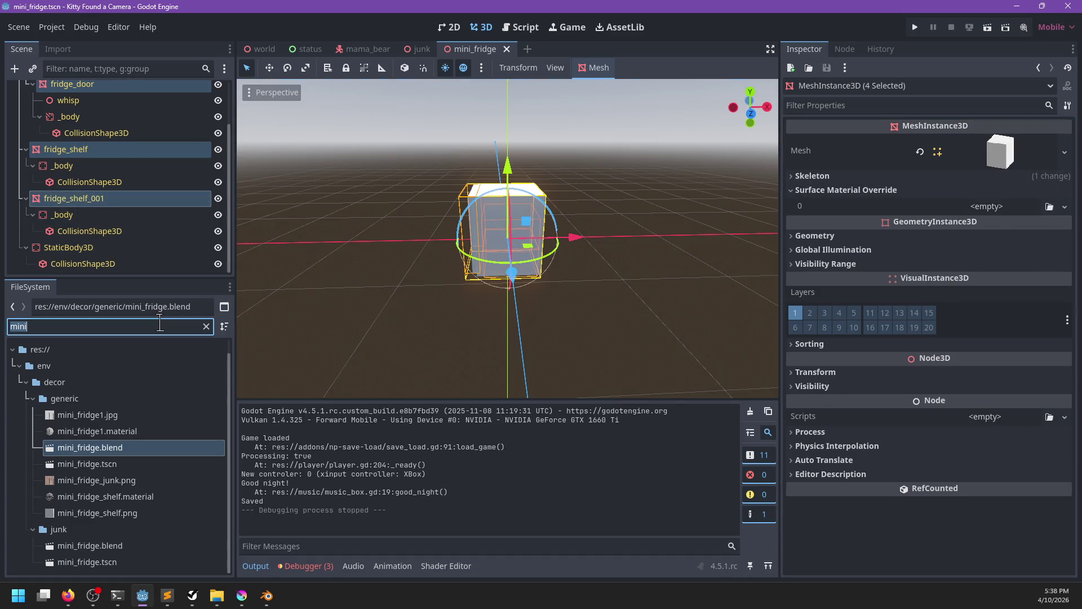
type("standard")
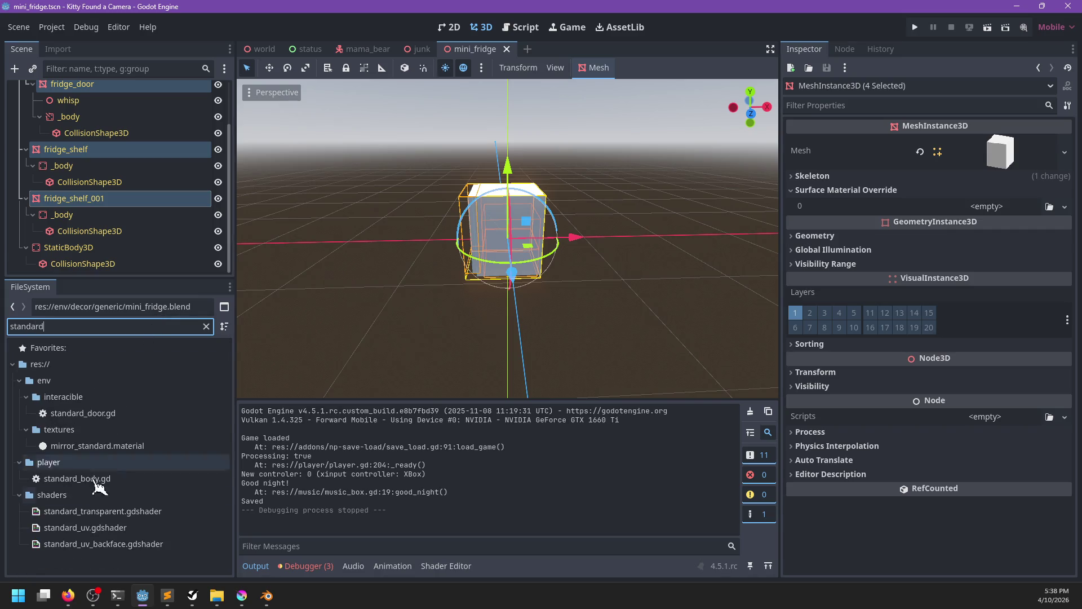
mouse_move(101, 532)
left_mouse_down()
mouse_move(358, 479)
mouse_move(901, 207)
mouse_move(957, 206)
left_mouse_up()
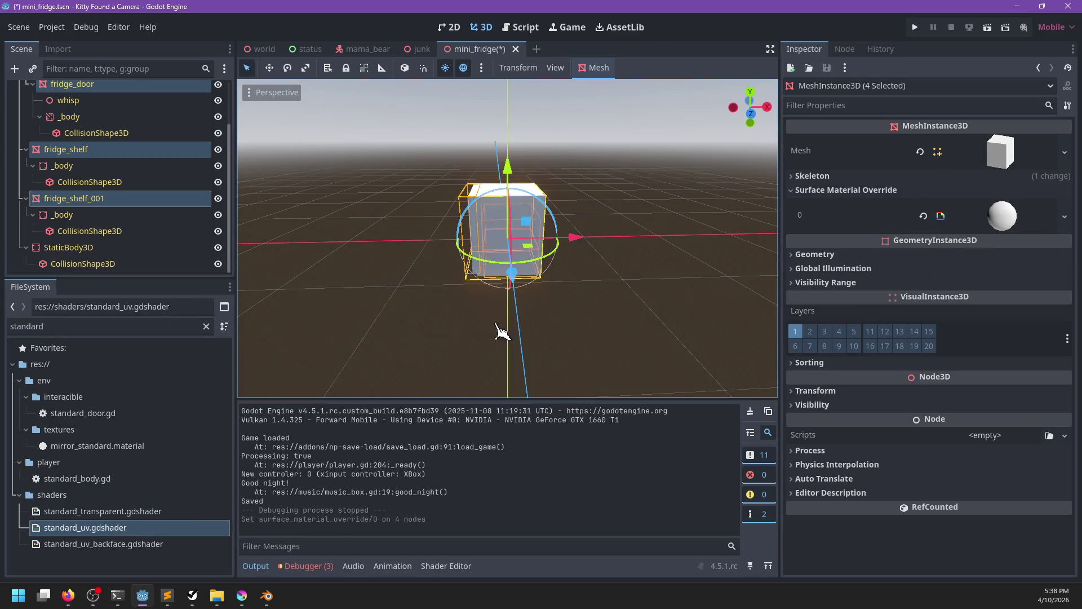
Set mini_fridge_junk.png as the material's Albedo texture and save the scene.
double_click(151, 325)
type("junk")
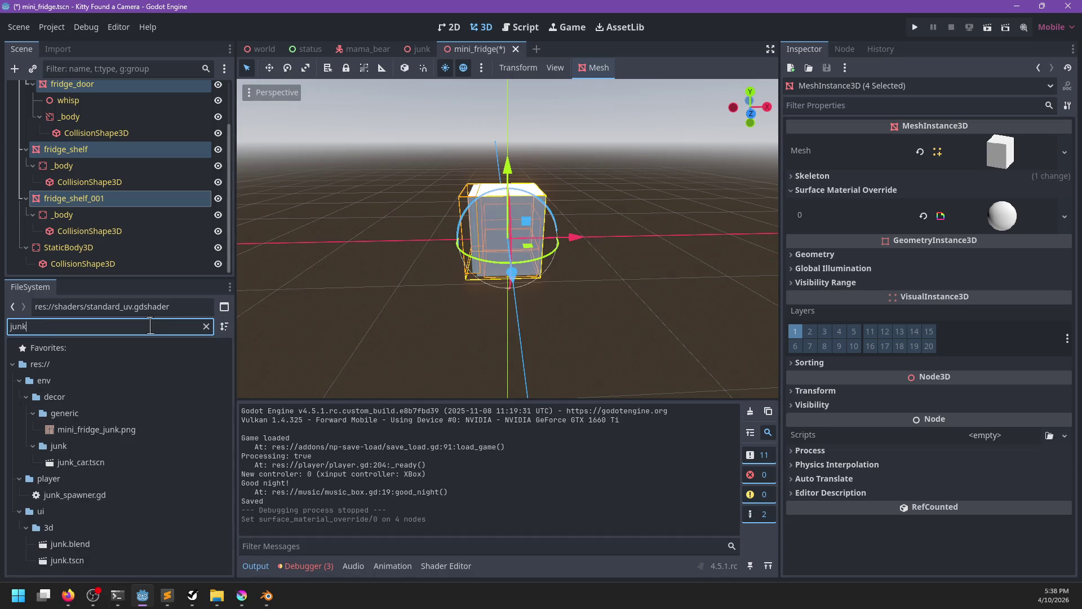
left_click(958, 216)
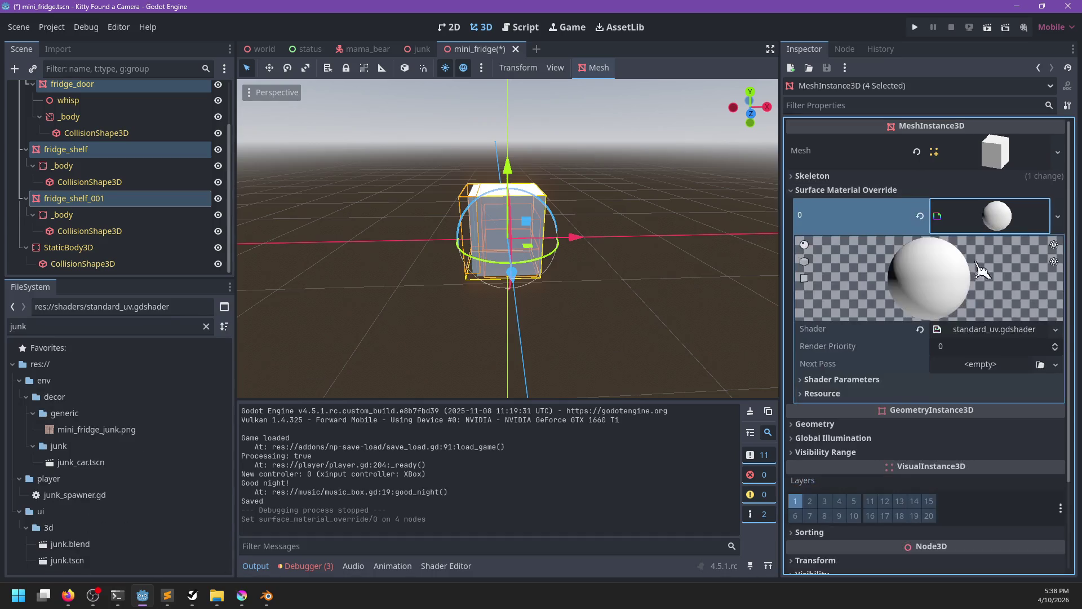
left_click(900, 394)
left_click_drag(96, 429, 999, 408)
scroll(471, 339, "up", 3)
mouse_move(471, 338)
left_mouse_down()
mouse_move(703, 321)
mouse_move(505, 332)
left_mouse_up()
left_click(637, 302)
key("ctrl+s")
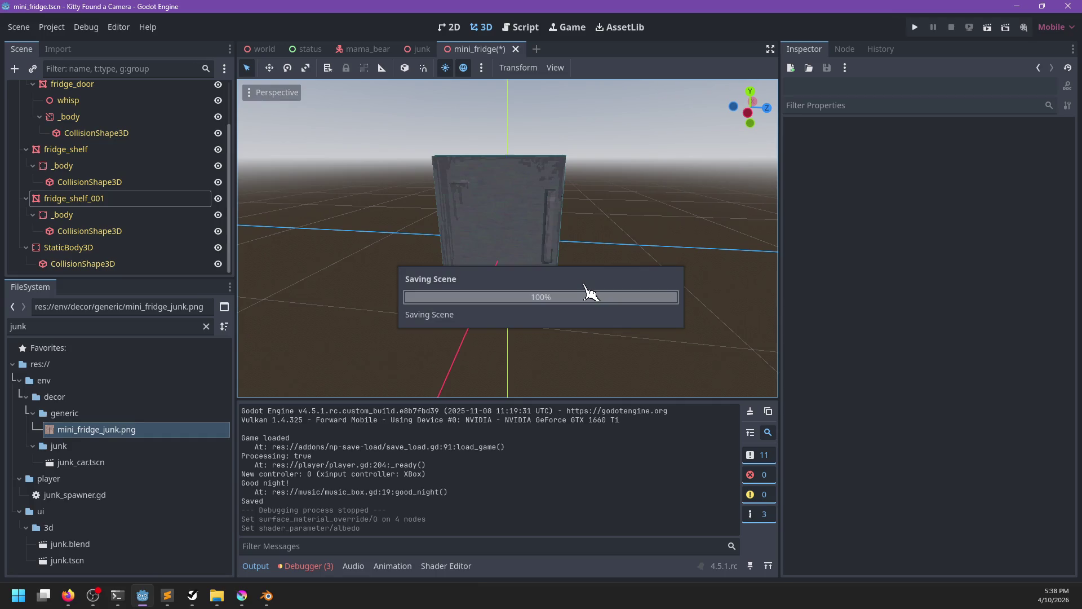
Inspect the textured fridge, then return to Krita and show the Background layer.
mouse_move(409, 275)
left_mouse_down()
mouse_move(363, 335)
mouse_move(500, 350)
left_mouse_up()
key("alt+Tab")
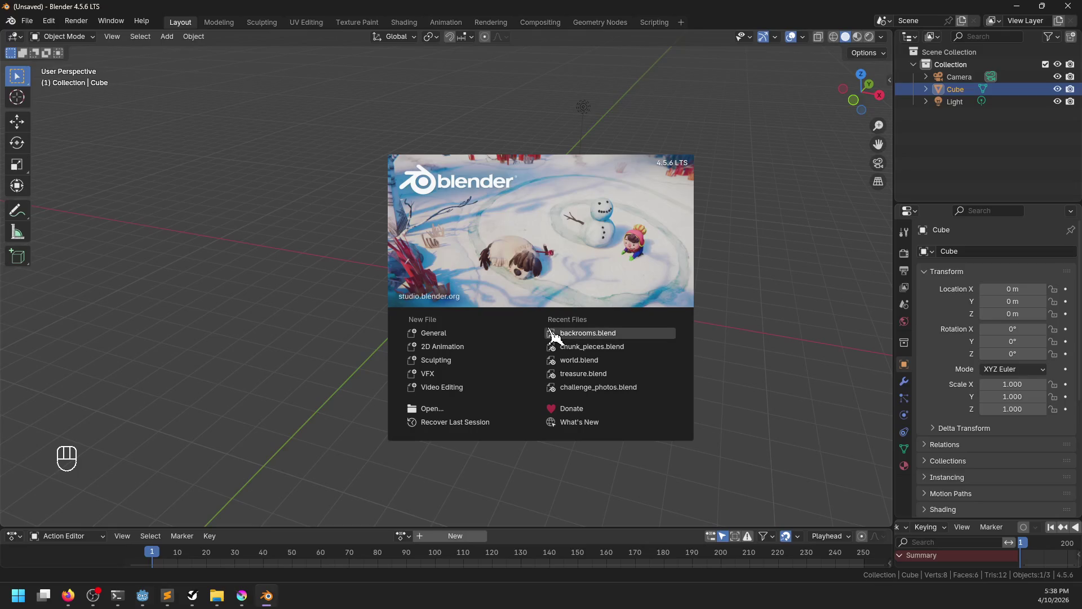
key("alt+Tab")
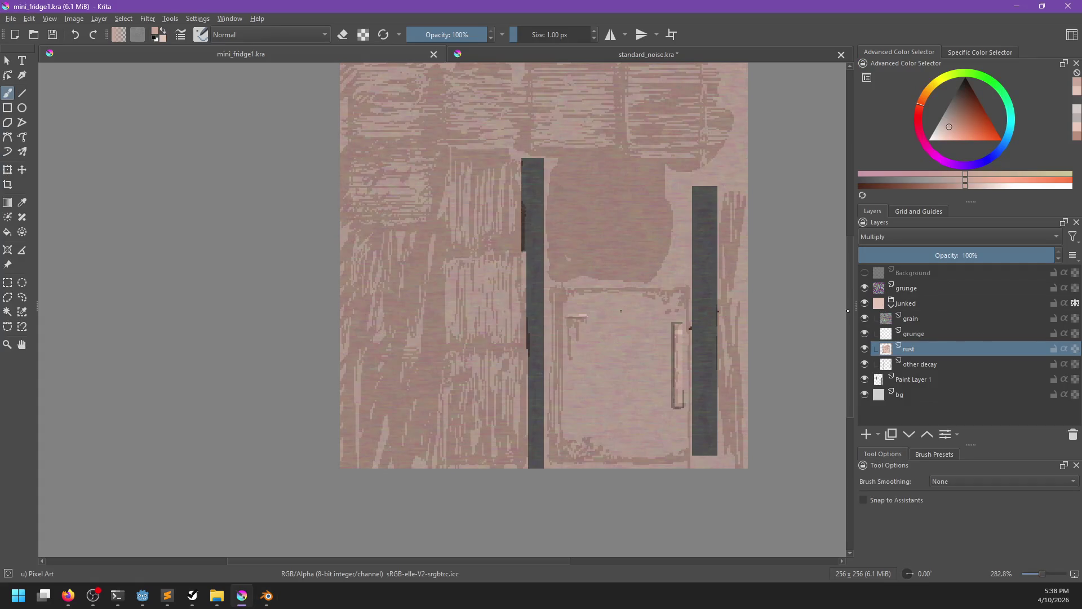
left_click(864, 272)
Paint lighter strokes over the grunge on the lower-left fridge panel.
left_click(368, 376)
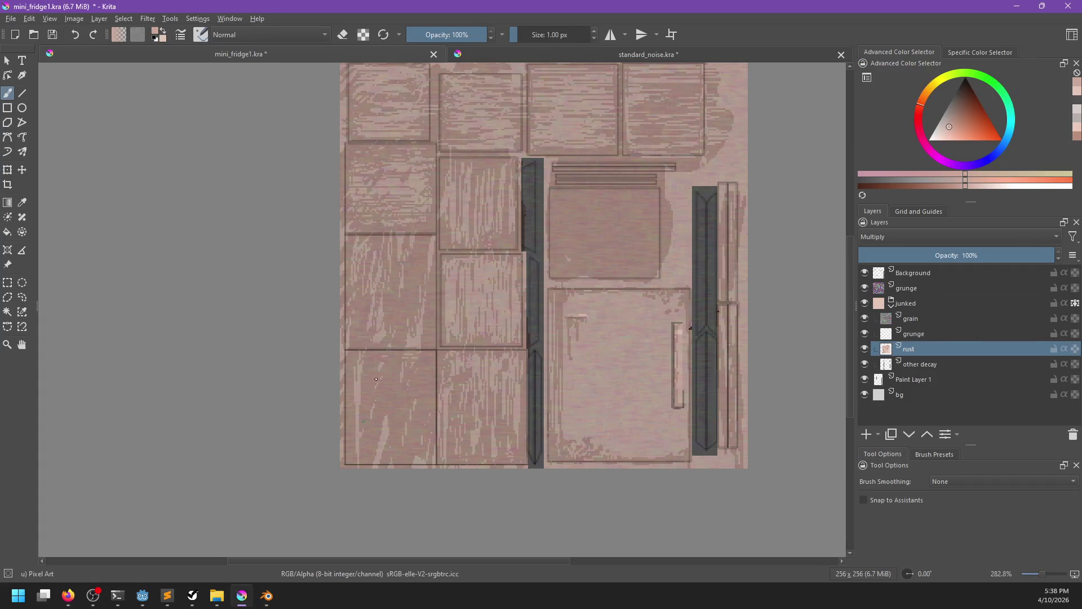
mouse_move(363, 395)
left_mouse_down()
mouse_move(382, 368)
mouse_move(358, 417)
mouse_move(355, 403)
left_mouse_up()
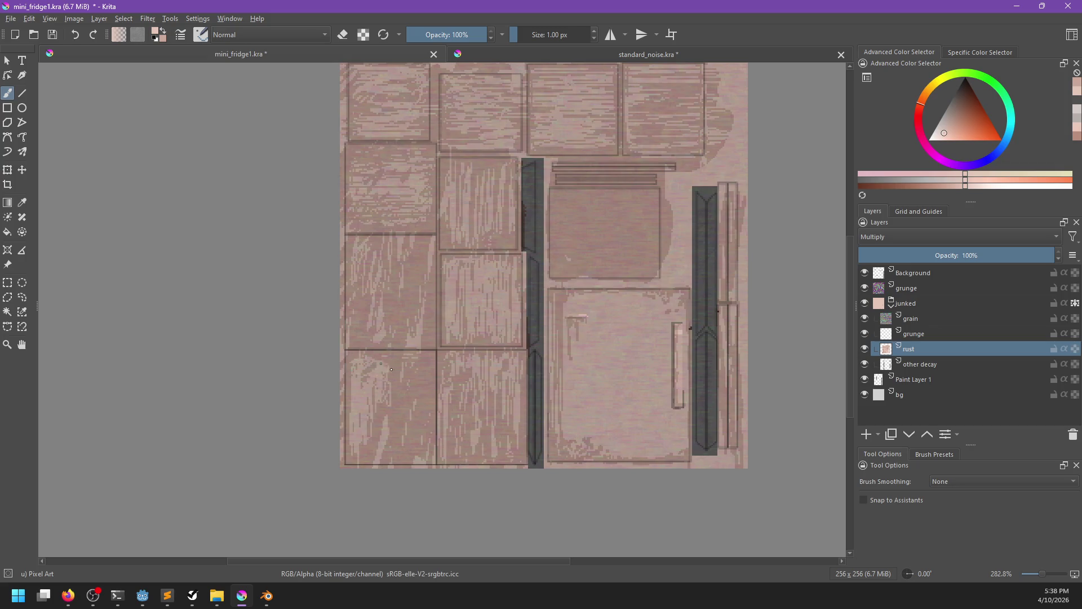
mouse_move(392, 372)
left_mouse_down()
mouse_move(394, 420)
mouse_move(392, 375)
mouse_move(420, 360)
mouse_move(428, 406)
mouse_move(421, 389)
mouse_move(403, 395)
mouse_move(411, 379)
mouse_move(424, 426)
left_mouse_up()
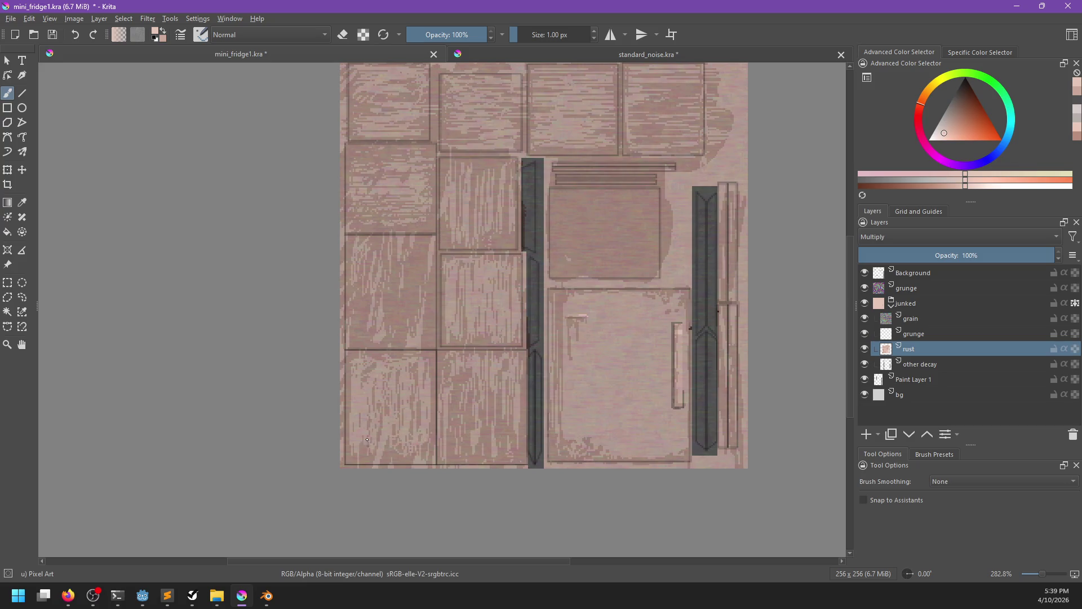
left_click(349, 457, "ctrl")
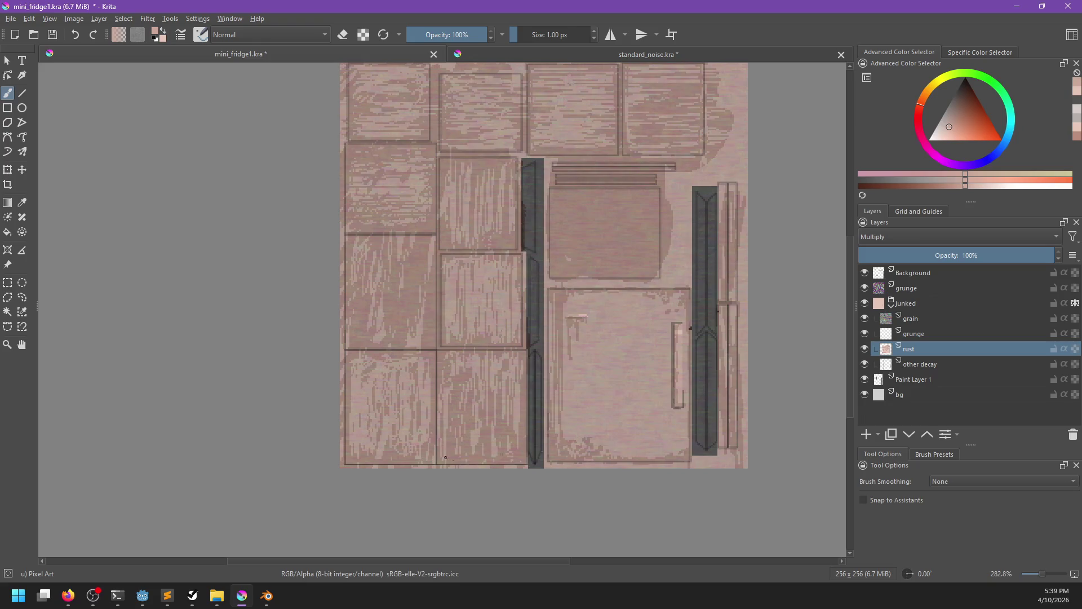
right_click(424, 388)
Smooth the wood grain on the lower-left and lower-middle panels with the Pixel Art Fill brush.
left_click(363, 431)
mouse_move(362, 430)
left_mouse_down()
mouse_move(378, 395)
mouse_move(403, 430)
mouse_move(440, 389)
mouse_move(459, 428)
mouse_move(507, 394)
mouse_move(498, 426)
mouse_move(460, 439)
left_mouse_up()
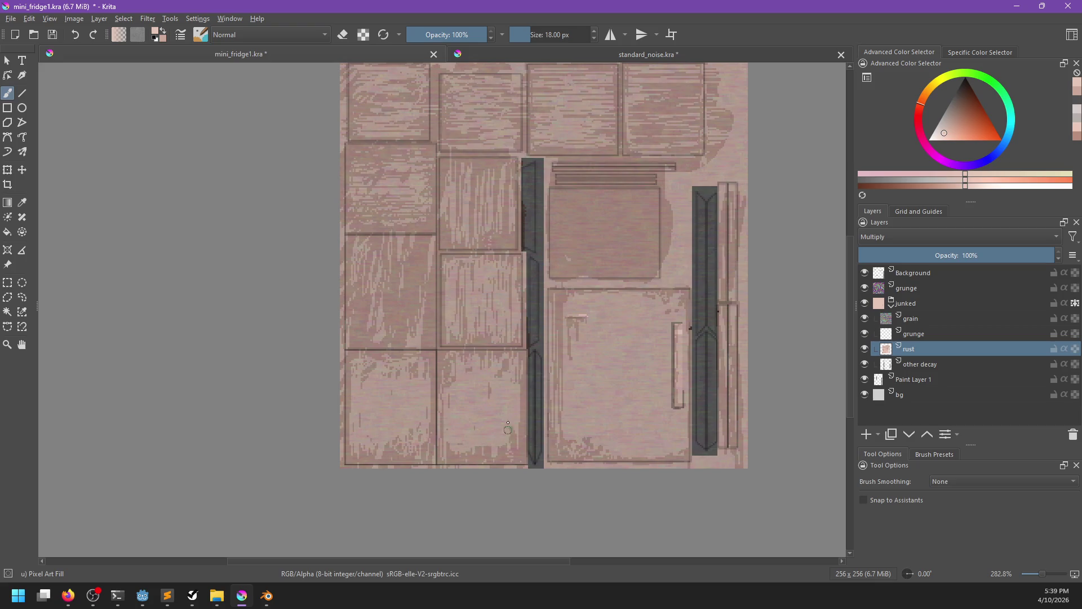
left_click(492, 437, "ctrl")
left_click_drag(486, 376, 483, 458)
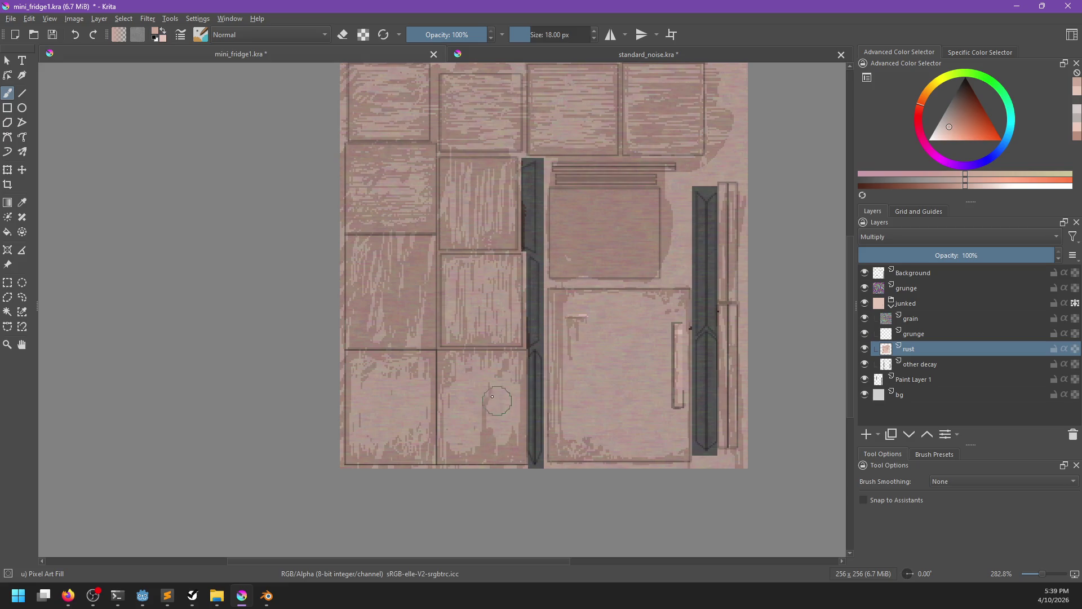
Shrink the brush to 13 px and paint lighter rust patches on the middle-left panel.
left_click(490, 420, "ctrl")
left_click_drag(487, 415, 489, 421)
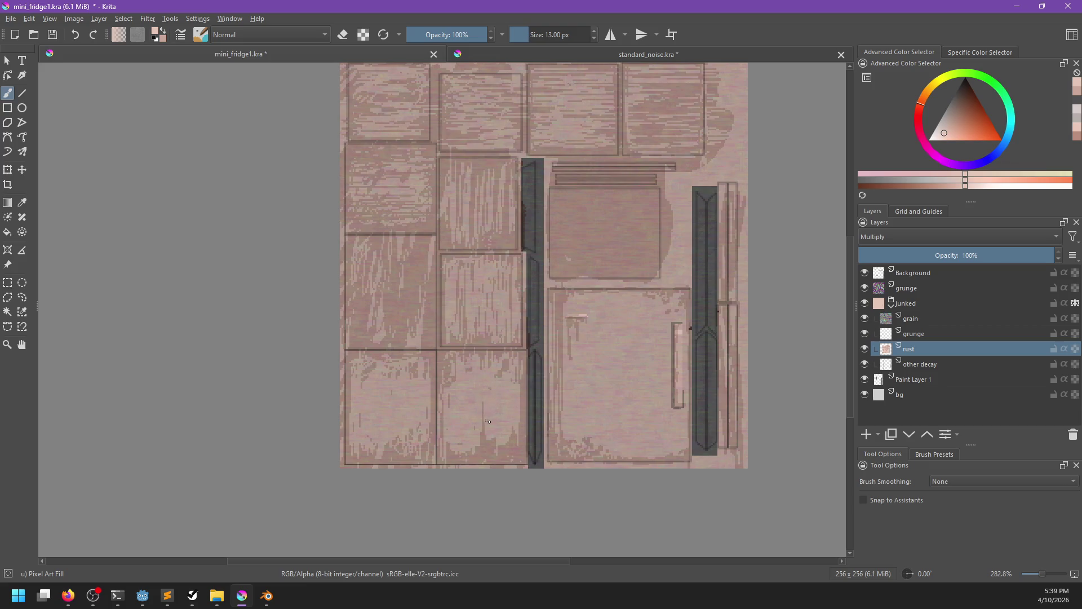
left_click(491, 394, "ctrl")
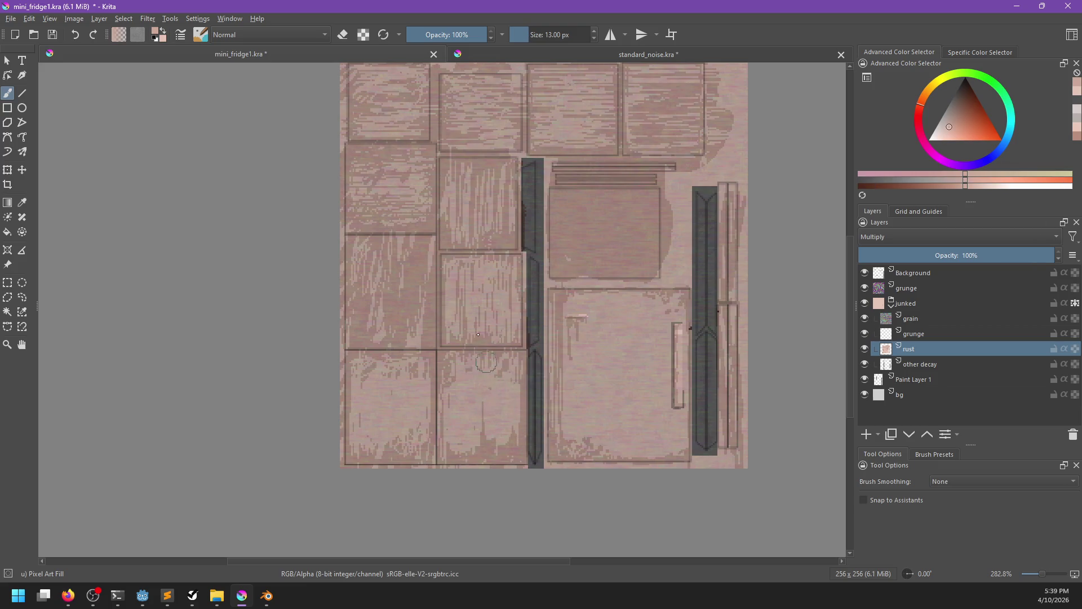
left_click(367, 255, "ctrl")
mouse_move(372, 254)
left_mouse_down()
mouse_move(369, 299)
mouse_move(408, 318)
mouse_move(415, 274)
left_mouse_up()
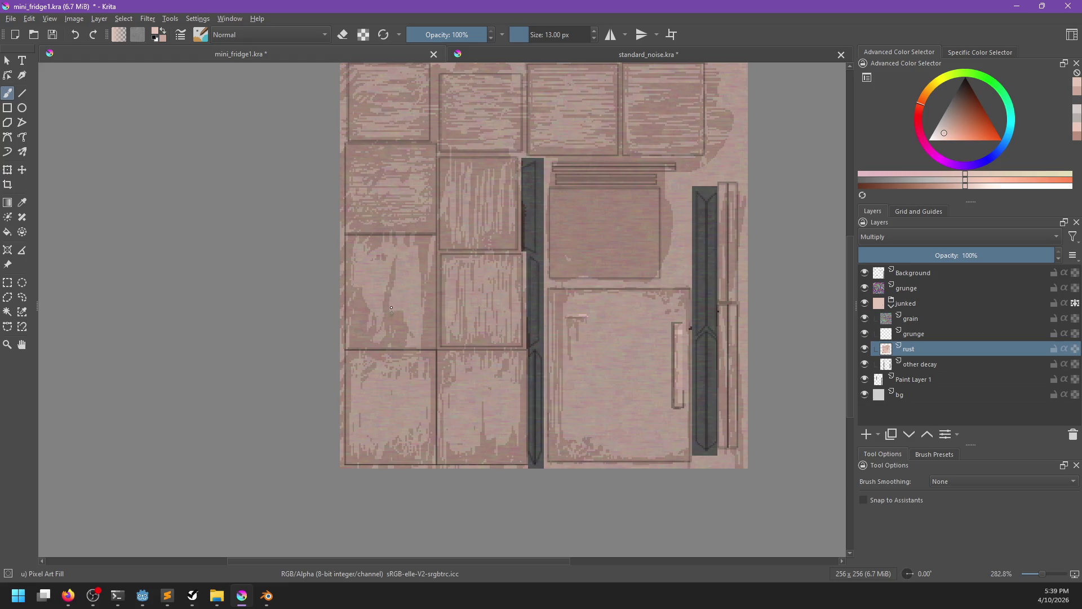
left_click_drag(366, 312, 383, 338)
left_click(370, 340, "ctrl")
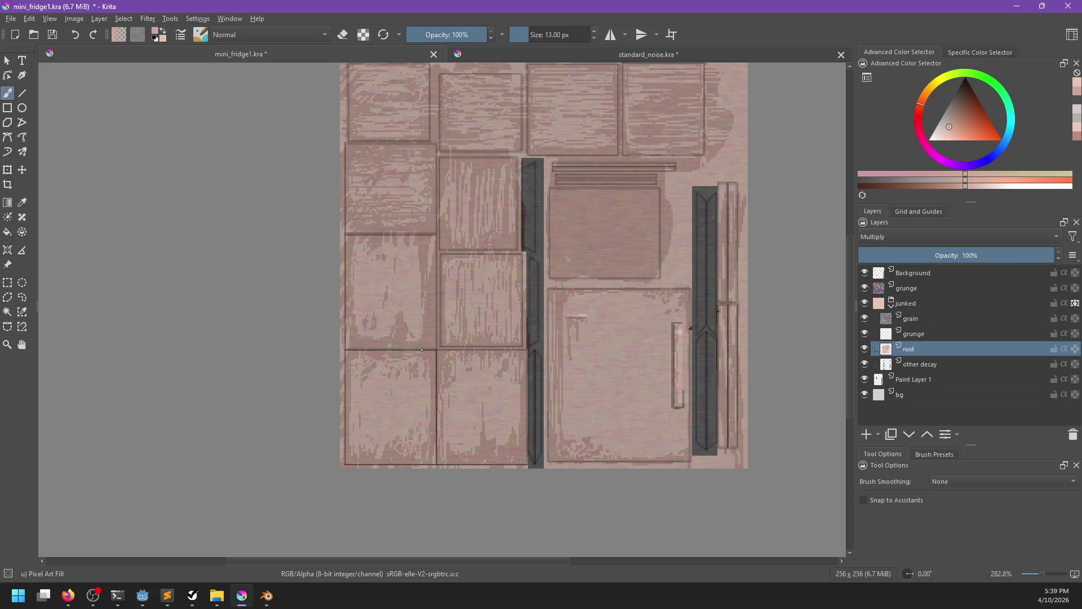
left_click(418, 293, "ctrl")
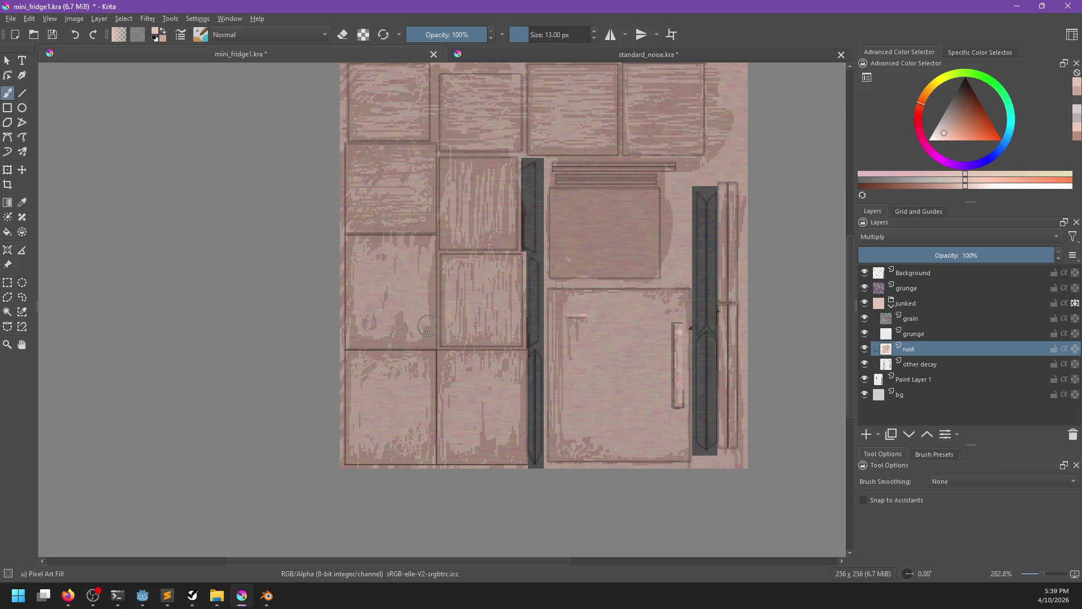
scroll(429, 293, "up", 3)
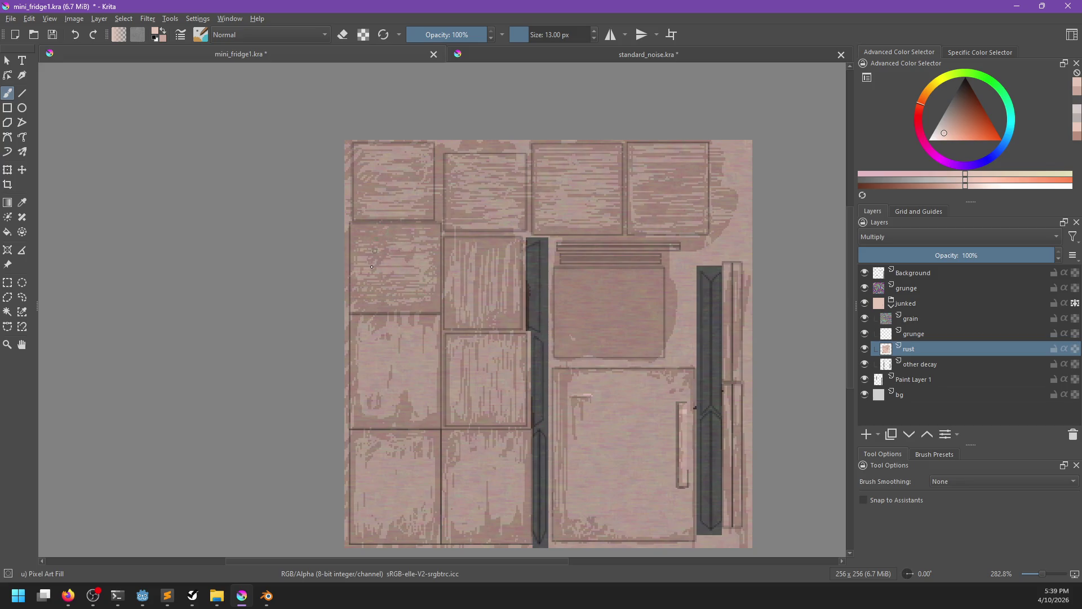
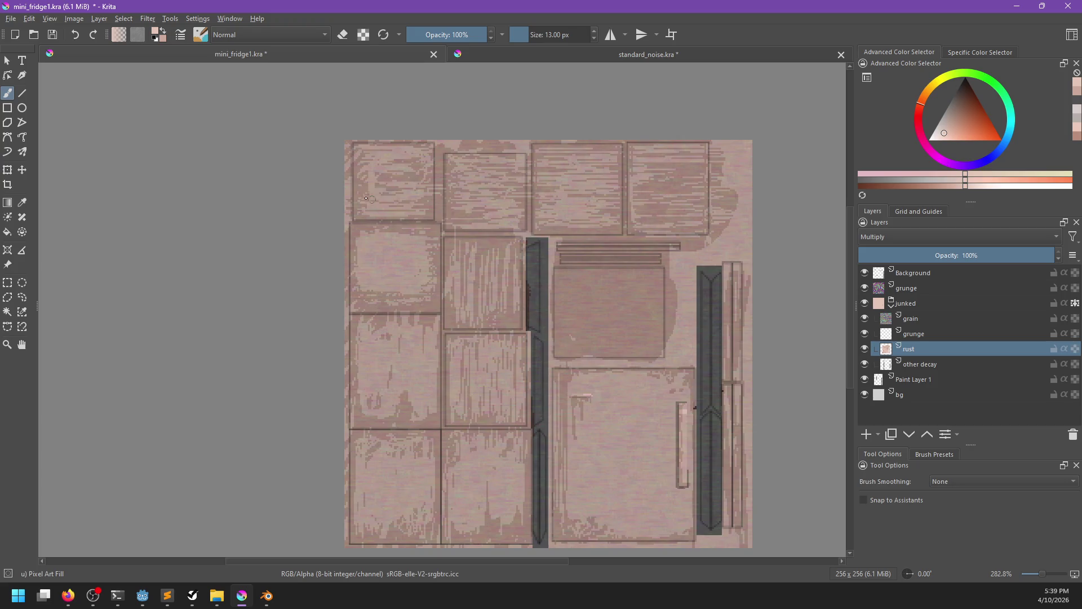
Lighten a blotch in the central panel and add darker greyish-pink strokes across it.
left_click(354, 144, "ctrl")
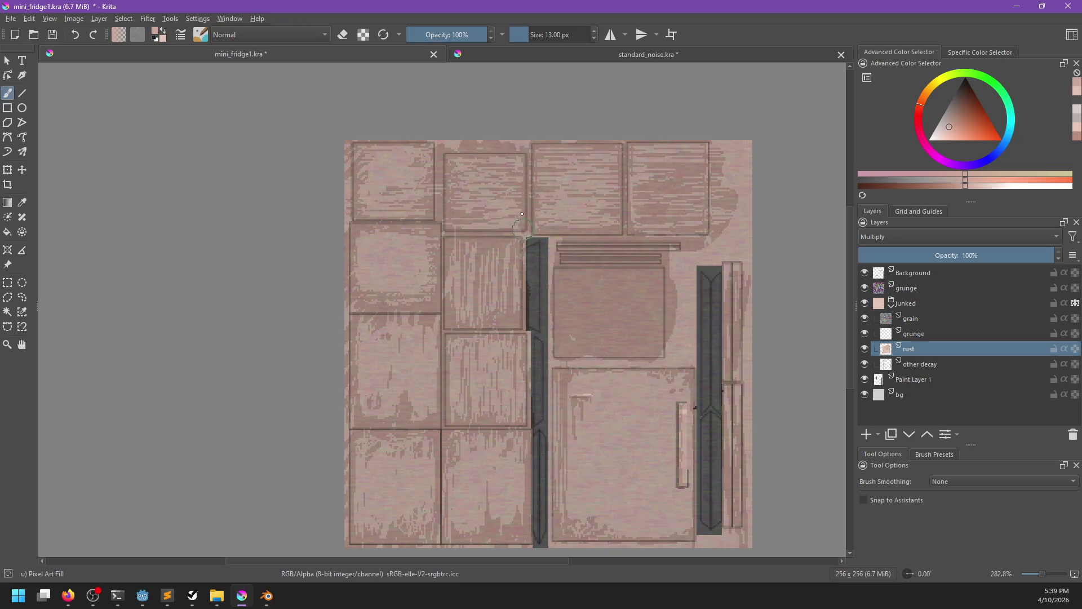
left_click(571, 172, "ctrl")
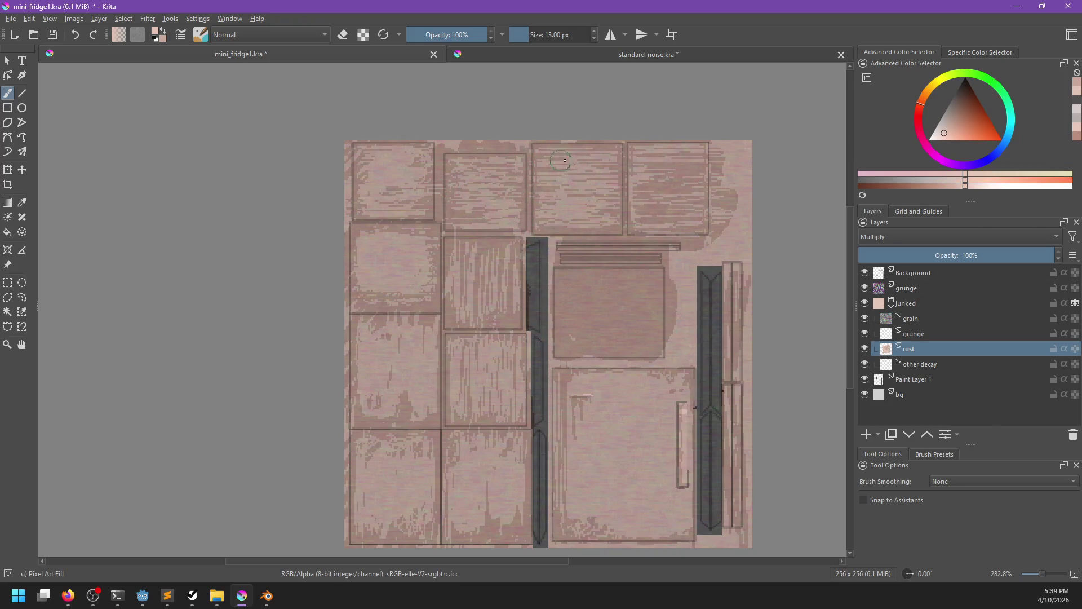
mouse_move(670, 181)
left_mouse_down()
mouse_move(589, 191)
mouse_move(614, 208)
left_mouse_up()
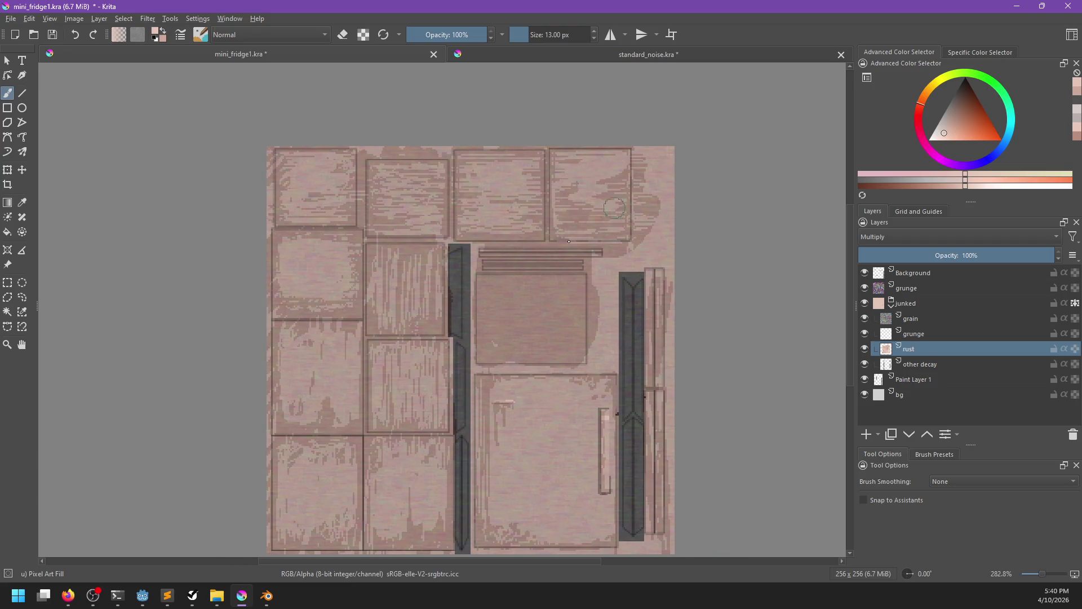
mouse_move(549, 284)
left_mouse_down()
mouse_move(499, 293)
mouse_move(508, 349)
mouse_move(571, 344)
mouse_move(563, 296)
mouse_move(550, 287)
mouse_move(576, 331)
left_mouse_up()
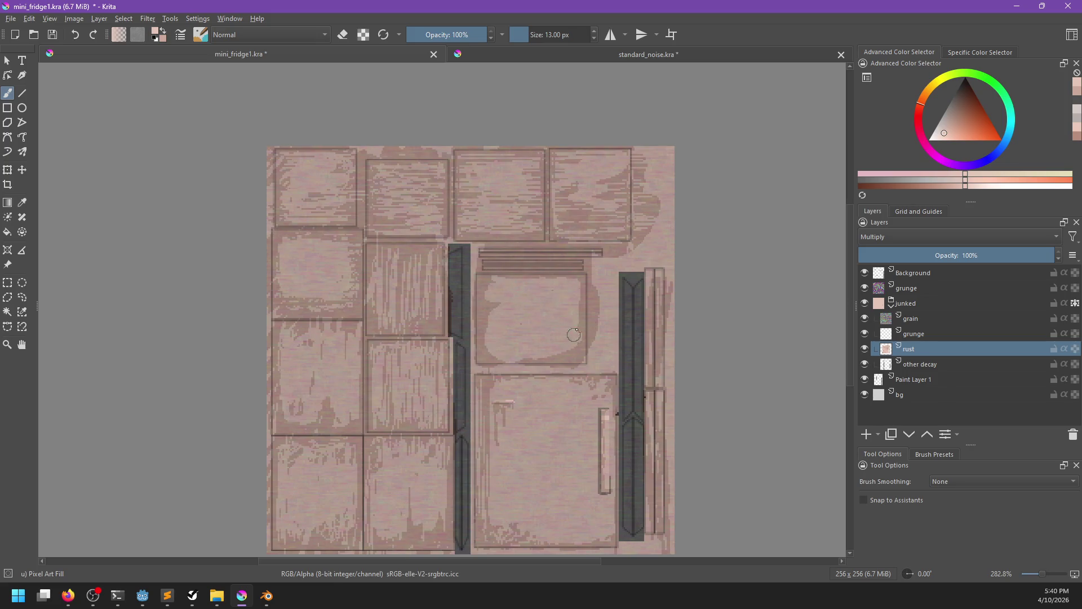
left_click(487, 304, "ctrl")
left_click_drag(531, 287, 494, 279)
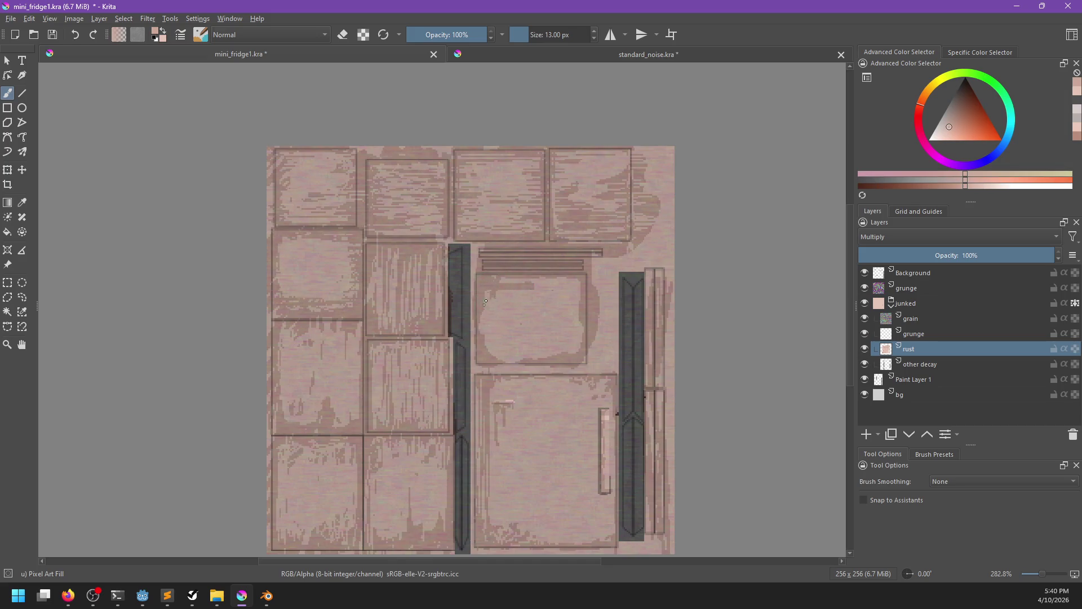
left_click_drag(544, 324, 476, 325)
Paint lighter pink strokes over the wood panel, including its left side.
left_click(484, 308, "ctrl")
left_click_drag(372, 324, 384, 260)
left_click_drag(375, 305, 409, 278)
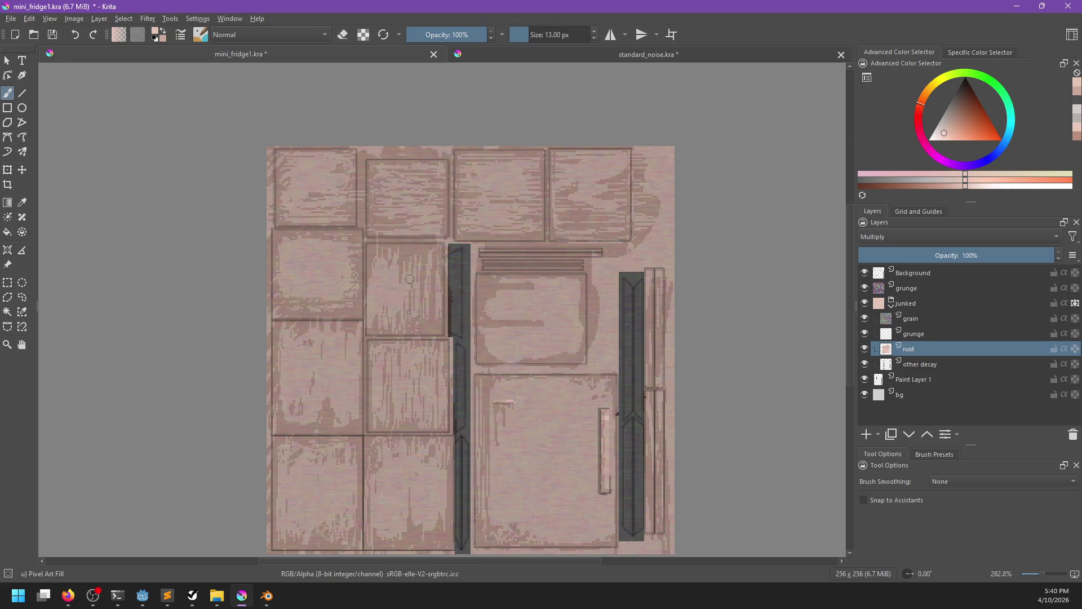
left_click(389, 285, "ctrl")
left_click_drag(376, 327, 376, 258)
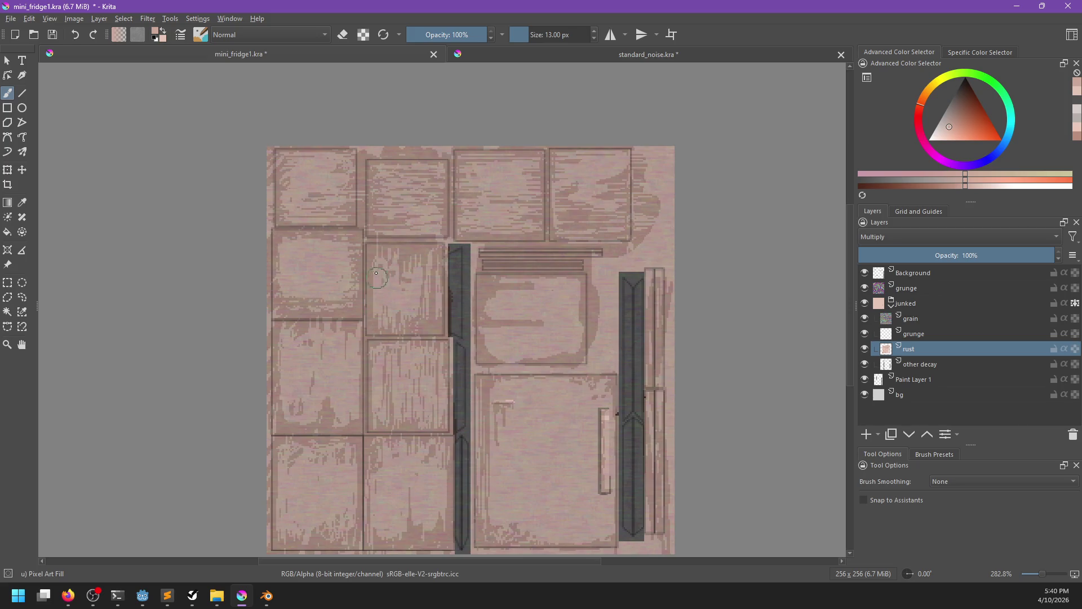
Sample several pink shades and switch to the 1 px Pixel Art brush preset.
left_click(388, 360, "ctrl")
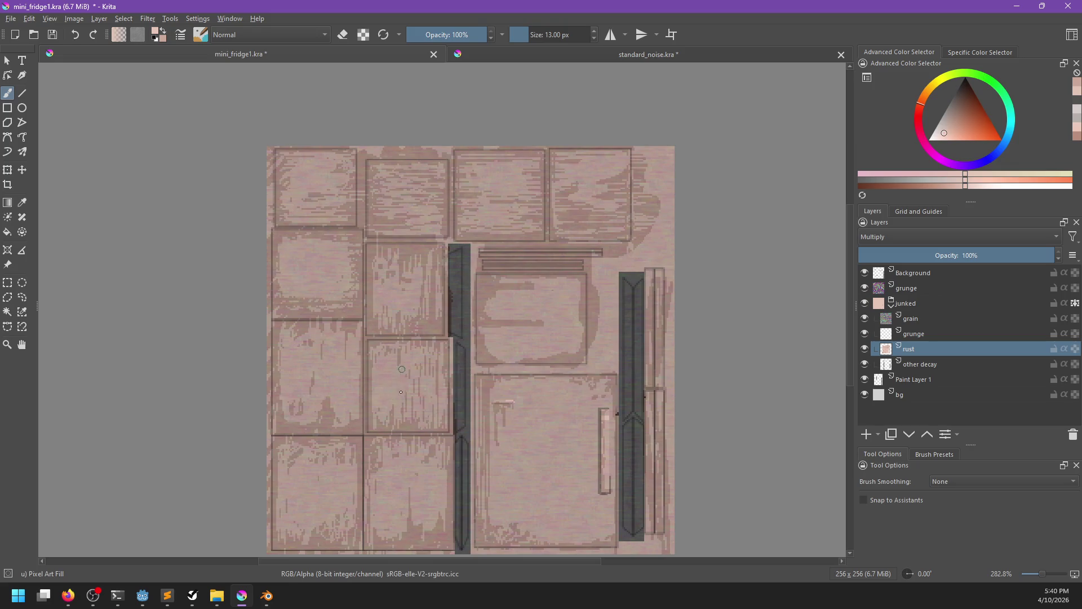
left_click(435, 398, "ctrl")
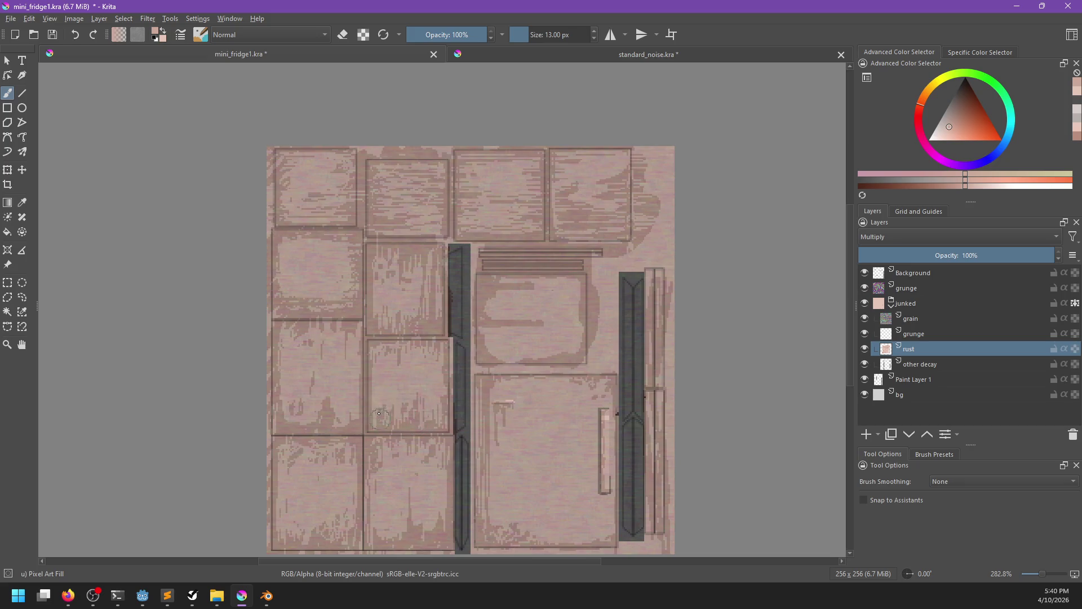
left_click(565, 312, "ctrl")
left_click(497, 306, "ctrl")
right_click(482, 291)
left_click(478, 212)
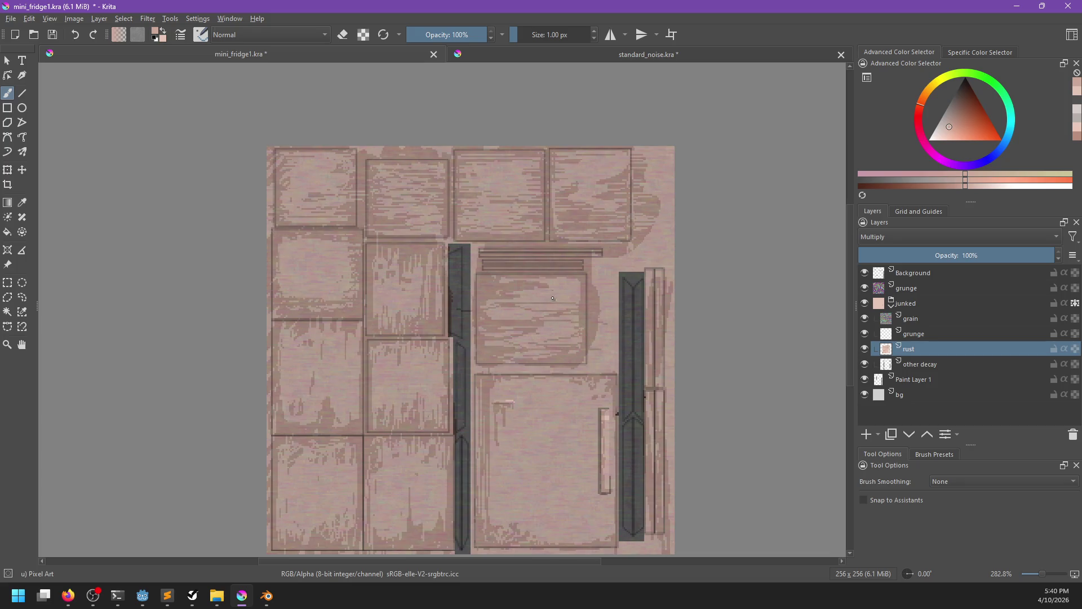
left_click(473, 320, "ctrl")
Switch to the eraser, save the Krita document, and hide the Background layer.
key("e")
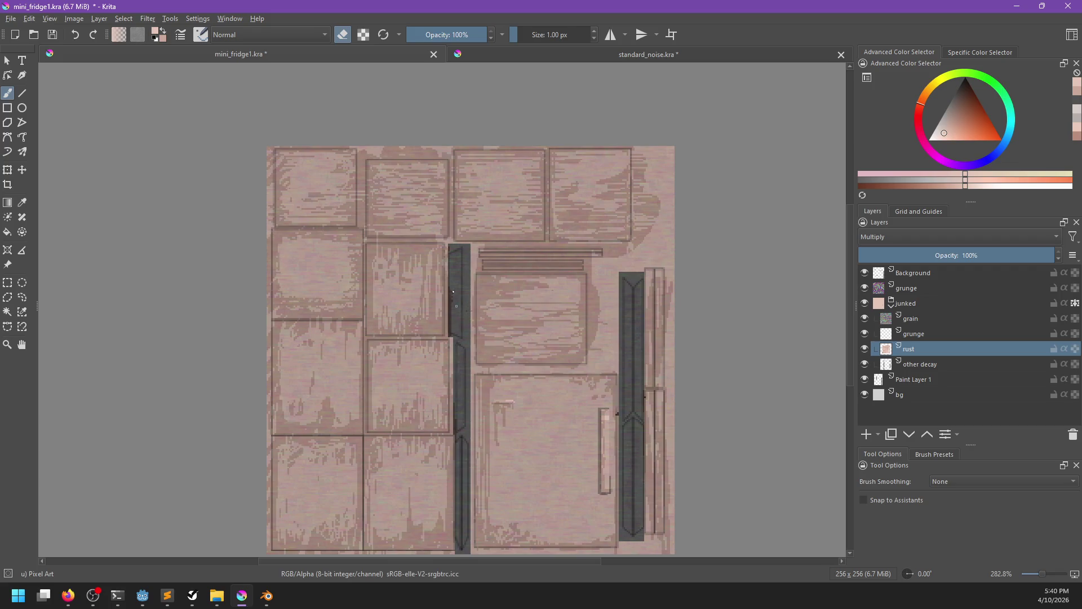
key("ctrl+s")
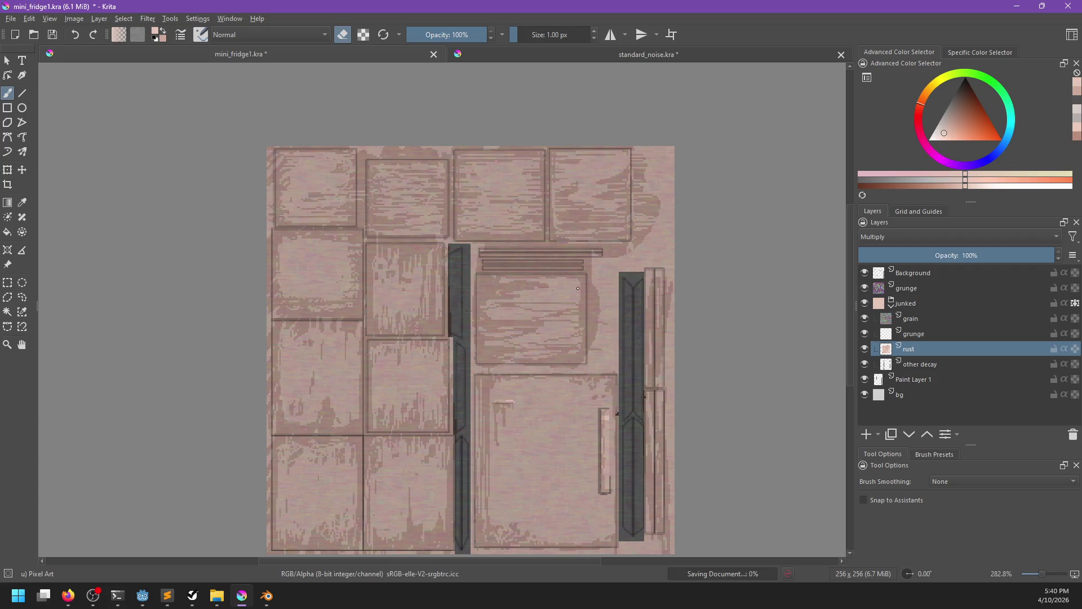
scroll(609, 284, "down", 1)
left_click(865, 273)
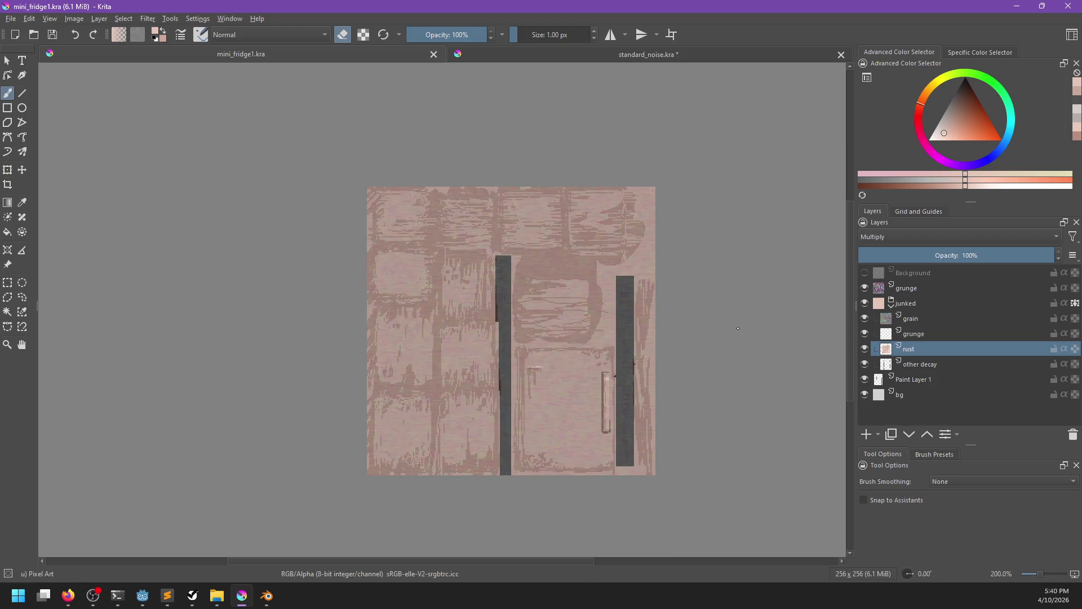
Export the texture as mini_fridge_junk.jpg instead of overwriting mini_fridge1.jpg.
key("ctrl+shift+e")
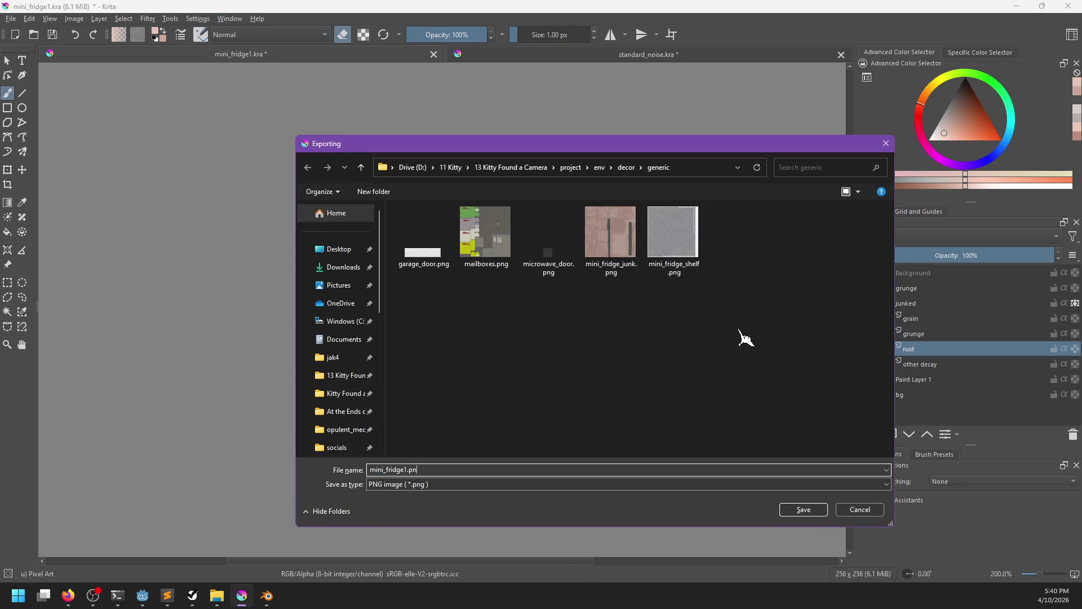
type("jpg")
key("Return")
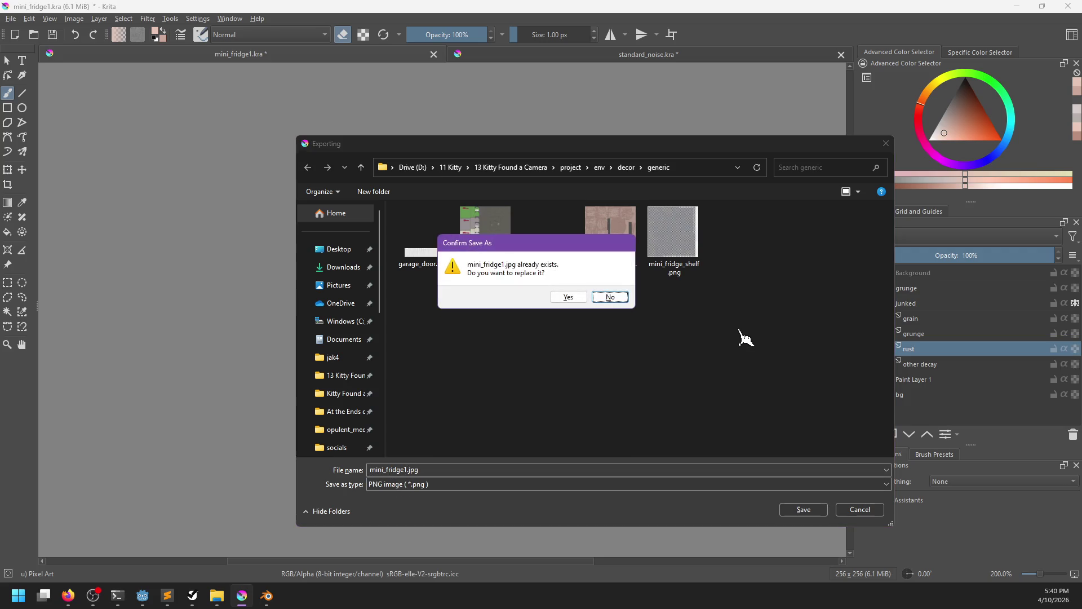
key("Left")
left_click(610, 297)
left_click(611, 239)
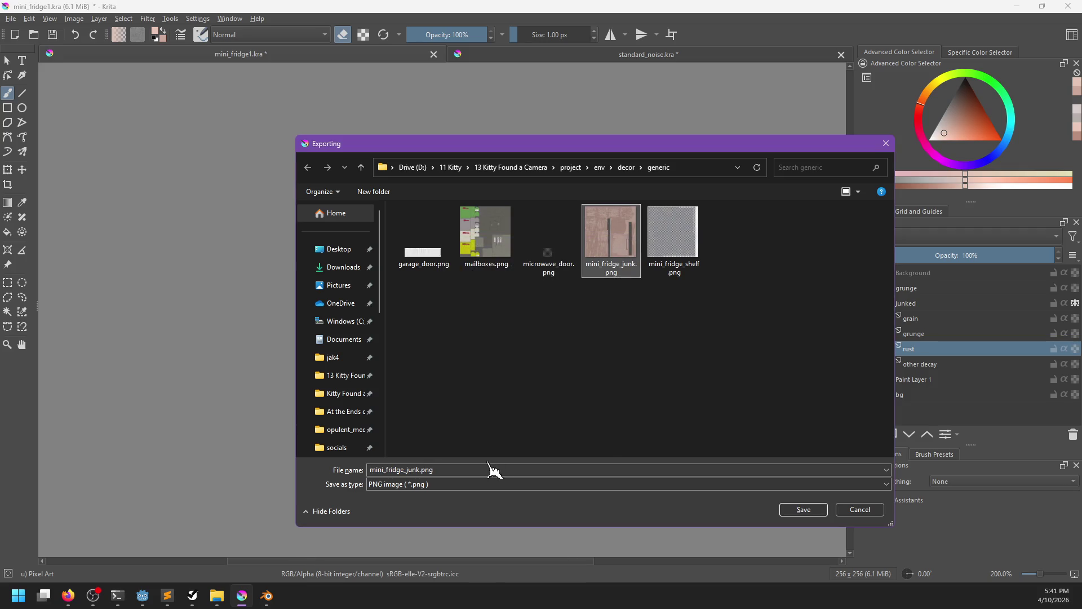
left_click(479, 468)
left_click(479, 468)
key("BackSpace")
key("BackSpace")
key("BackSpace")
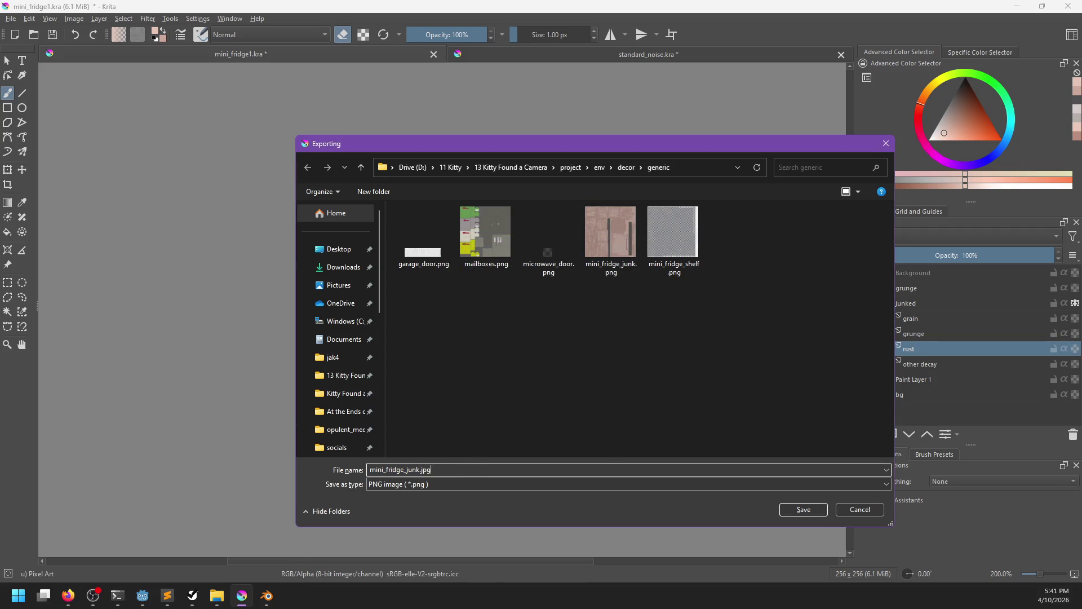
key("Return")
key("Return")
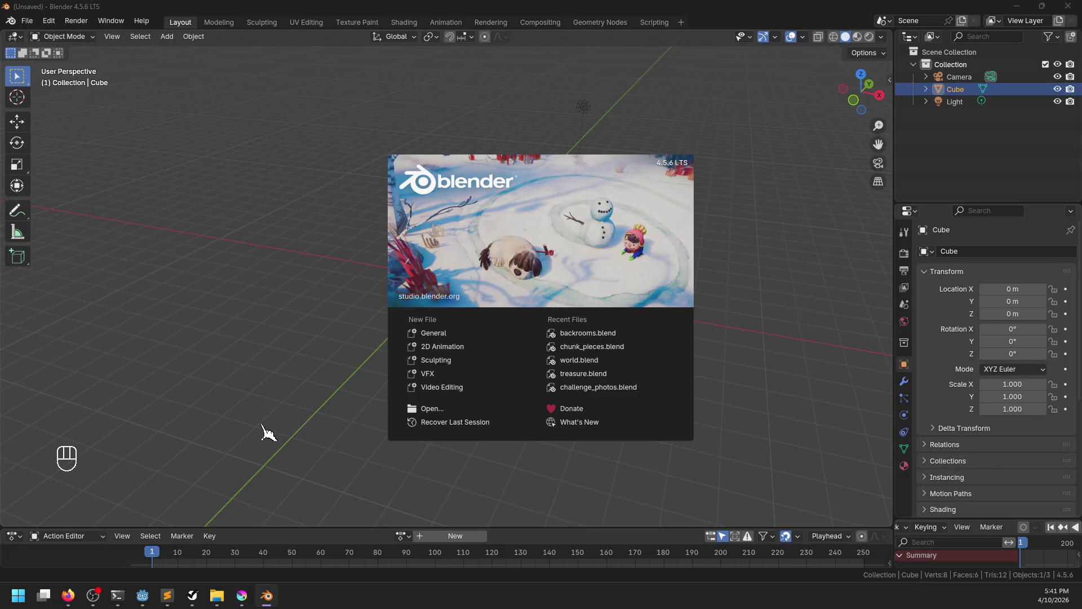
Select fridge_shelf_001 and expand its Surface Material Override settings.
key("alt+Tab")
left_click(144, 199)
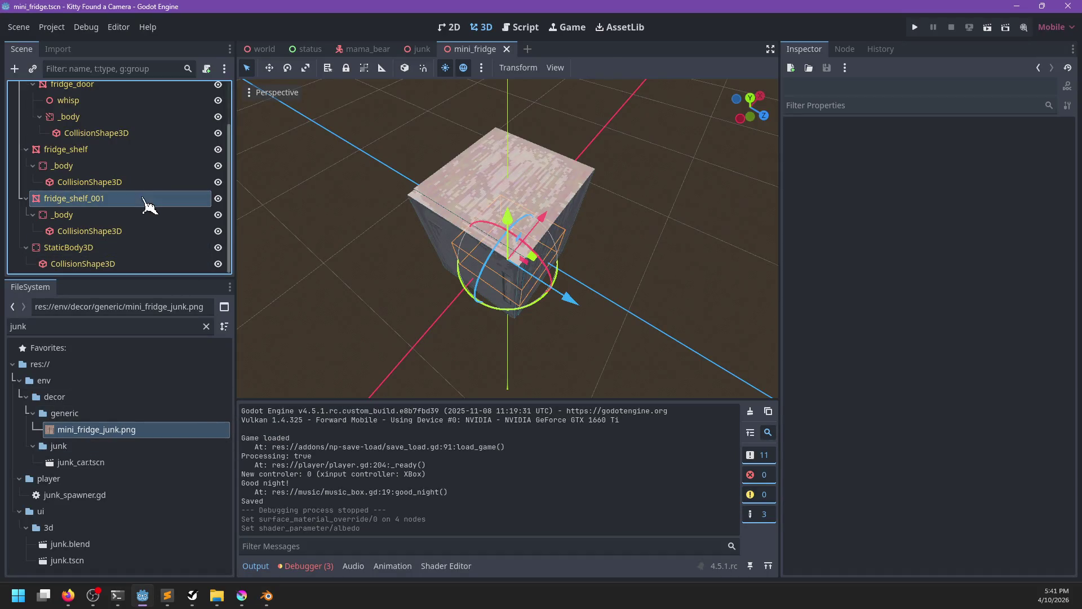
left_click_drag(495, 326, 614, 332)
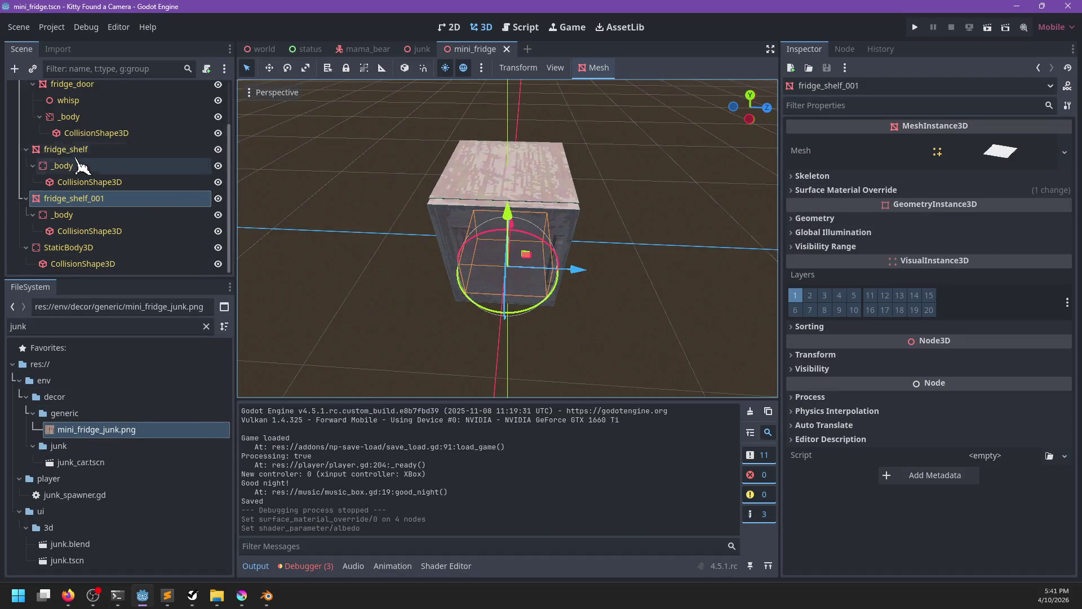
scroll(79, 165, "up", 3)
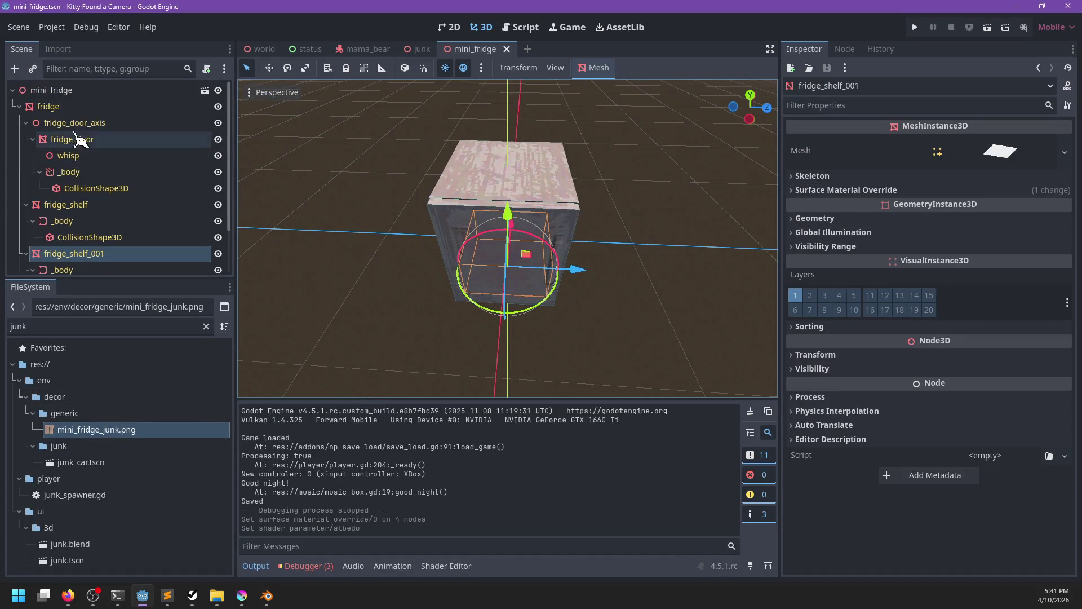
left_click(846, 190)
left_click(1014, 216)
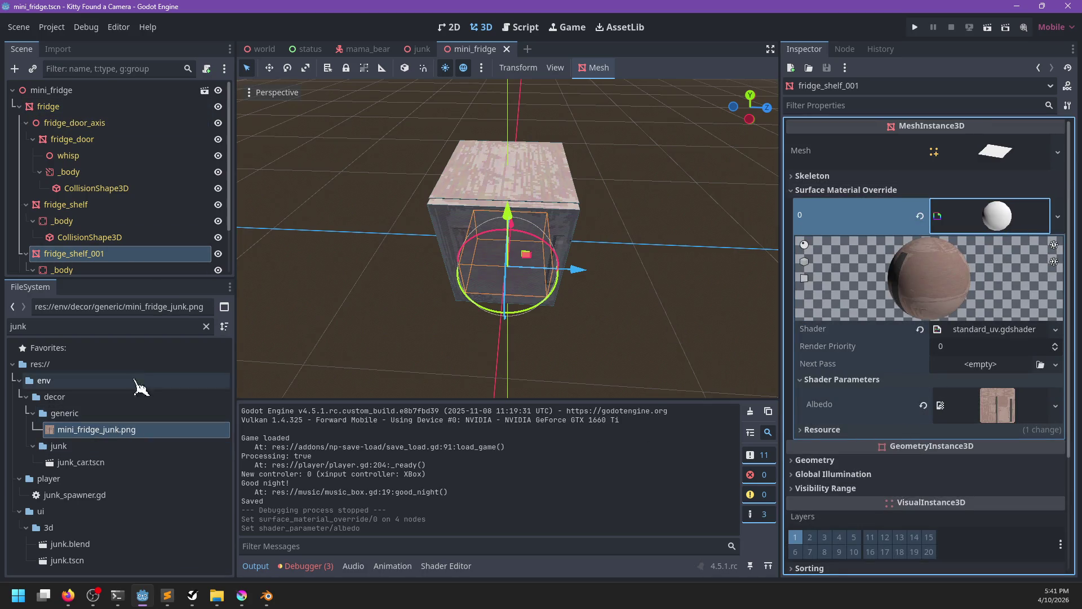
left_click(206, 327)
scroll(135, 468, "down", 3)
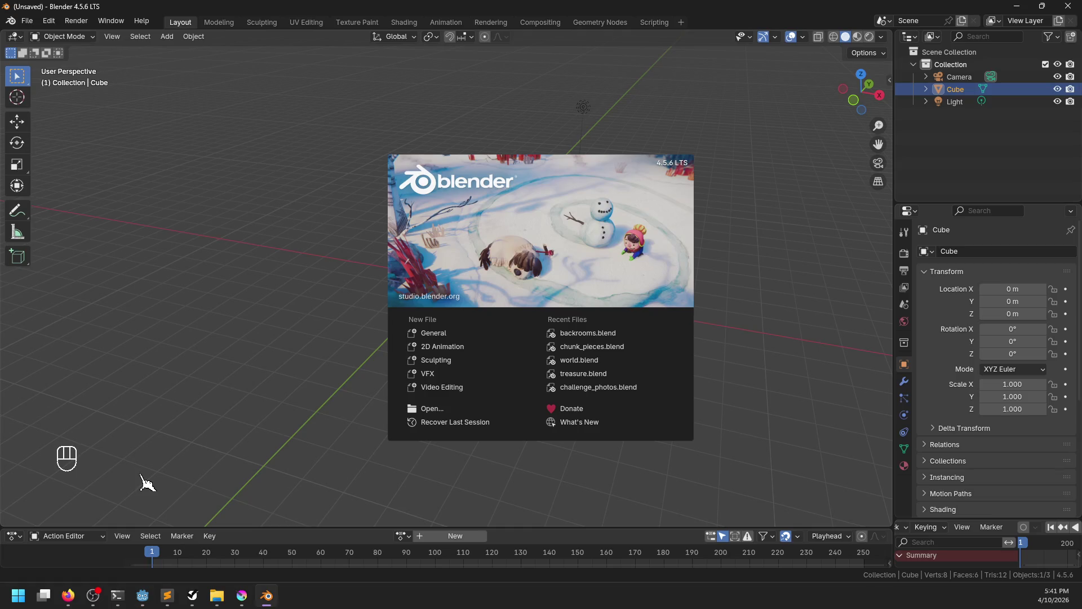
Assign mini_fridge_junk.jpg as the shelf material's albedo texture.
key("alt+Tab")
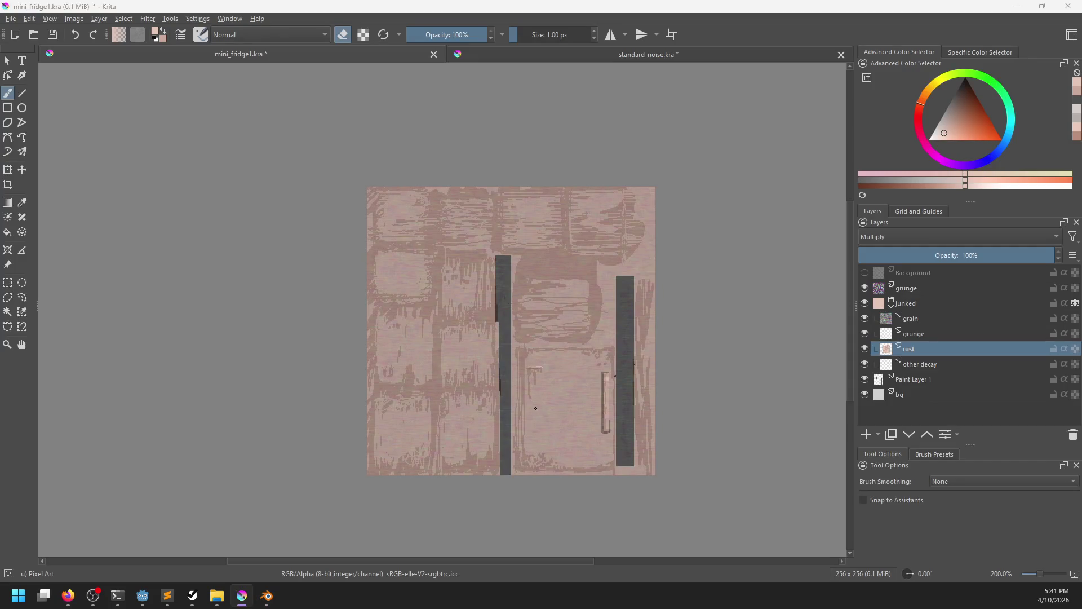
key("alt+Tab")
left_click(130, 449)
mouse_move(131, 449)
left_mouse_down()
mouse_move(915, 420)
mouse_move(998, 405)
left_mouse_up()
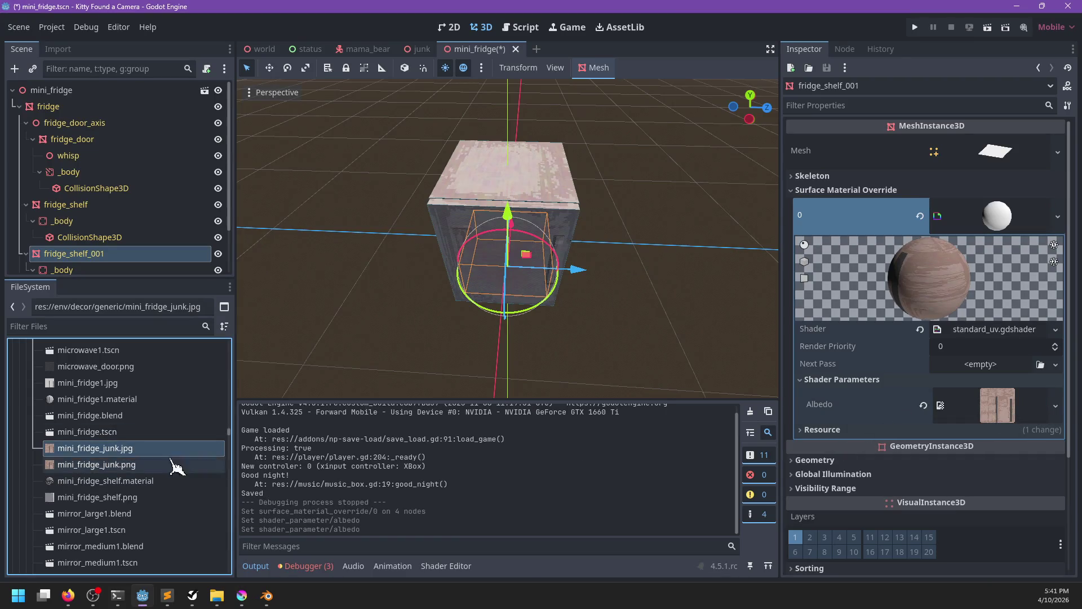
Delete the old mini_fridge_junk.png file and save the mini_fridge scene.
left_click(138, 468)
key("Delete")
key("Return")
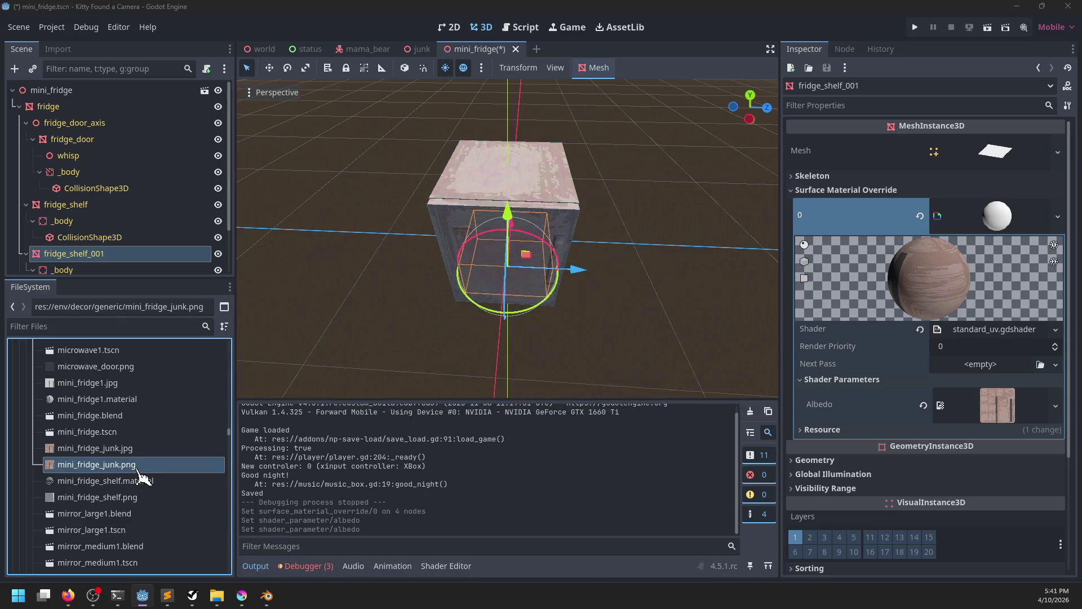
key("ctrl+s")
Orbit around the textured fridge, then switch to the world scene.
scroll(628, 259, "up", 5)
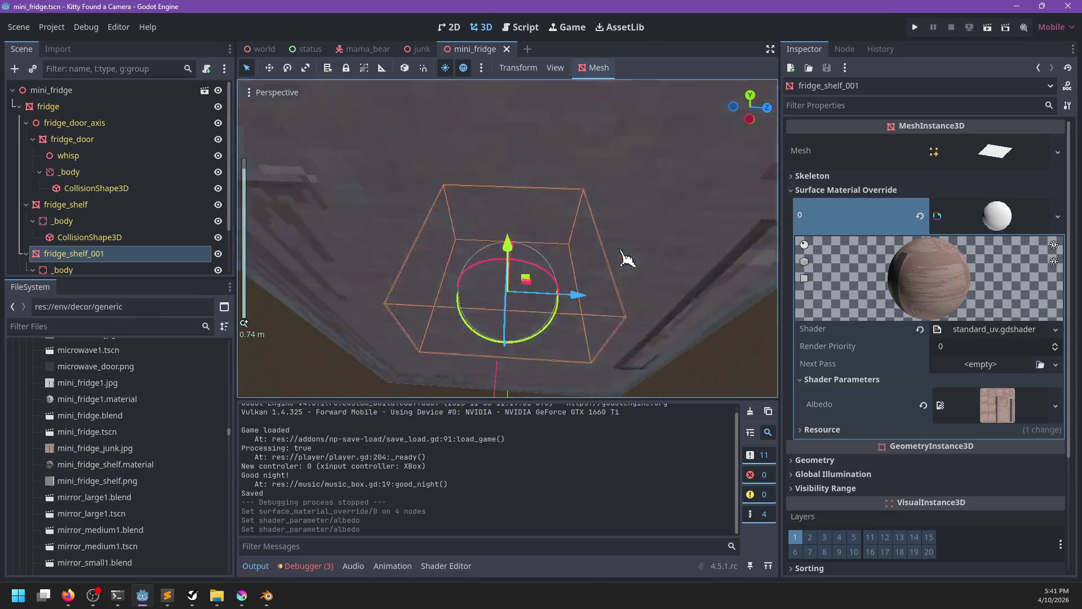
scroll(581, 210, "down", 5)
left_click(665, 248)
mouse_move(664, 249)
left_mouse_down()
mouse_move(435, 241)
mouse_move(599, 225)
mouse_move(381, 234)
mouse_move(553, 251)
mouse_move(503, 244)
mouse_move(524, 209)
mouse_move(657, 212)
mouse_move(333, 101)
left_mouse_up()
scroll(553, 251, "up", 3)
scroll(633, 246, "down", 3)
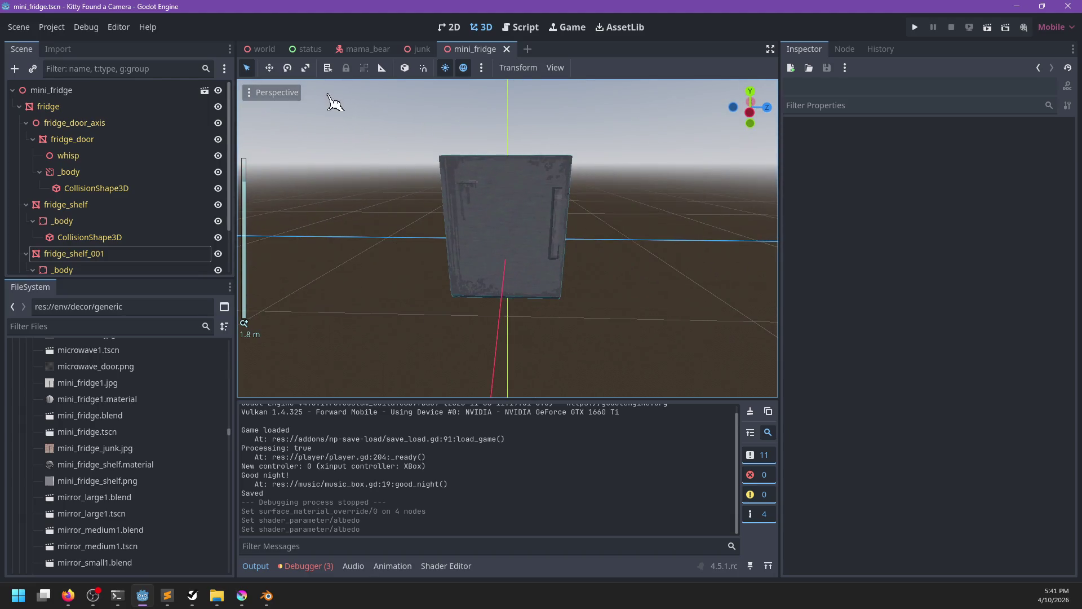
mouse_move(272, 46)
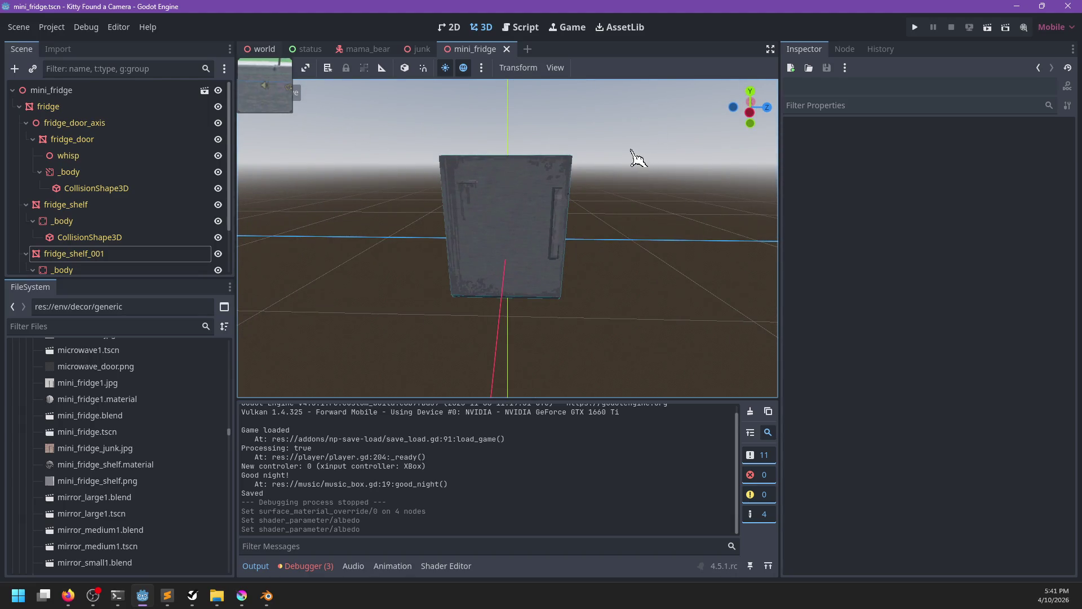
left_click(264, 49)
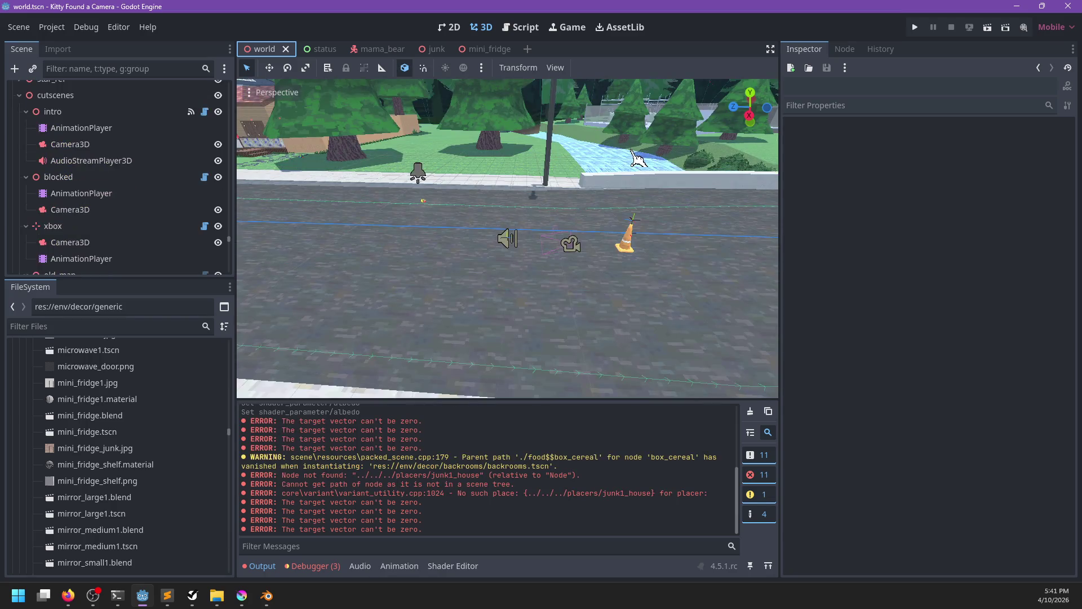
Zoom and orbit the world view onto the folding chairs by the junk pile.
scroll(634, 161, "down", 15)
left_click_drag(435, 283, 510, 250)
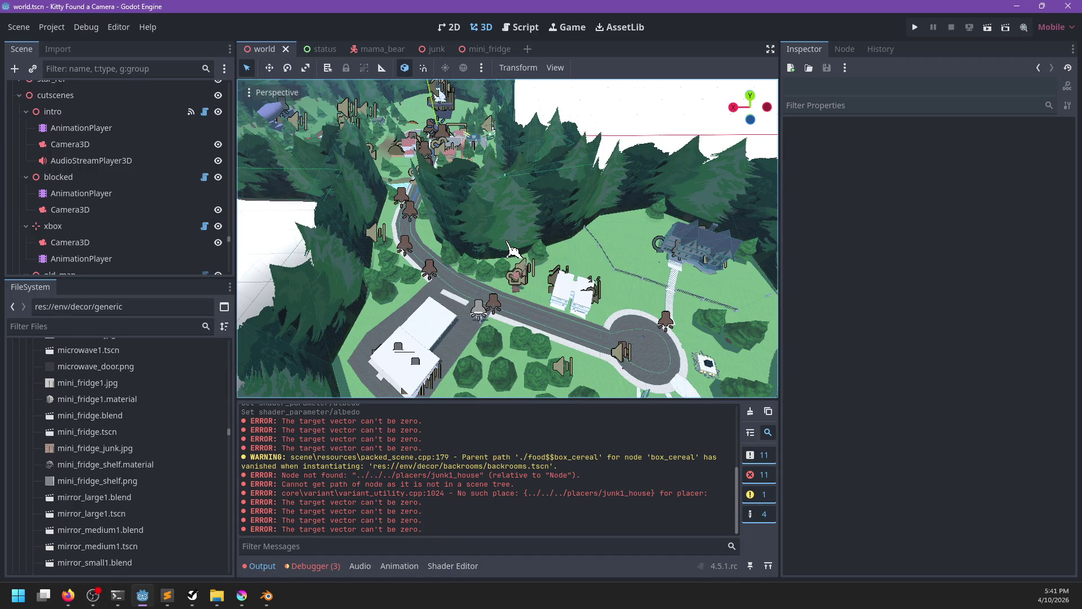
scroll(498, 293, "up", 8)
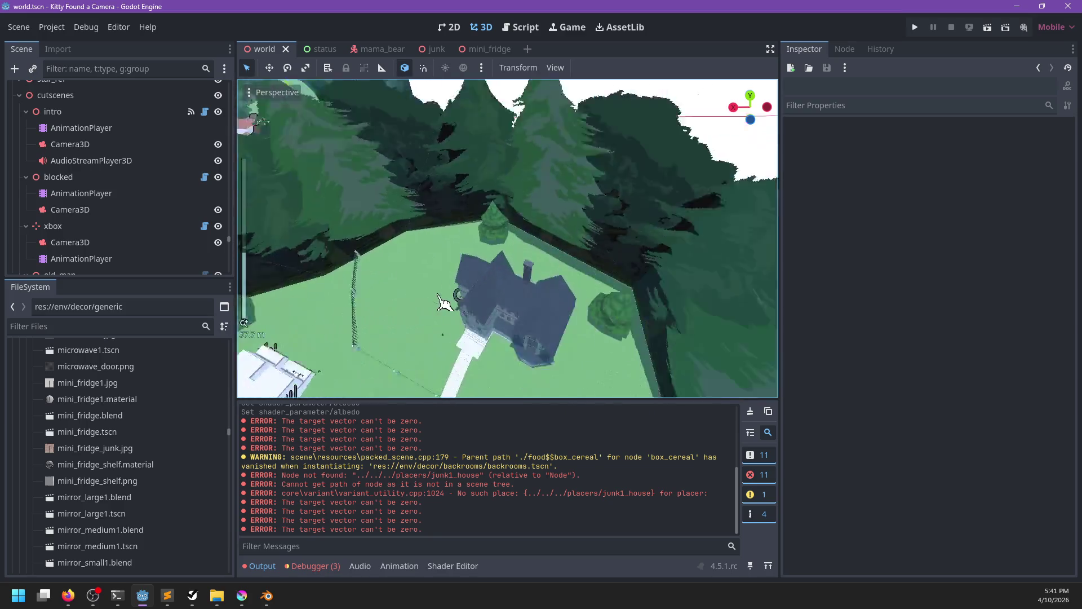
scroll(499, 293, "up", 10)
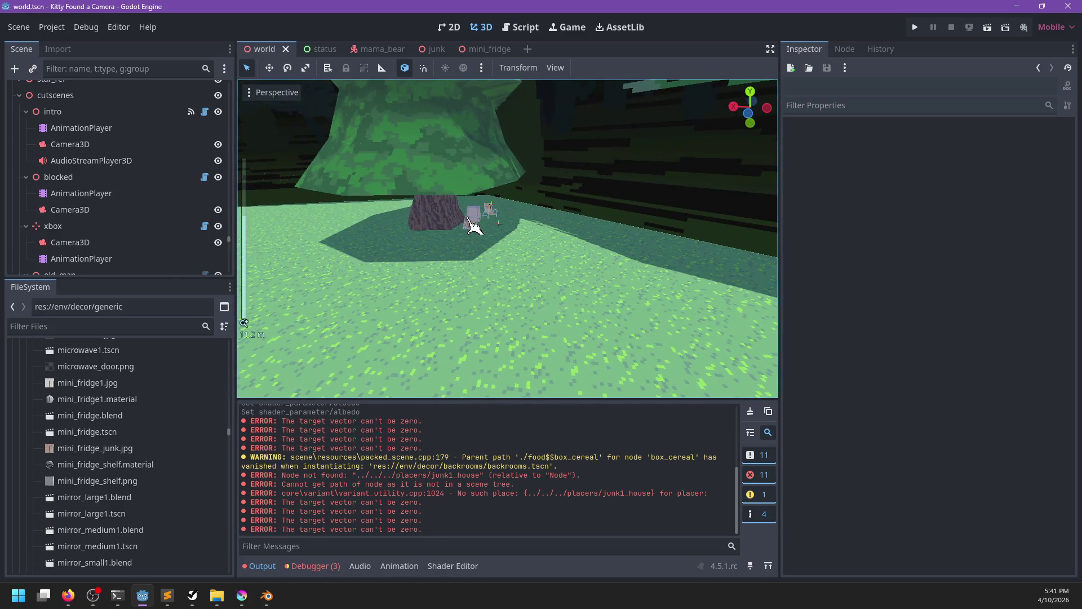
left_click(475, 224)
scroll(522, 255, "up", 6)
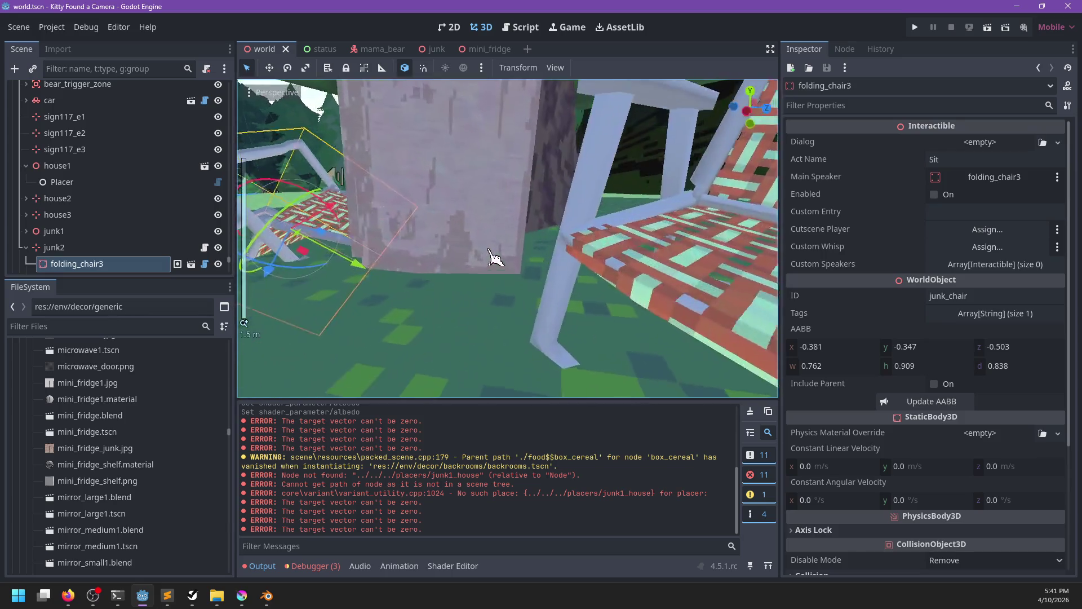
mouse_move(494, 259)
left_mouse_down()
mouse_move(623, 213)
mouse_move(610, 242)
mouse_move(684, 273)
mouse_move(646, 241)
mouse_move(526, 241)
left_mouse_up()
Lower, shift and slightly tilt the mini fridge between the chairs, then save the world scene.
left_click(508, 252)
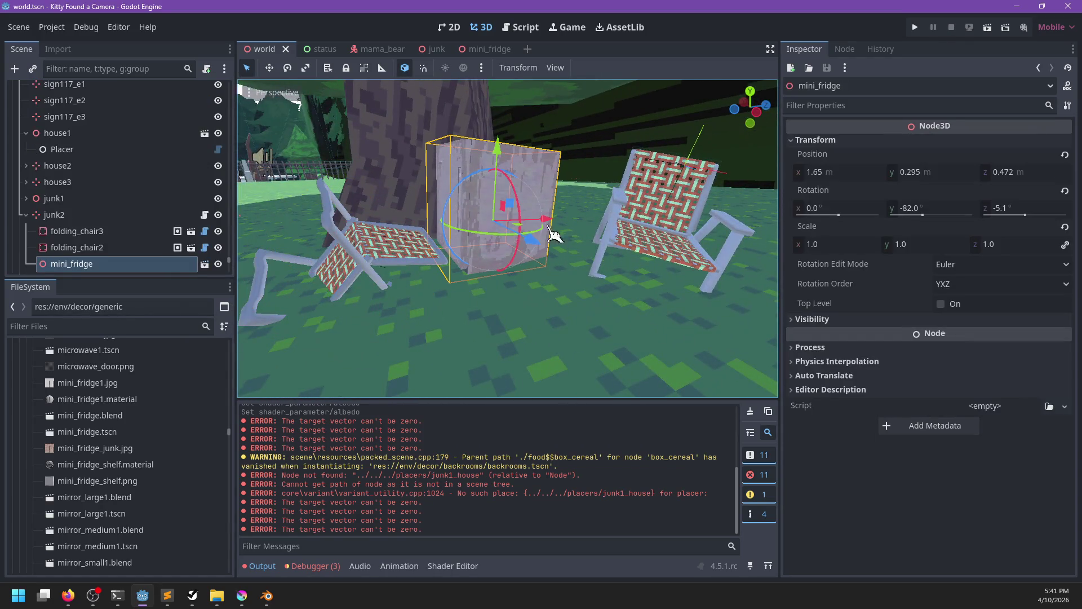
left_click_drag(500, 162, 507, 186)
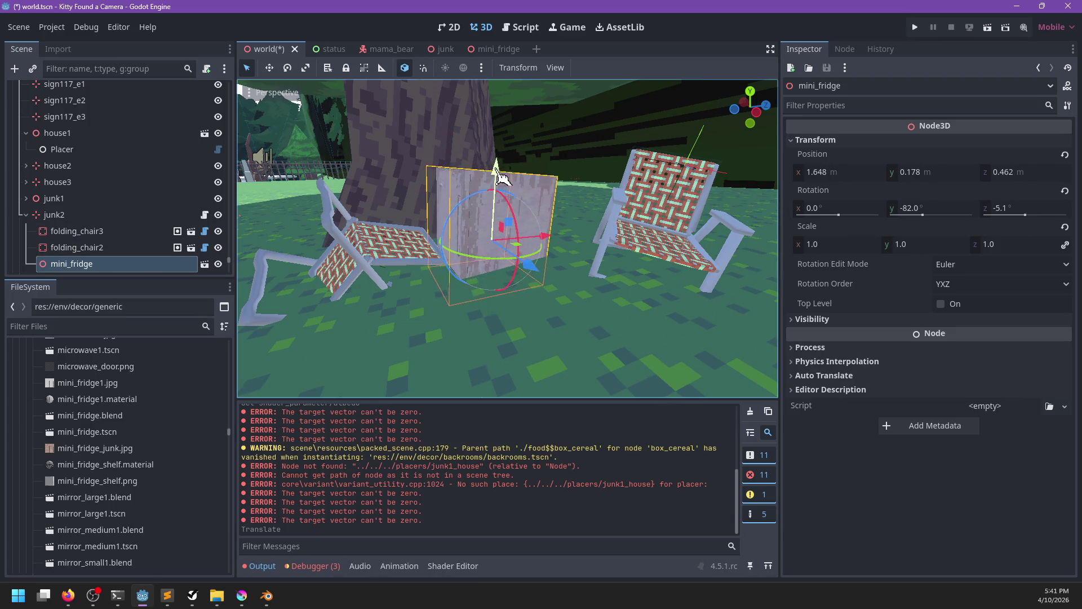
mouse_move(524, 252)
left_mouse_down()
mouse_move(478, 287)
mouse_move(503, 273)
left_mouse_up()
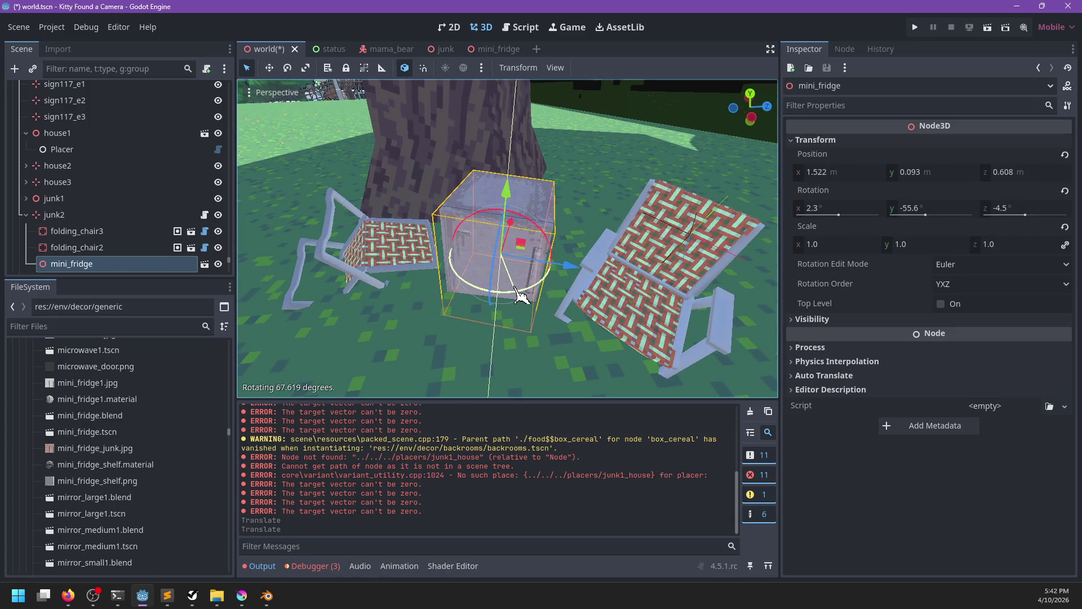
scroll(503, 272, "up", 1)
left_click_drag(506, 172, 510, 161)
left_click_drag(540, 221, 543, 205)
key("ctrl+s")
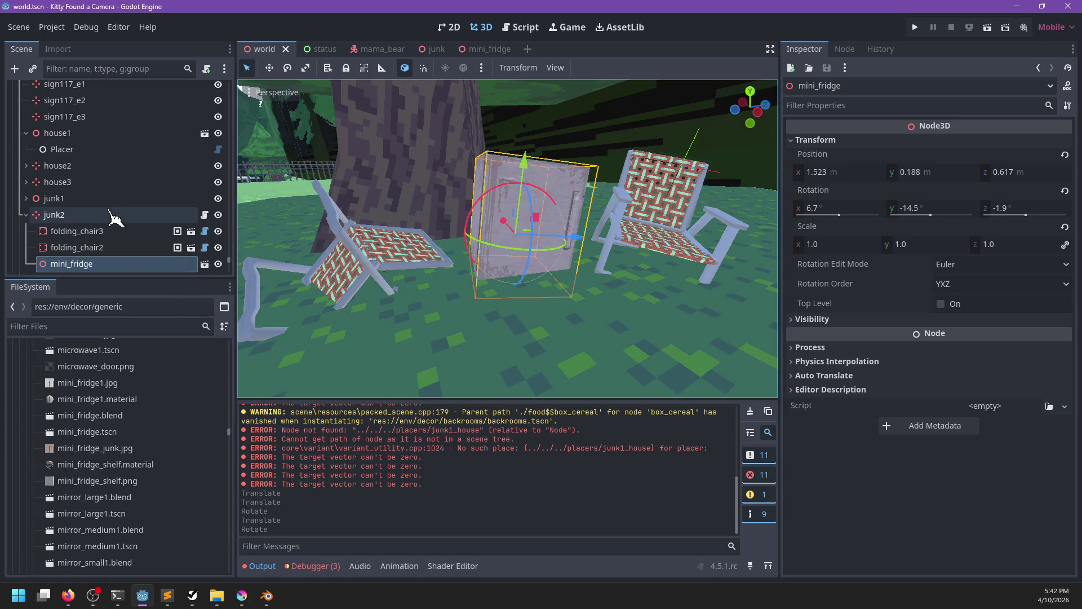
scroll(113, 220, "down", 3)
left_click(488, 51)
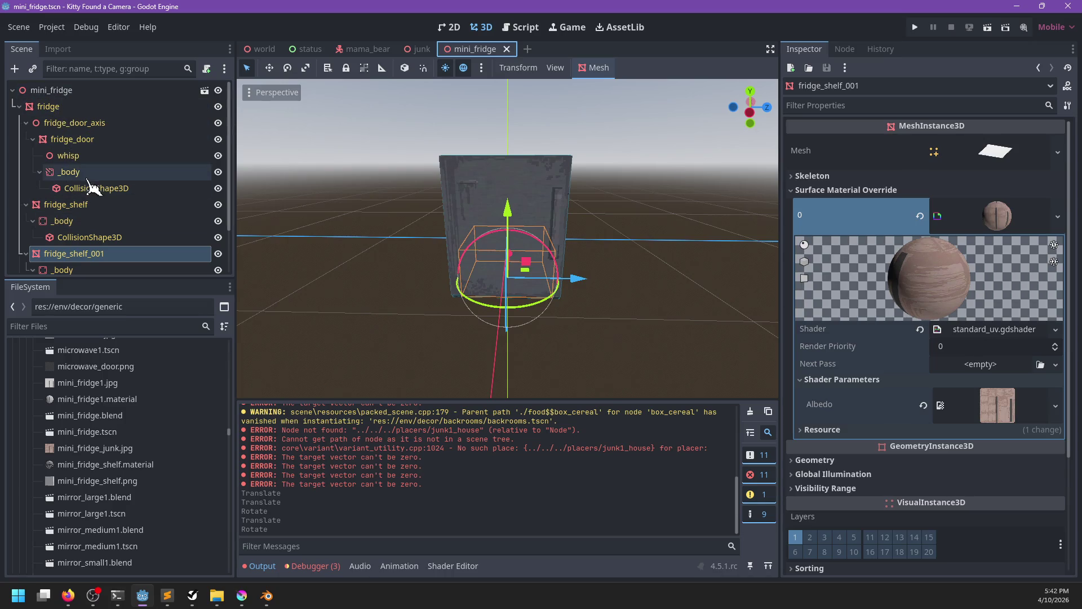
Inspect the fridge door, shelf and StaticBody3D nodes, undoing an accidental StaticBody3D move.
left_click(86, 175)
left_click_drag(423, 265, 546, 269)
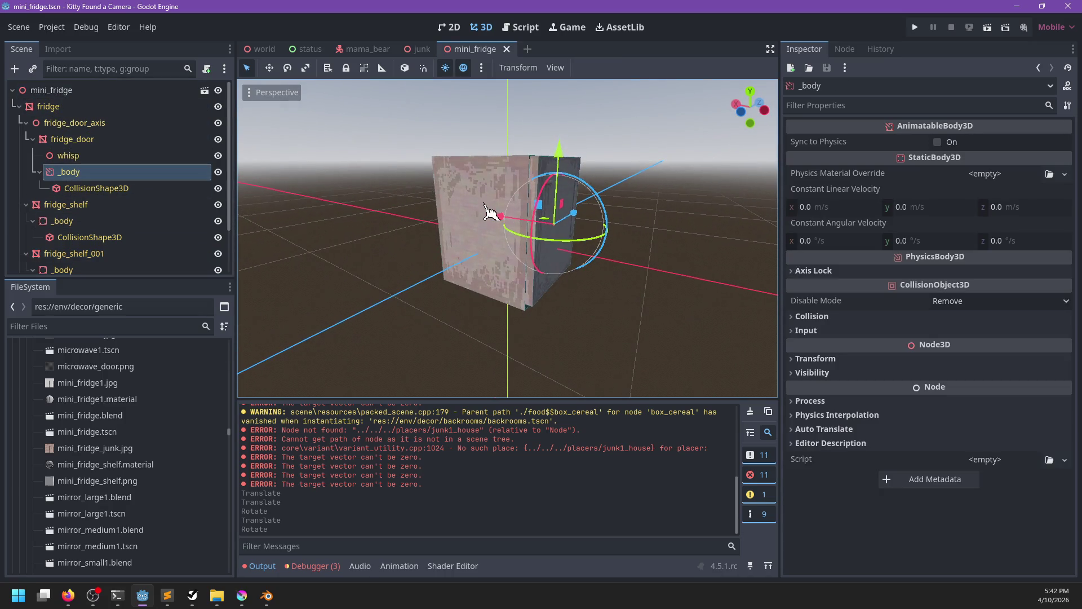
left_click(574, 231)
scroll(89, 188, "down", 2)
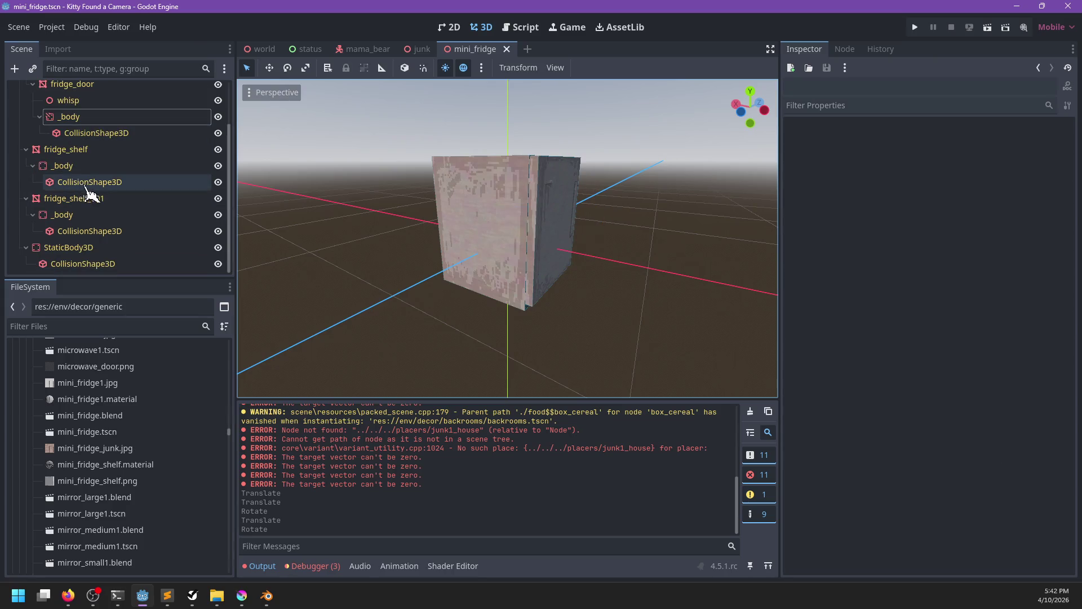
left_click(84, 166)
scroll(496, 218, "up", 2)
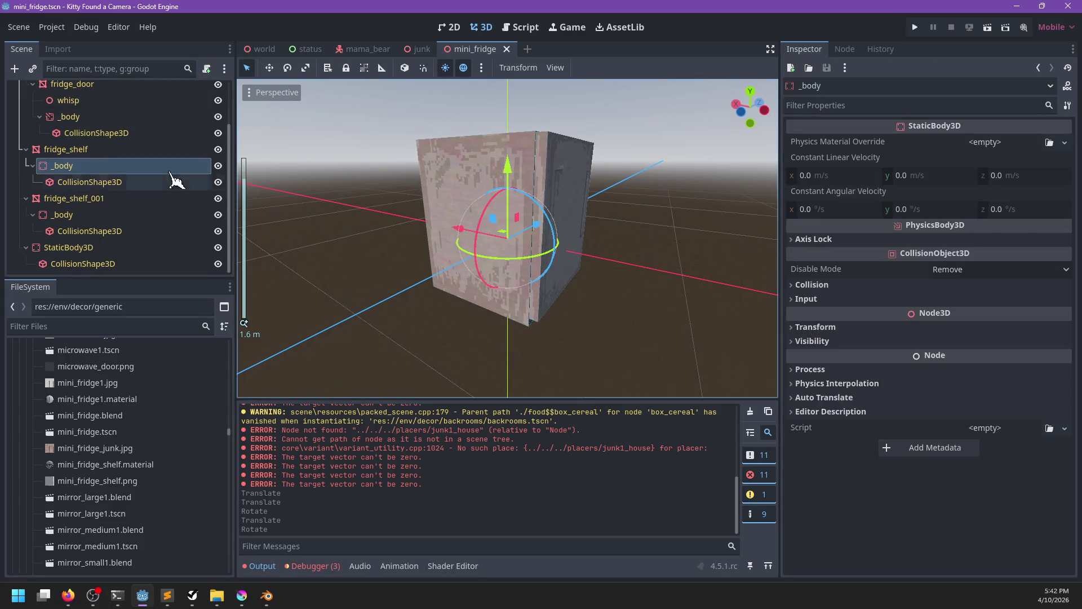
scroll(141, 169, "up", 2)
left_click(19, 107)
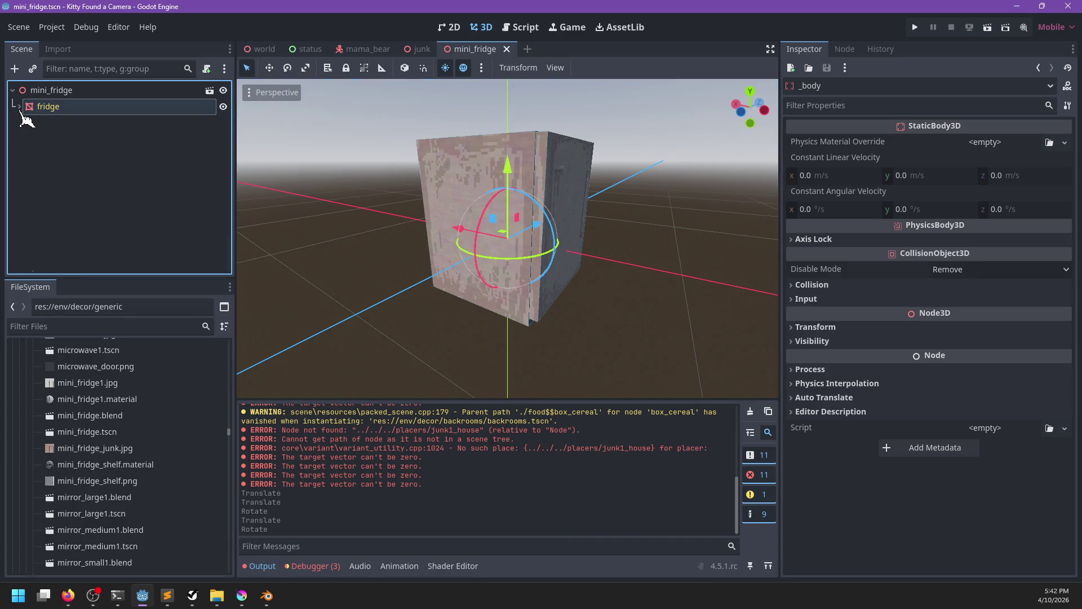
left_click(19, 107)
scroll(135, 198, "down", 3)
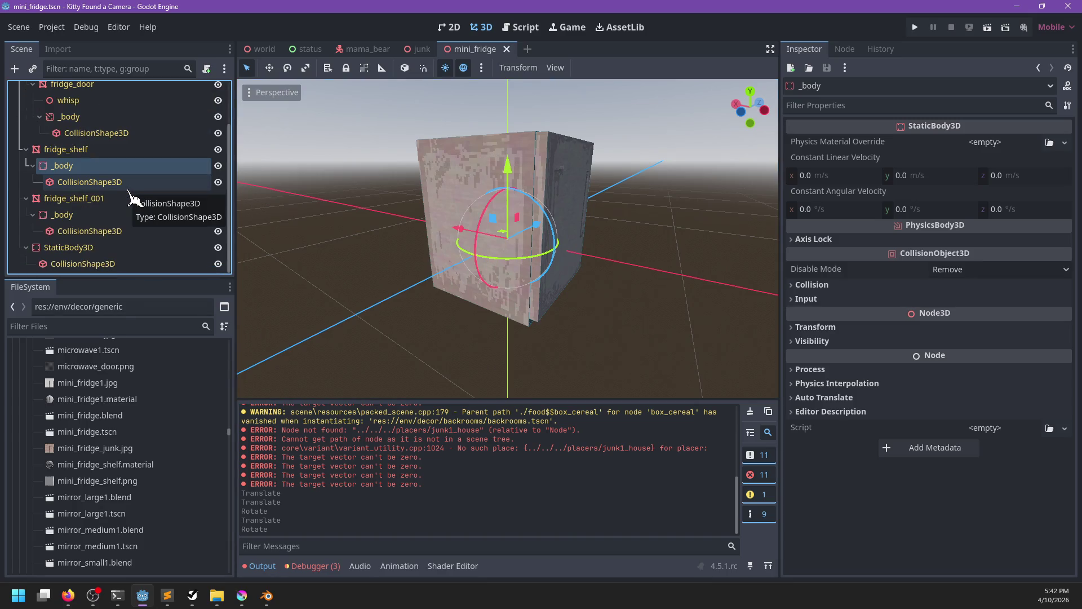
left_click(92, 256)
left_click_drag(498, 239, 374, 222)
key("ctrl+z")
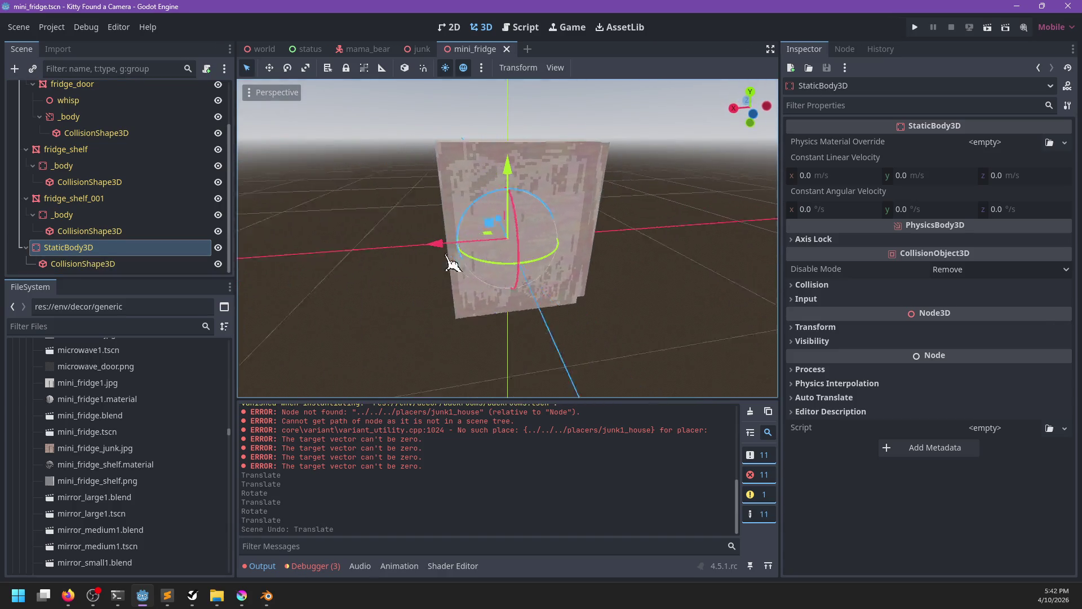
Filter files by 'world', drop world_object.gd onto the scene root, then undo it.
left_click(124, 327)
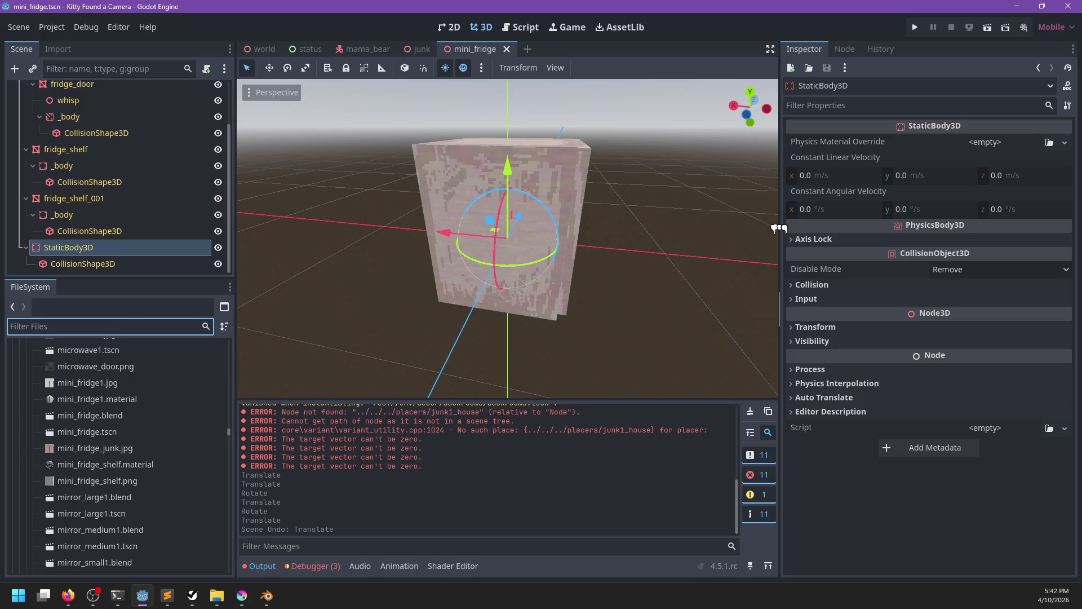
type("world")
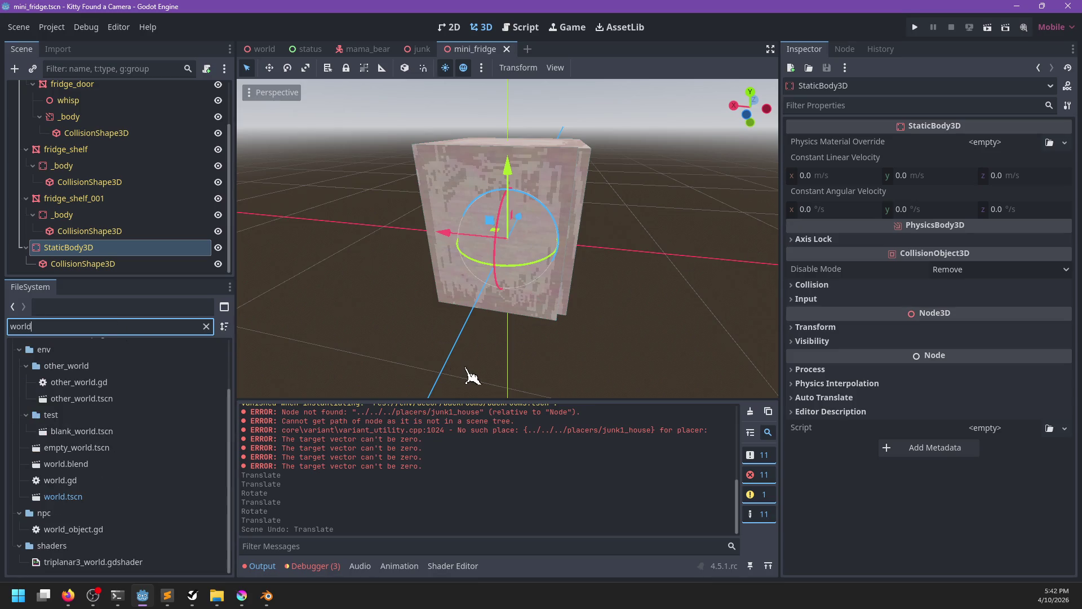
mouse_move(77, 528)
left_mouse_down()
mouse_move(129, 140)
mouse_move(68, 92)
left_mouse_up()
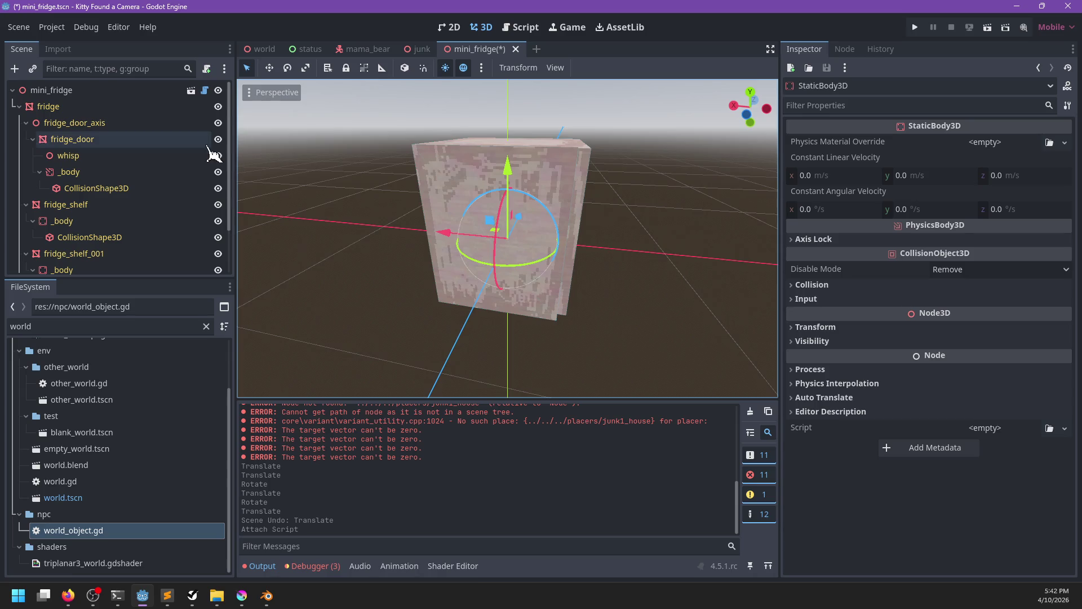
key("ctrl+z")
Attach world_object.gd to StaticBody3D with ID junk_fridge and Include Parent on, then save.
scroll(135, 439, "up", 1)
mouse_move(132, 544)
left_mouse_down()
mouse_move(109, 236)
mouse_move(99, 255)
left_mouse_up()
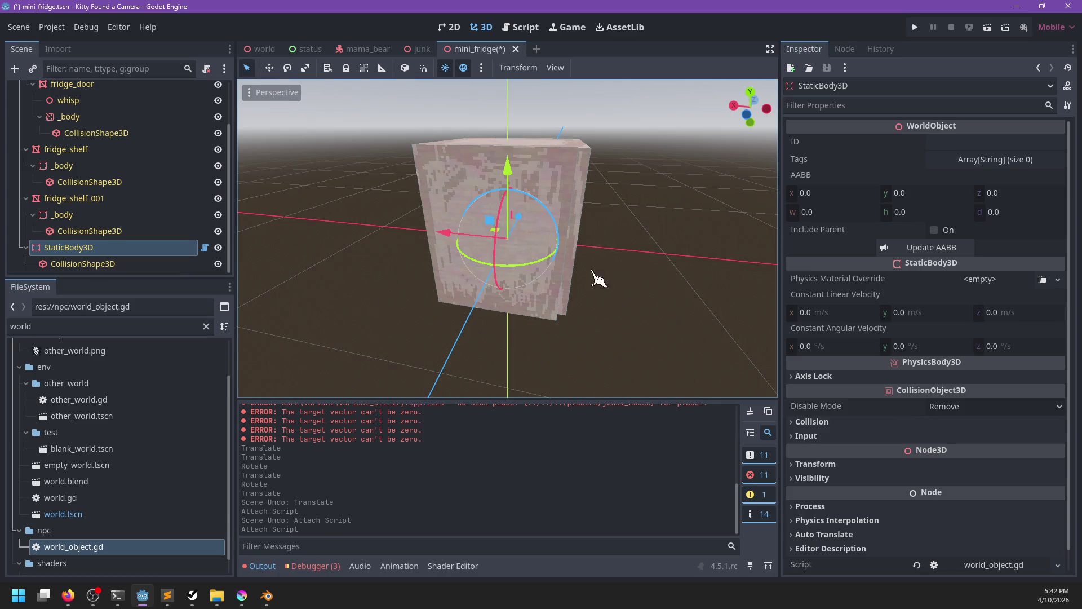
left_click(976, 141)
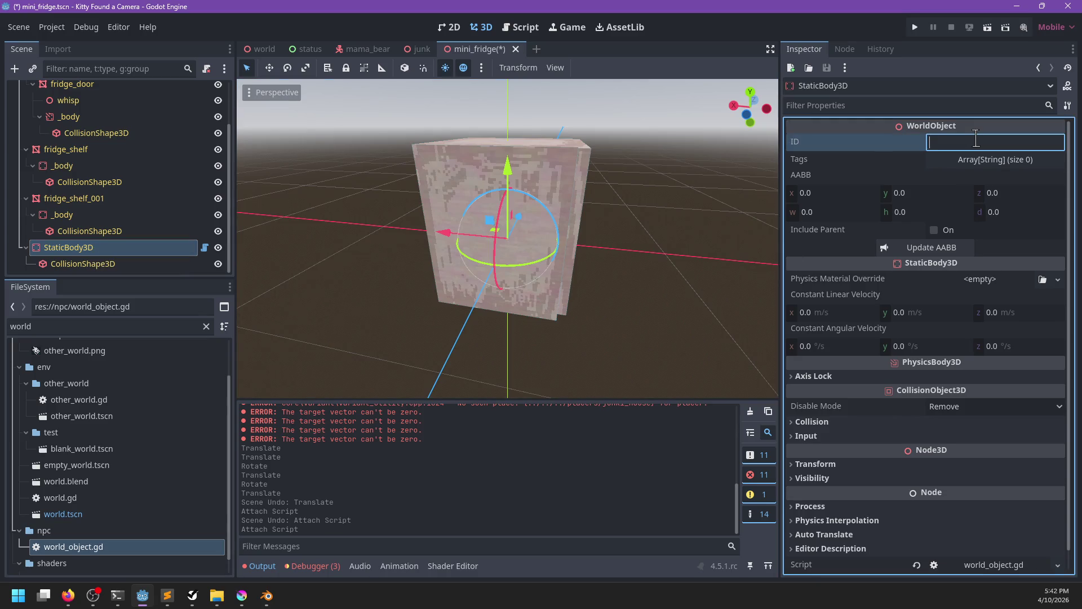
type("junk_fridge")
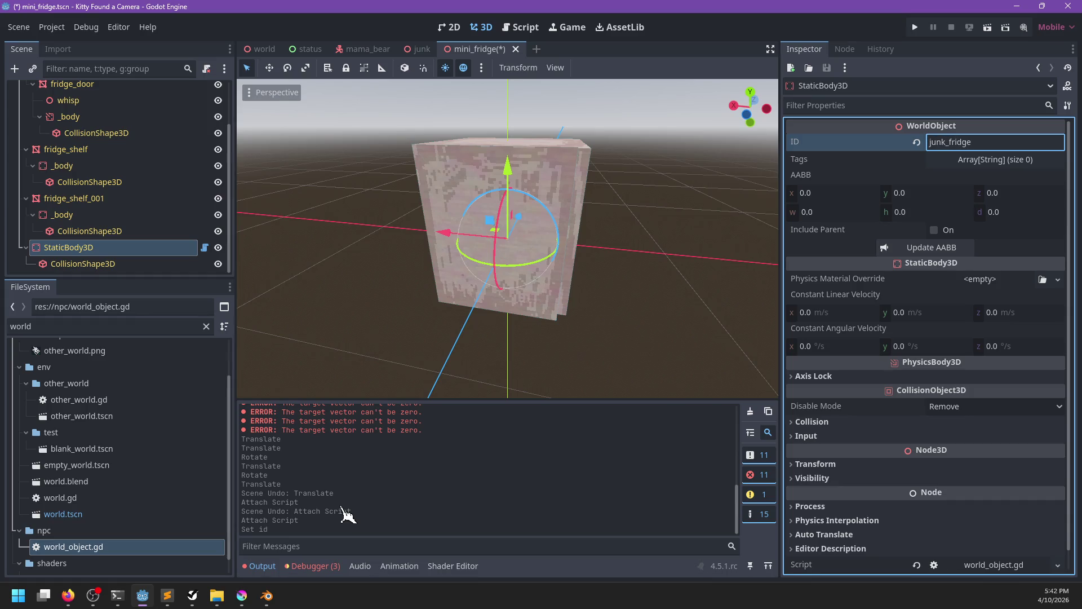
left_click(934, 230)
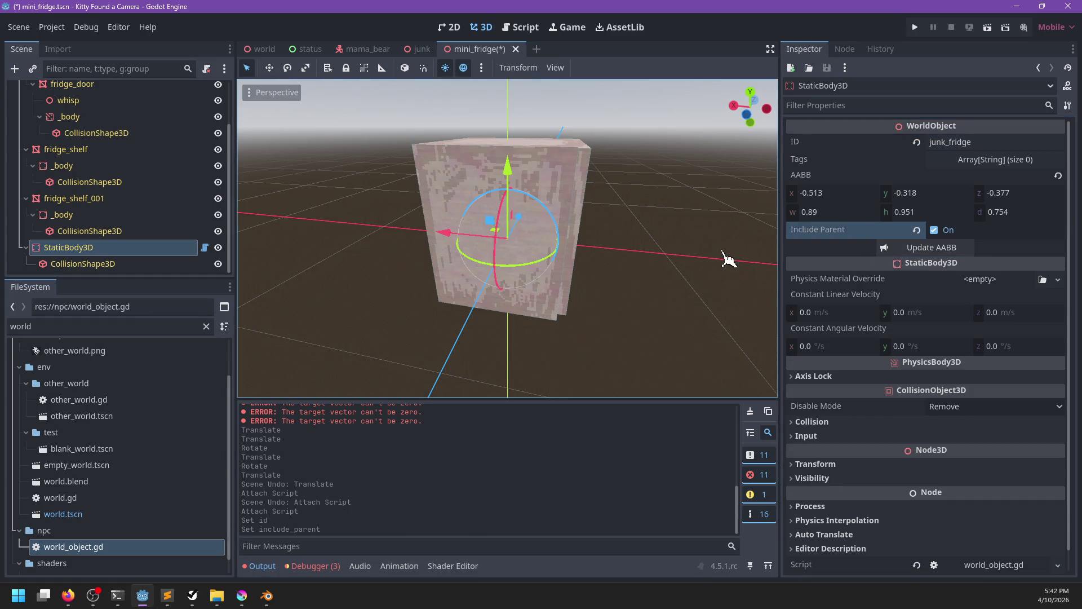
key("ctrl+s")
Enable collision layer 4 on StaticBody3D, save, and select the fridge door's body.
left_click(826, 423)
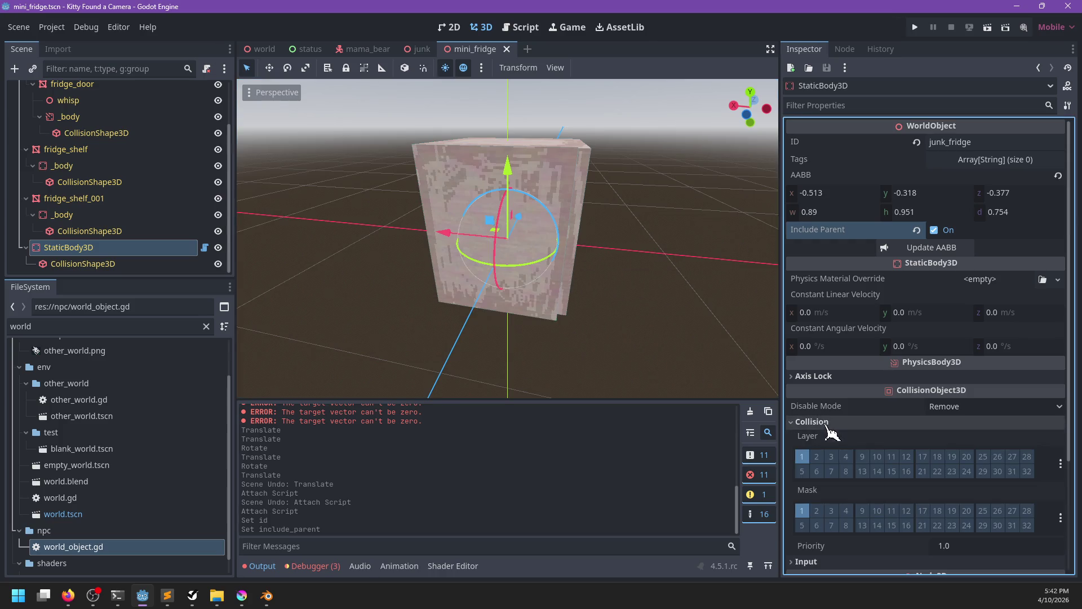
left_click(845, 457)
key("ctrl+s")
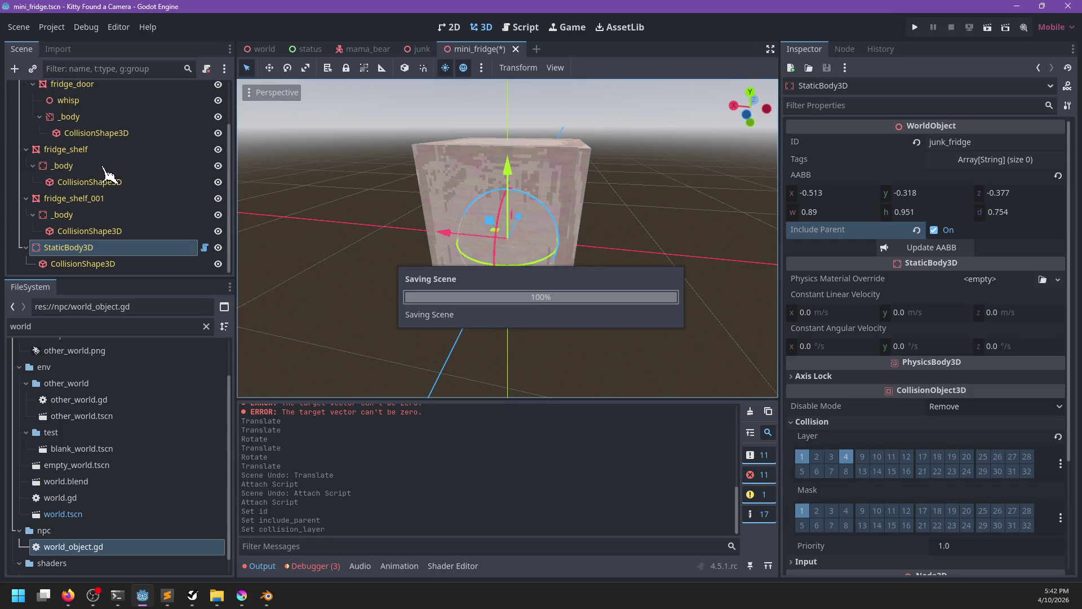
scroll(101, 171, "up", 2)
left_click(91, 174)
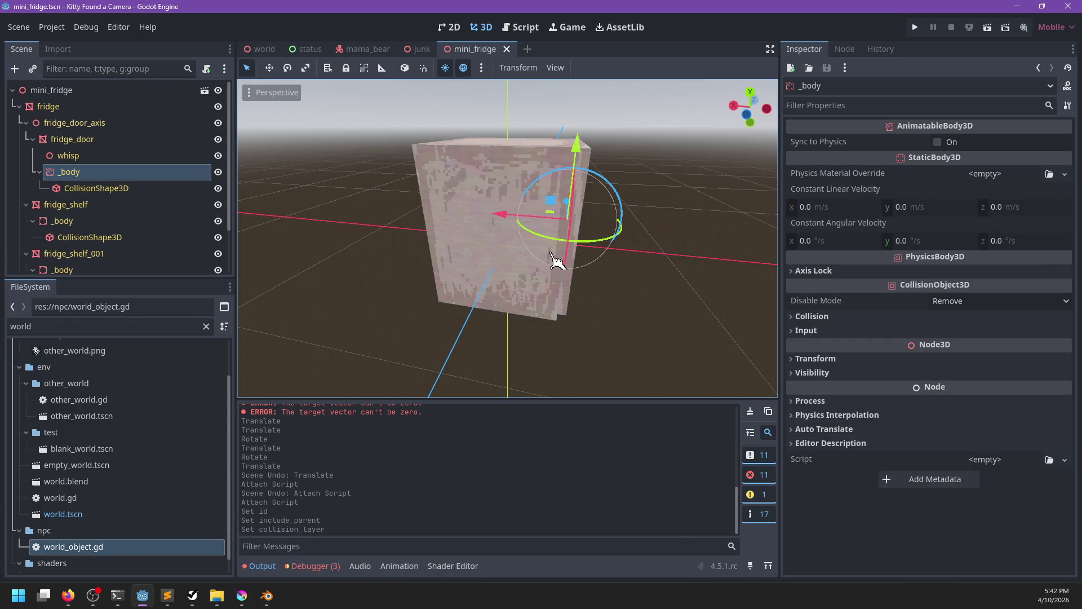
Browse files filtered by 'camer' and 'mai', clear the filter, and return to the world scene.
double_click(176, 328)
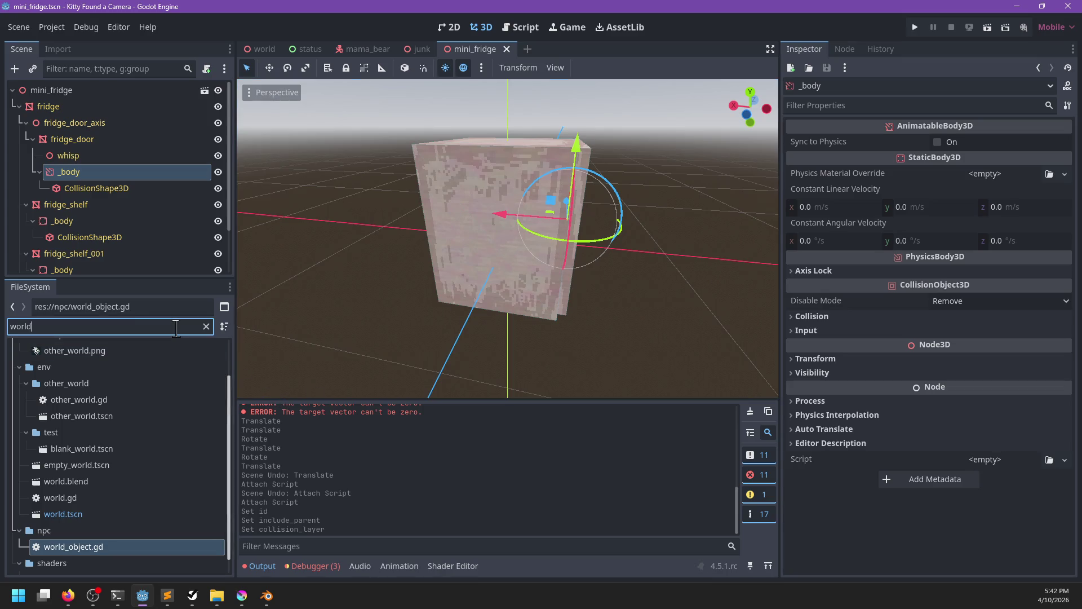
type("camera")
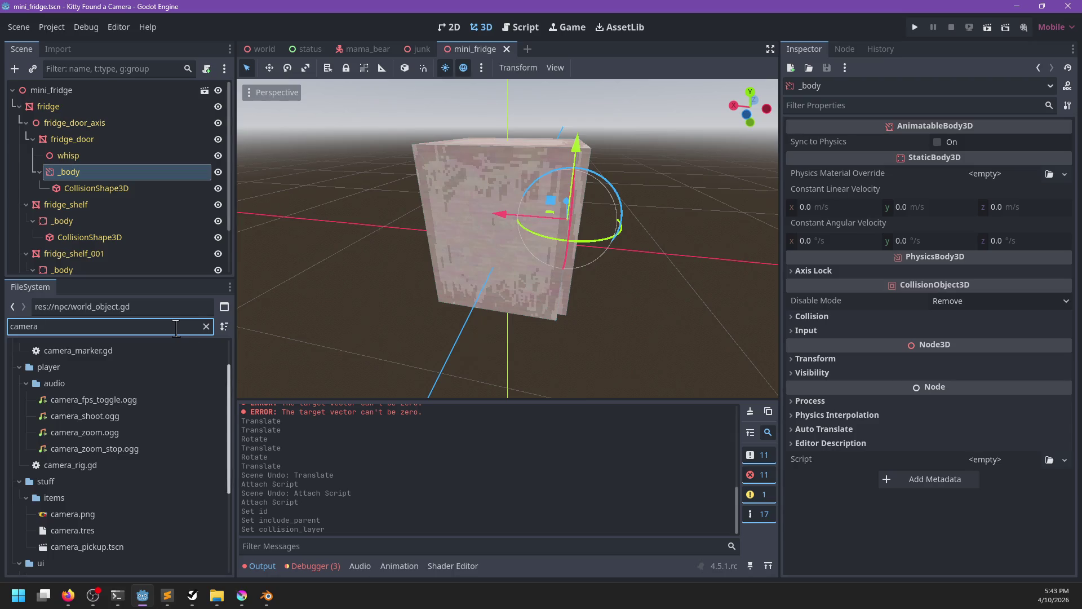
scroll(189, 476, "down", 5)
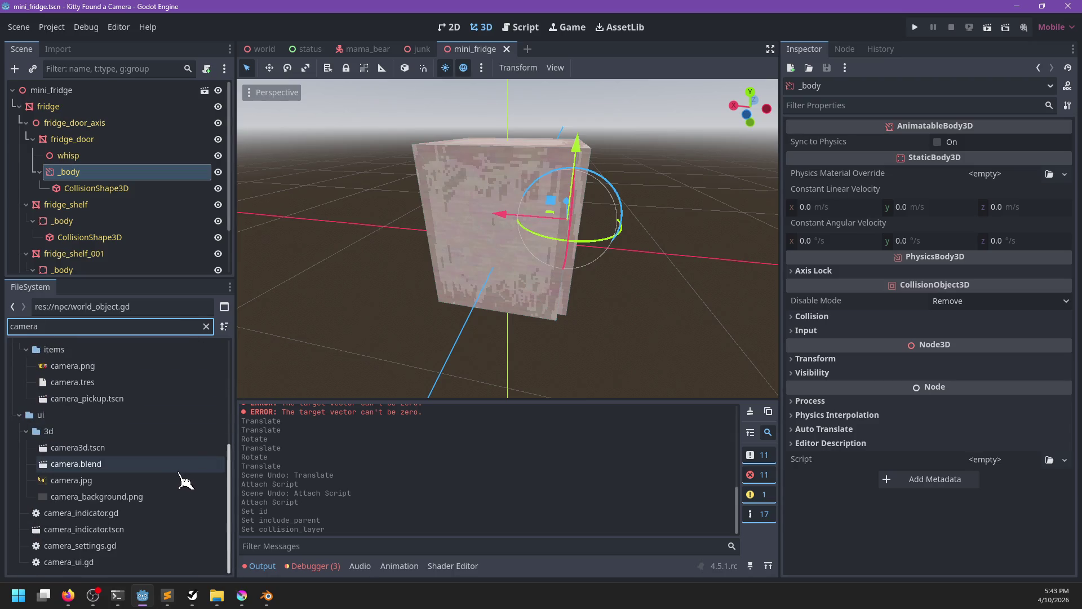
scroll(157, 435, "up", 7)
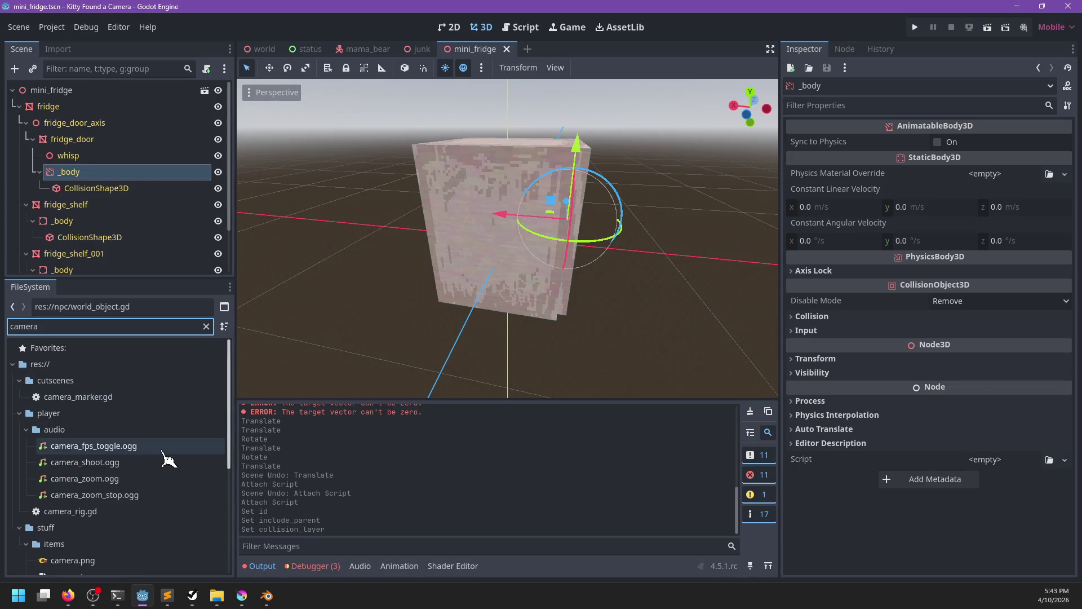
mouse_move(164, 455)
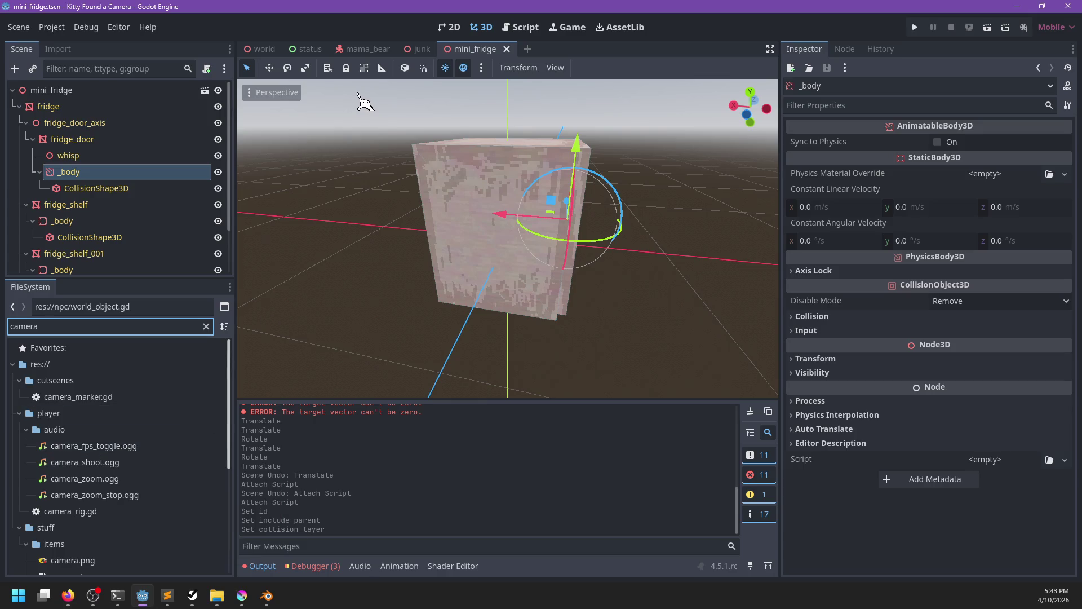
key("BackSpace")
key("BackSpace")
key("BackSpace")
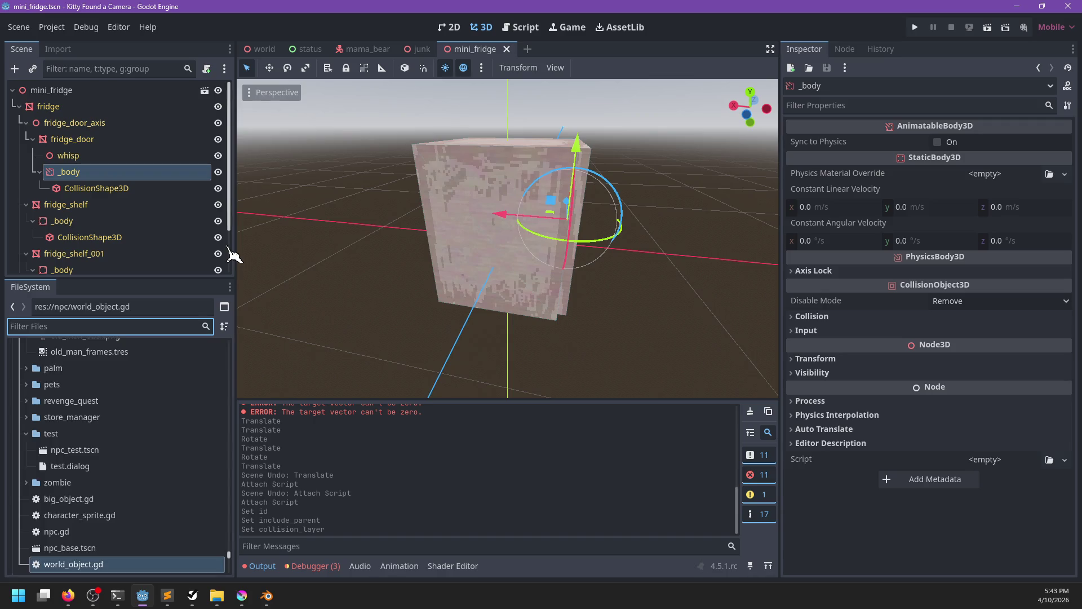
type("mail")
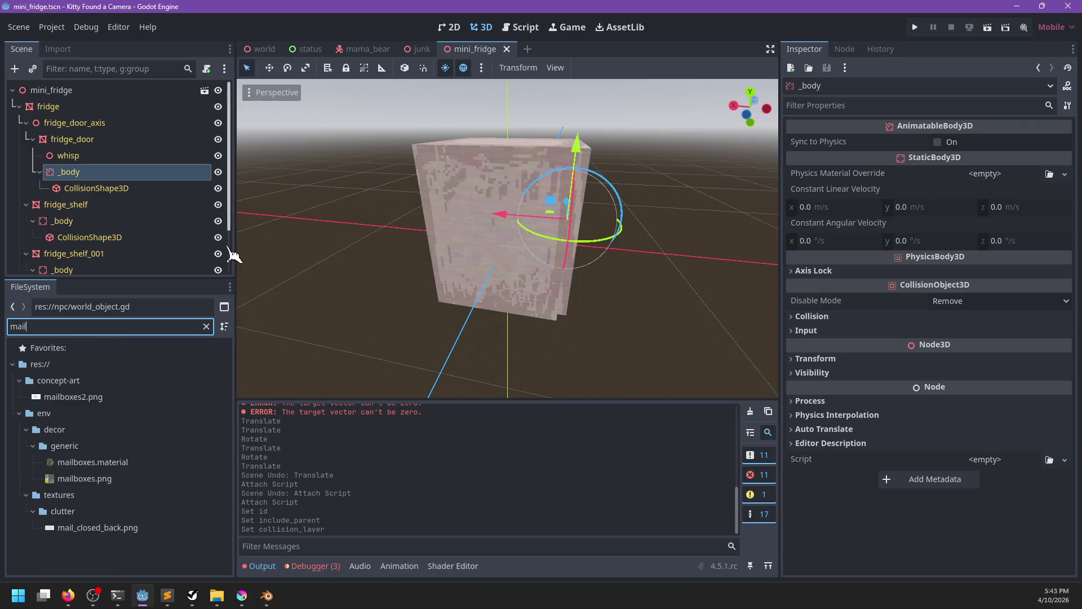
key("BackSpace")
key("BackSpace")
key("BackSpace")
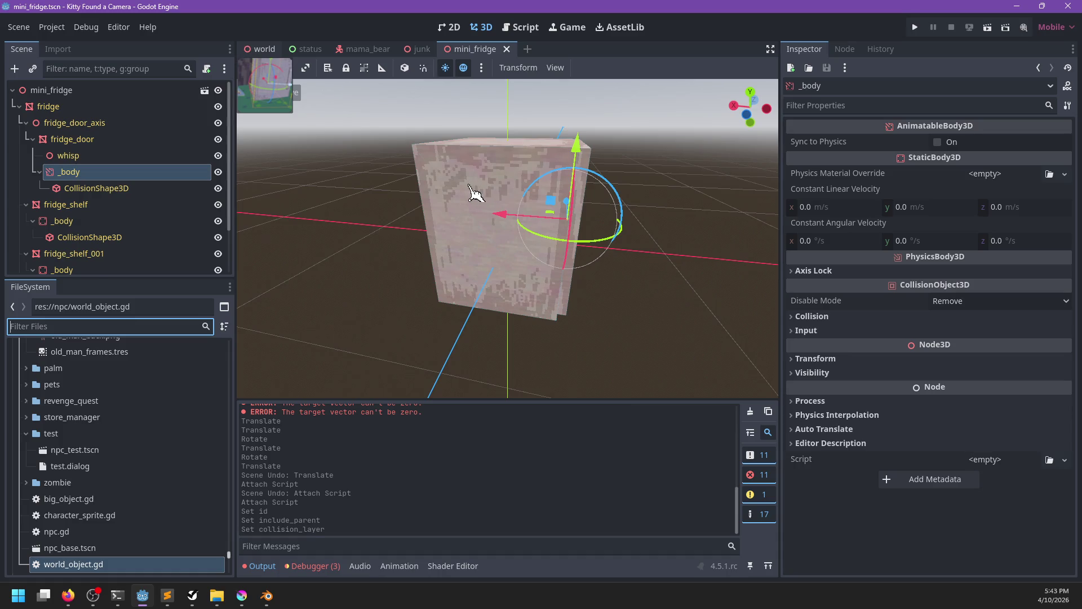
key("ctrl+Tab")
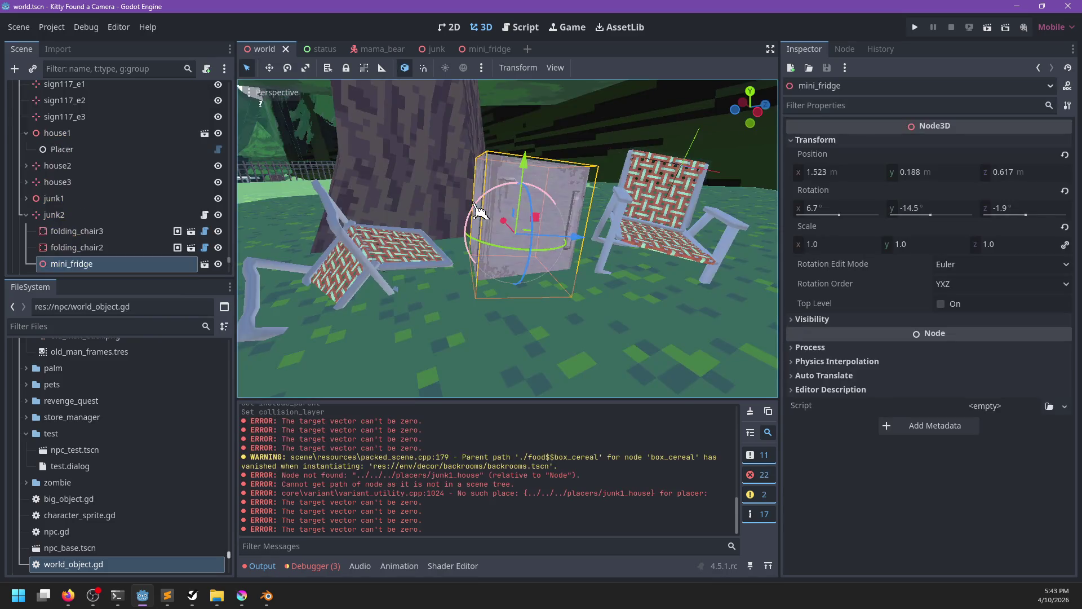
Zoom in and select the street prop, then return to mini_fridge and focus the file filter.
scroll(480, 212, "down", 15)
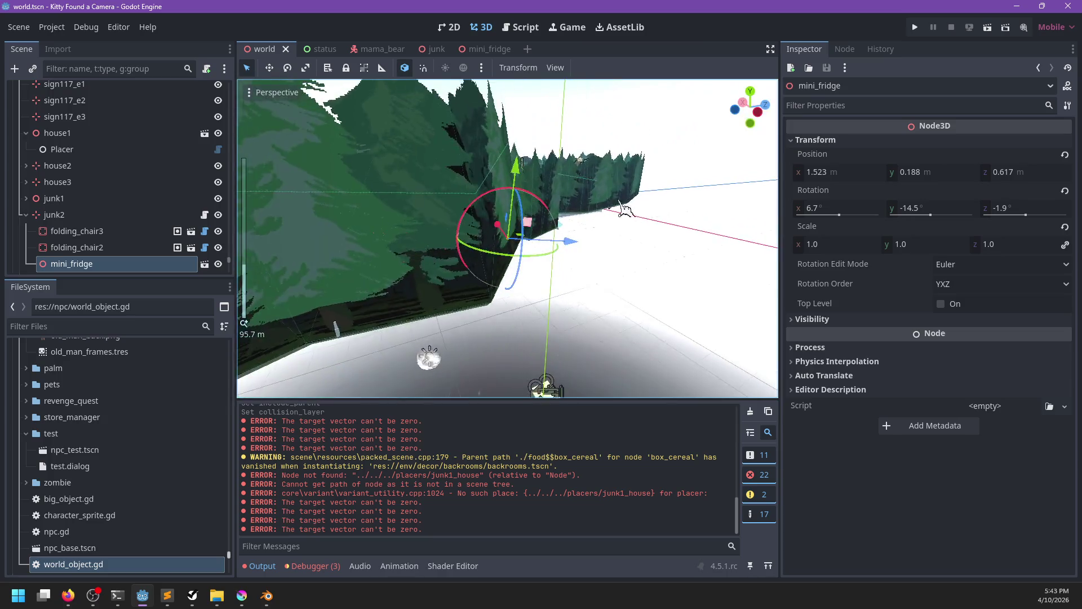
scroll(596, 271, "up", 6)
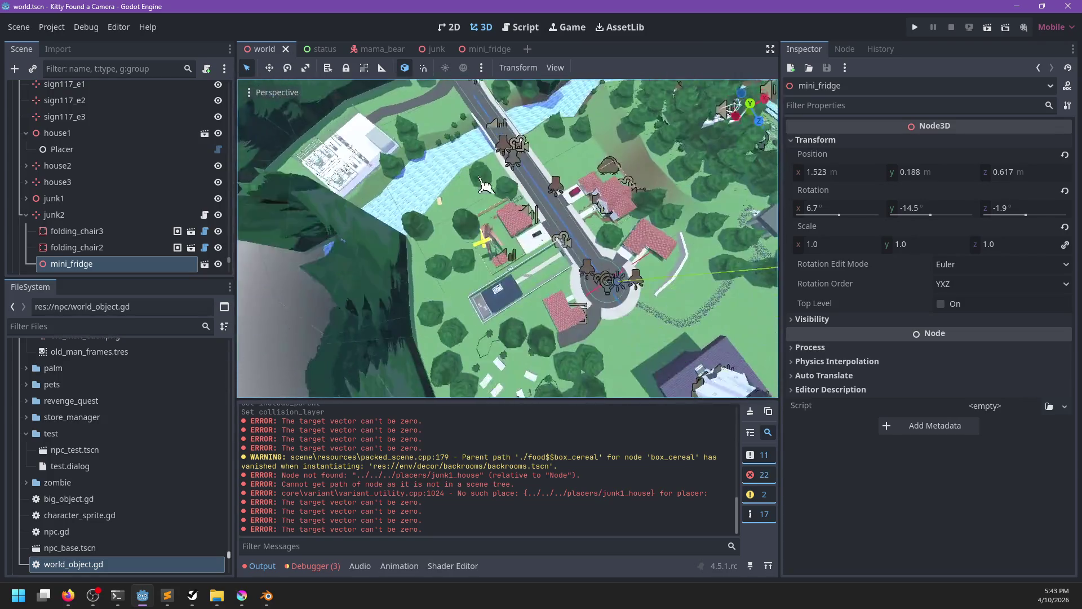
scroll(424, 267, "up", 18)
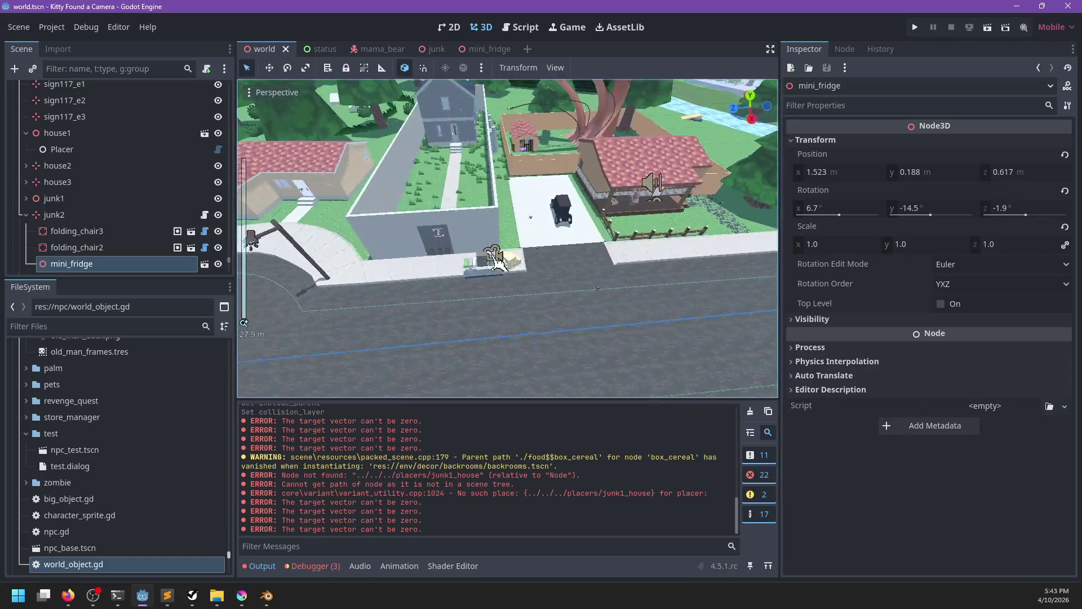
left_click(524, 296)
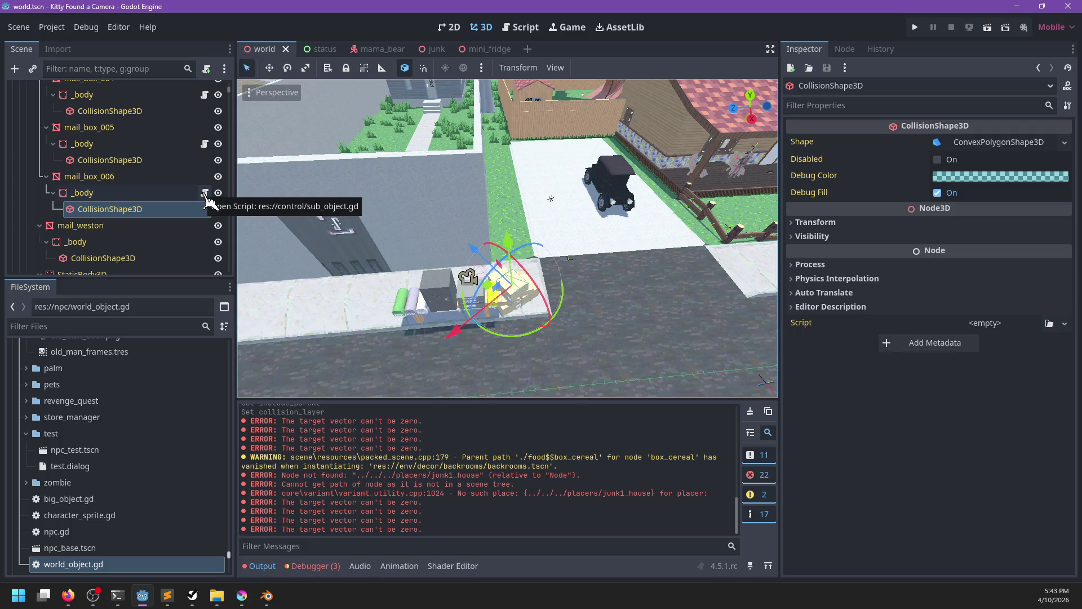
left_click(485, 49)
left_click(118, 326)
Attach sub_object.gd to the door's _body with StaticBody3D camera source and layer 4, then run.
type("sub")
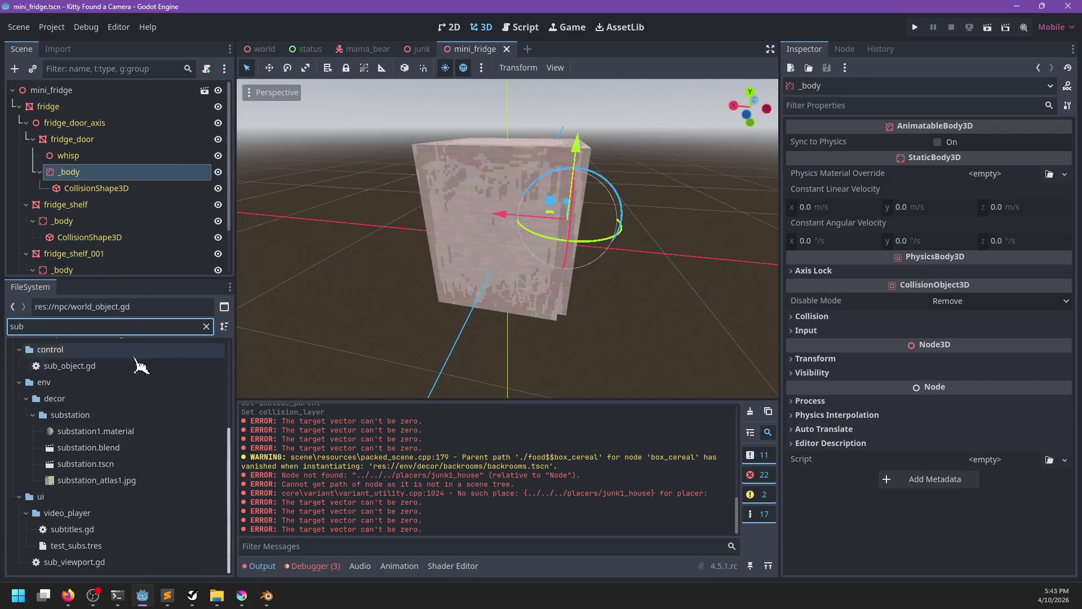
mouse_move(112, 369)
left_mouse_down()
mouse_move(135, 367)
mouse_move(116, 170)
left_mouse_up()
left_click(994, 141)
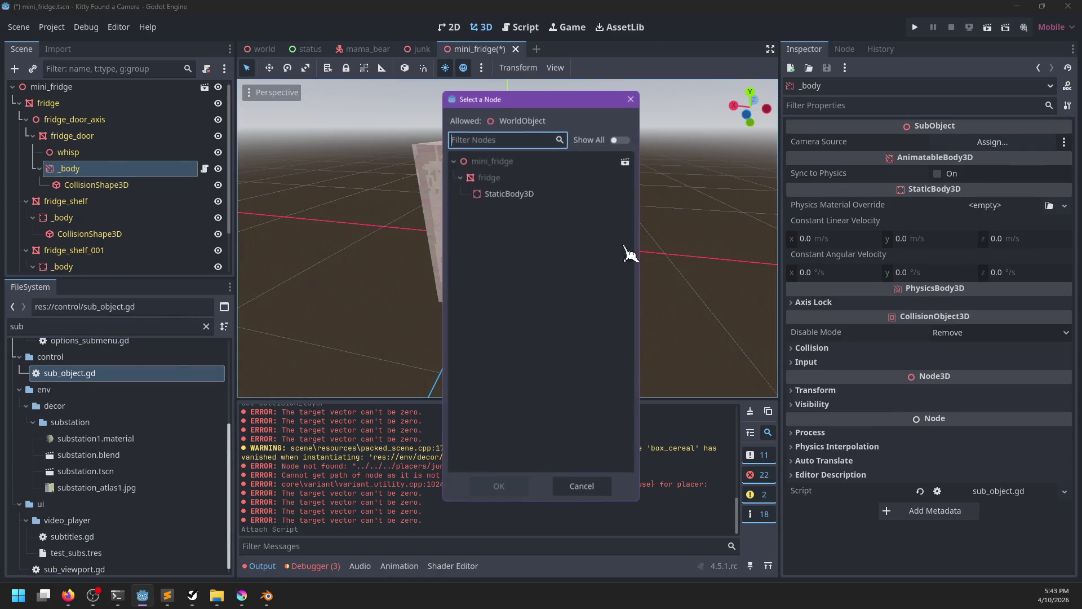
double_click(507, 193)
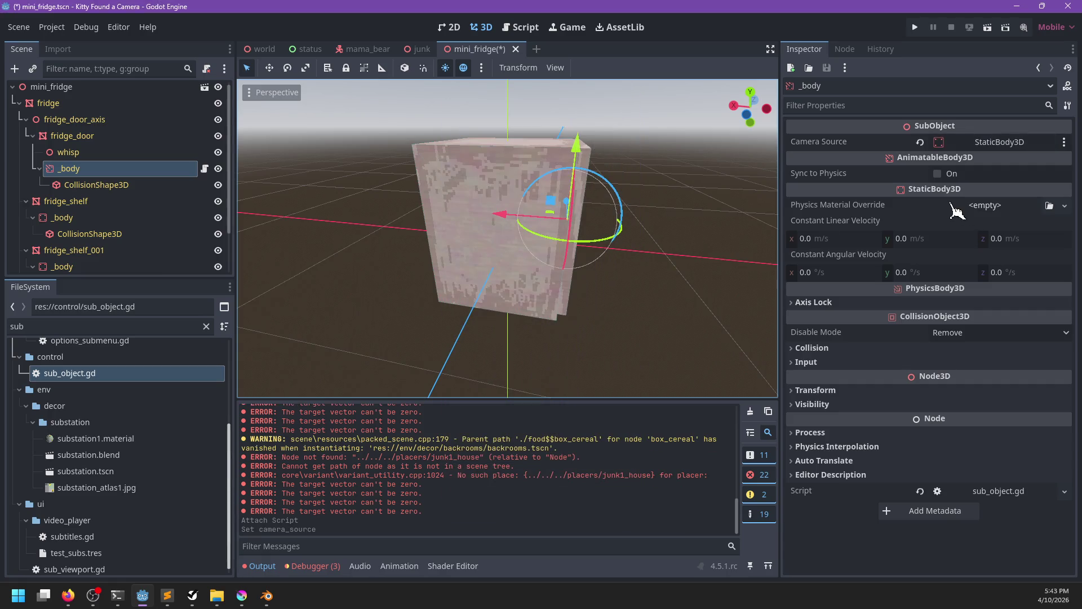
left_click(824, 349)
left_click(846, 383)
key("F5")
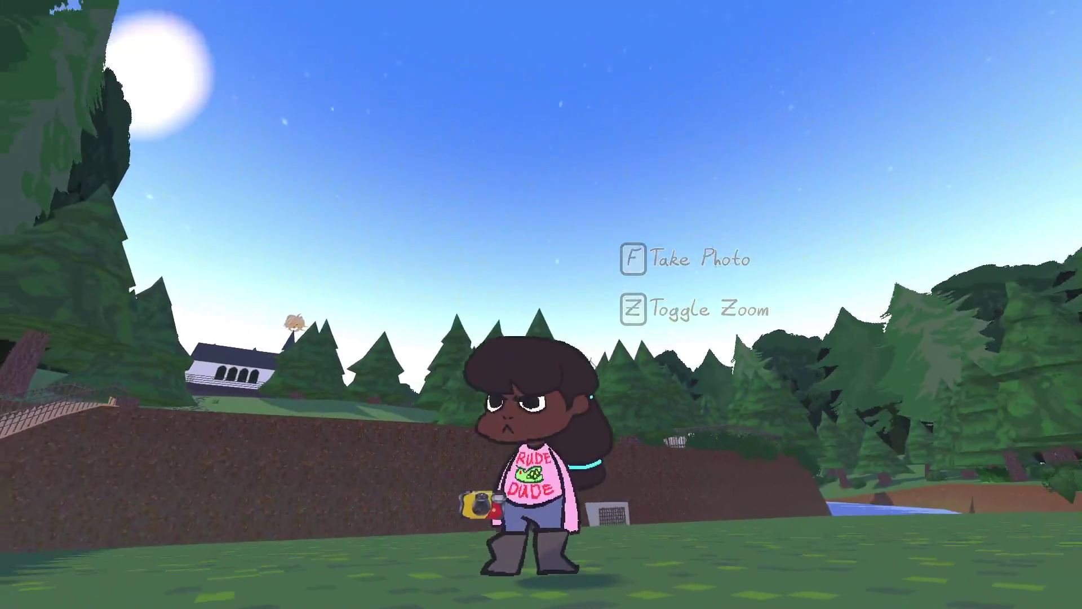
Move the character, then enable noclip via player.toggle_noclip in the debug console.
key("w")
key("space")
key("grave")
type("player.toggle_noclip")
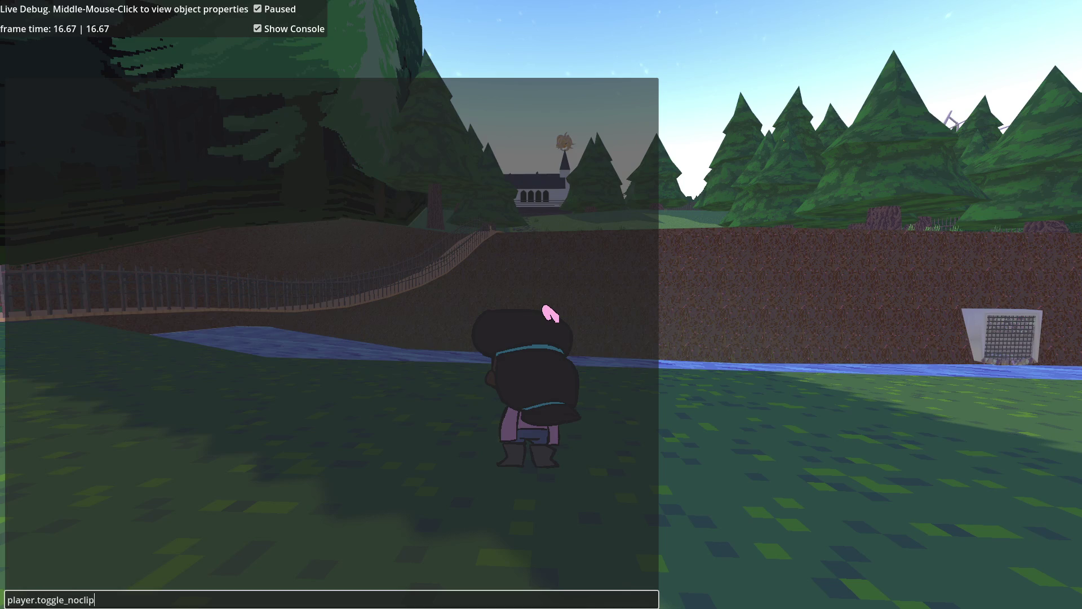
key("grave")
key("grave")
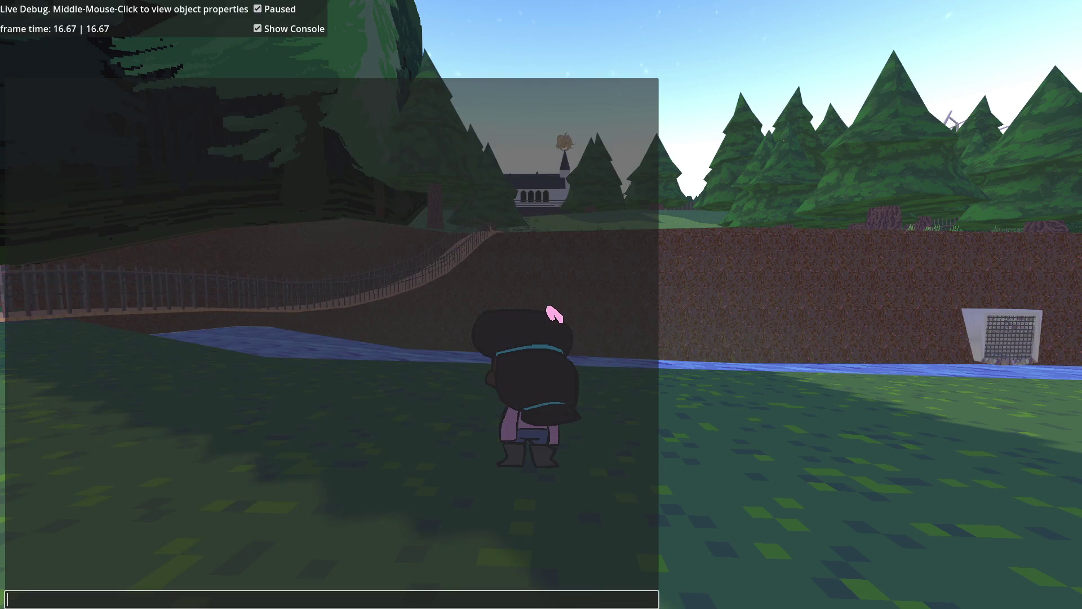
key("grave")
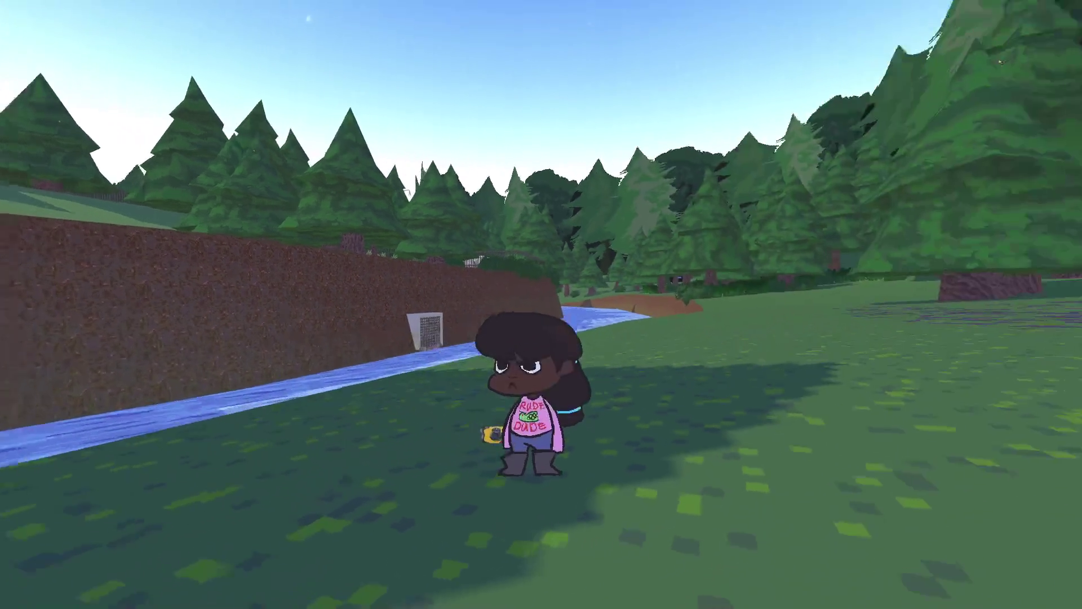
Fly over the hill and town houses to the river dock, pause, and bring up the to-do list.
key("w")
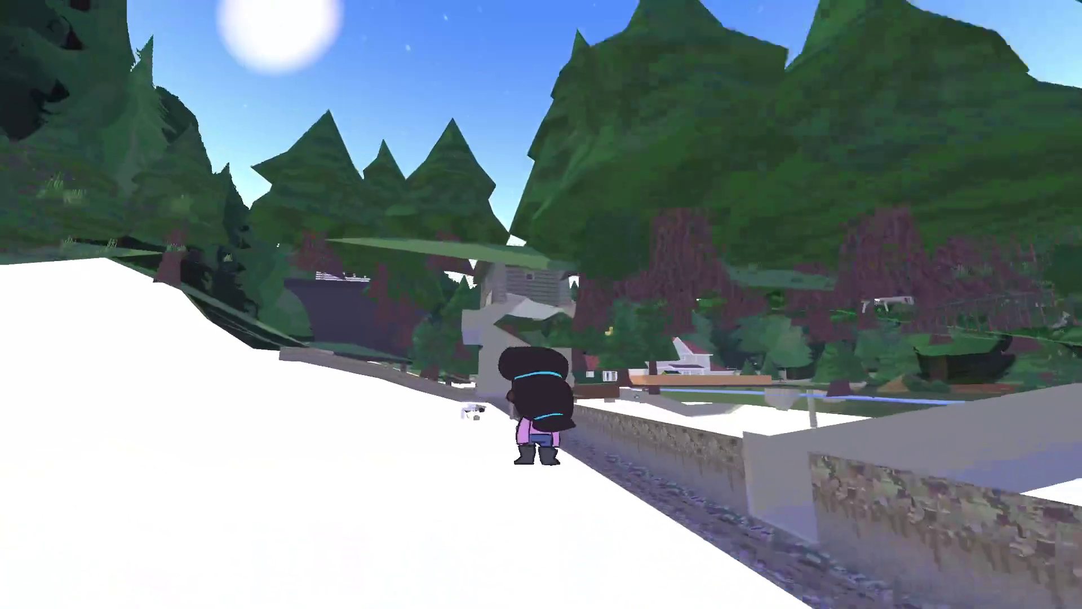
key("space")
key("w")
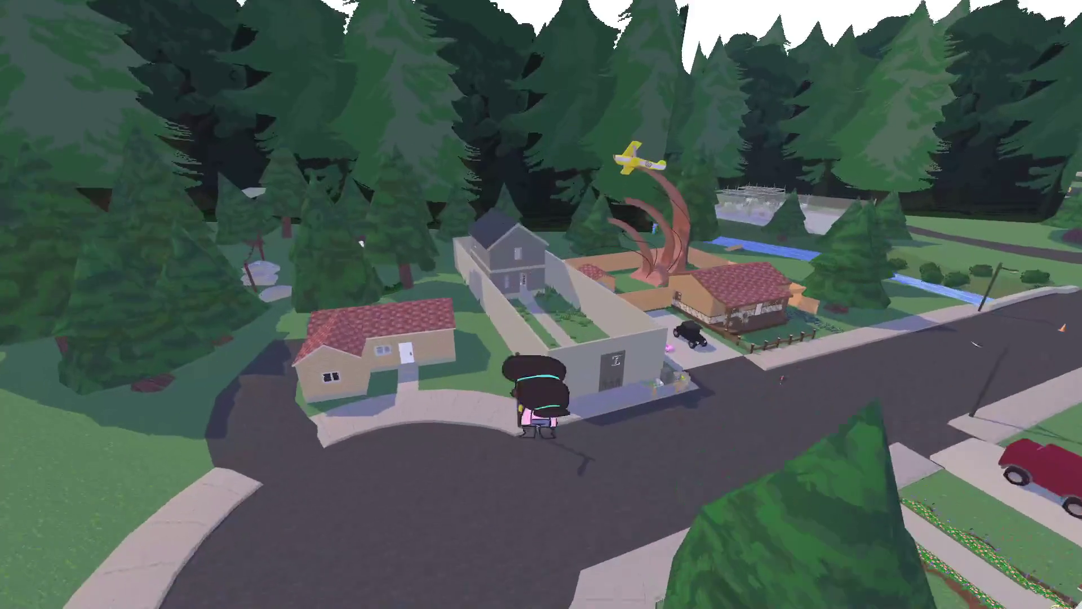
key("w")
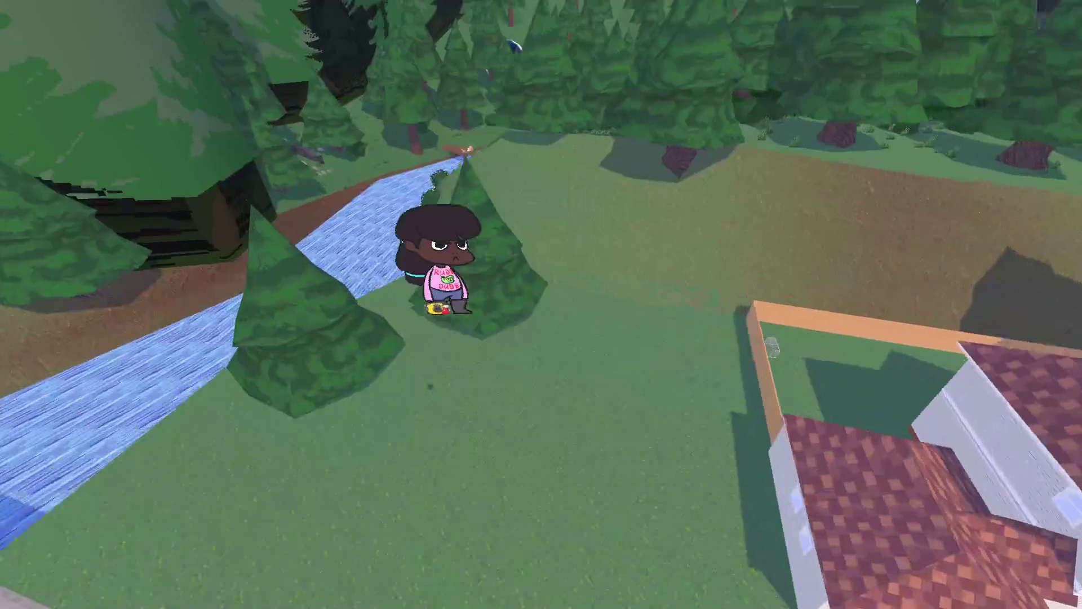
key("w")
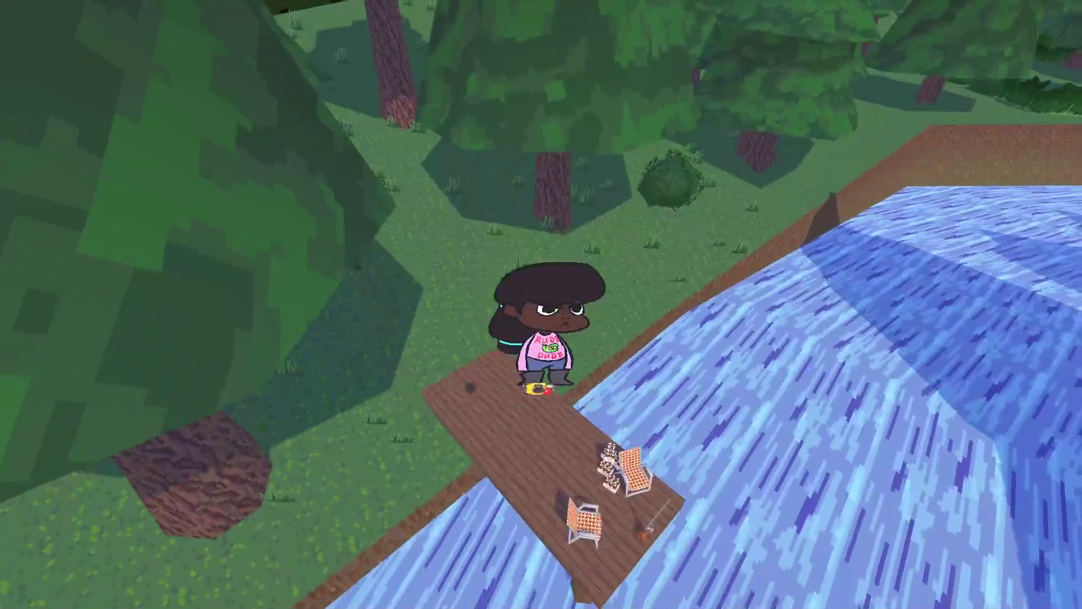
key("Escape")
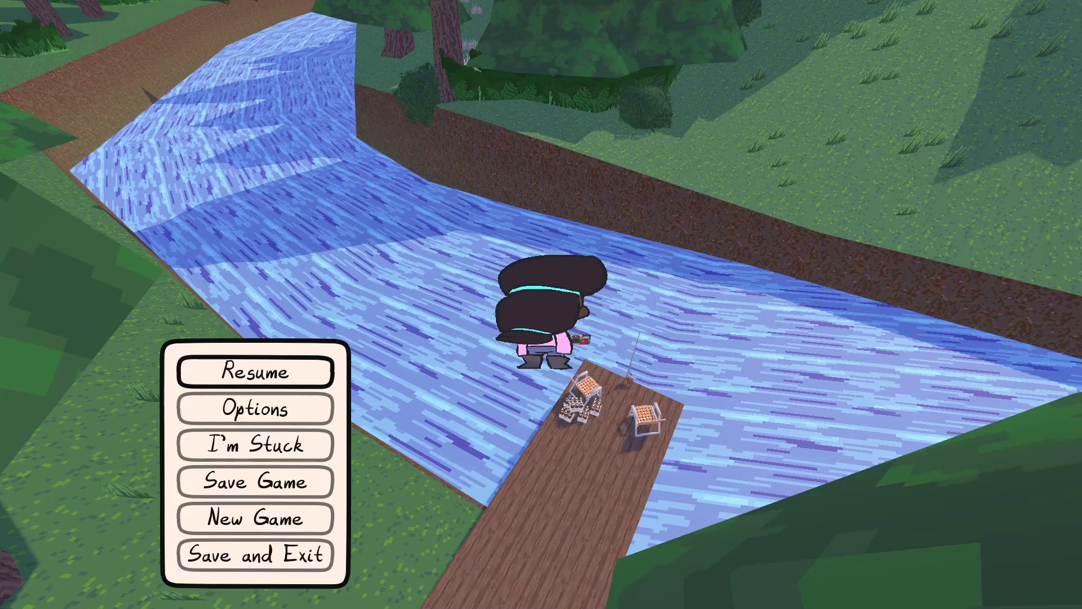
key("alt+Tab")
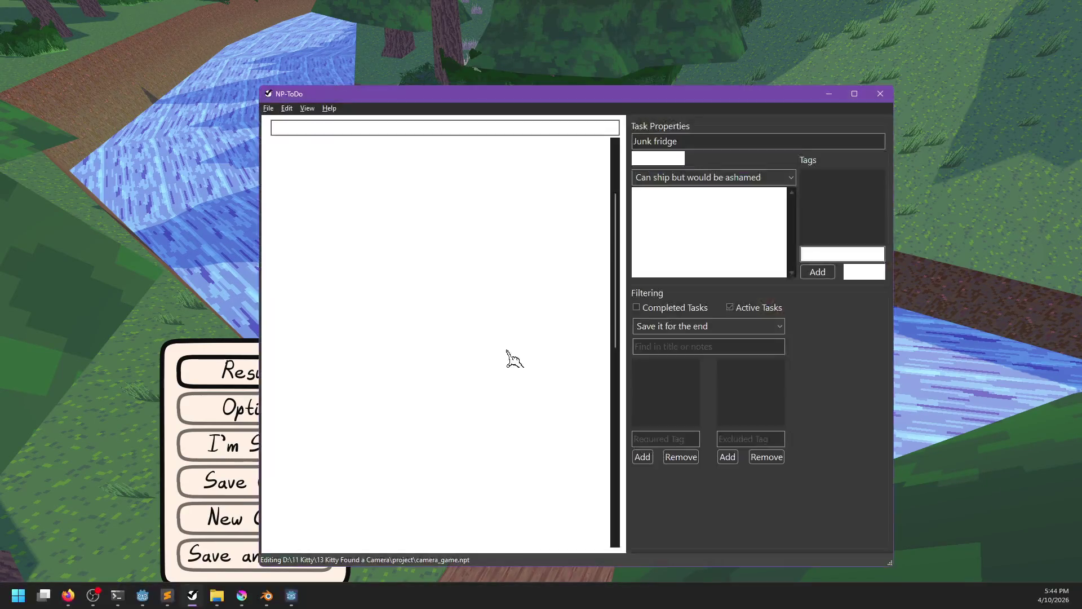
Add a Fishing task after 'Jumping on the keyboard at church' and save the list.
scroll(388, 401, "down", 4)
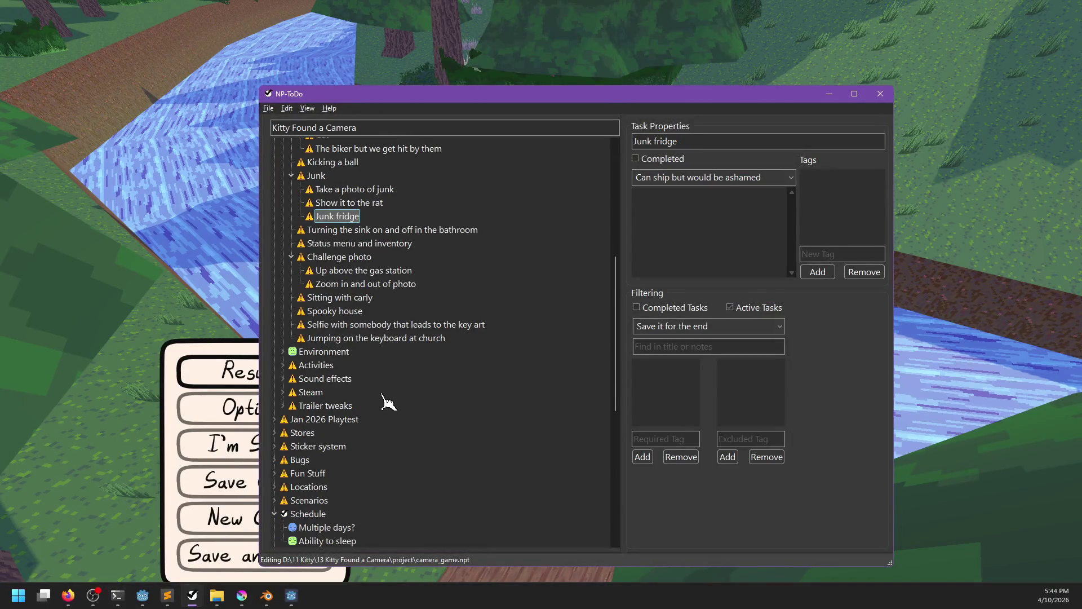
left_click(325, 339)
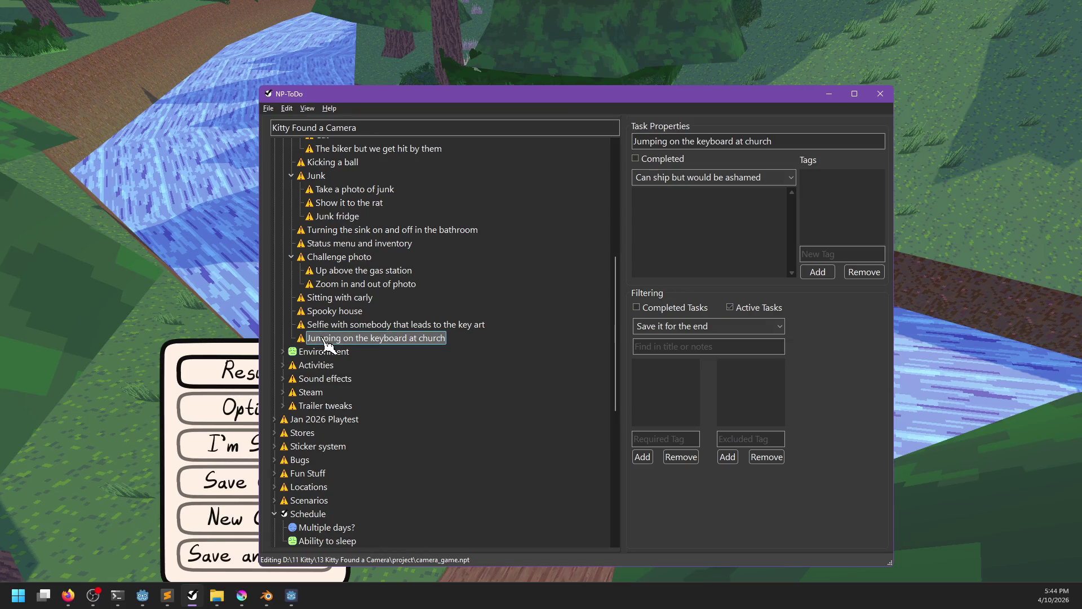
key("Insert")
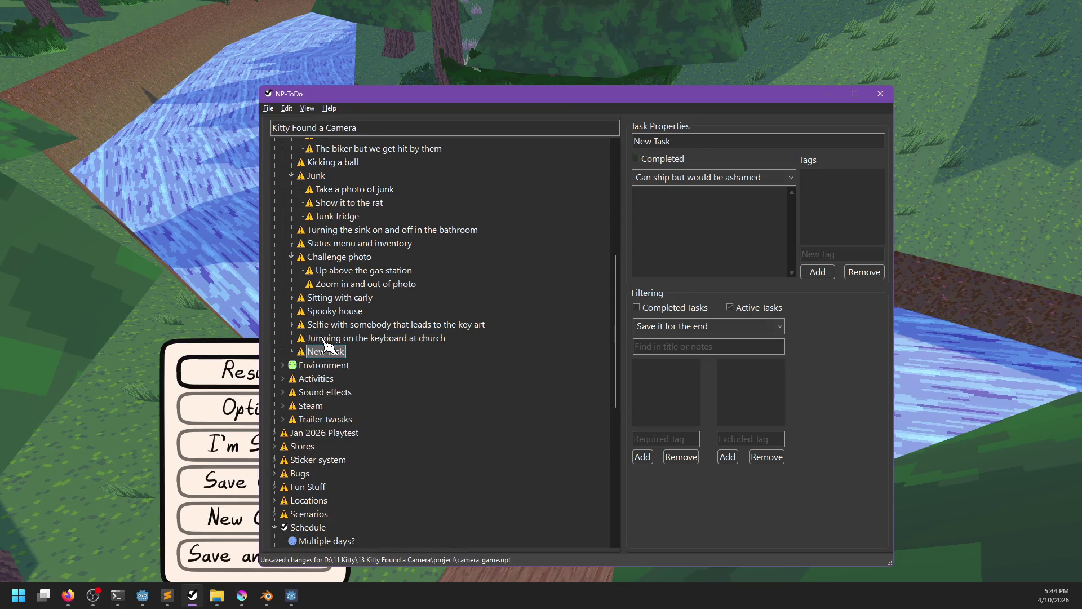
type("Fishing")
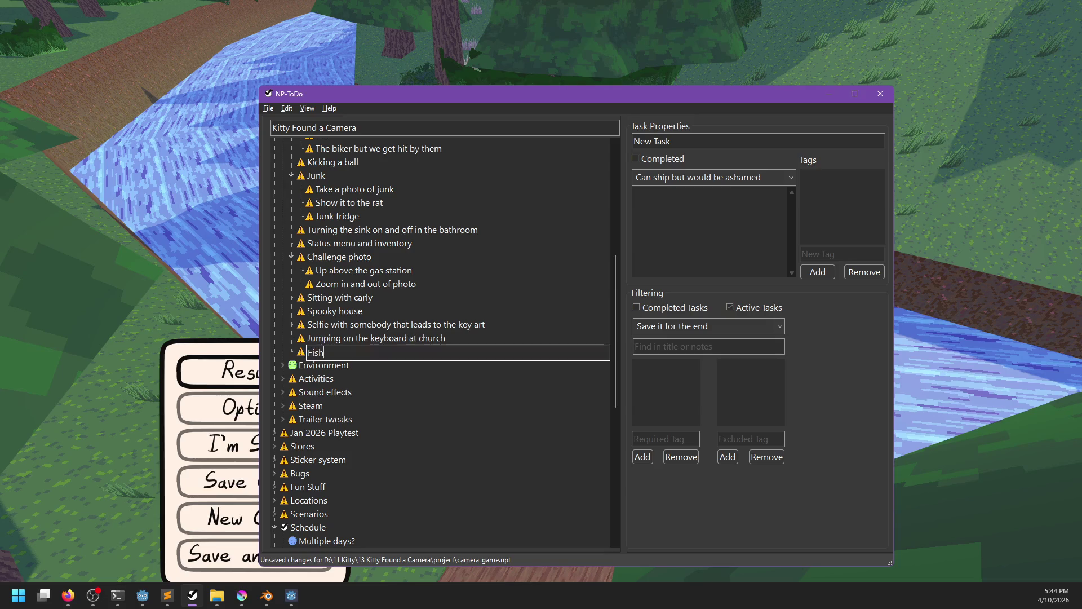
key("Return")
key("ctrl+s")
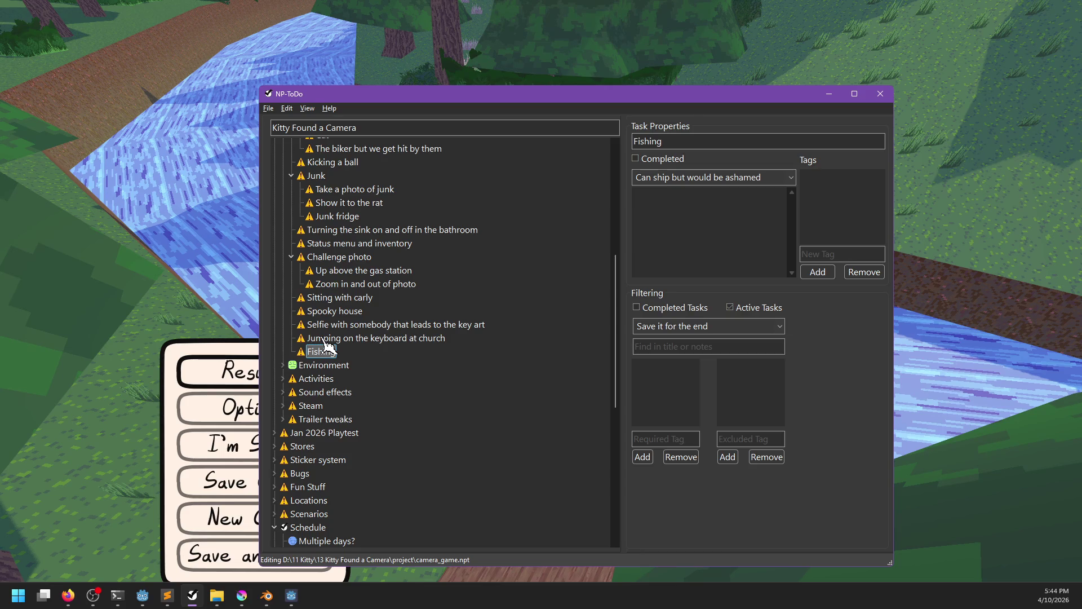
Resume the game briefly, then add a Soda drinking task below Fishing.
key("alt+Tab")
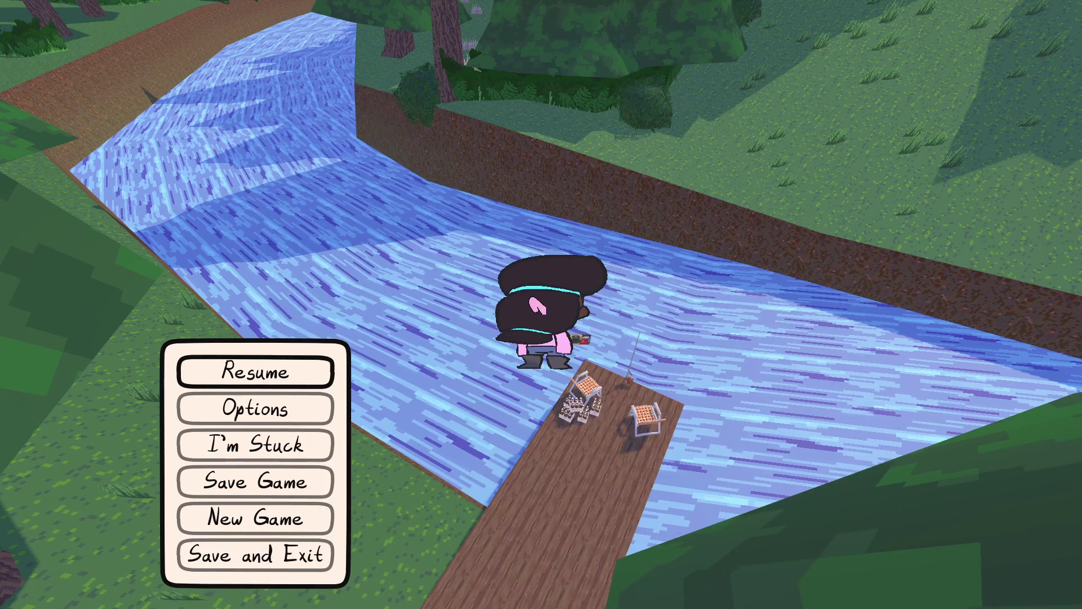
key("Escape")
key("w")
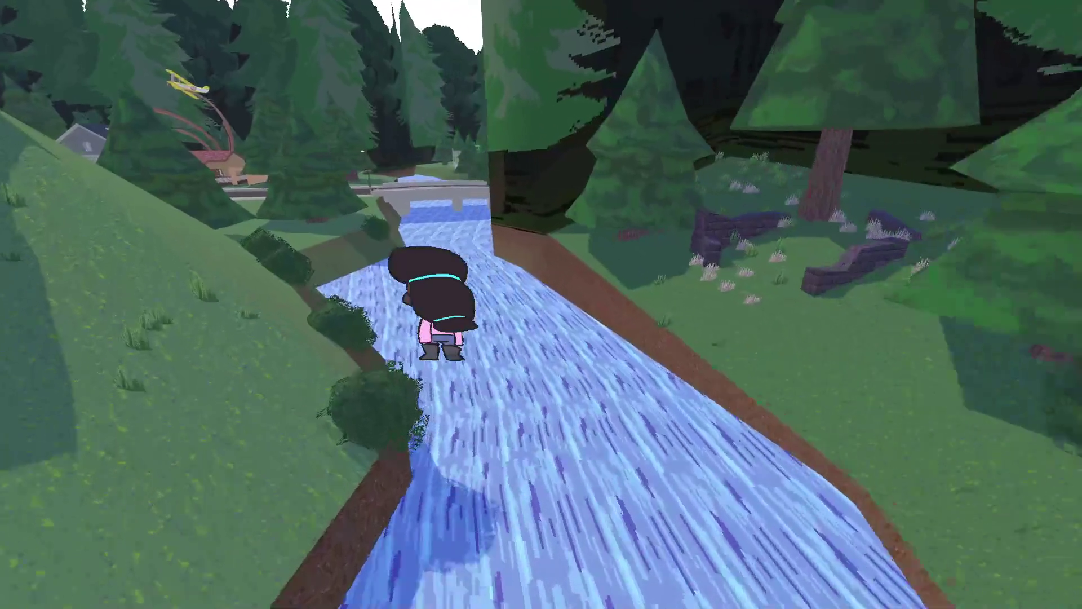
key("alt+Tab")
key("Insert")
type("S")
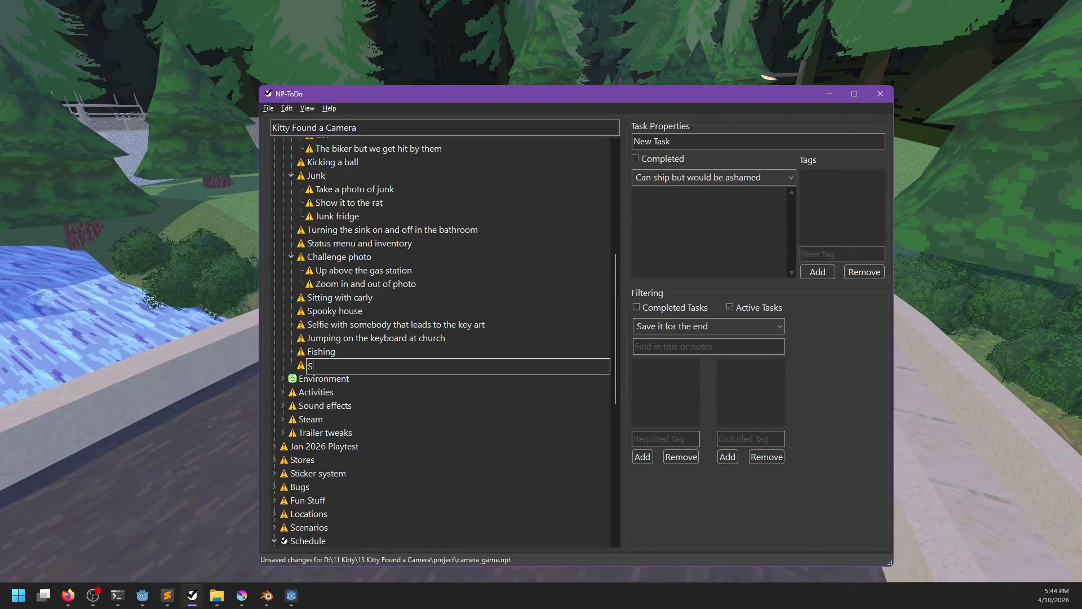
type("oda driing")
key("Return")
key("alt+Tab")
Walk the character along the road past the gas station onto the mansion's lawn.
key("w")
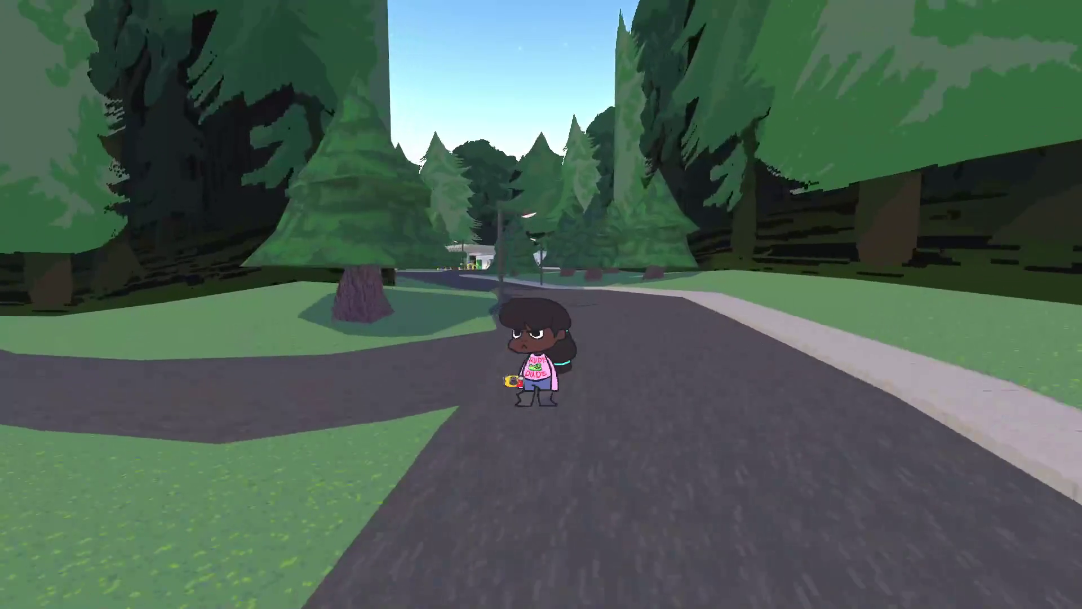
key("w")
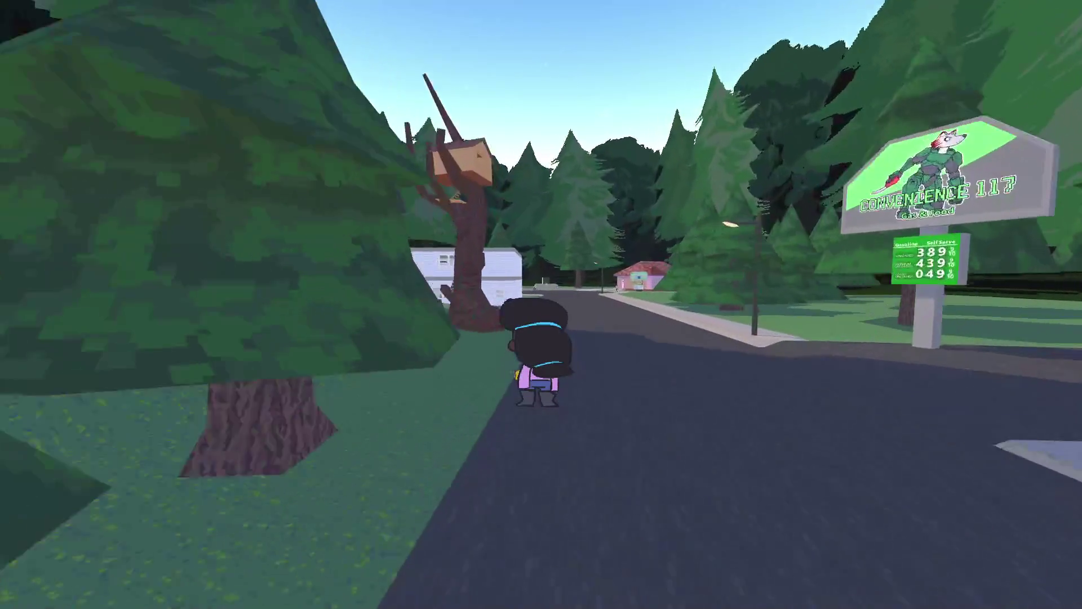
key("w")
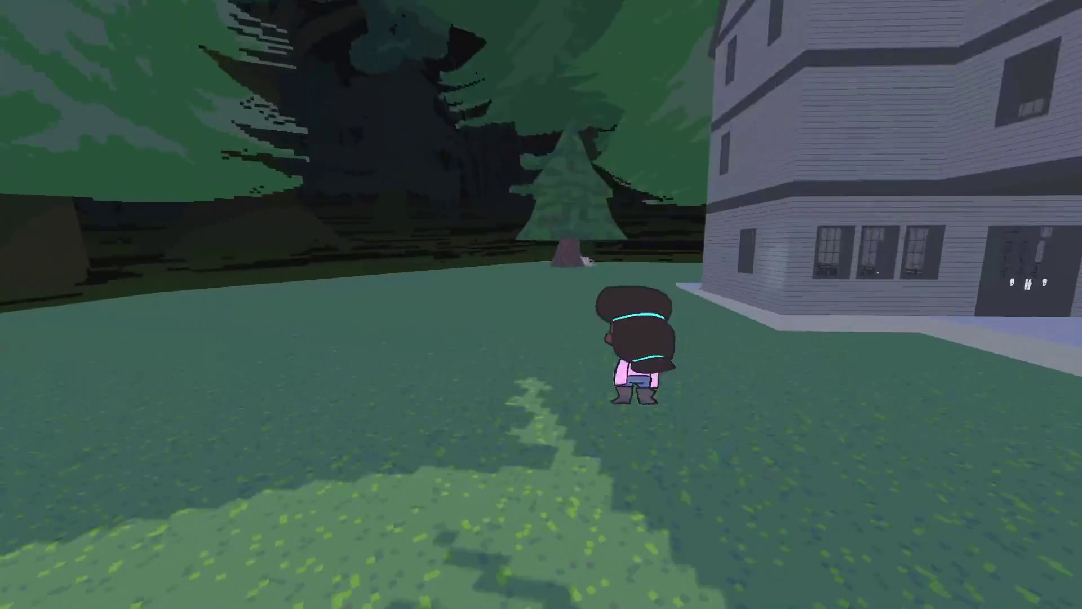
key("w")
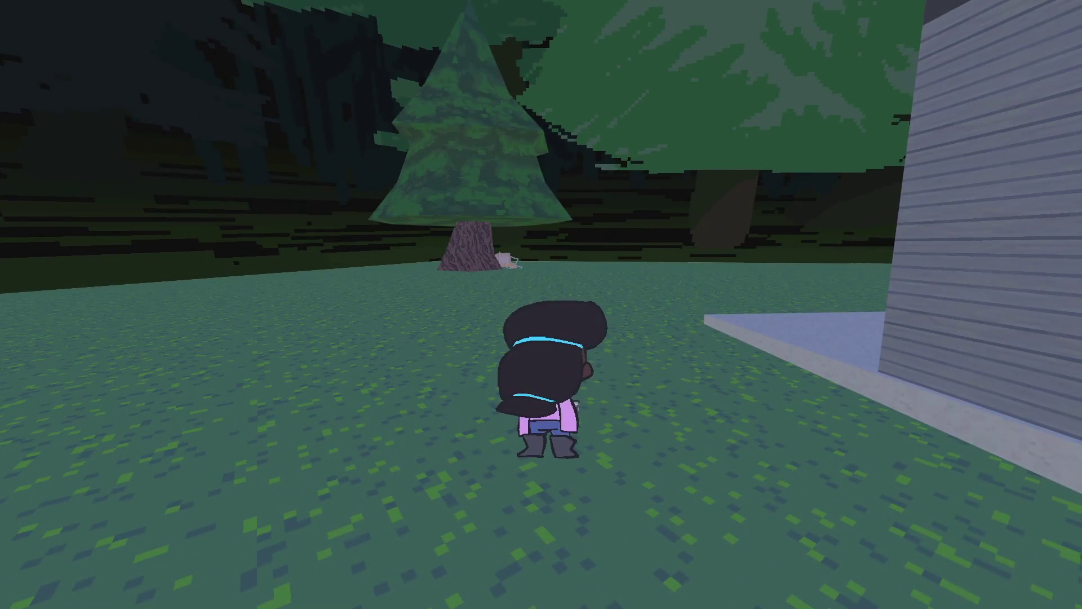
key("grave")
key("grave")
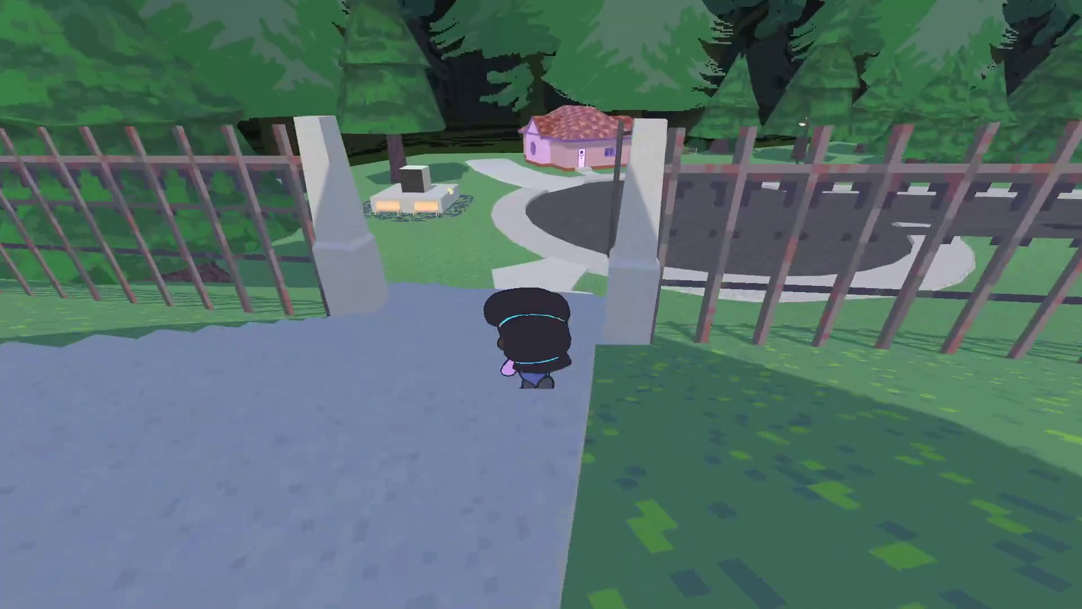
Walk down the stone stairs back to the road, then pause and Save and Exit.
key("w")
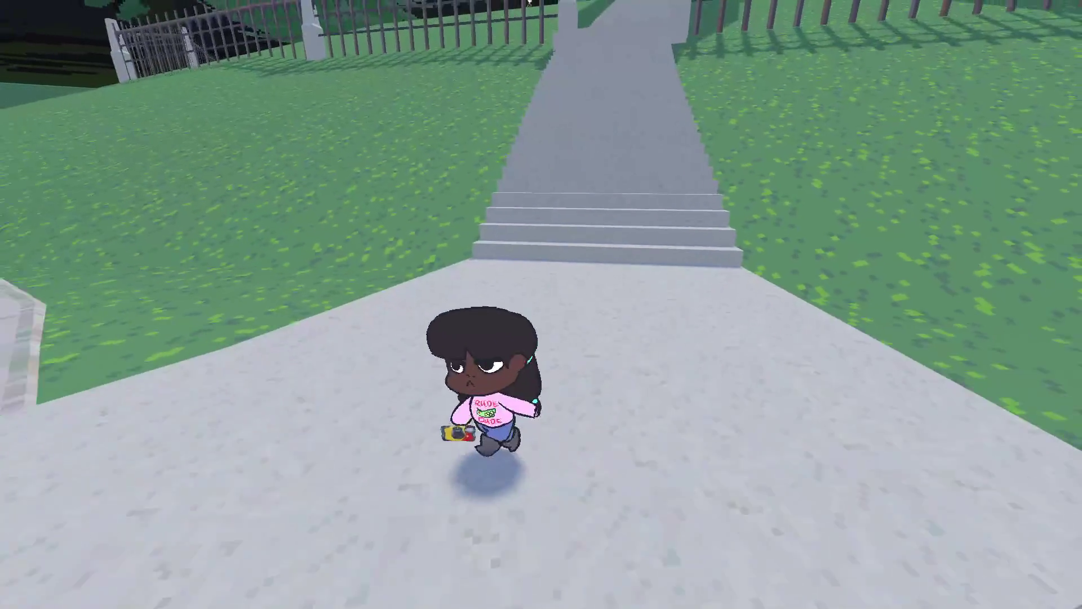
key("w")
key("s")
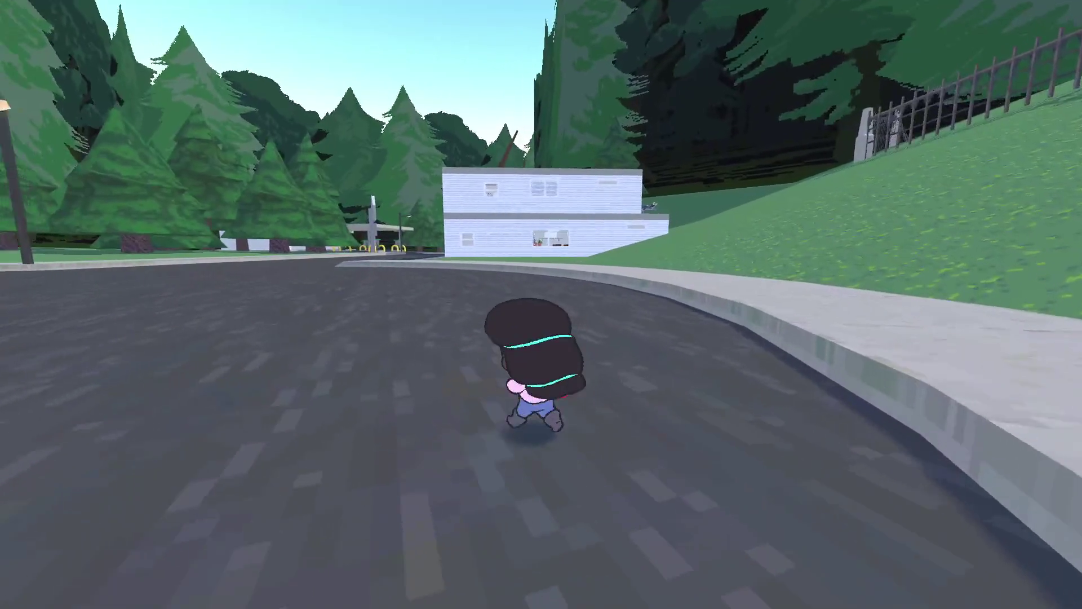
key("w")
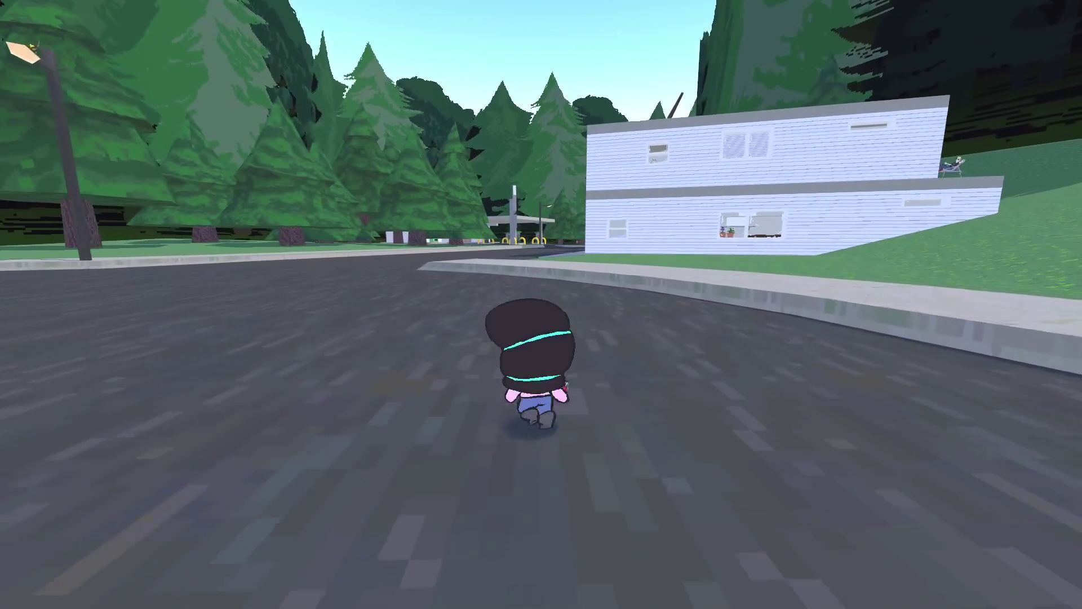
key("d")
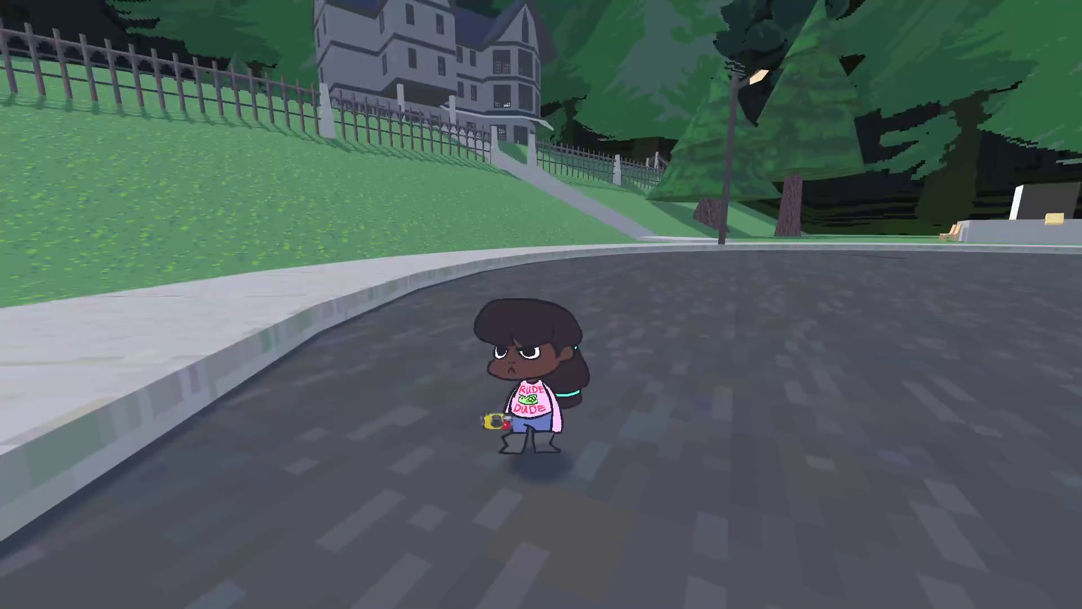
key("Escape")
left_click(299, 560)
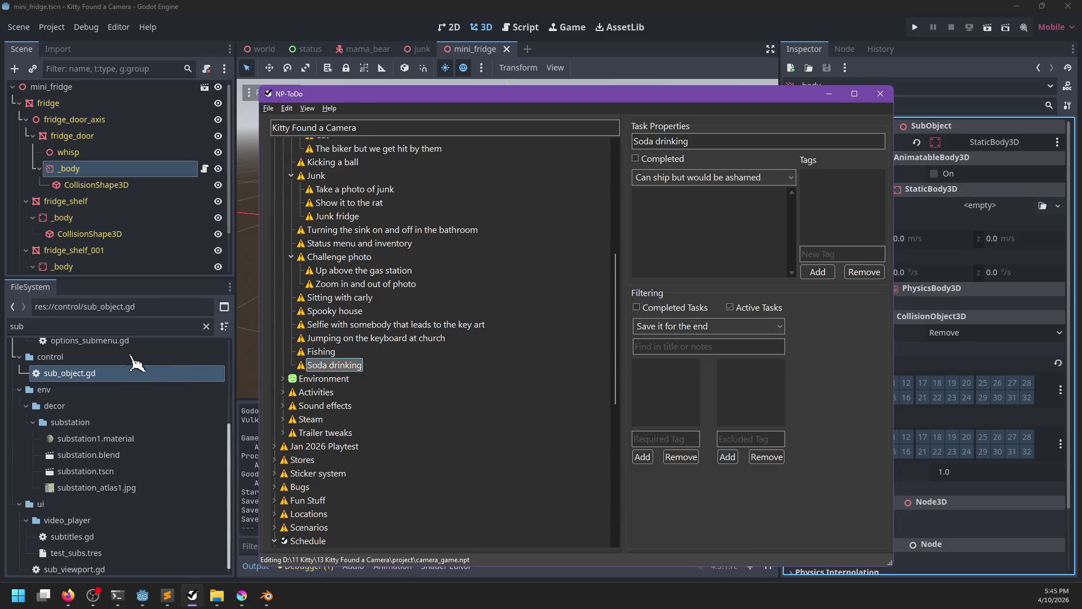
Filter the FileSystem for 'conc' and open concrete_triplanar.material in the Inspector.
left_click(126, 326)
type("concrete")
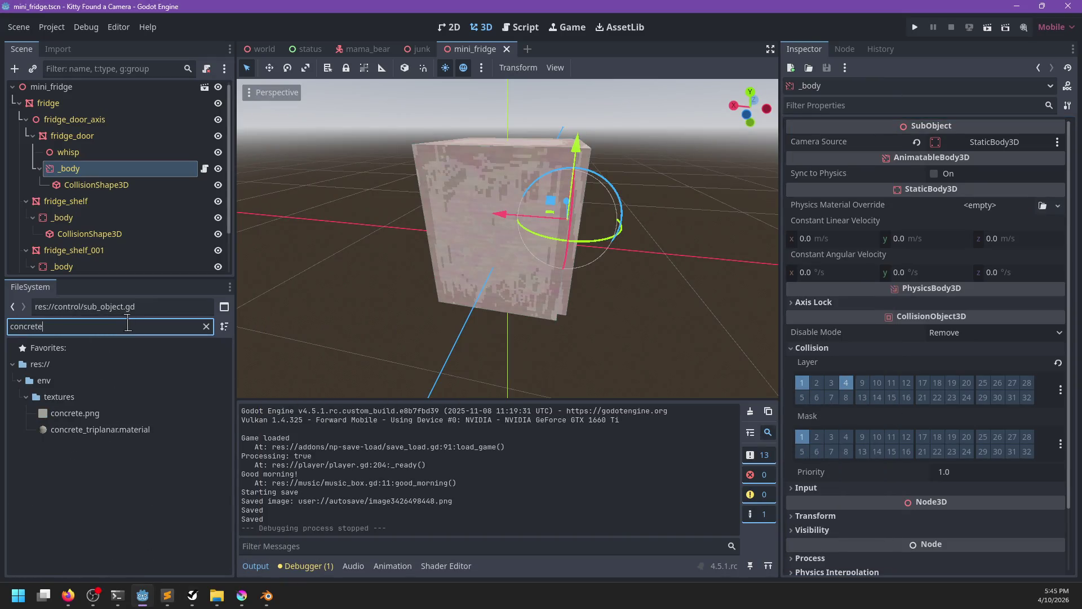
left_click(217, 433)
left_click(958, 467)
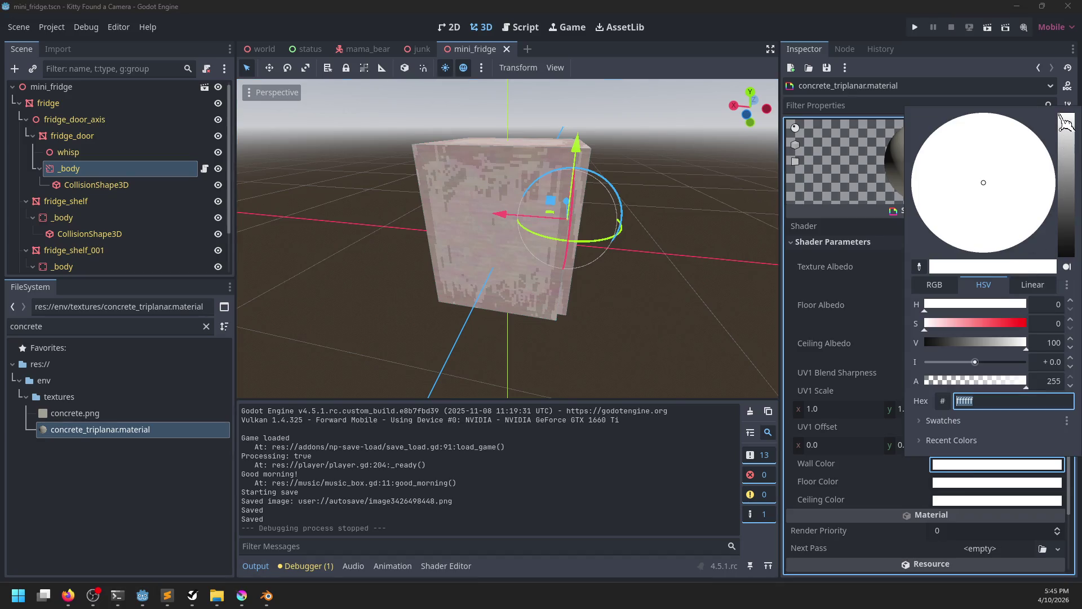
Lower the Ceiling Color value to 92, save the scene, and run the game.
left_click(961, 500)
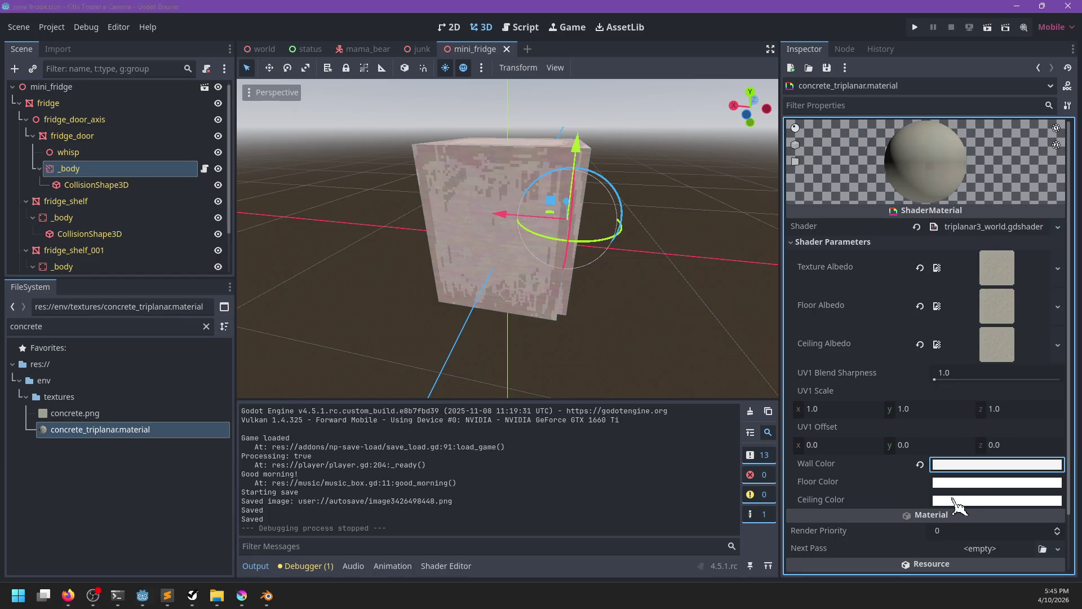
left_click(961, 500)
left_click(1061, 160)
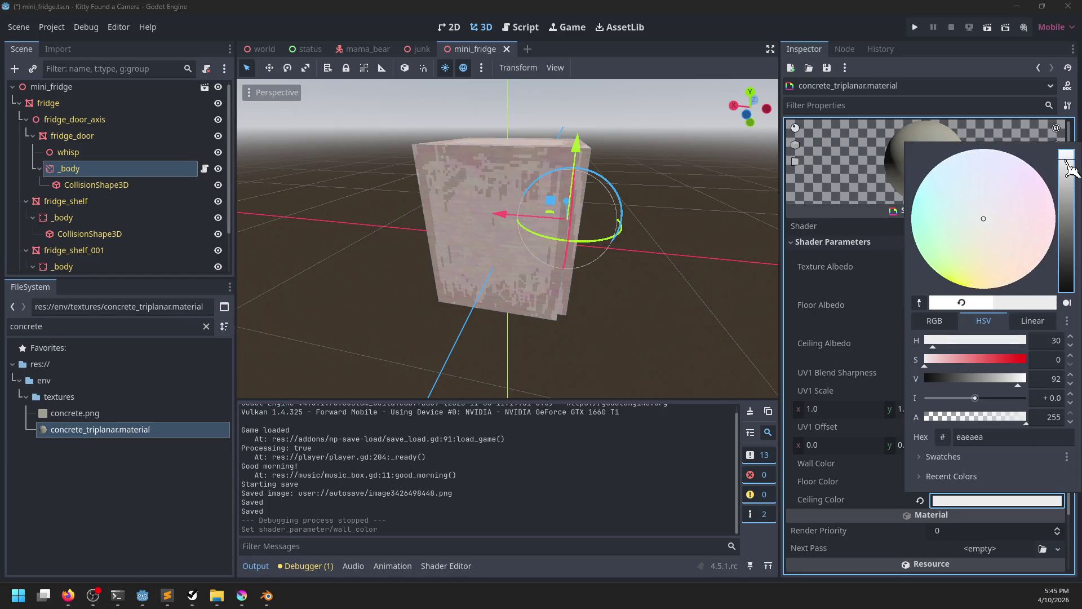
left_click(856, 499)
key("ctrl+s")
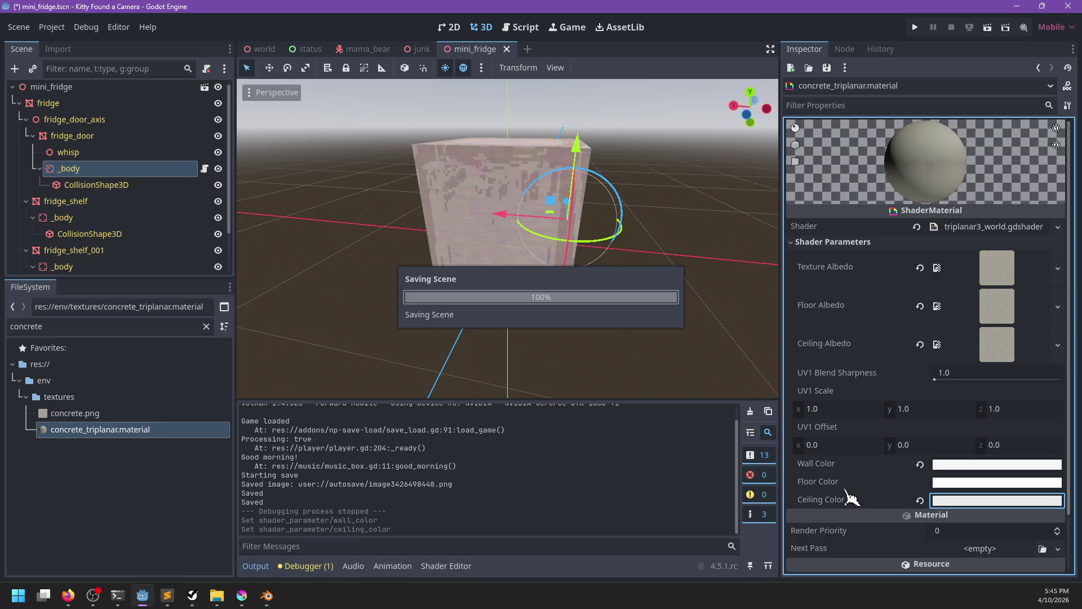
key("F5")
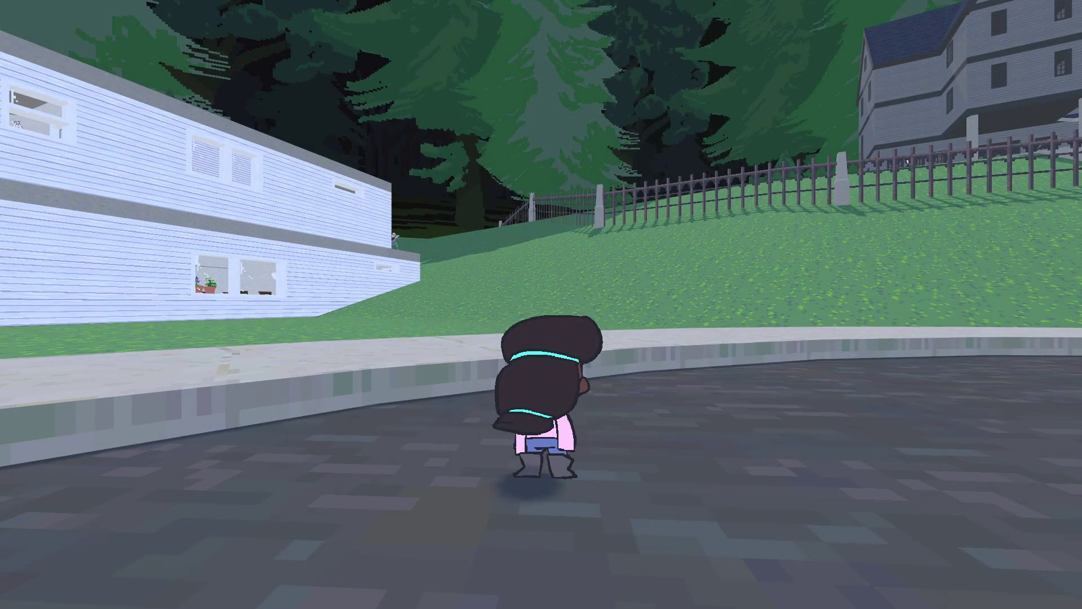
Run along the road, climb the stone stairway to the mansion porch door, and pause.
key("w")
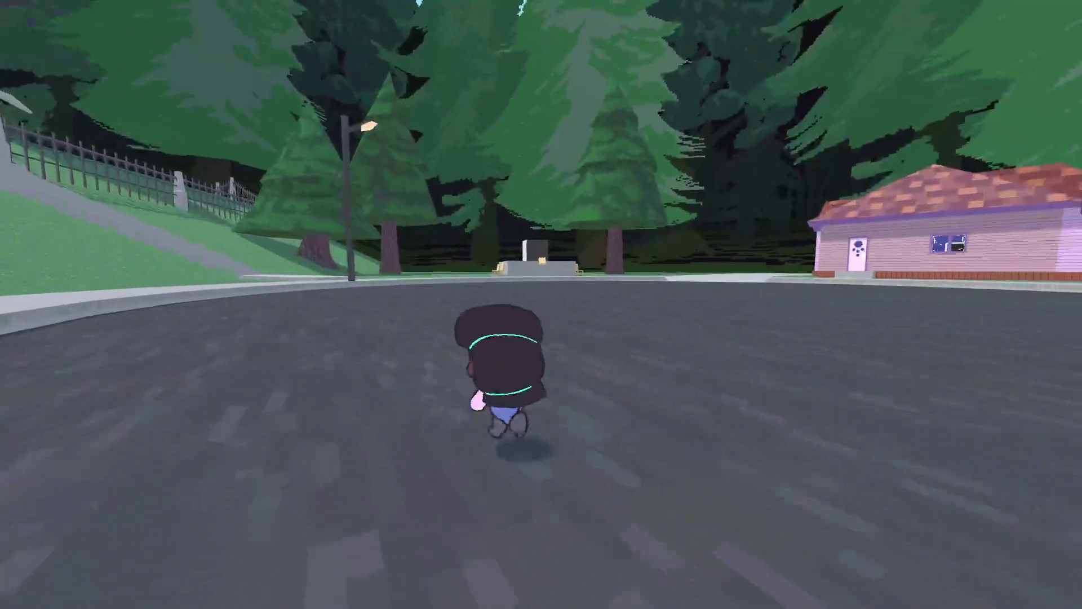
key("a")
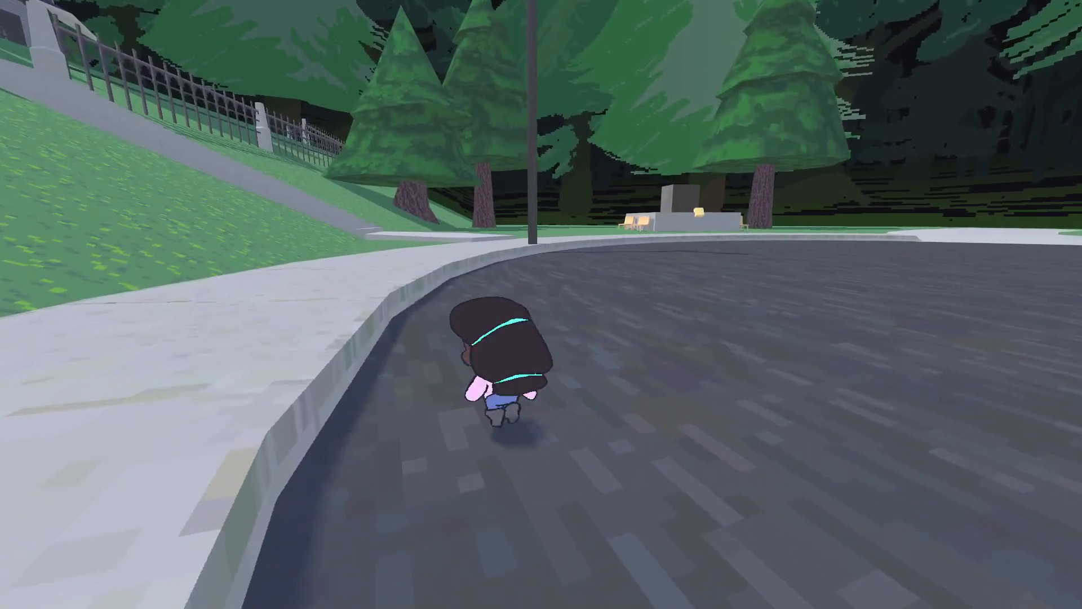
key("a")
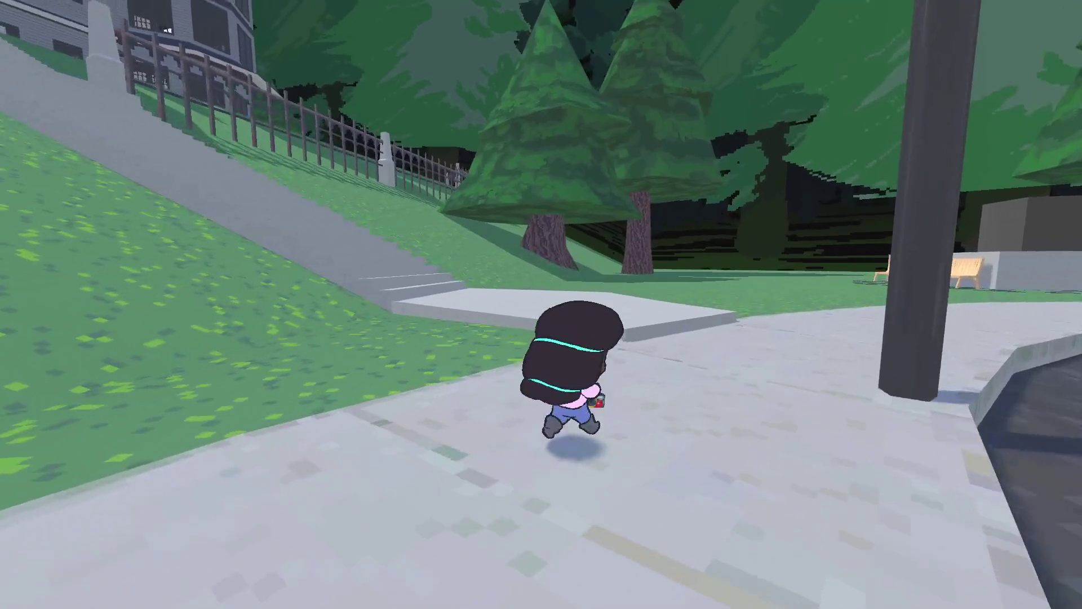
key("w")
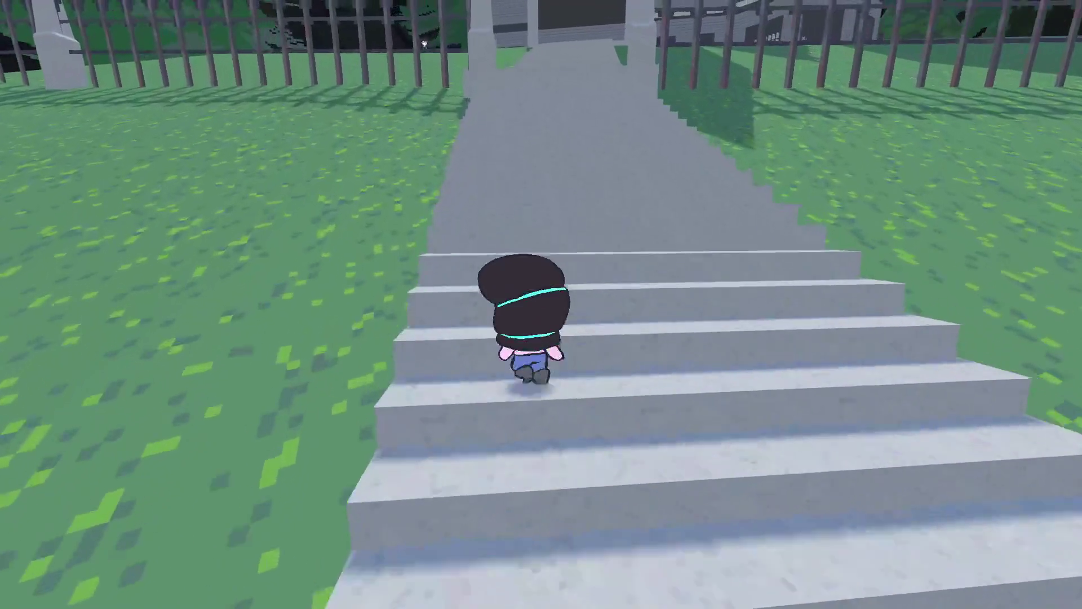
key("w")
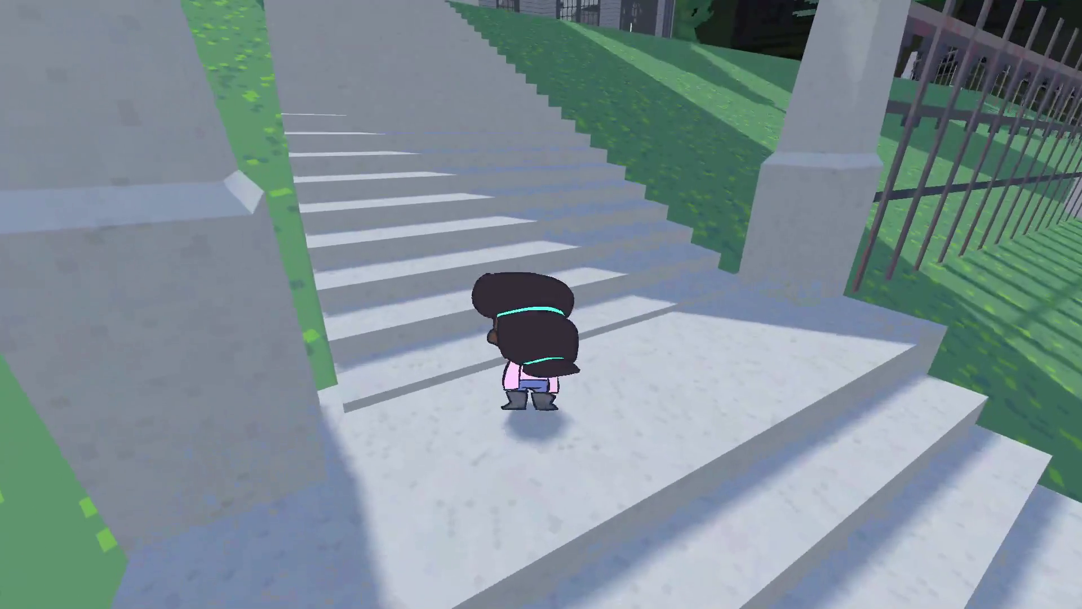
key("w")
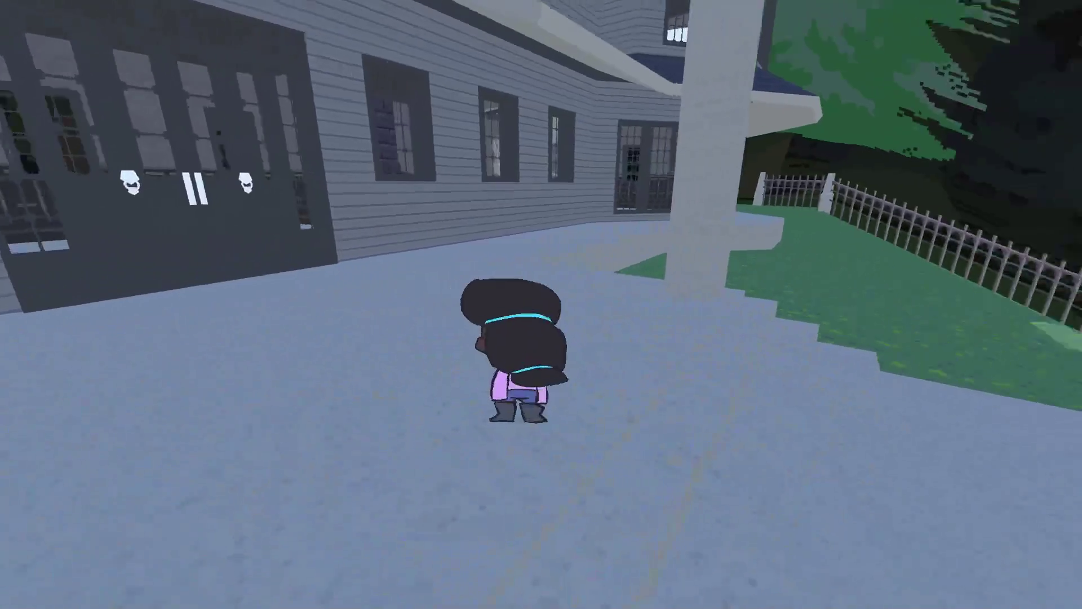
key("w")
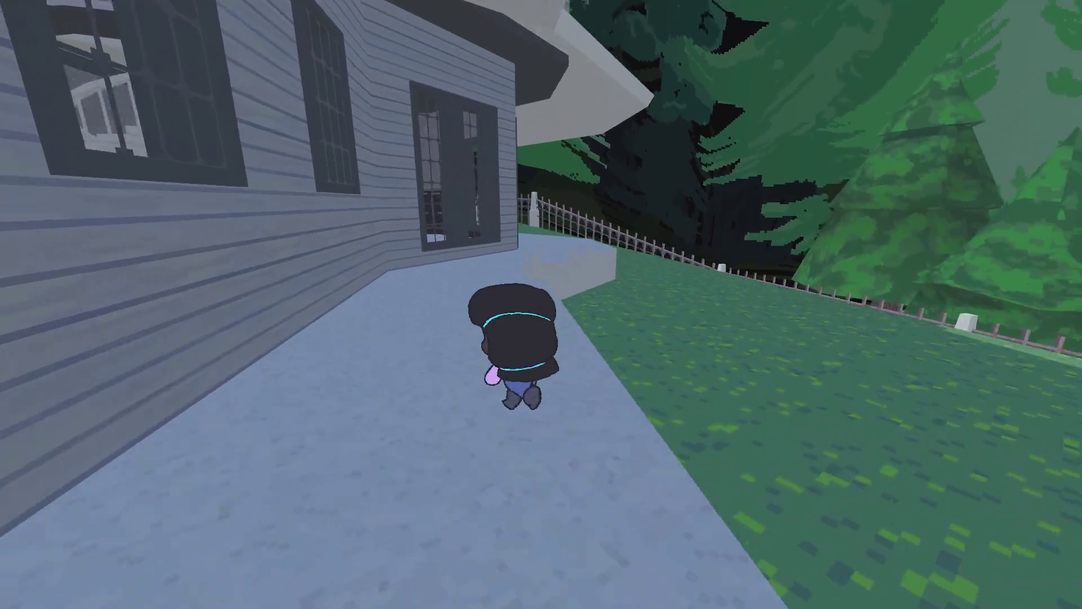
key("w")
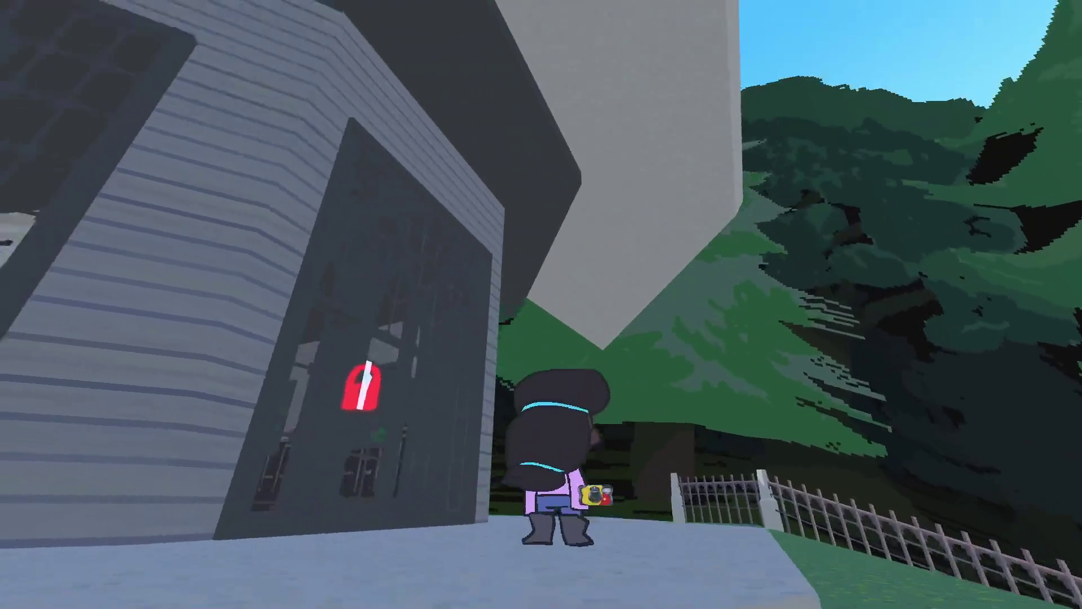
key("Escape")
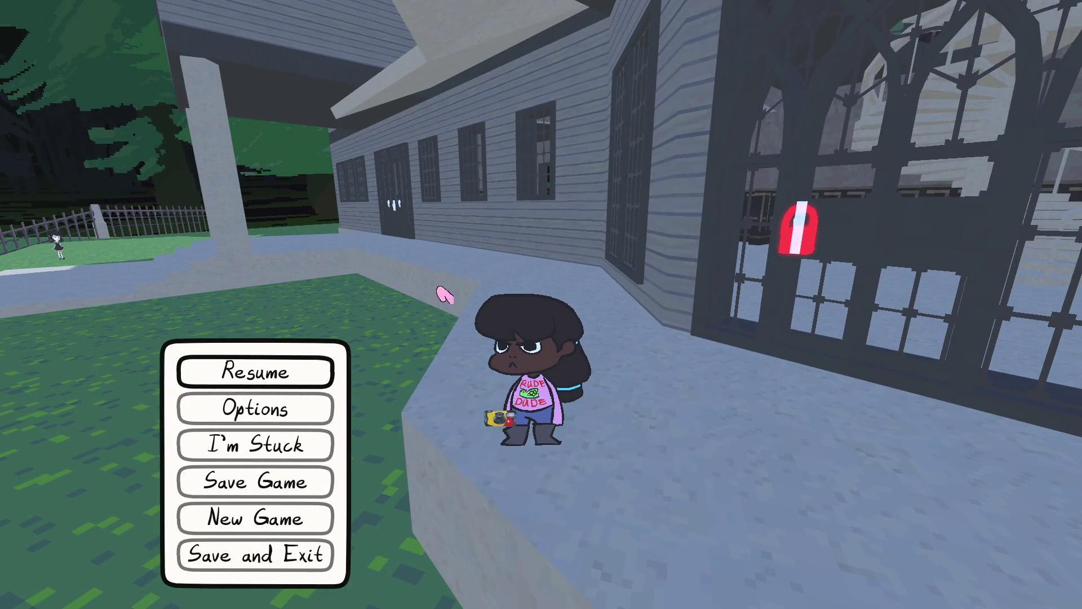
key("alt+Tab")
Darken the concrete Wall Color to grey and save the scene to compare in game.
left_click(953, 467)
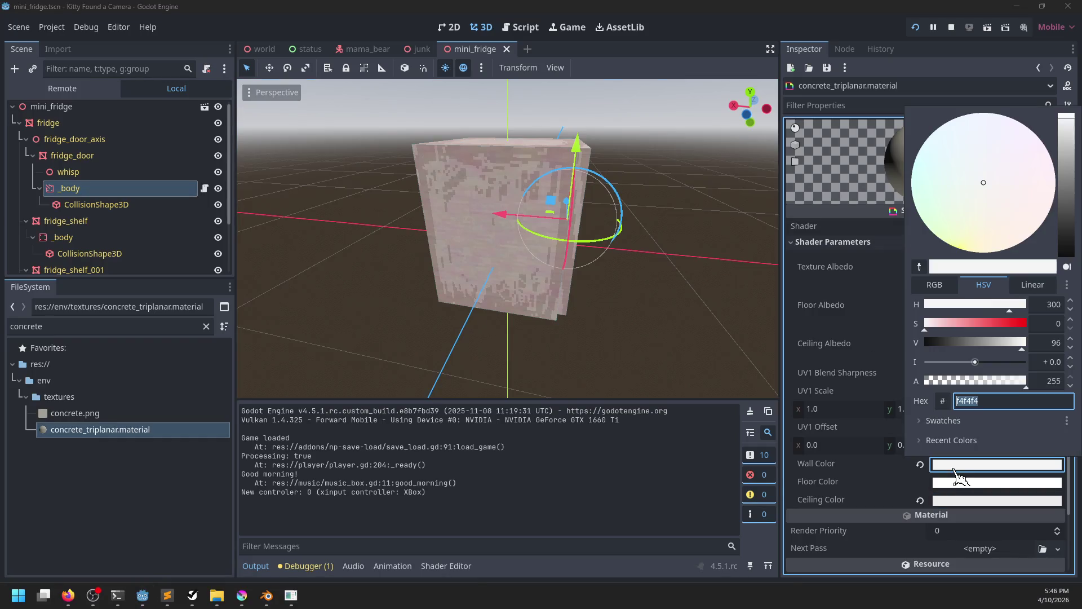
left_click_drag(1054, 183, 1062, 194)
left_click(654, 522)
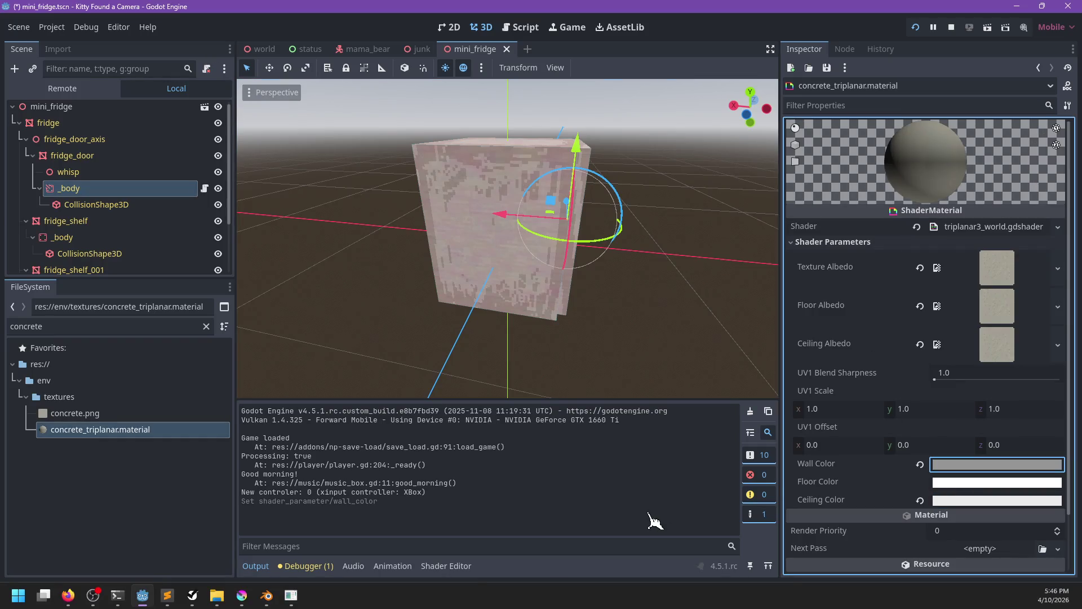
key("ctrl+s")
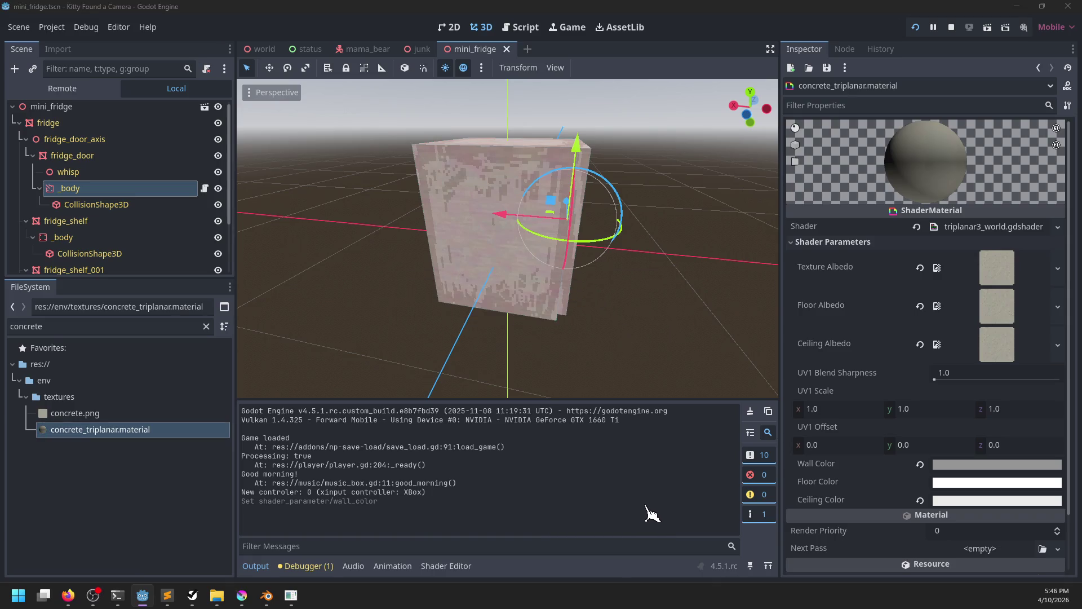
key("alt+Tab")
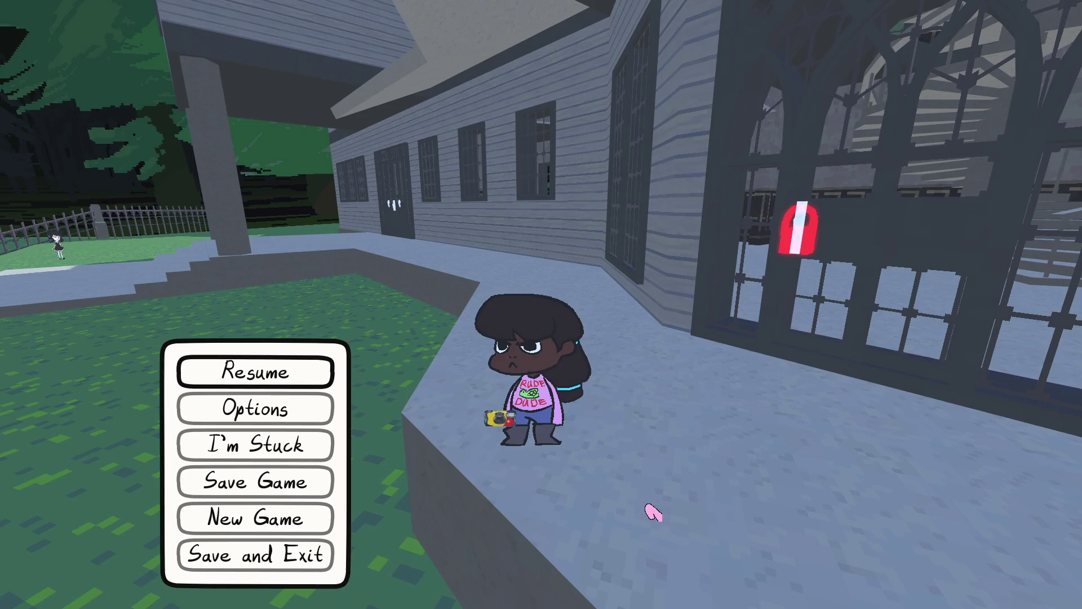
key("alt+Tab")
key("alt+Tab")
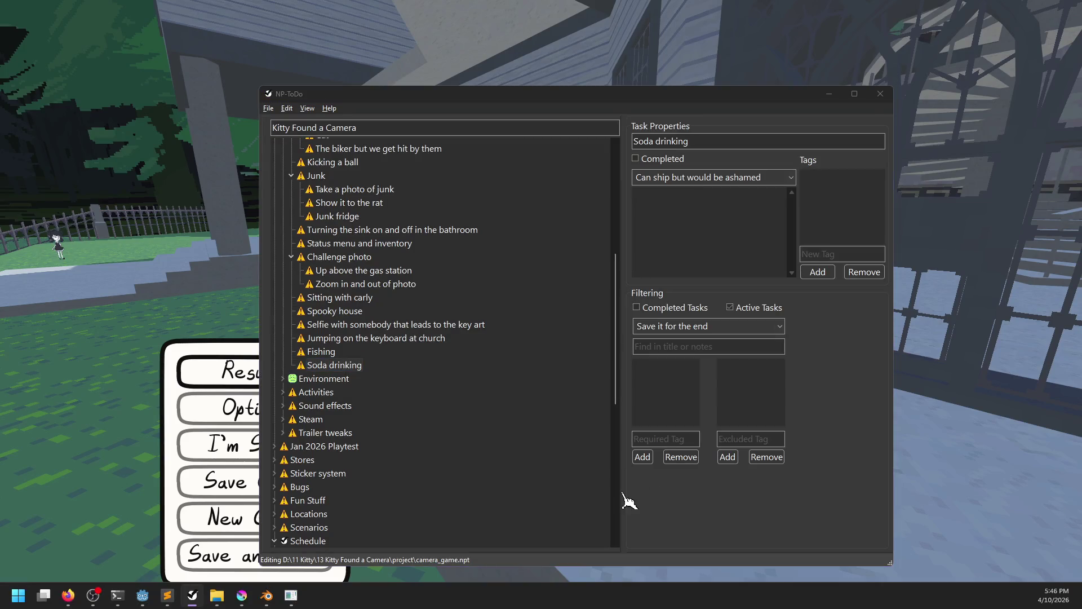
Set Wall Color value to 71 and Ceiling Color value to 65, save, and resume the game.
left_click(963, 465)
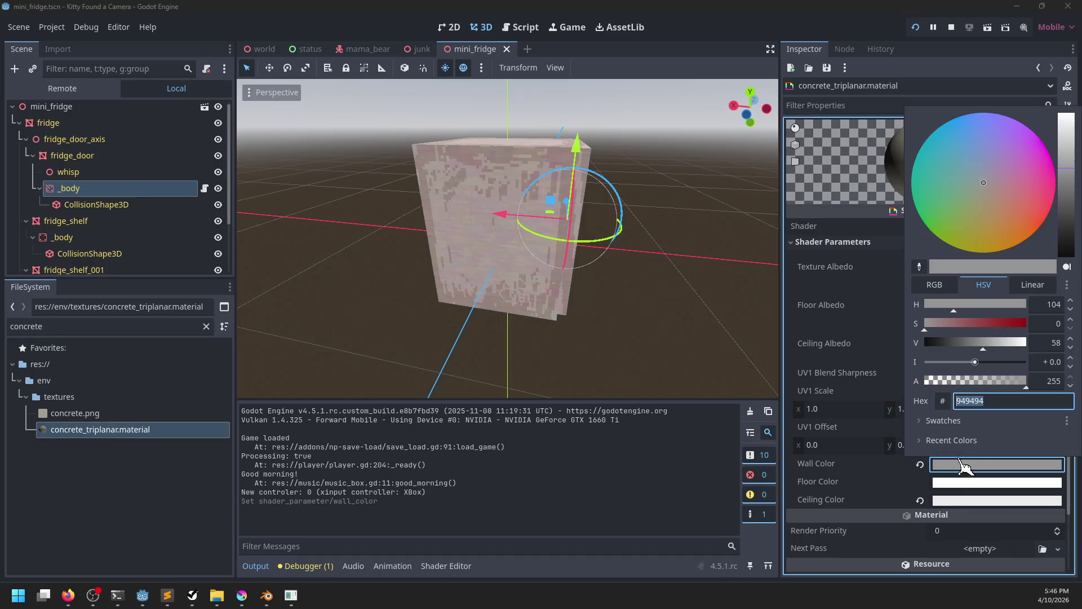
mouse_move(1065, 171)
left_mouse_down()
mouse_move(1066, 151)
mouse_move(1071, 204)
left_mouse_up()
left_click(946, 500)
left_click(958, 500)
left_click(843, 476)
left_click(970, 464)
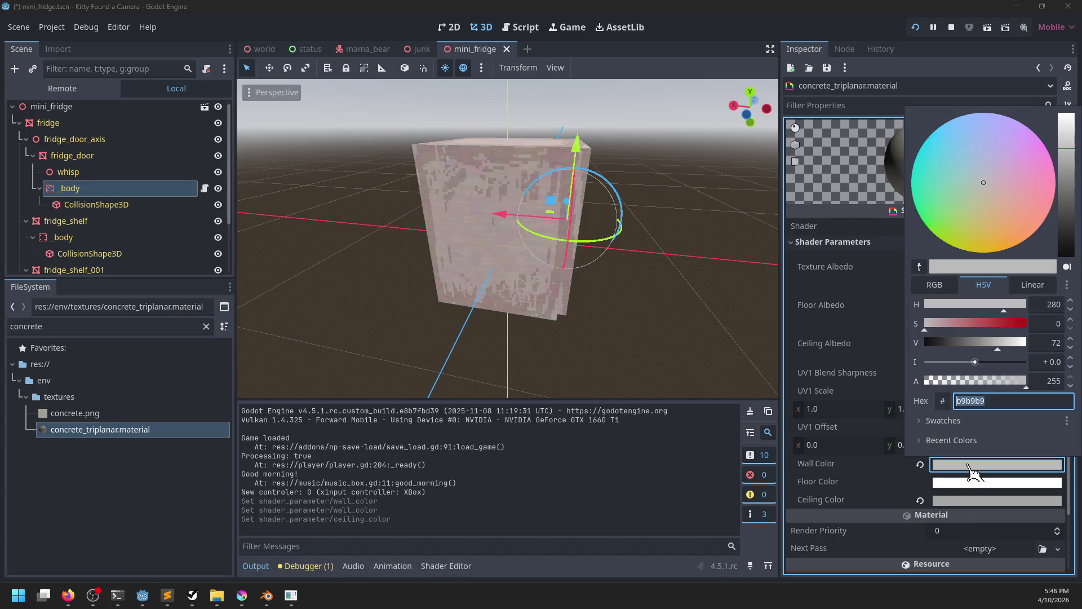
left_click(840, 462)
key("ctrl+s")
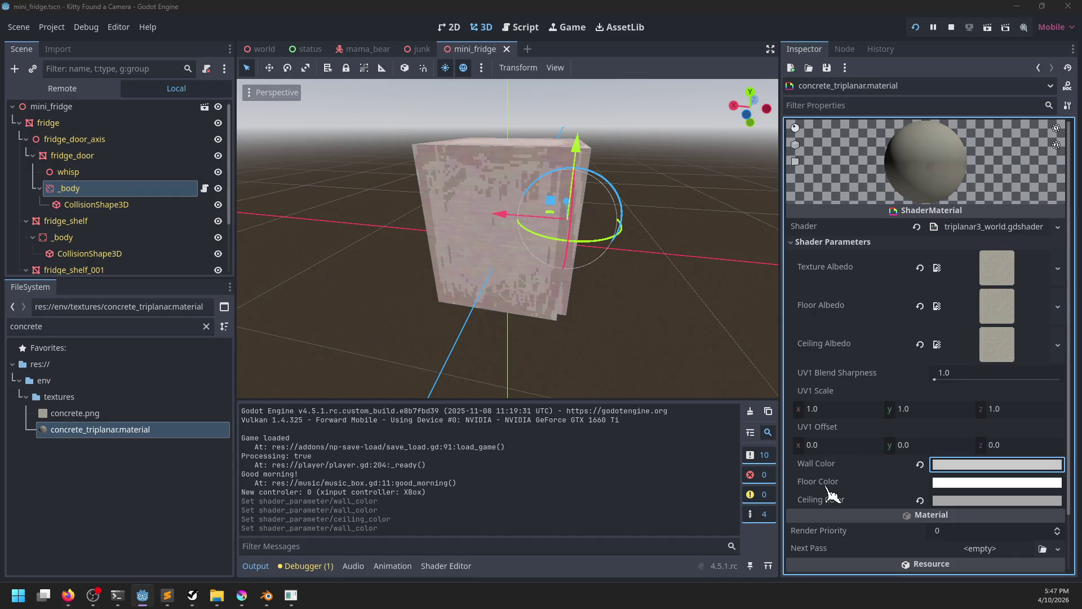
key("alt+Tab")
key("Escape")
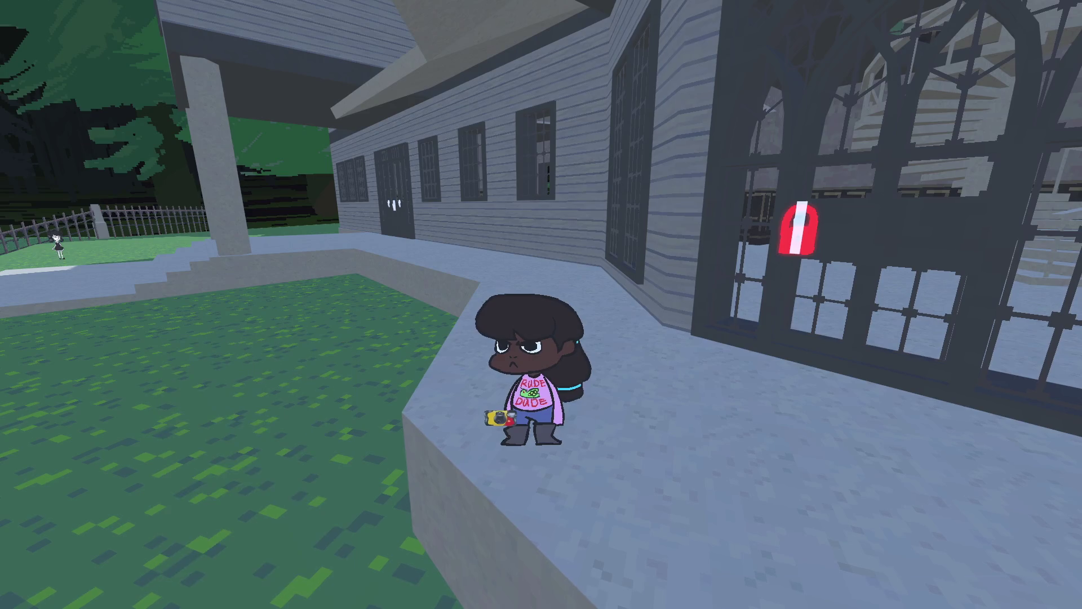
Run around the mansion steps, lawn and street toward the park benches, then pause.
key("w")
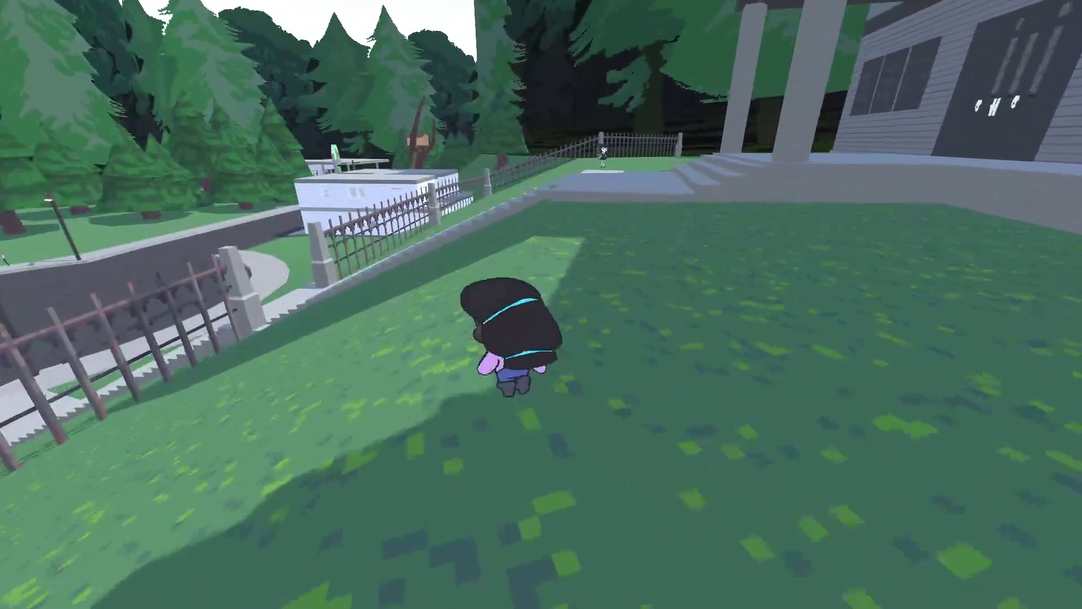
key("s")
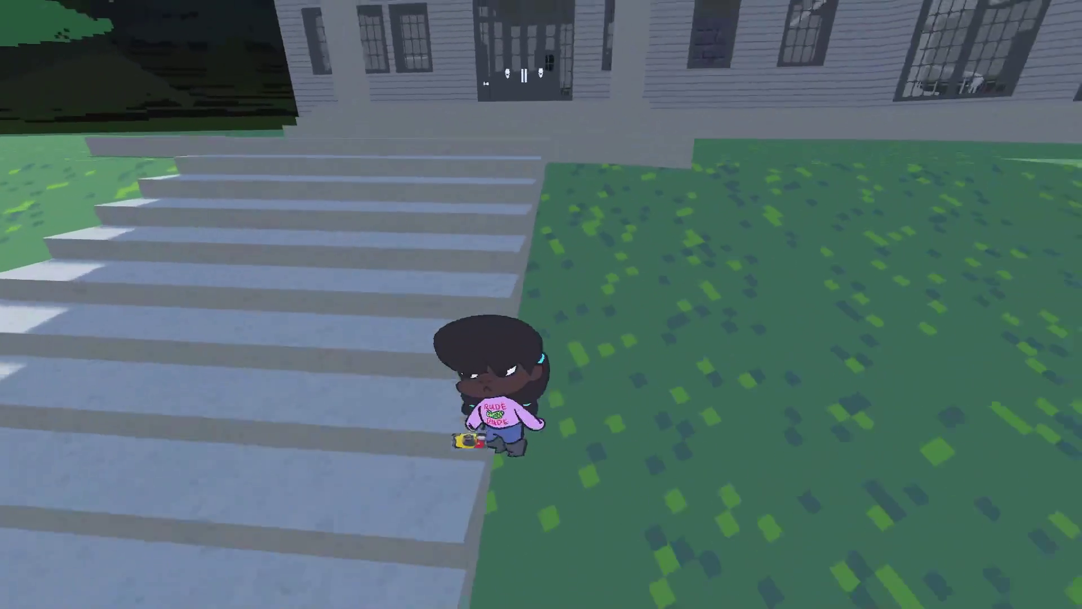
key("s")
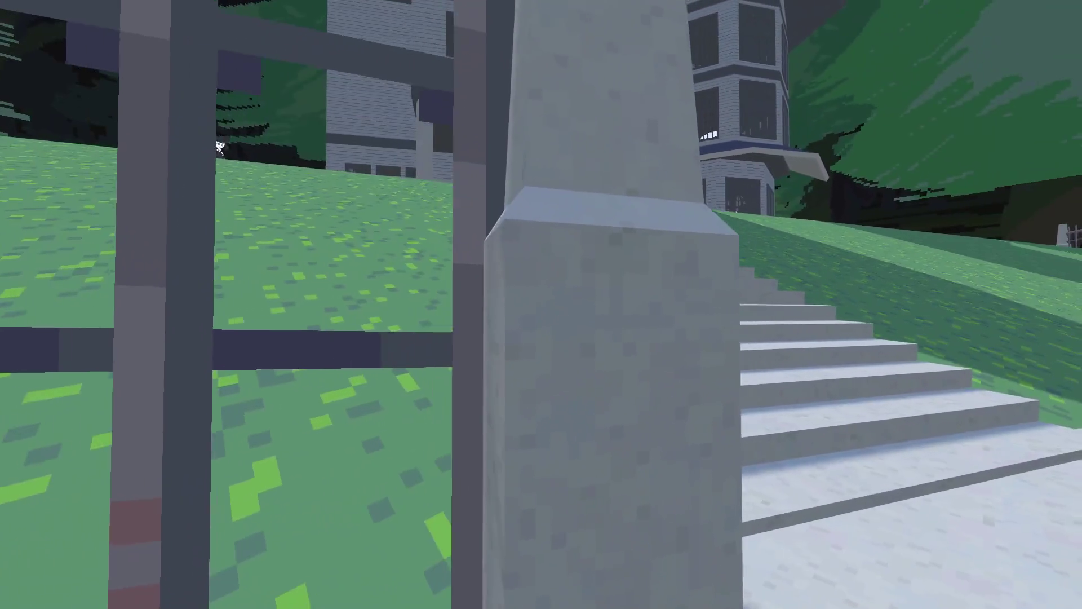
key("w")
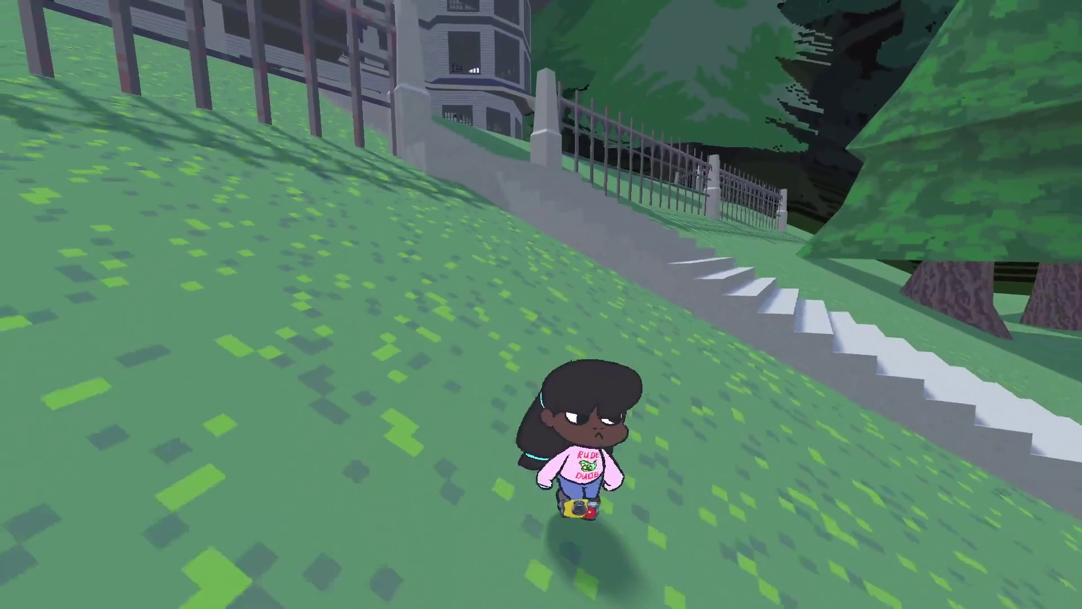
key("s")
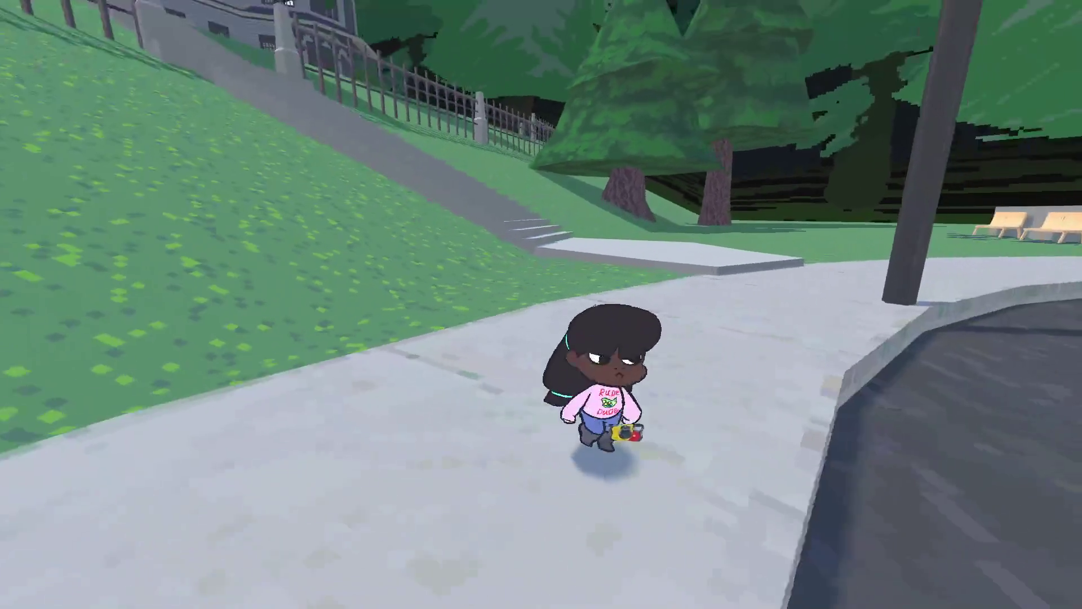
key("w")
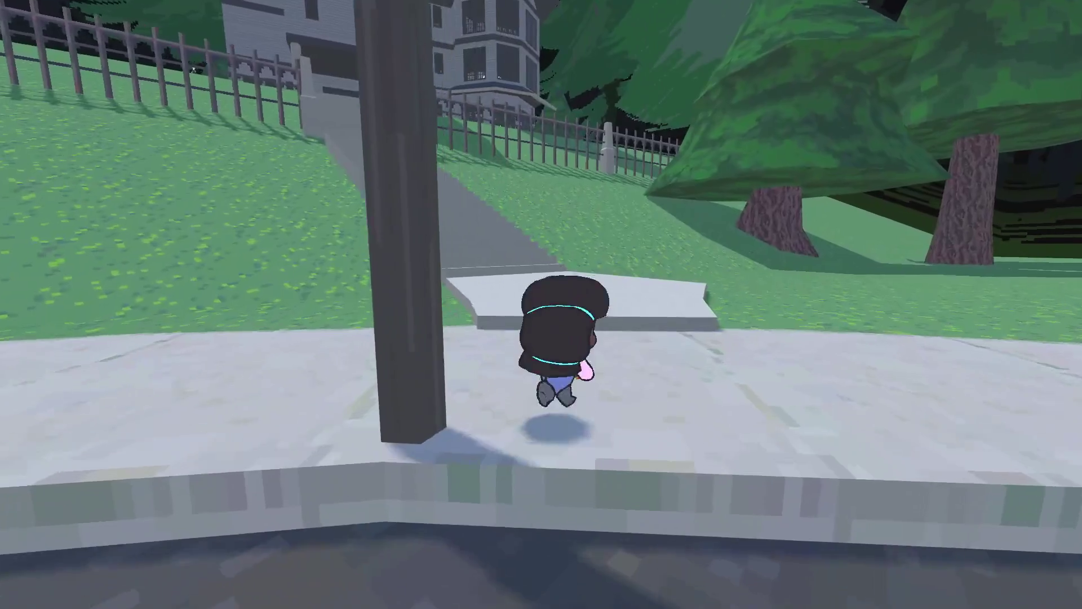
key("s")
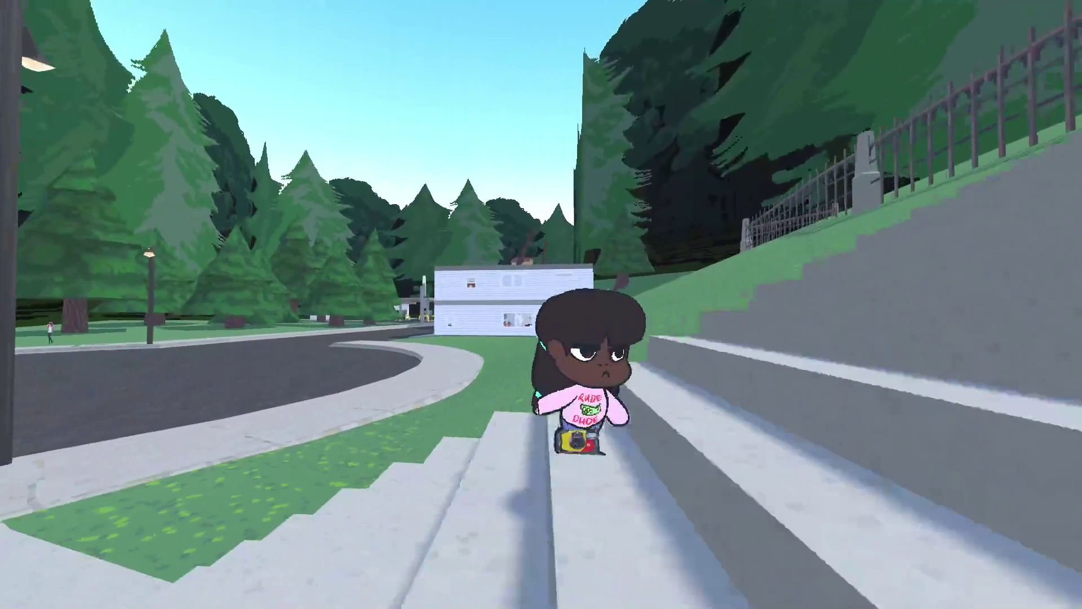
key("a")
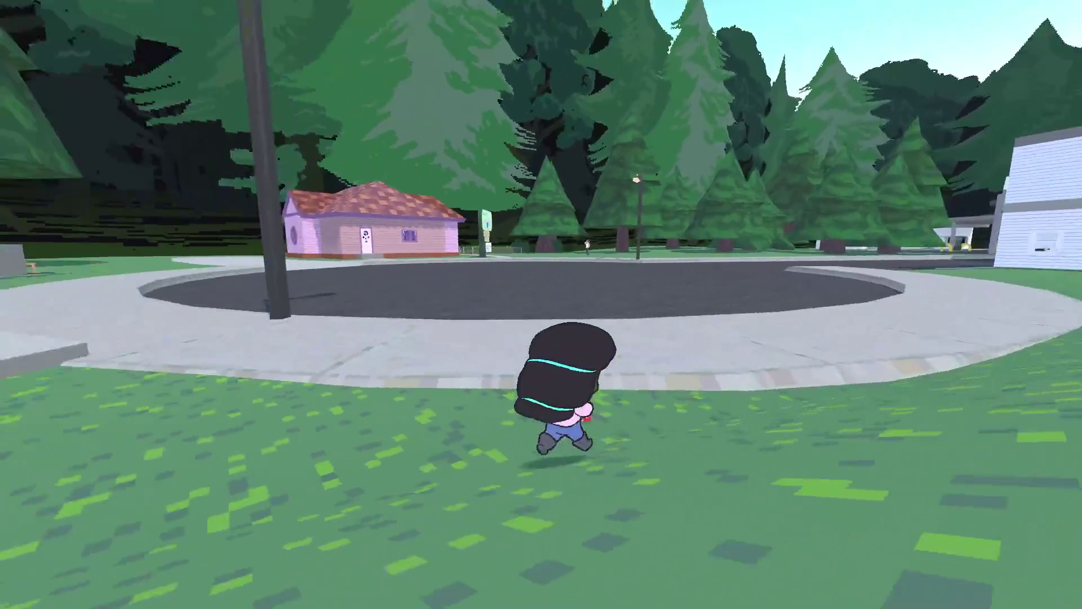
key("a")
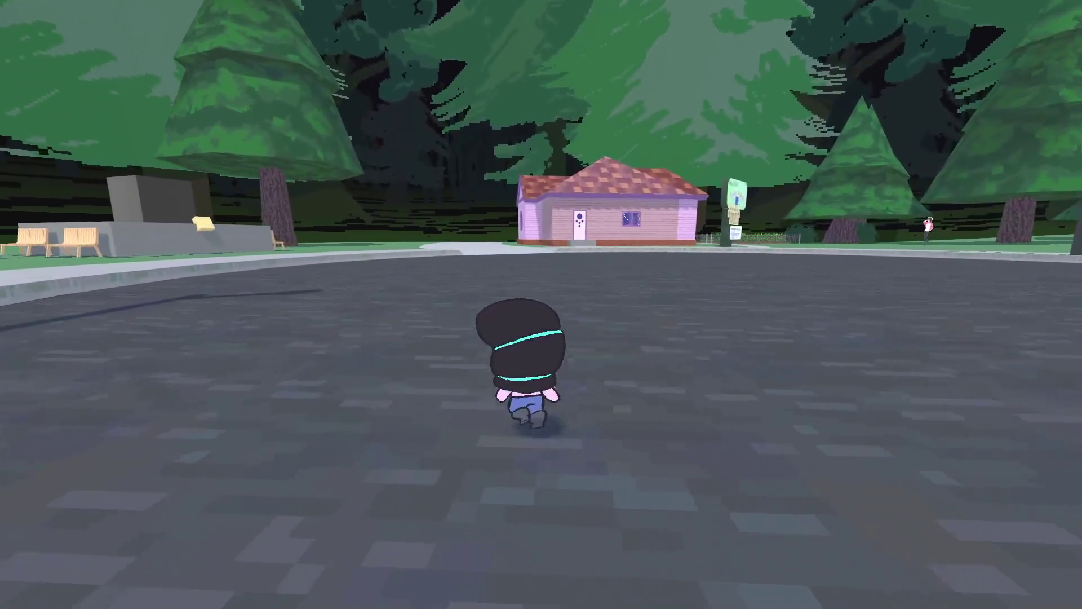
key("Escape")
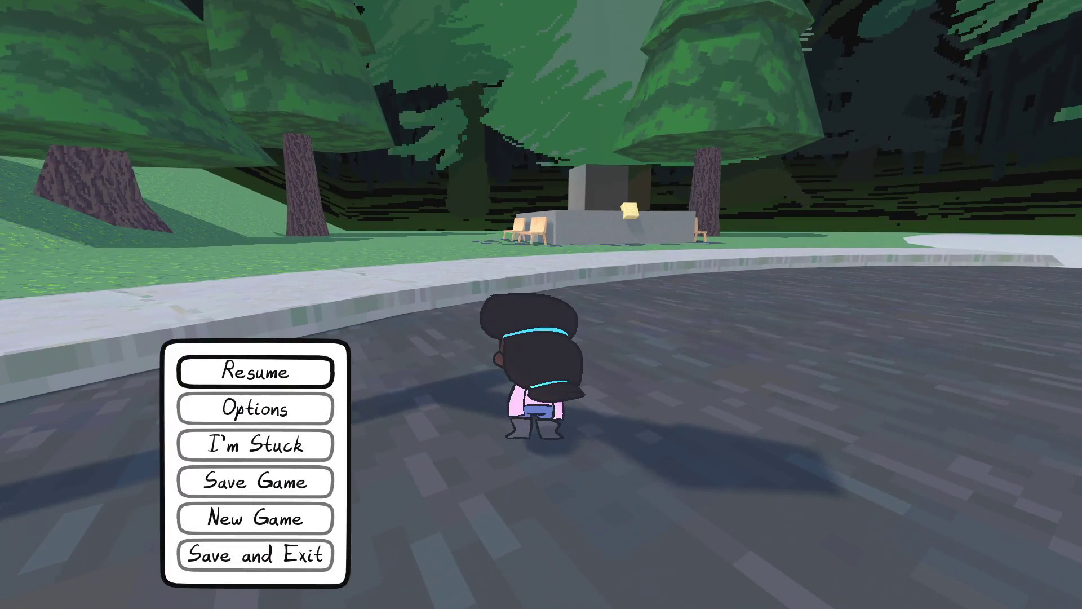
key("alt+Tab")
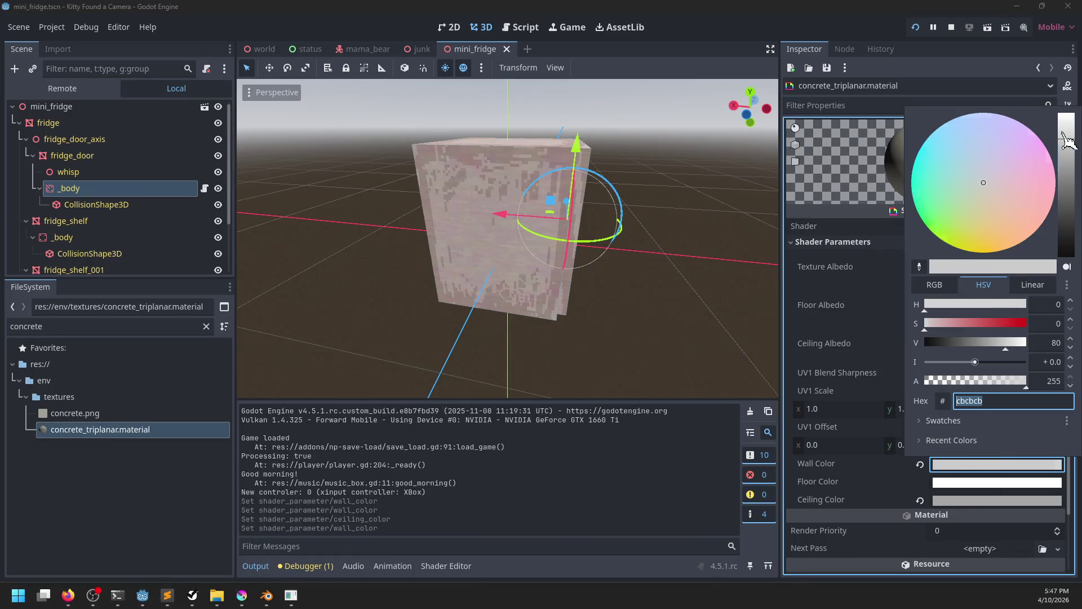
Apply the lighter grey wall colour and c0c0c0 ceiling colour, save, and resume the game.
left_click(990, 510)
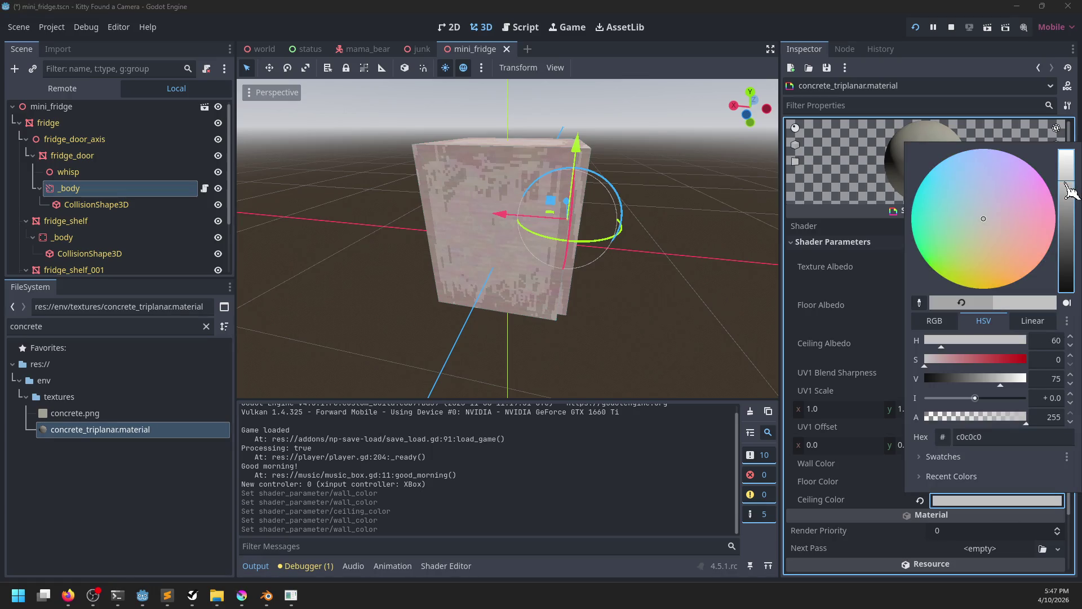
left_click(829, 502)
key("ctrl+s")
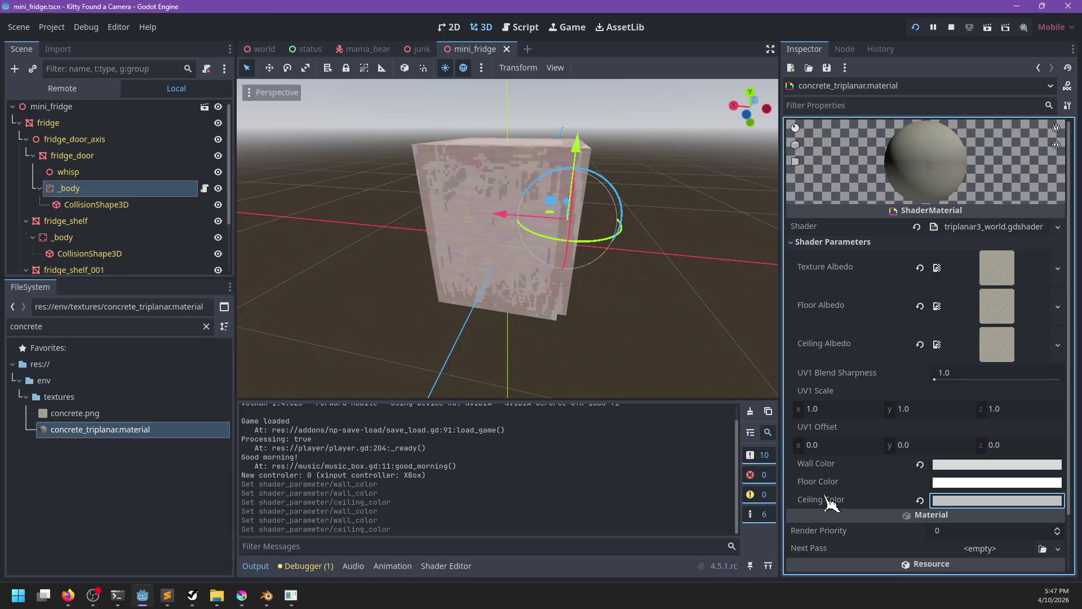
key("alt+Tab")
key("Escape")
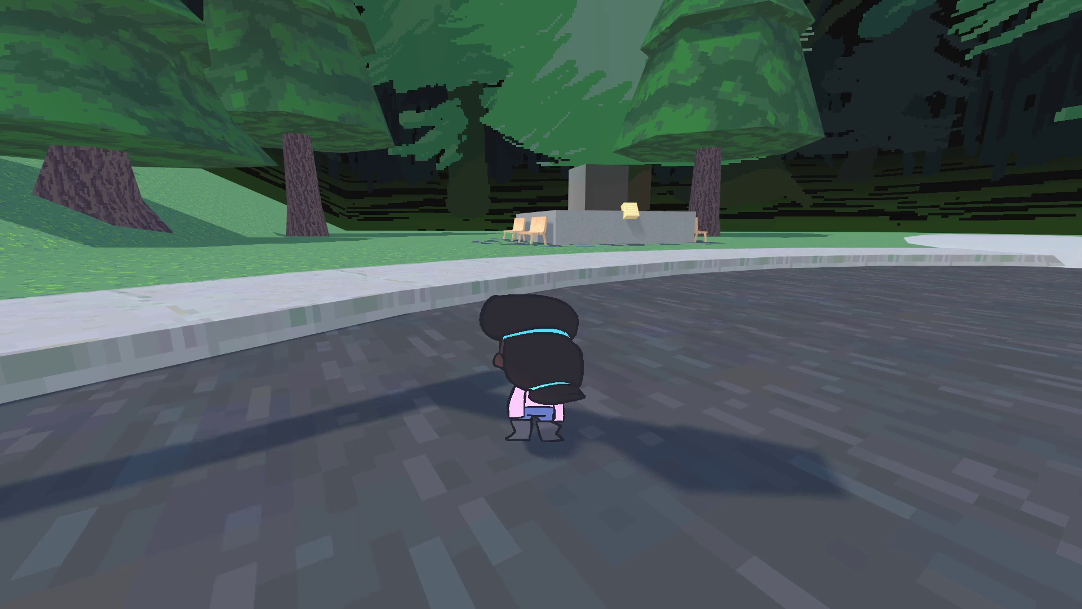
Run to the bench, jump onto the cube monument platform, and read its plaque.
key("w")
key("a")
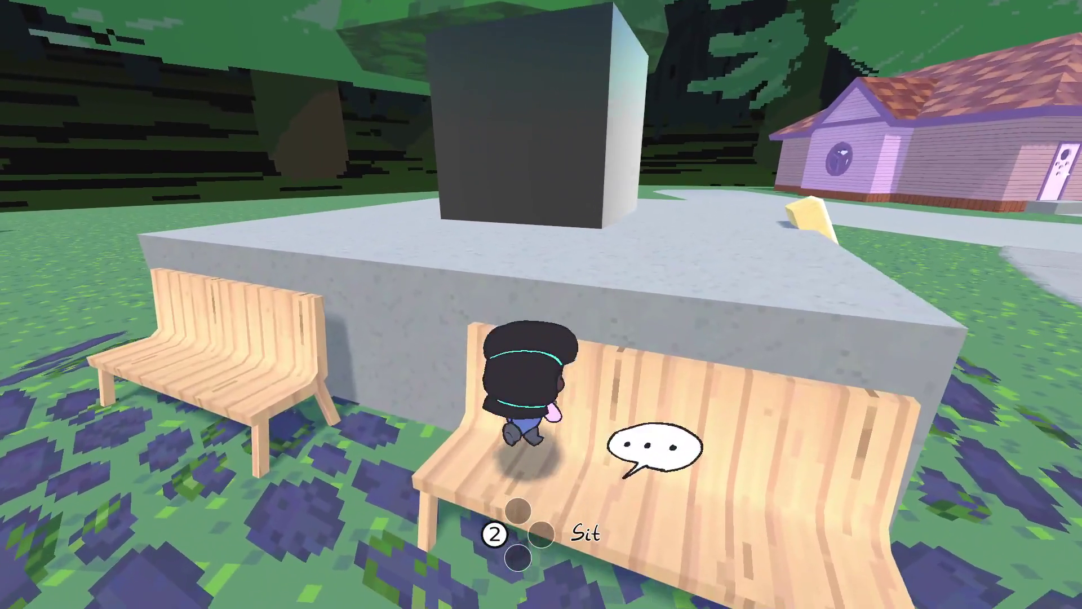
key("space")
key("w")
key("d")
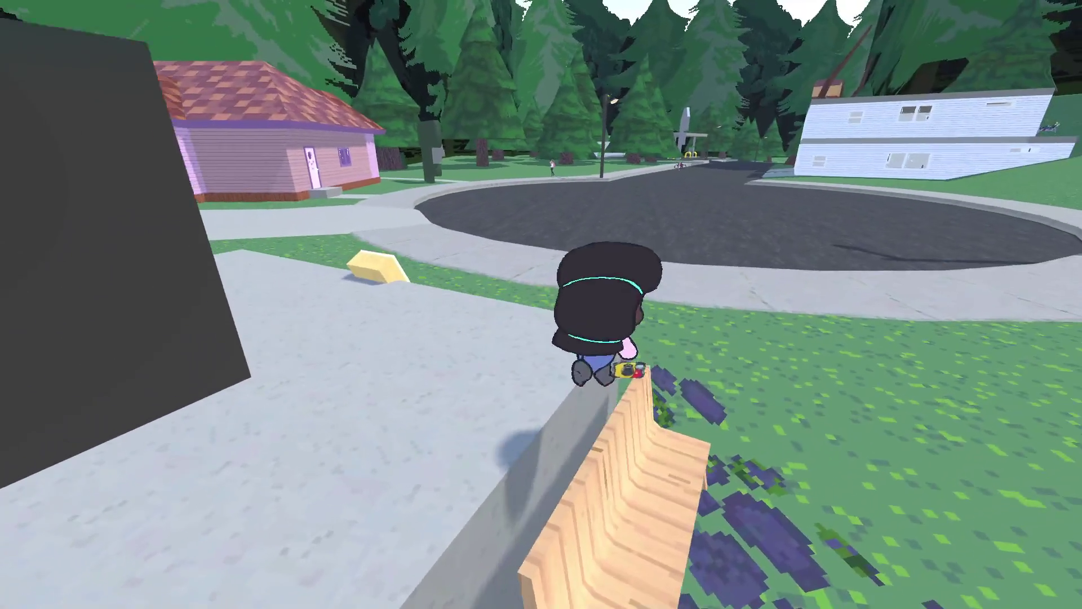
key("a")
key("e")
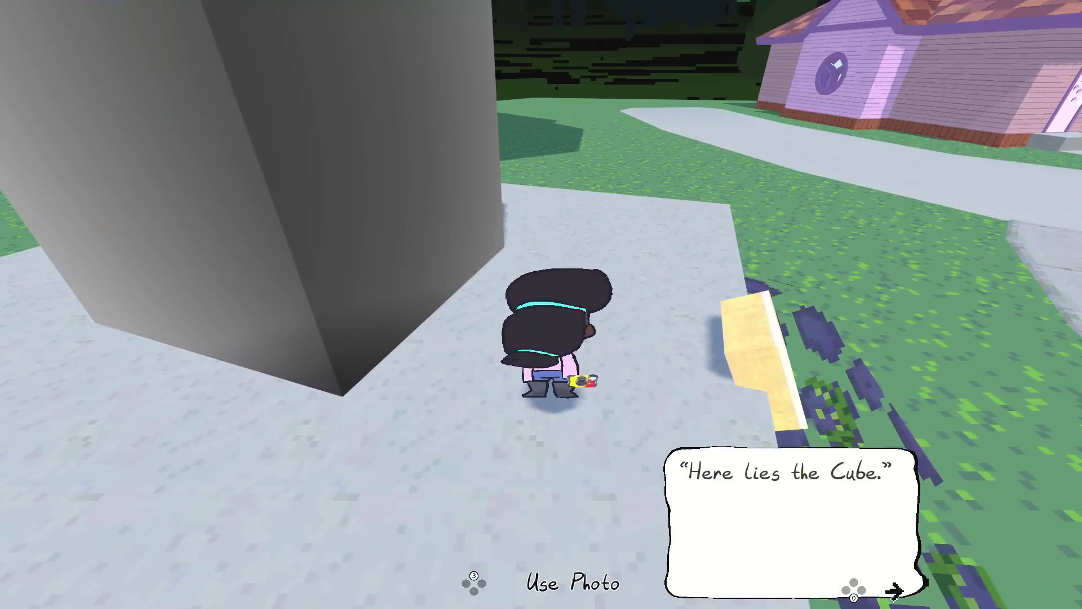
key("space")
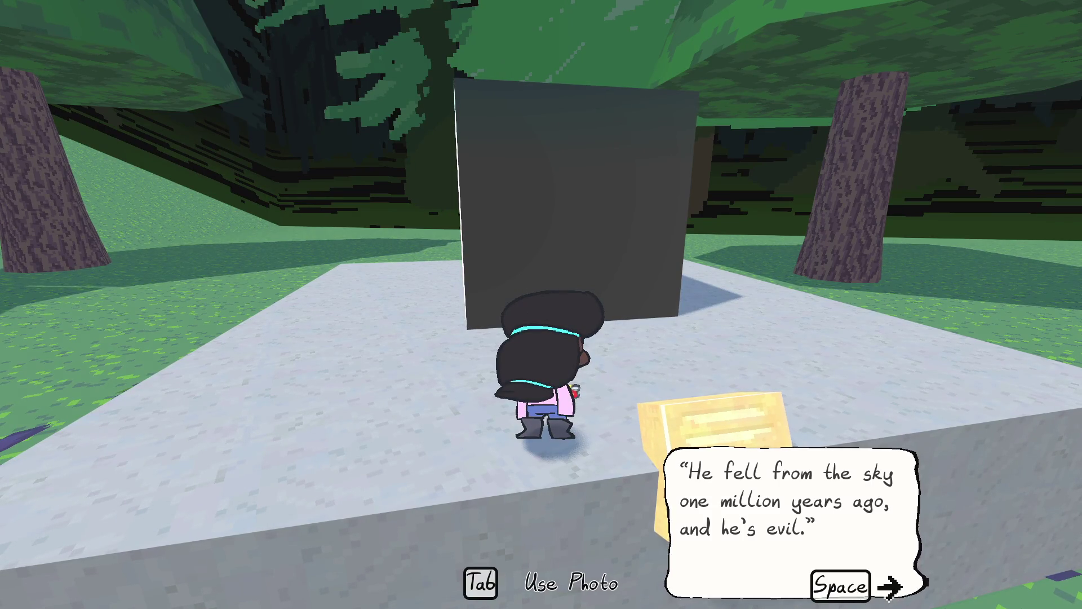
key("alt+Tab")
scroll(332, 355, "down", 1)
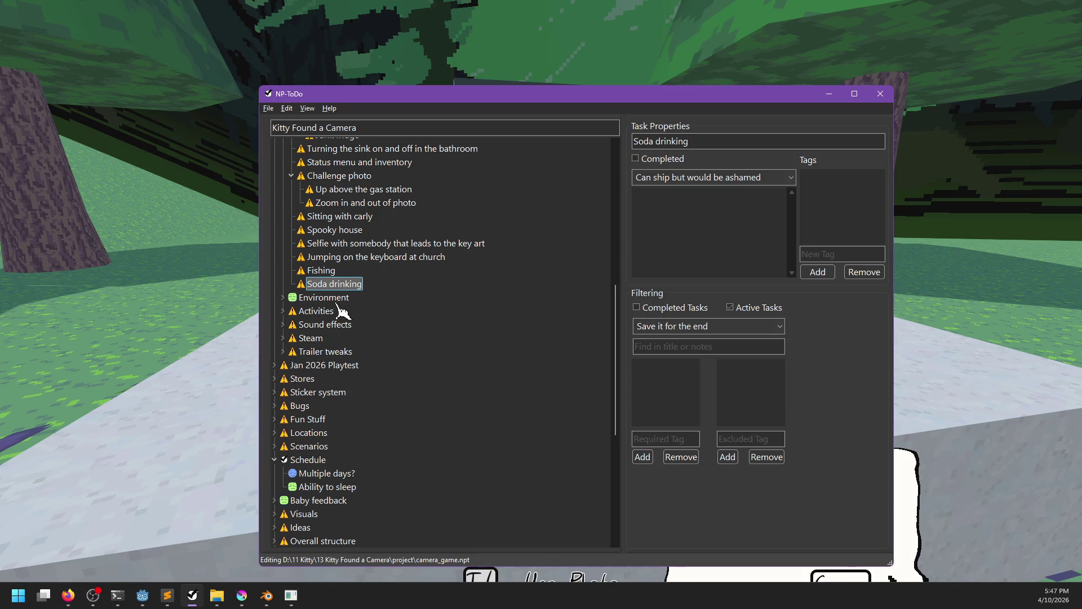
Insert 'Jumping up to the cube and reading the plaque' below Soda drinking, then continue the plaque.
key("Insert")
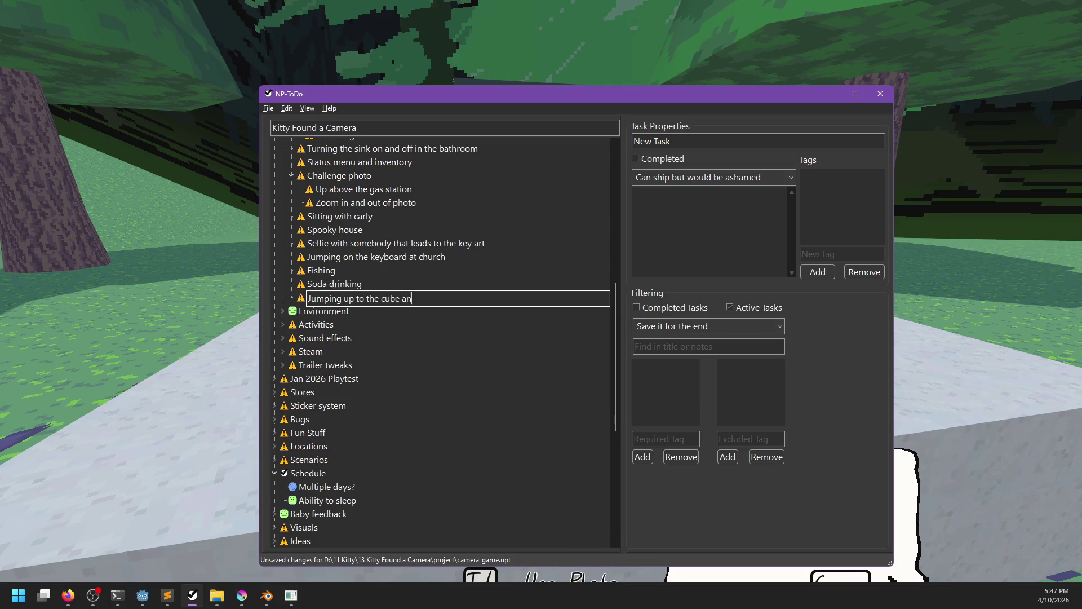
type("Jumping up to the cube and reading the plaque")
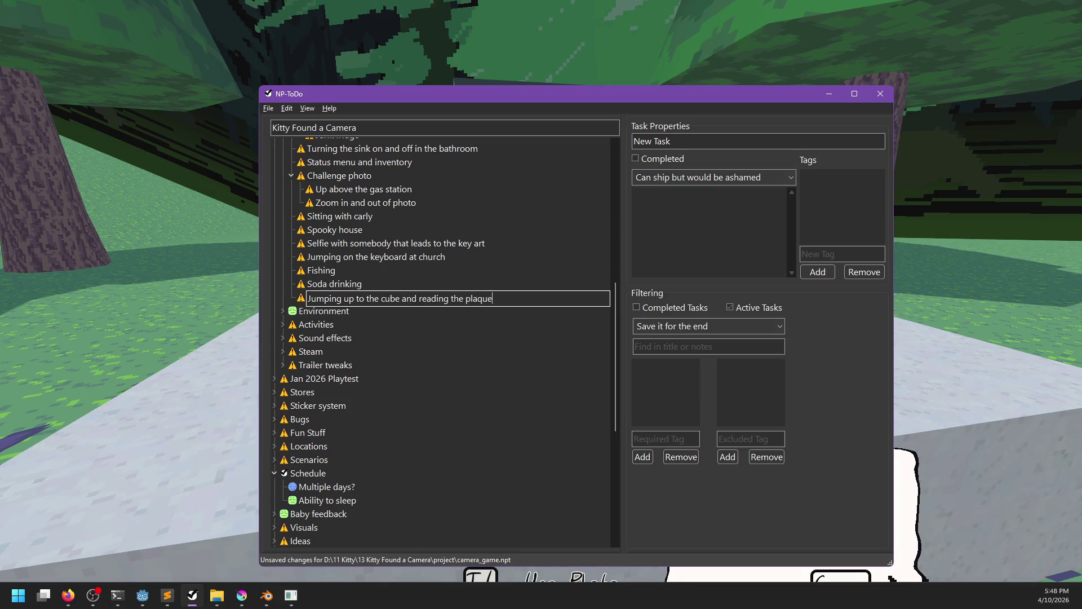
key("Return")
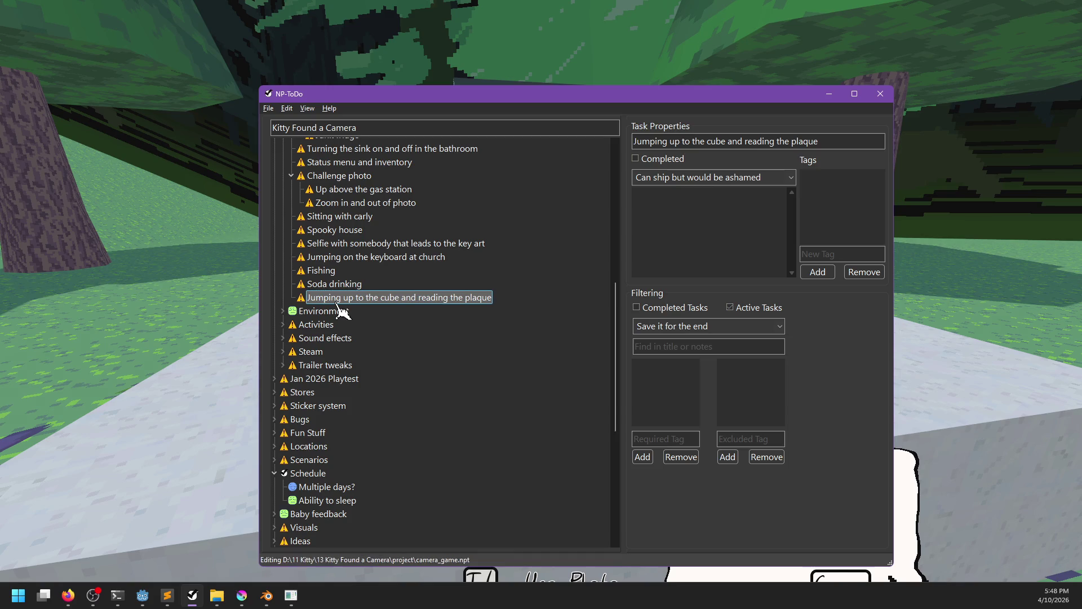
key("alt+Tab")
key("space")
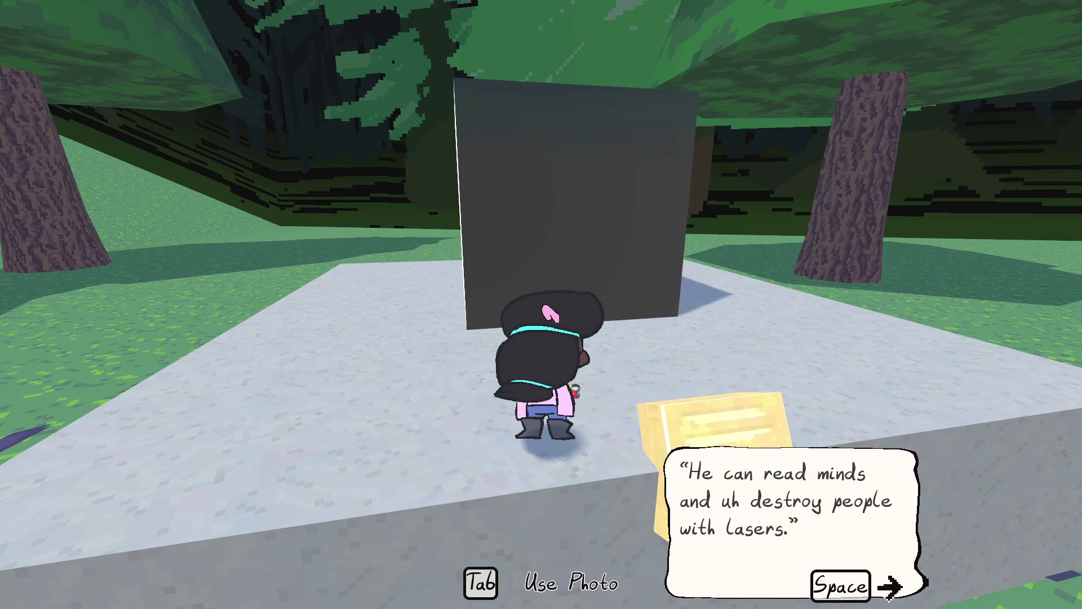
Finish the plaque dialogue, run back to the monument, and examine the plaque again.
key("space")
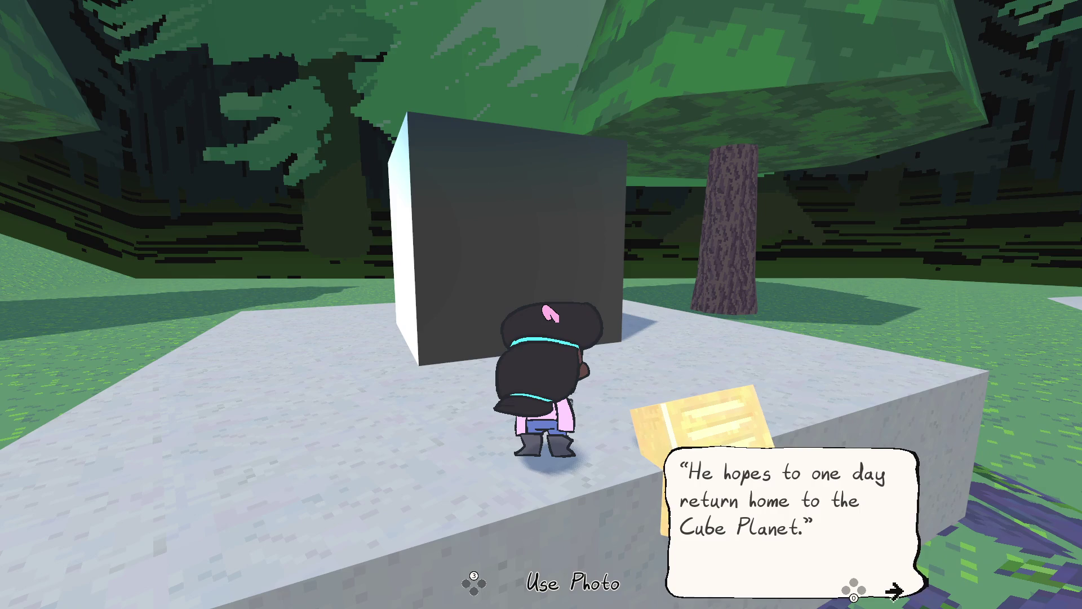
key("space")
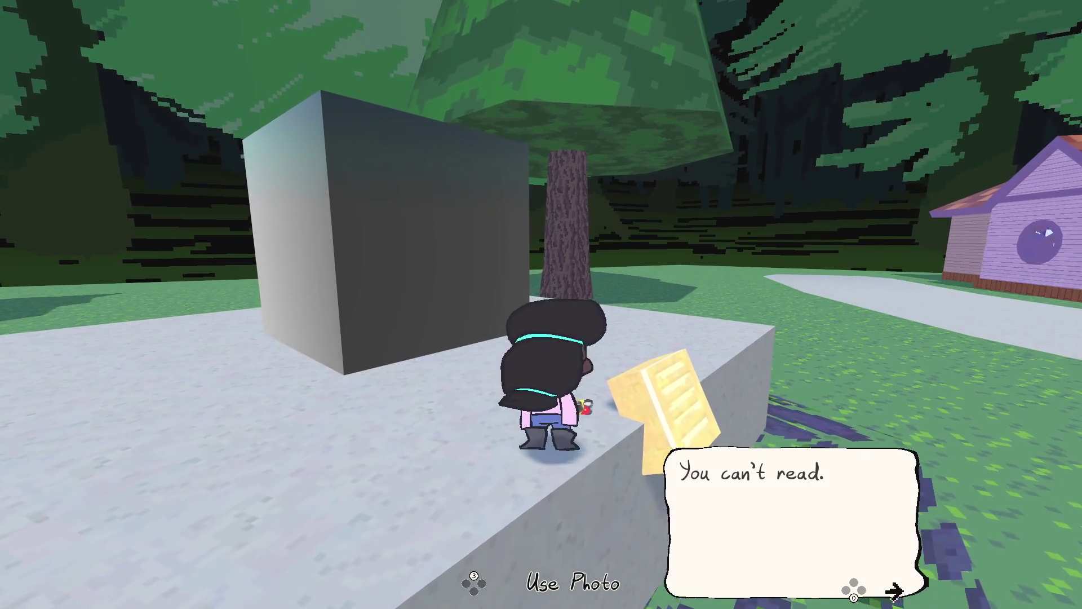
key("space")
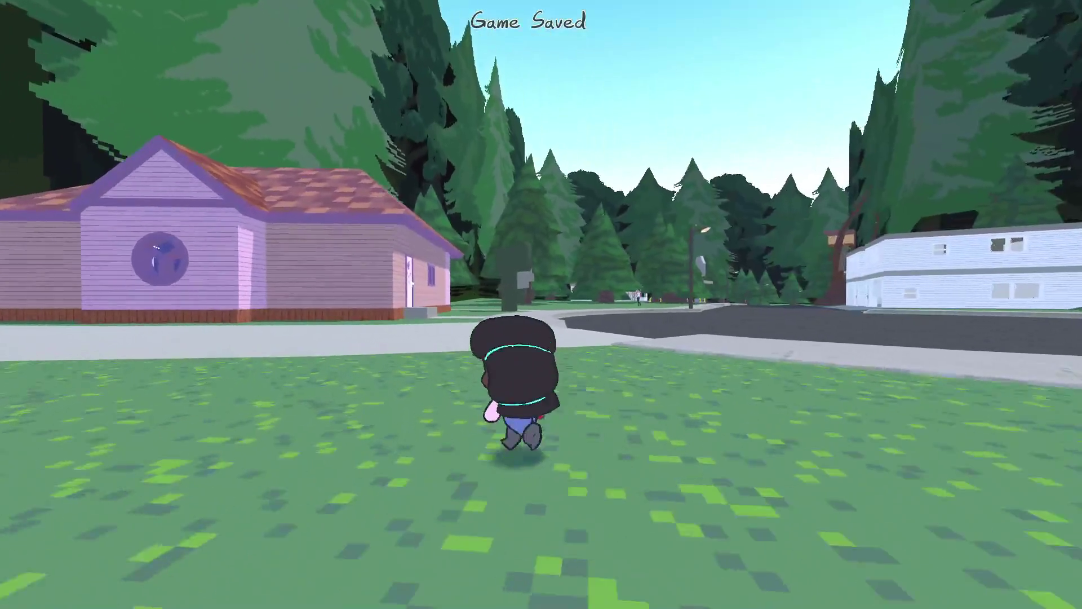
key("w")
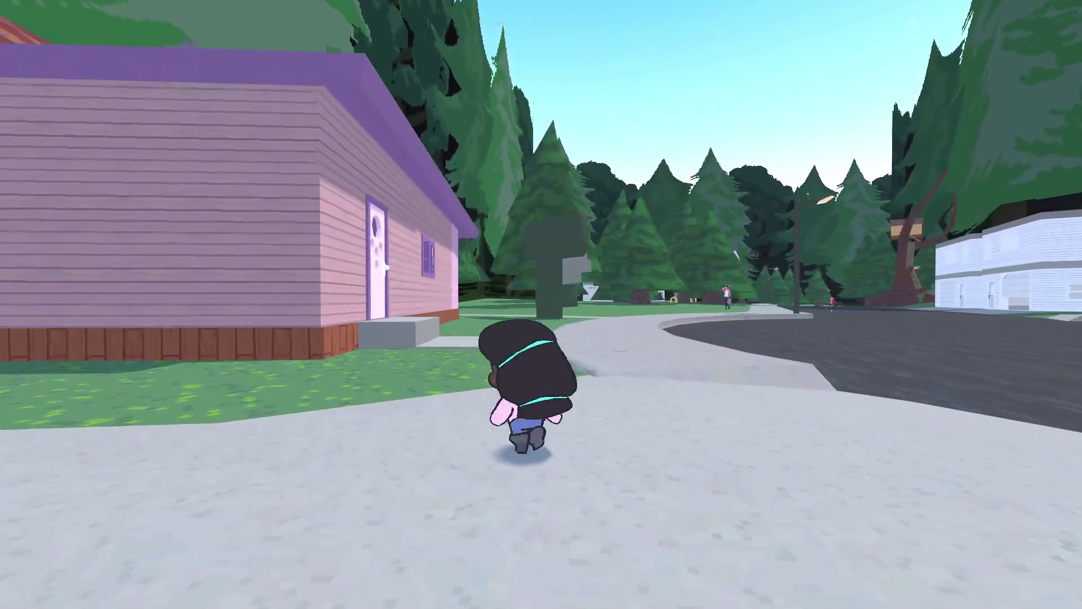
key("d")
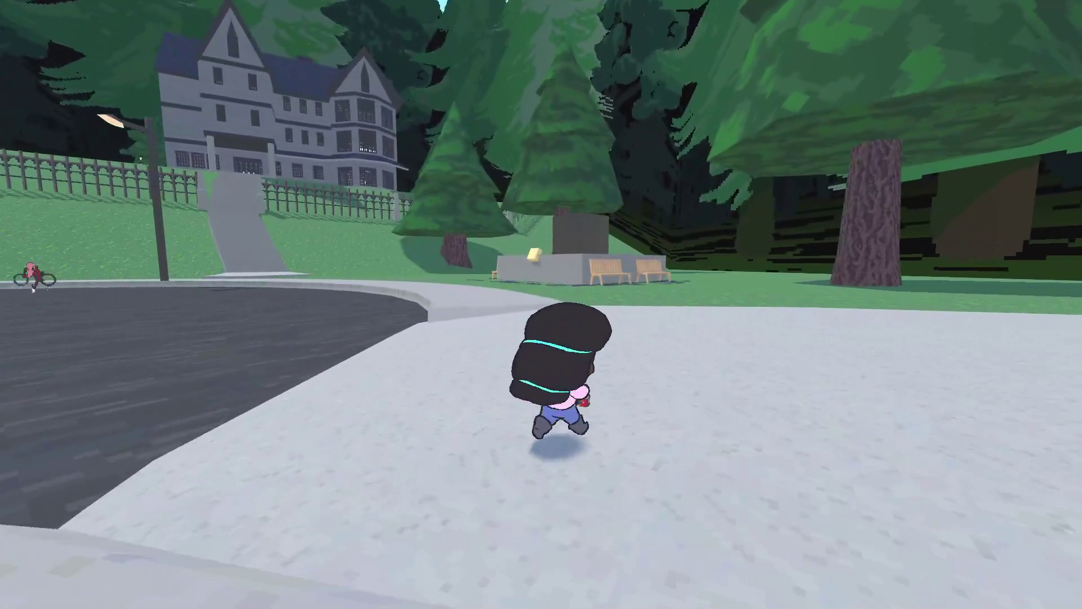
key("w")
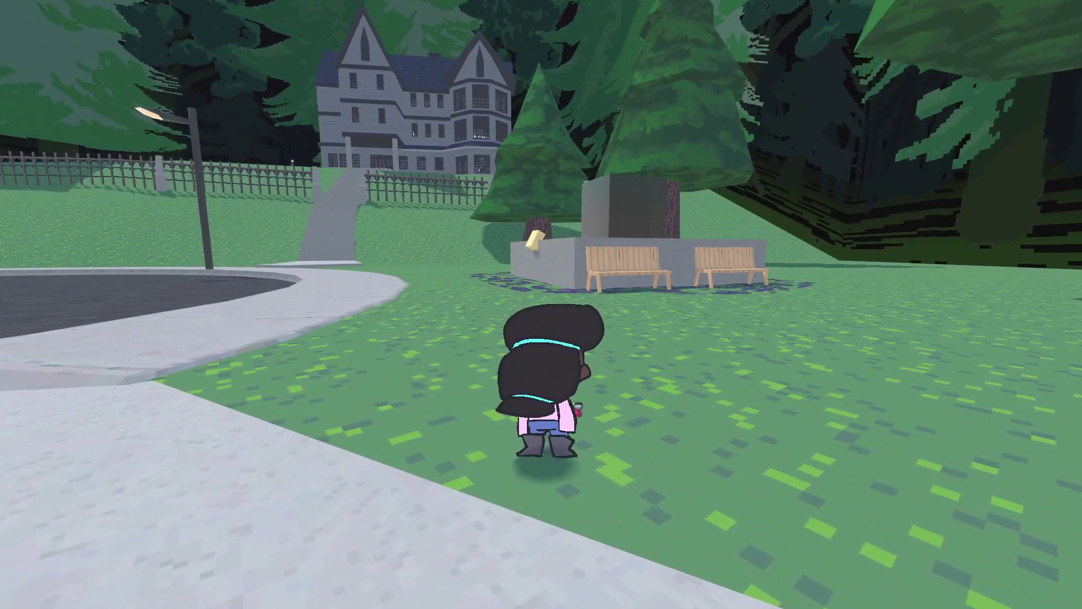
key("w")
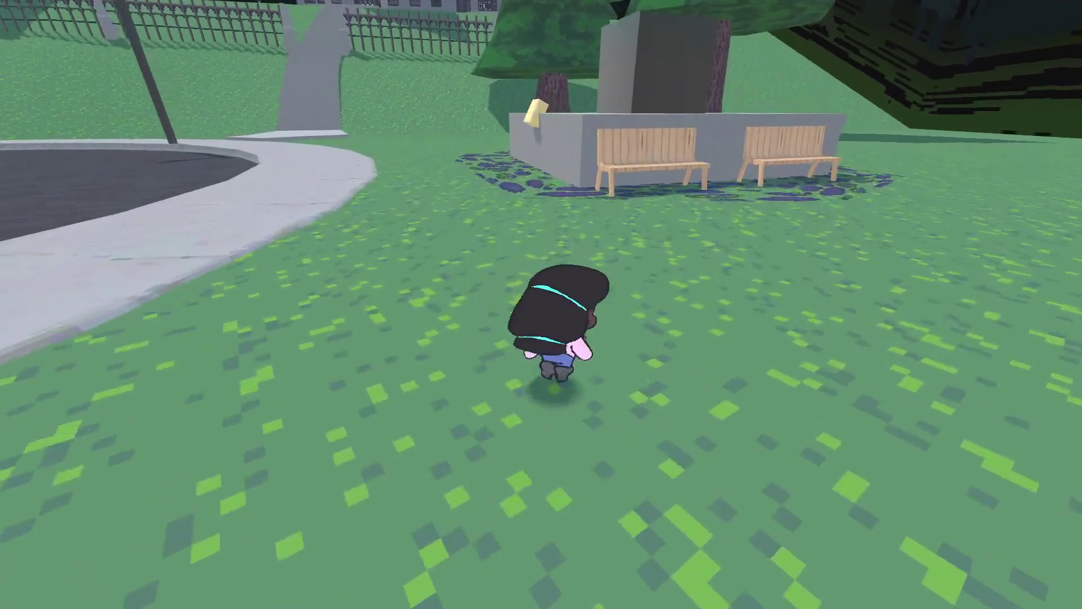
key("w")
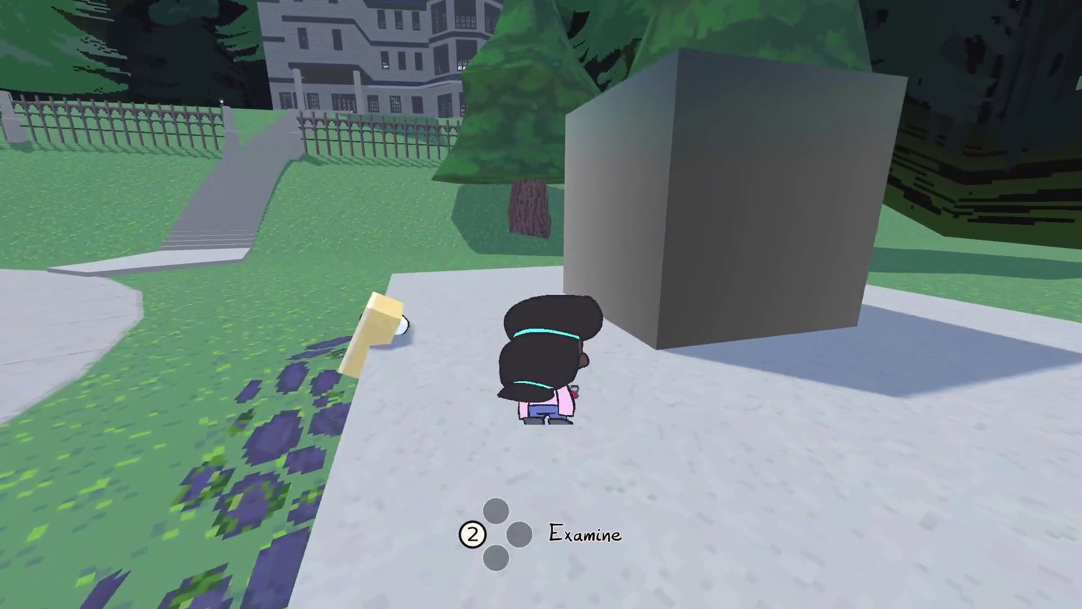
key("e")
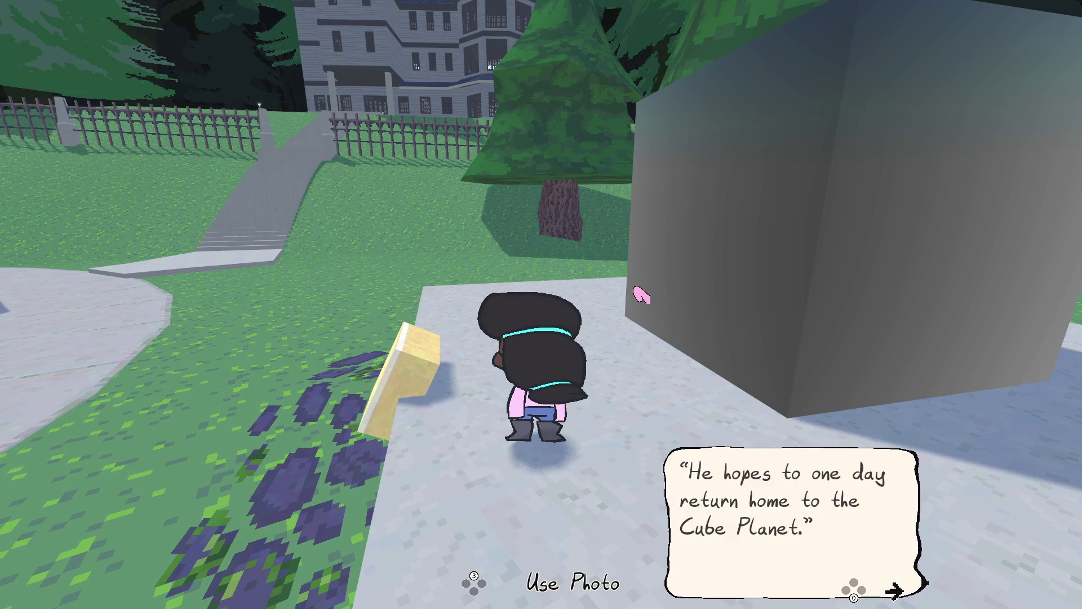
key("a")
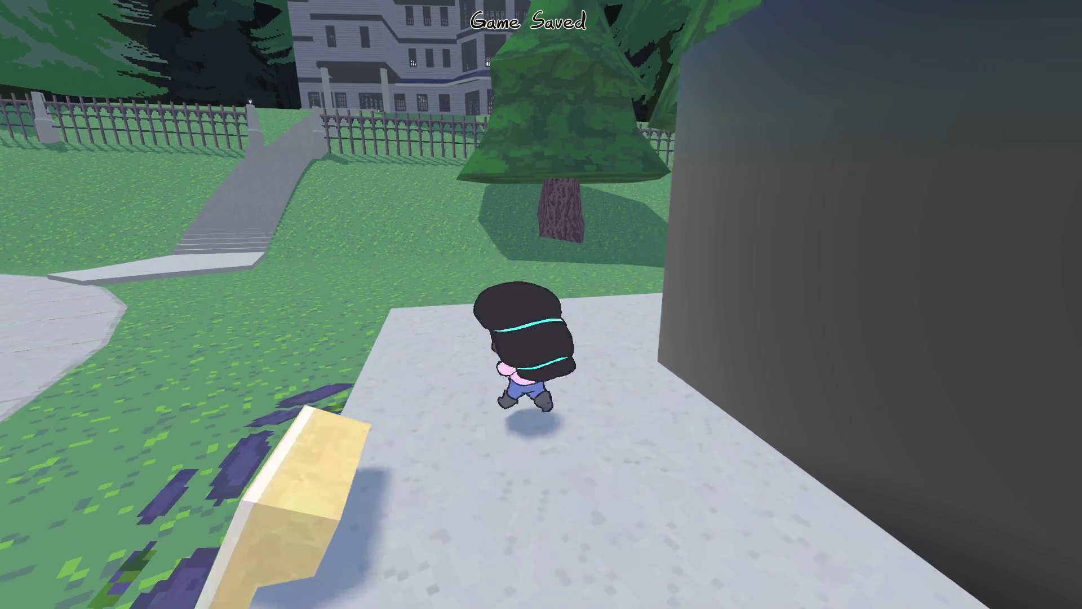
Switch to first-person view and run down the road to the white house's garage driveway.
key("c")
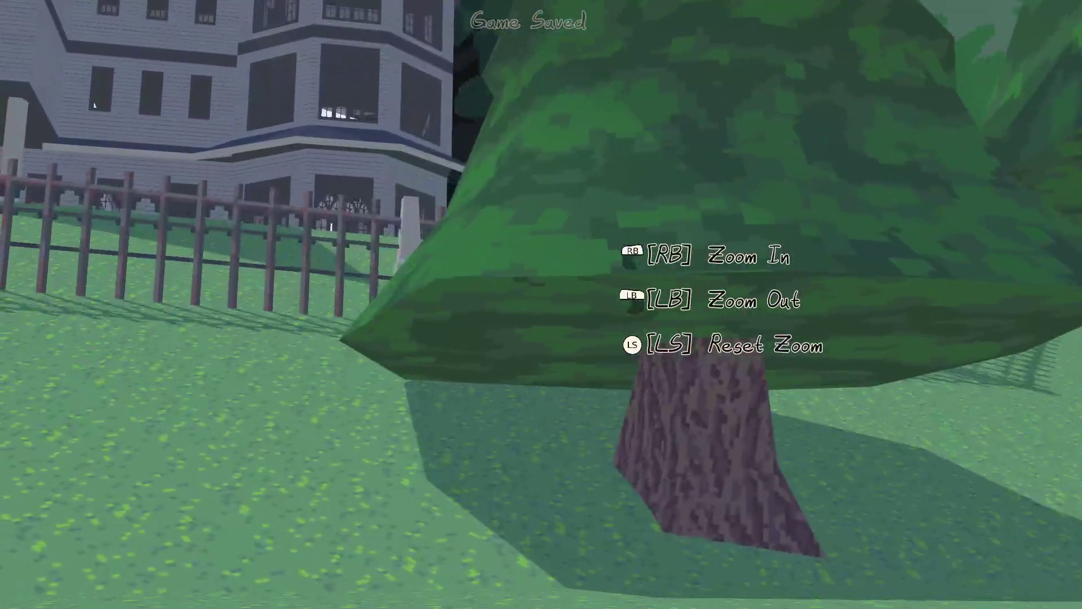
scroll(540, 305, "up", 5)
scroll(414, 184, "down", 10)
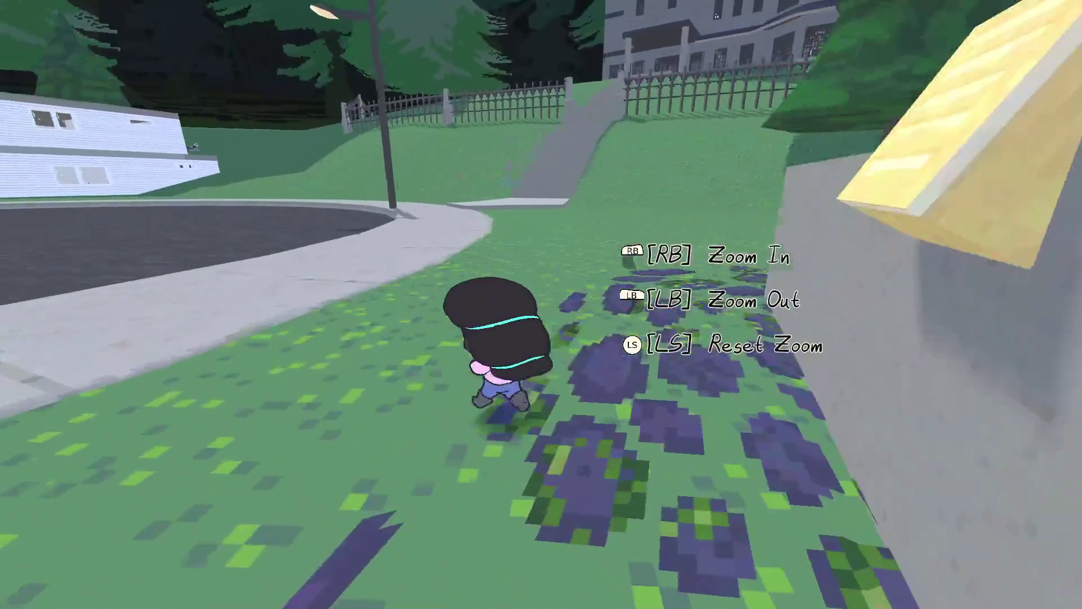
key("w")
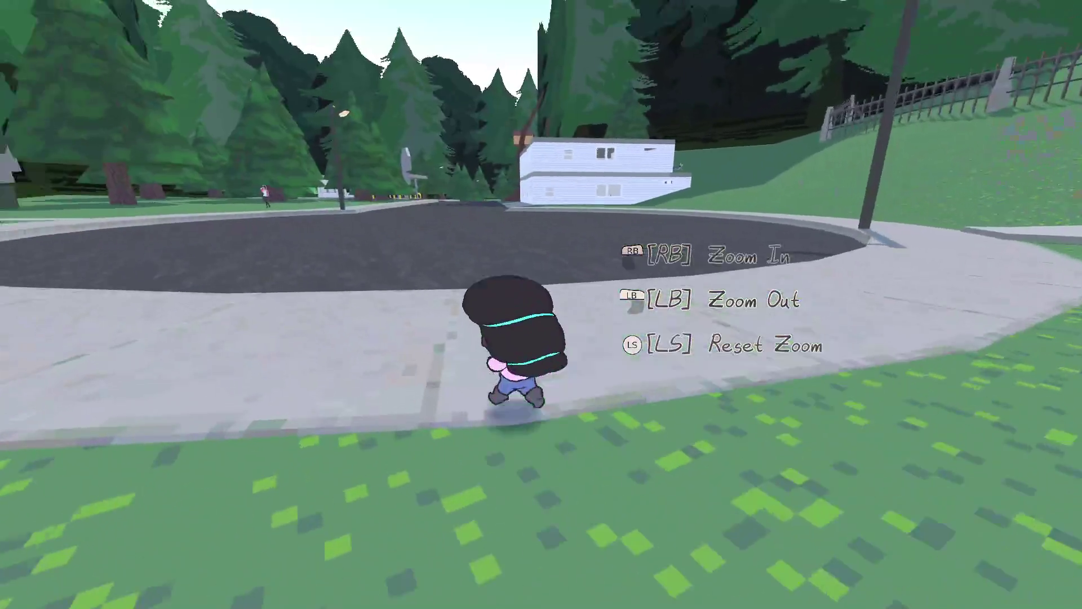
key("w")
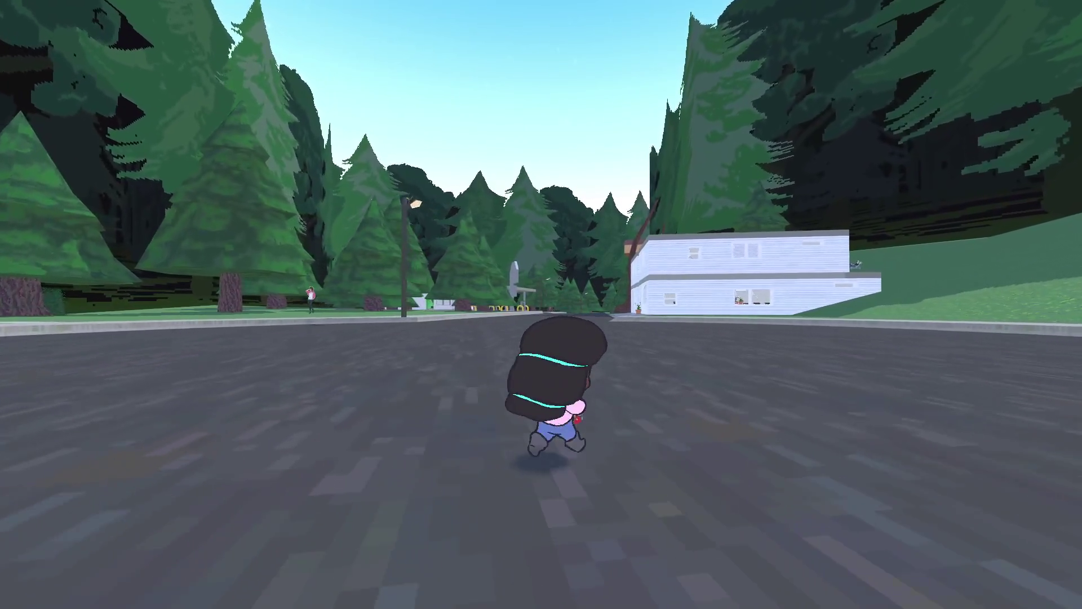
key("w")
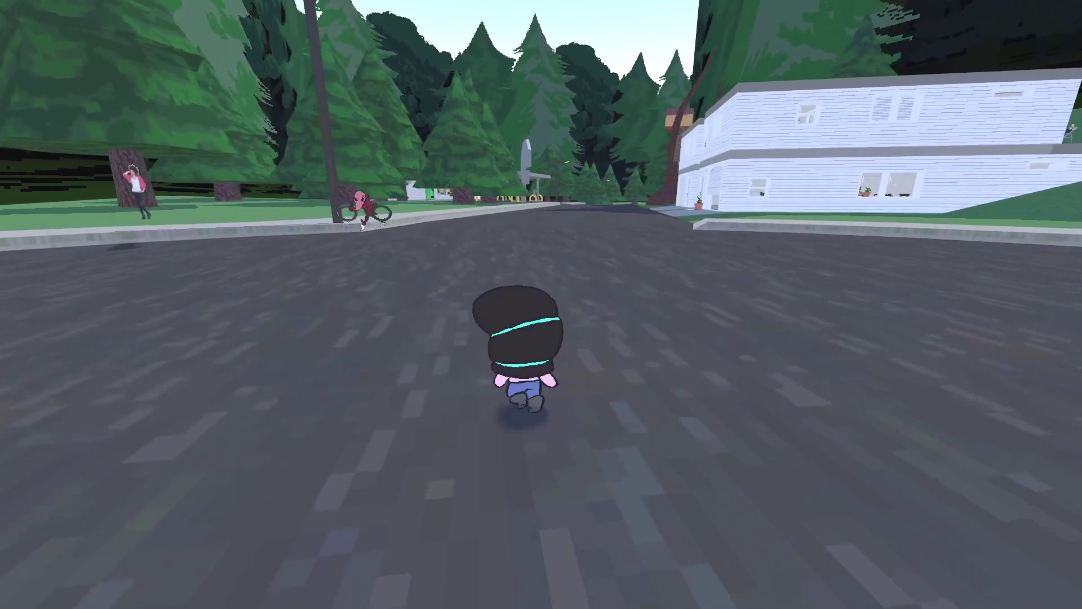
key("w")
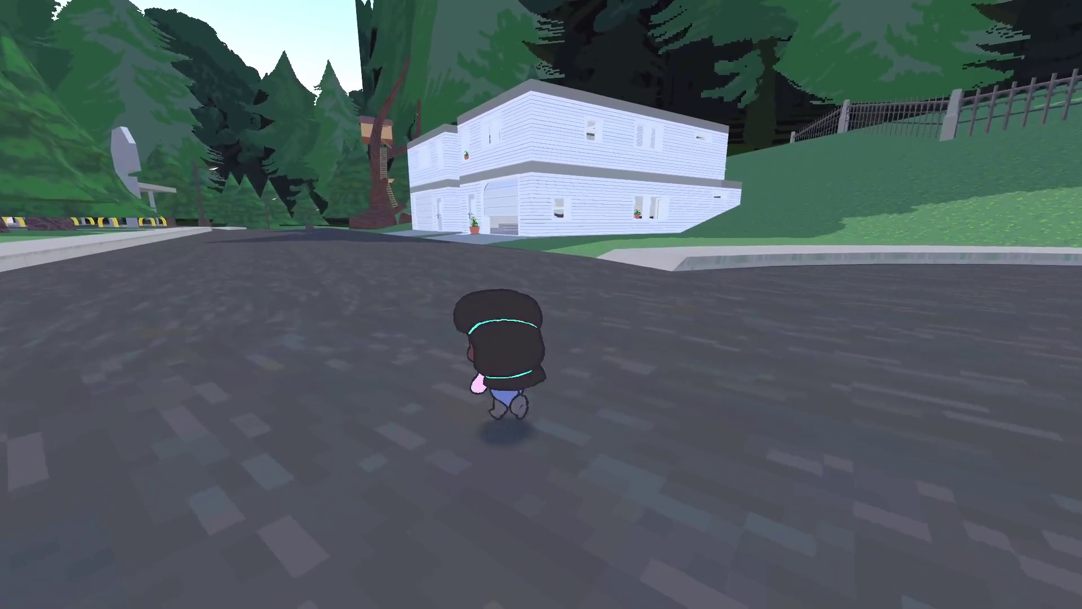
key("w")
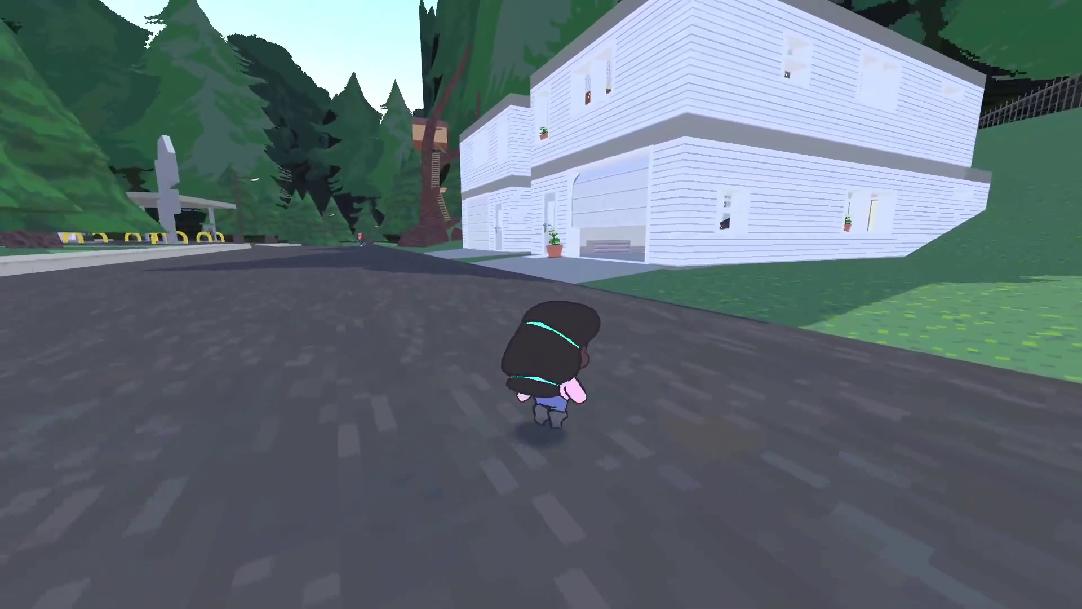
key("w")
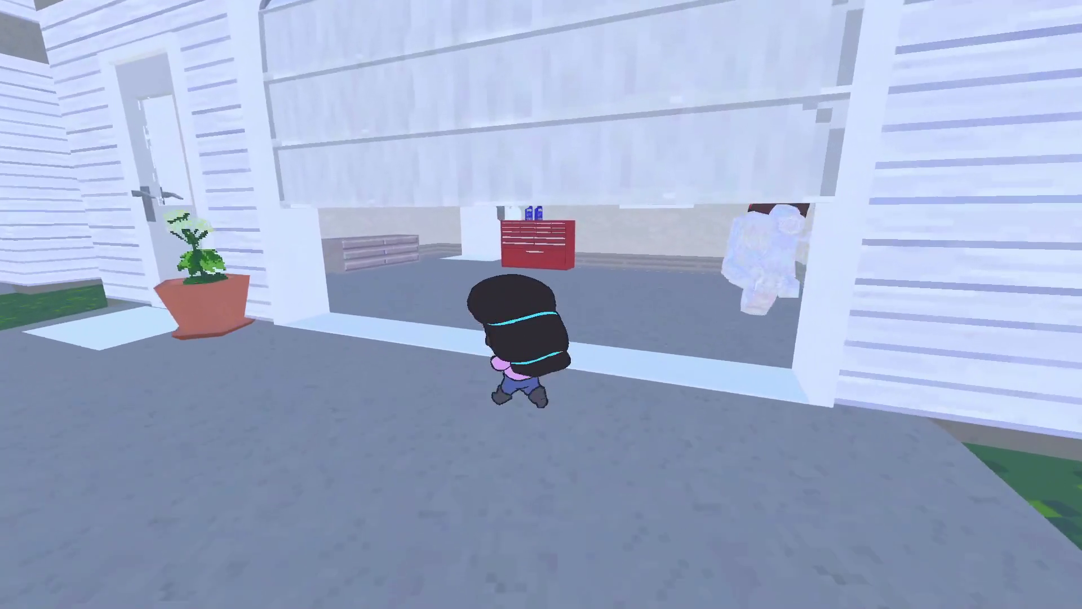
key("w")
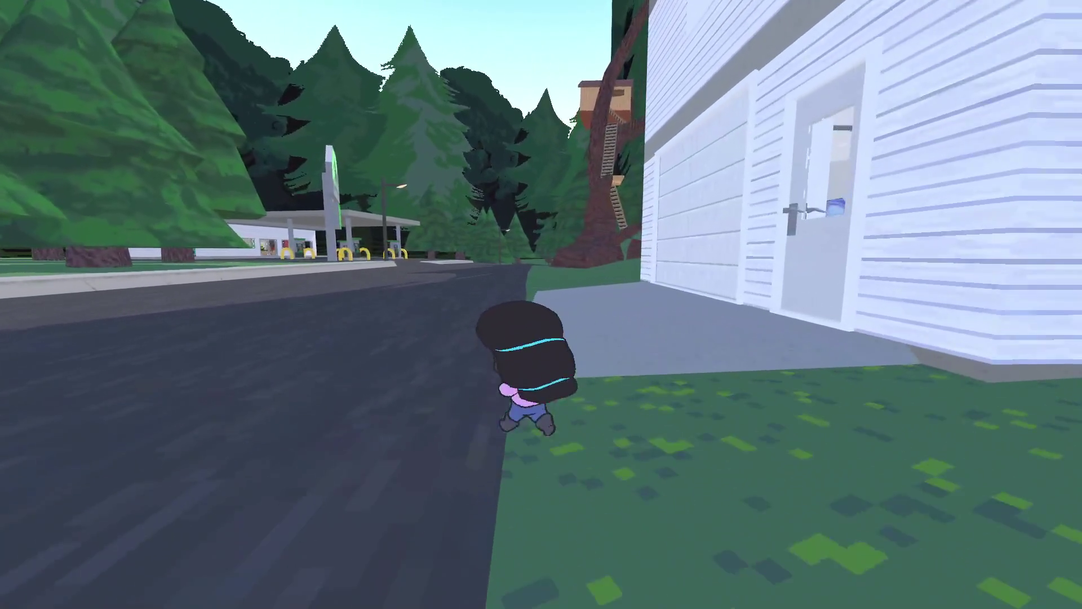
key("w")
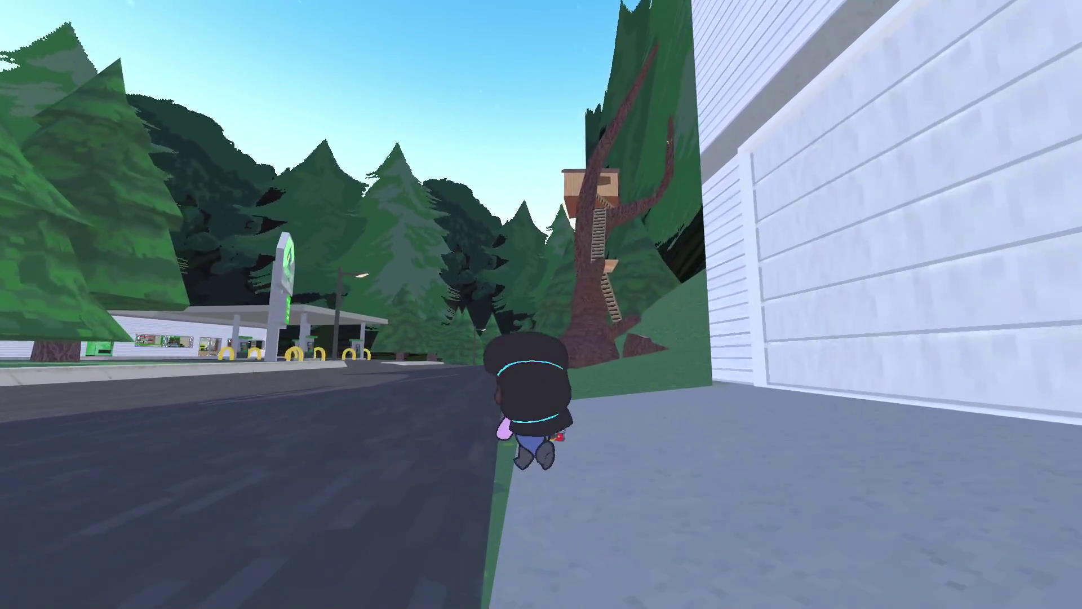
Run past the treehouse tree to the gas station, raise the camera, then save and quit.
key("w")
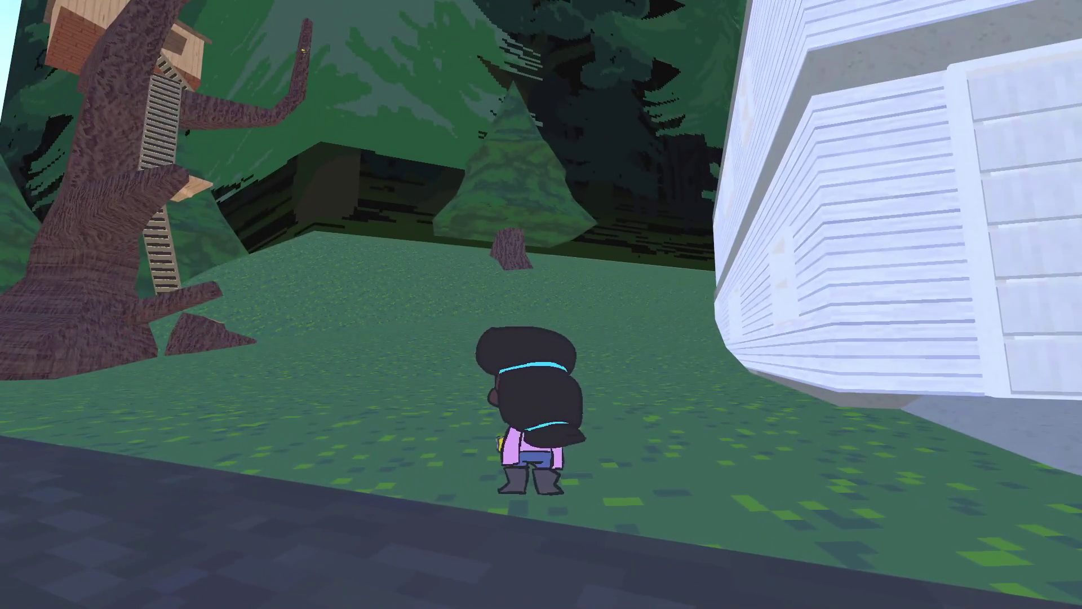
key("w")
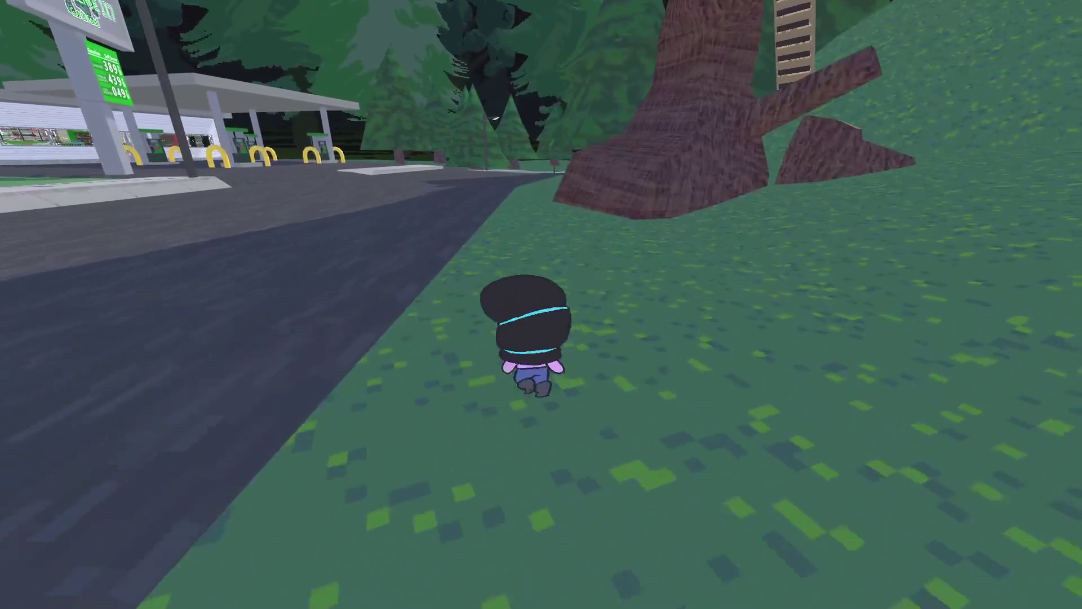
key("w")
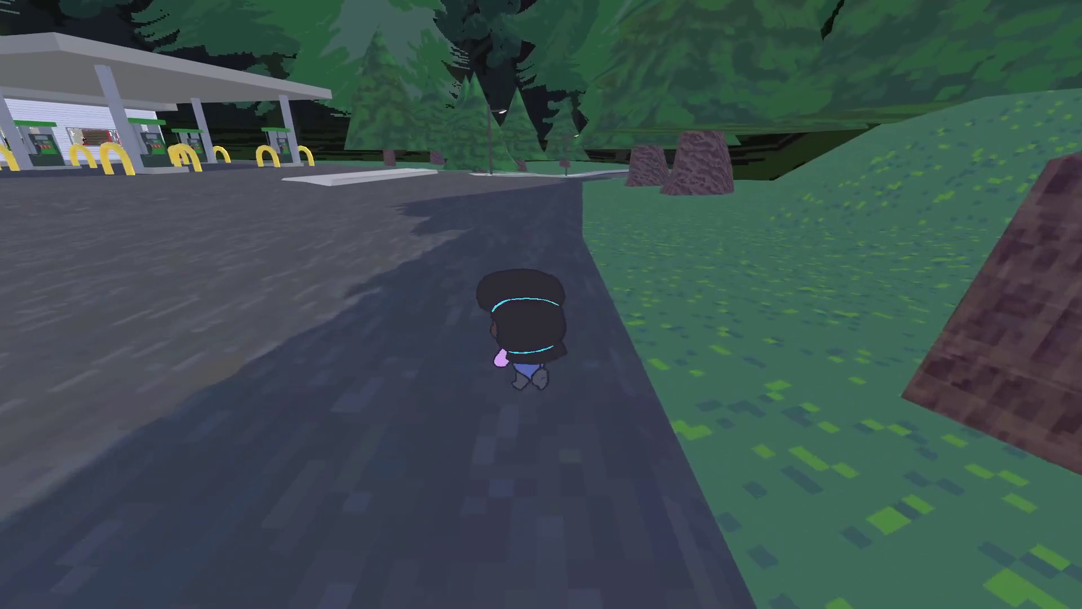
key("w")
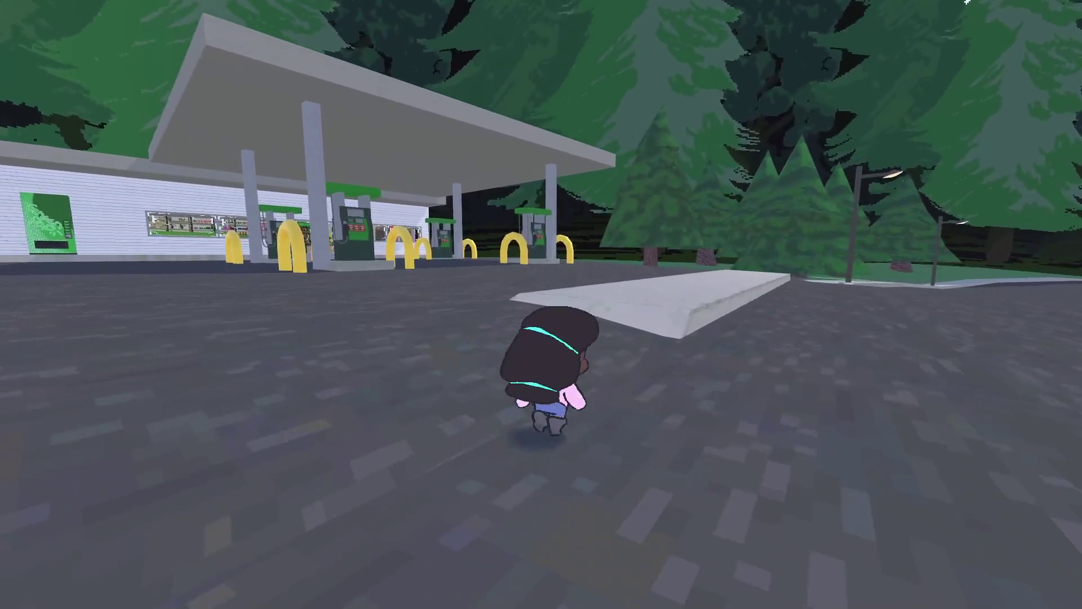
key("s")
key("c")
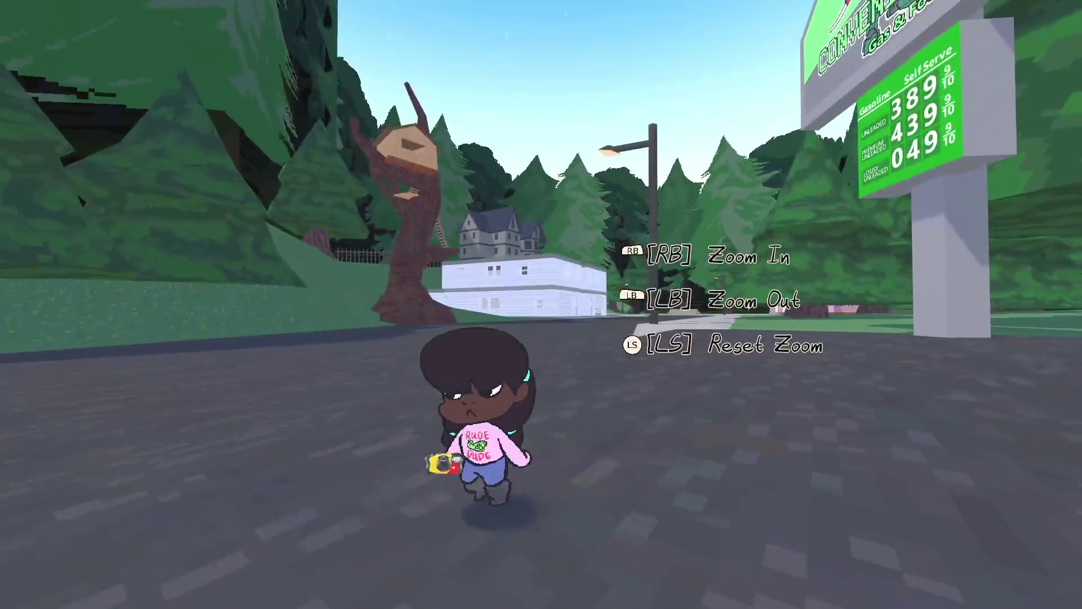
key("w")
key("w")
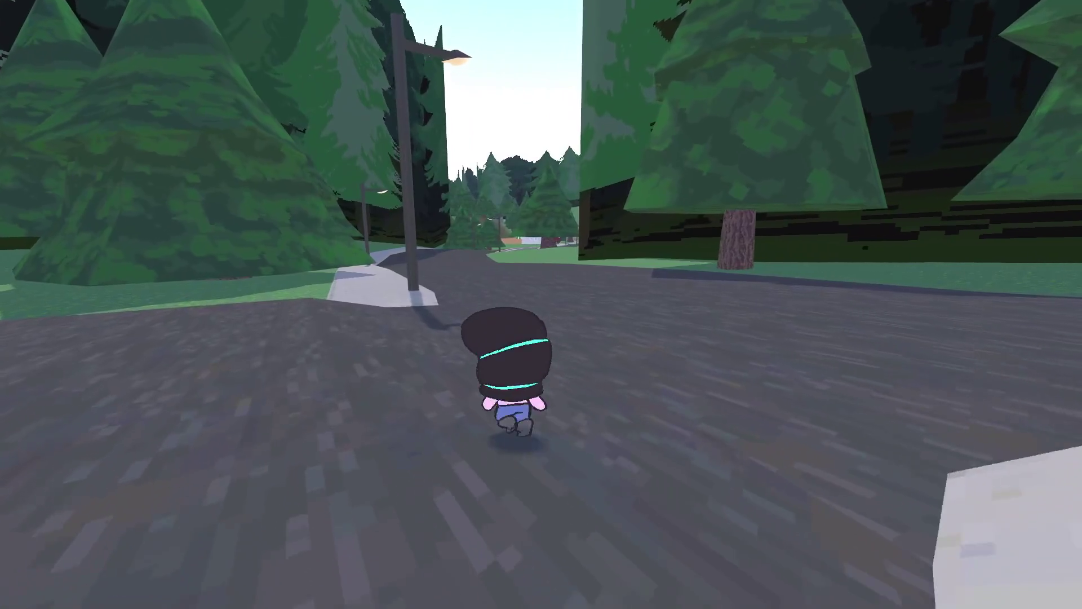
key("Escape")
key("Down")
key("Down")
key("Down")
key("Return")
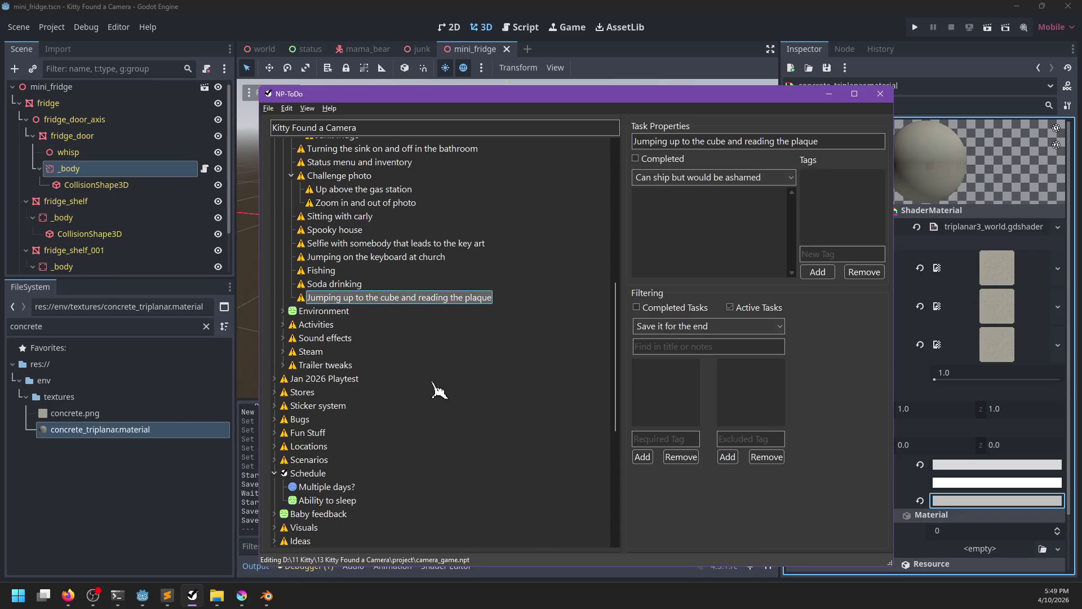
Mark the Junk fridge task as Completed.
scroll(401, 393, "up", 9)
scroll(401, 392, "down", 2)
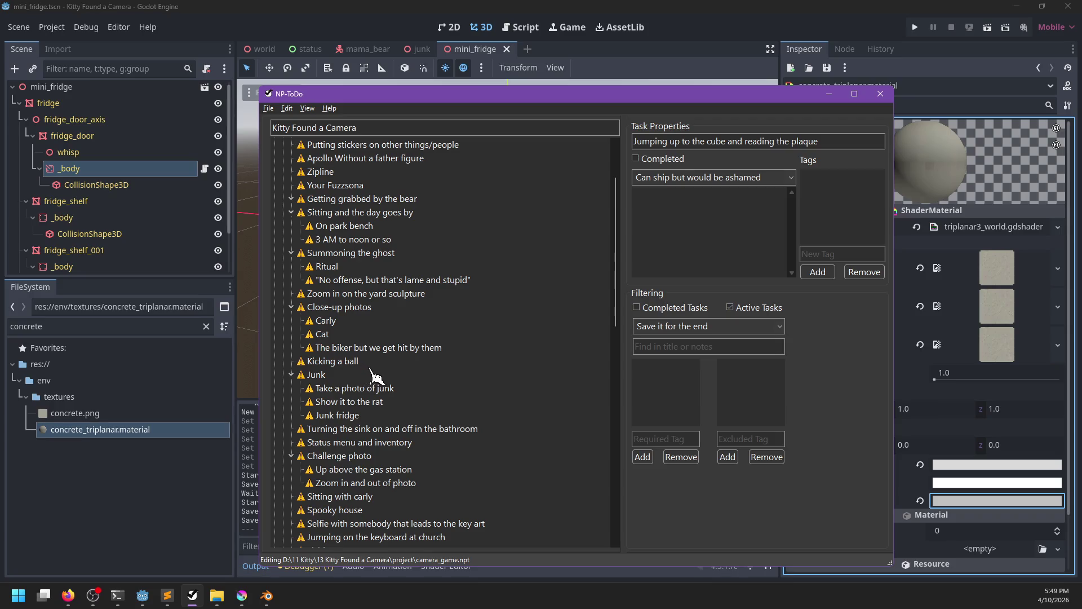
right_click(326, 414)
left_click(365, 420)
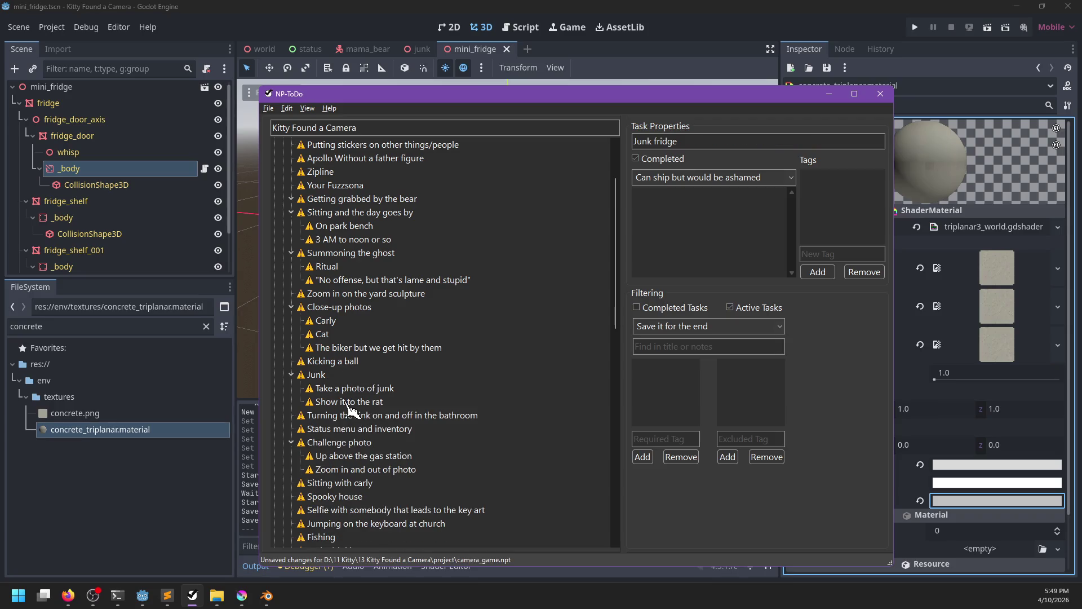
Rename the 'Take a photo of junk' task to 'Take a photo of the fridge'.
left_click(325, 378)
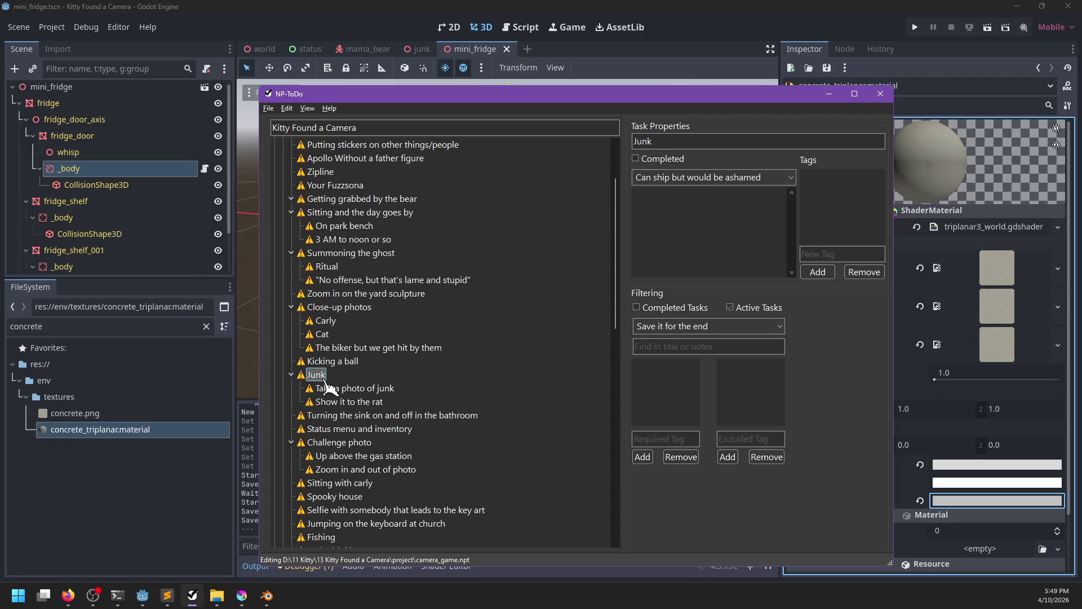
left_click(380, 391)
left_click(408, 389)
key("BackSpace")
key("BackSpace")
key("BackSpace")
type("the frig")
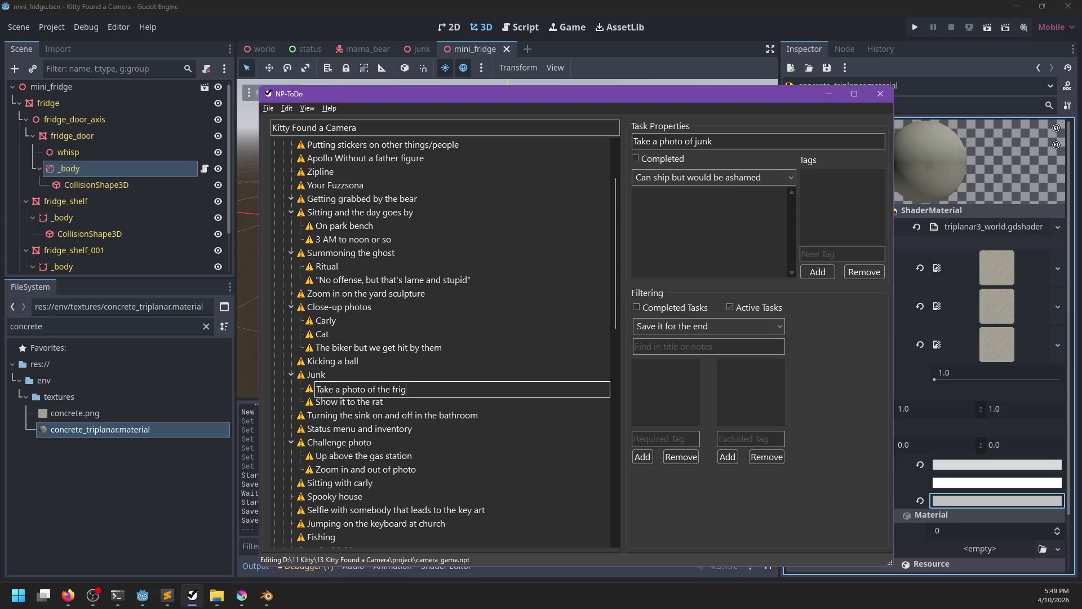
type("ge")
key("Return")
key("alt+Tab")
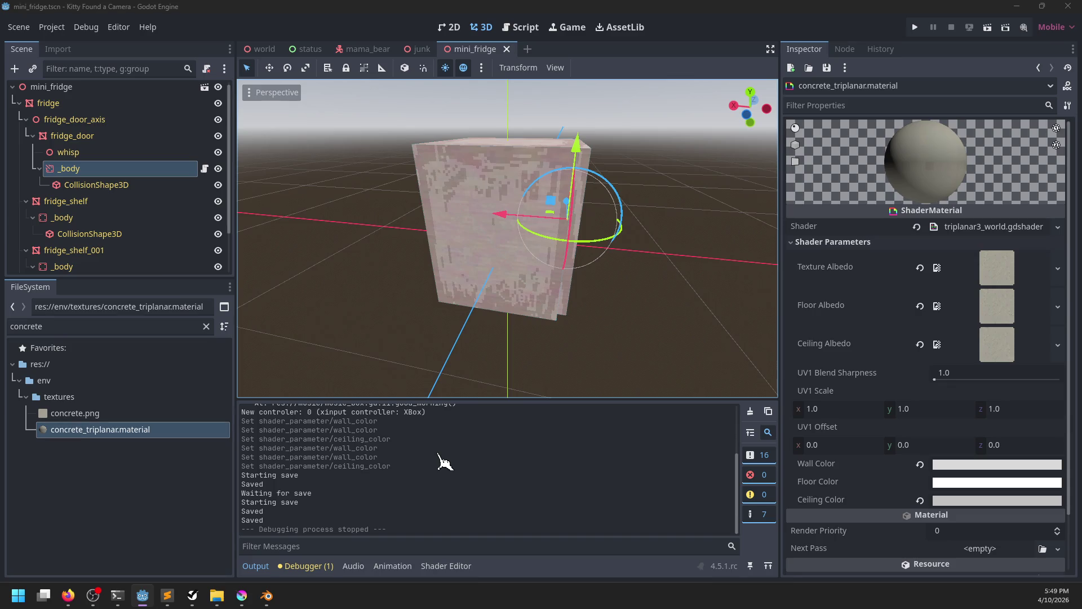
key("alt+Tab")
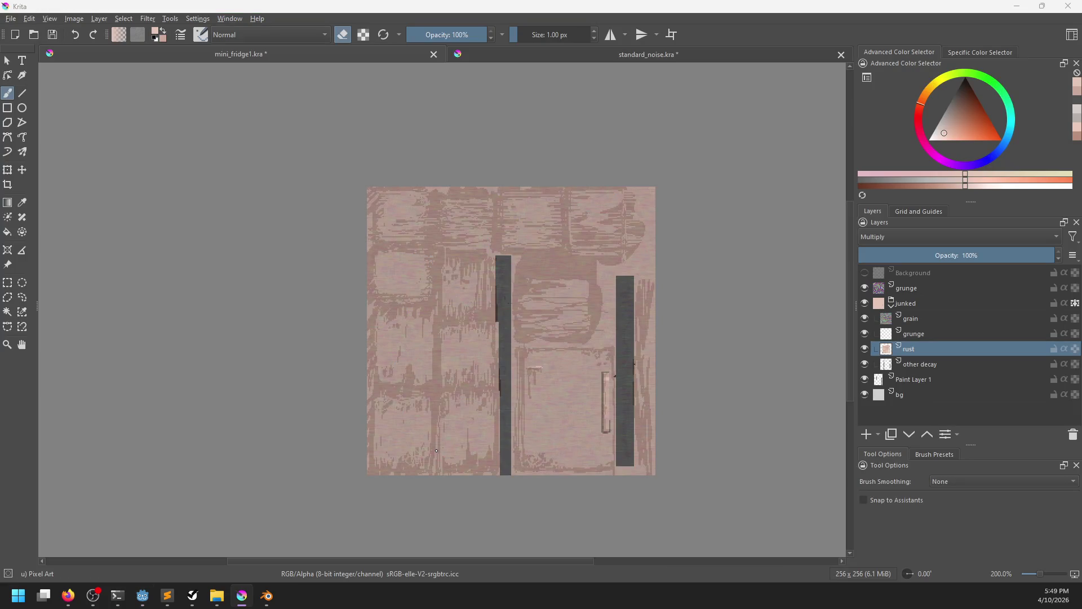
Return to the Godot editor with mini_fridge1.kra saved in Krita.
key("alt+Tab")
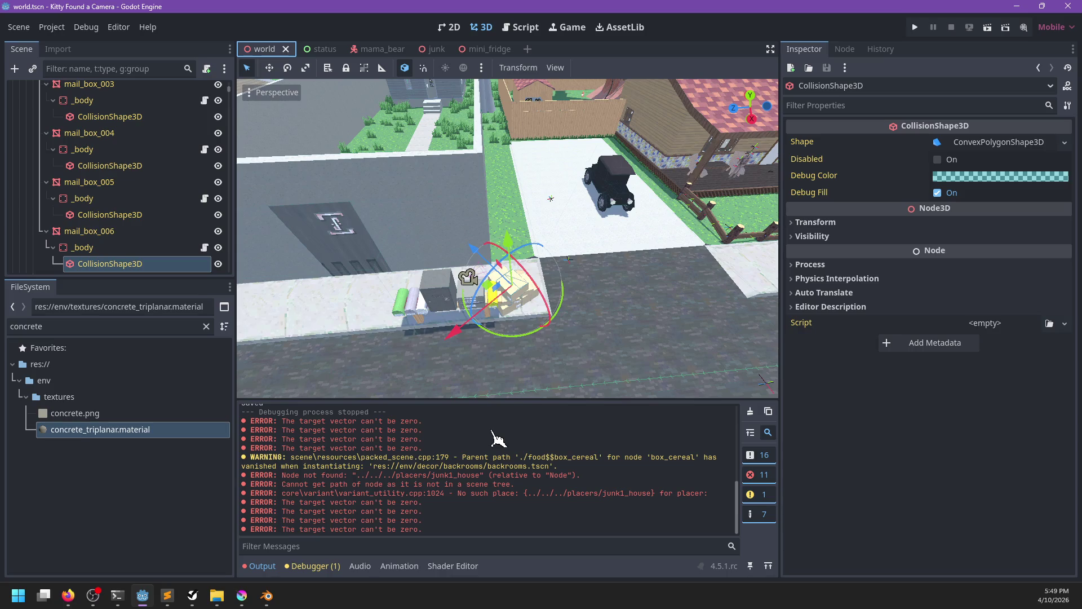
Relaunch the Kitty Found a Camera project with F5 for another playtest.
key("F5")
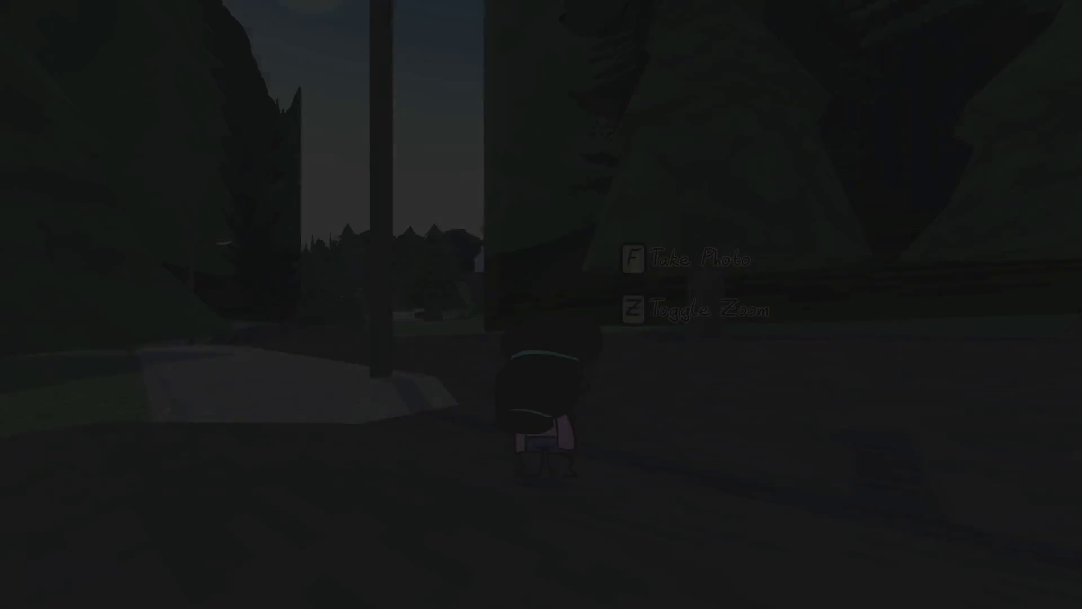
Walk the character along the sidewalk past the lamp post and down the road toward town.
key("w")
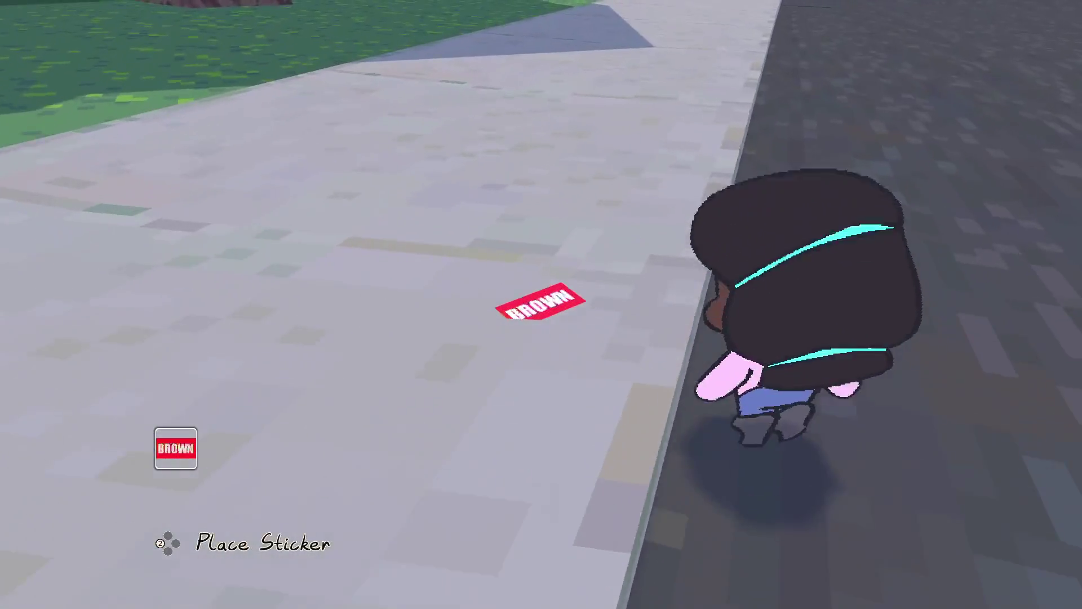
key("w")
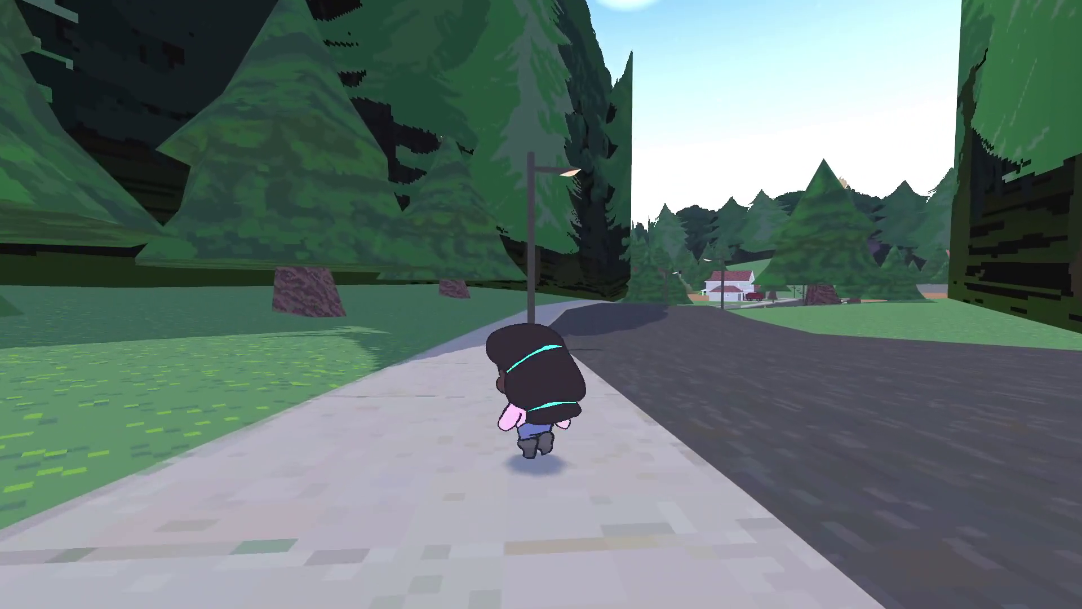
key("w")
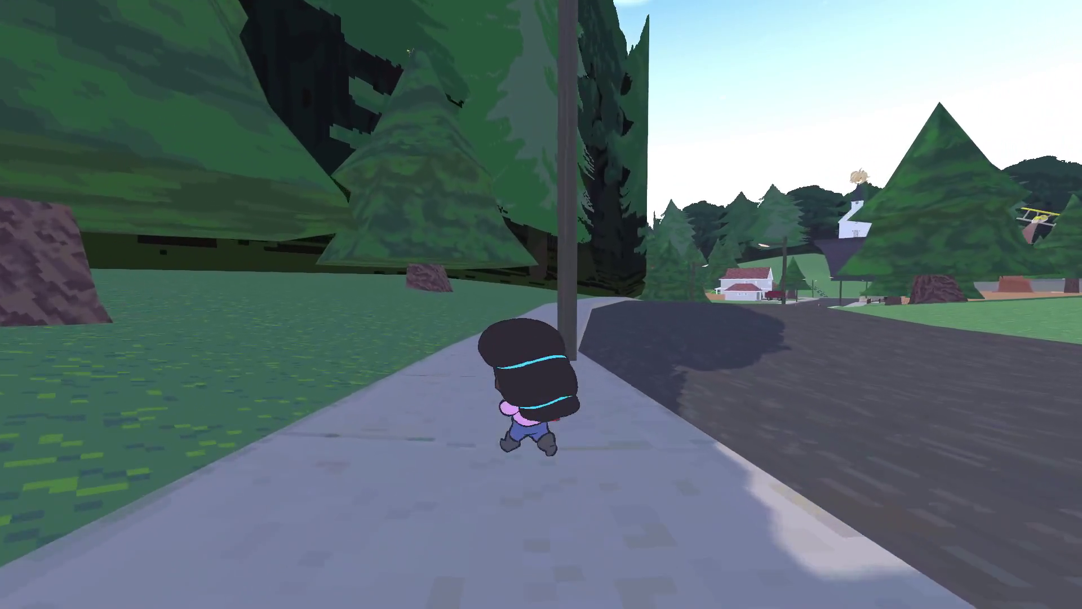
key("s")
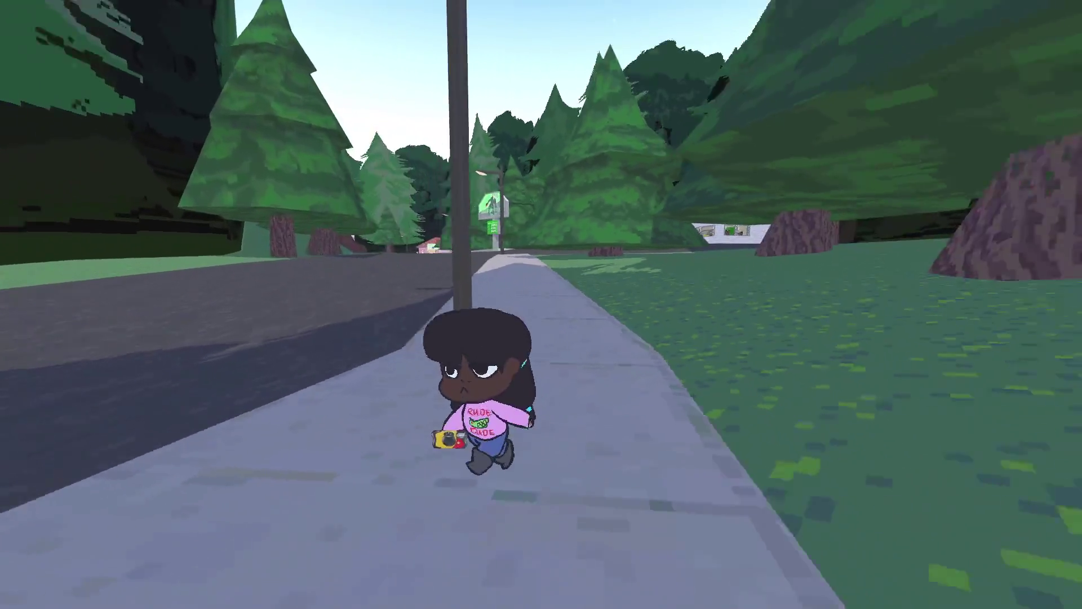
key("w")
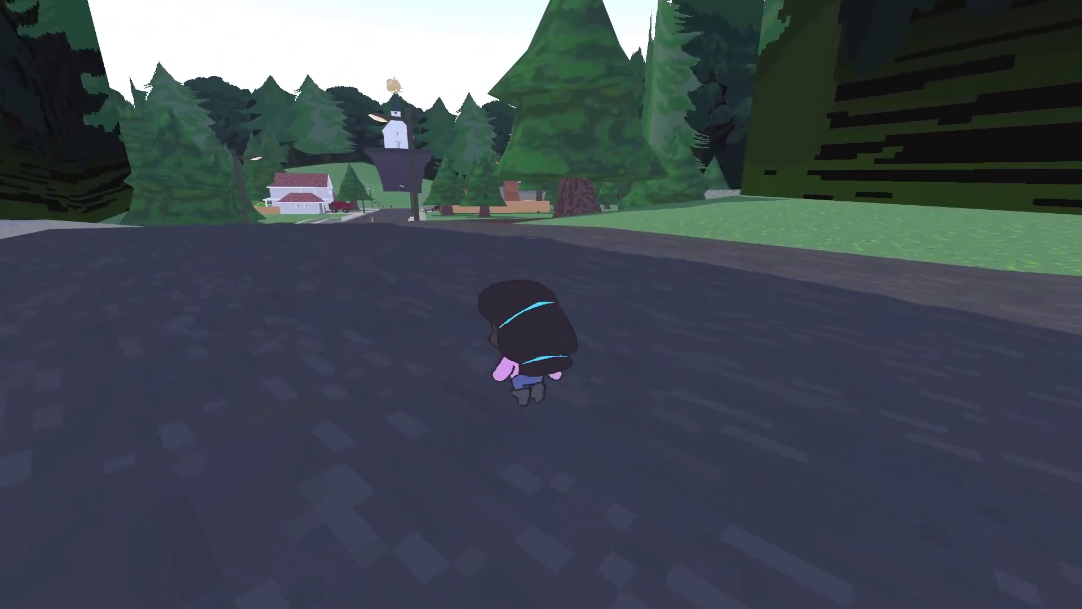
key("w")
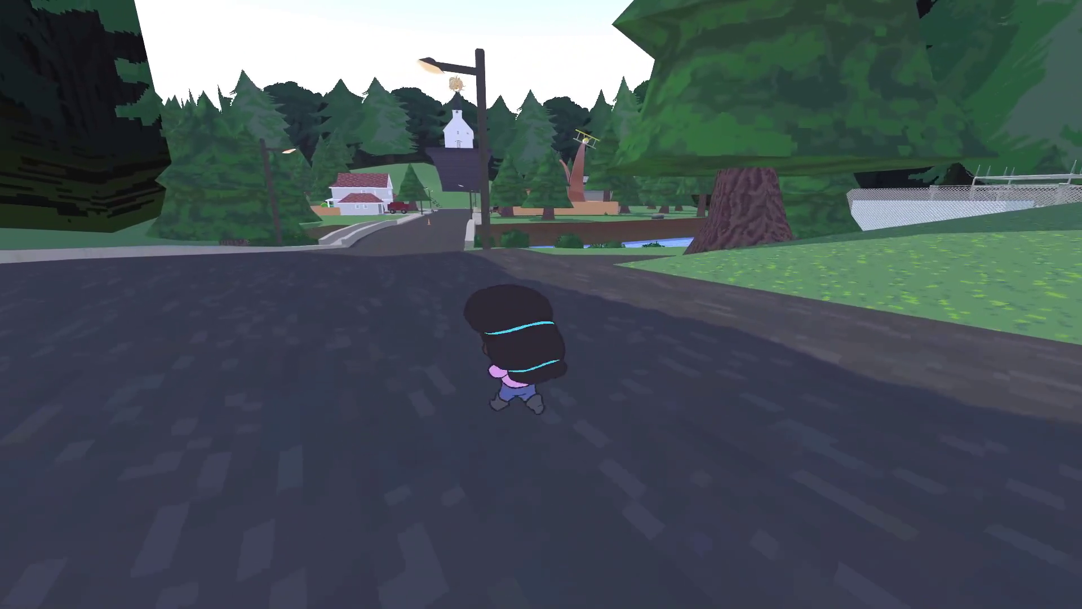
key("w")
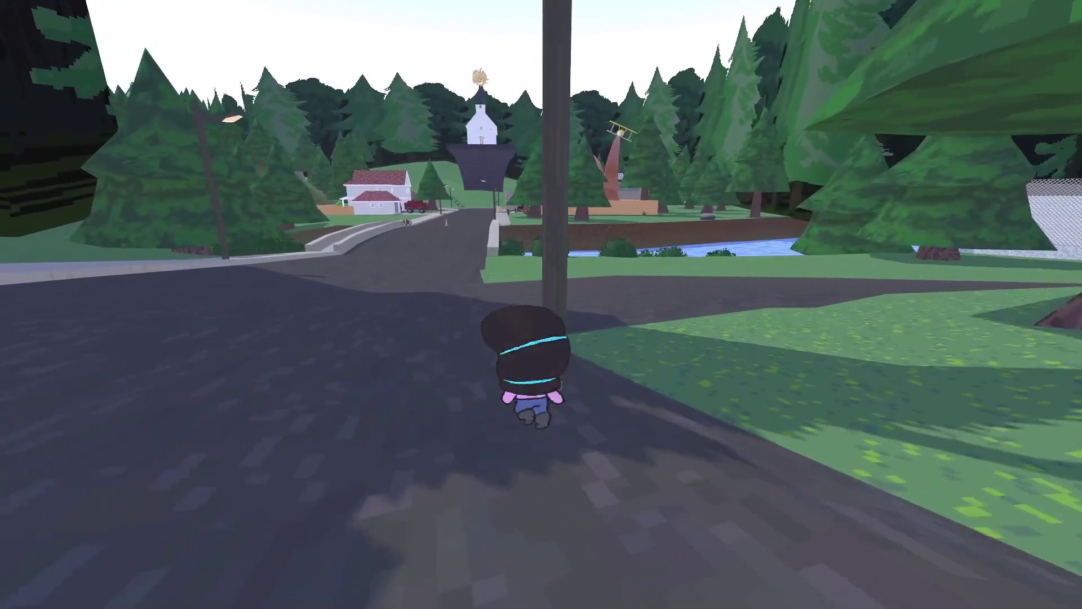
Head up the road to the fenced compound, then pause and return to Godot.
key("s")
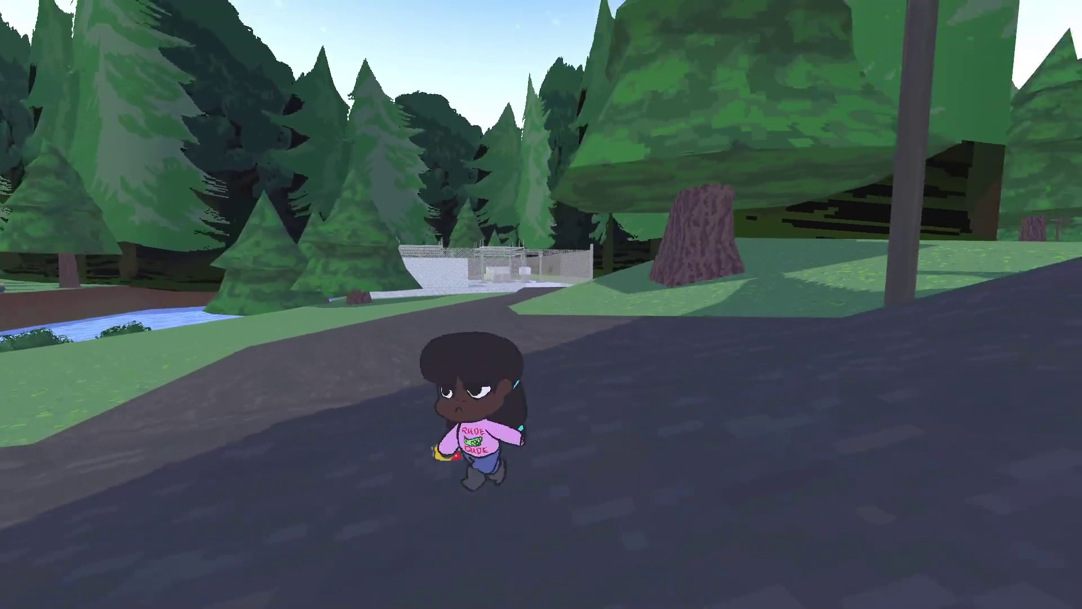
key("w")
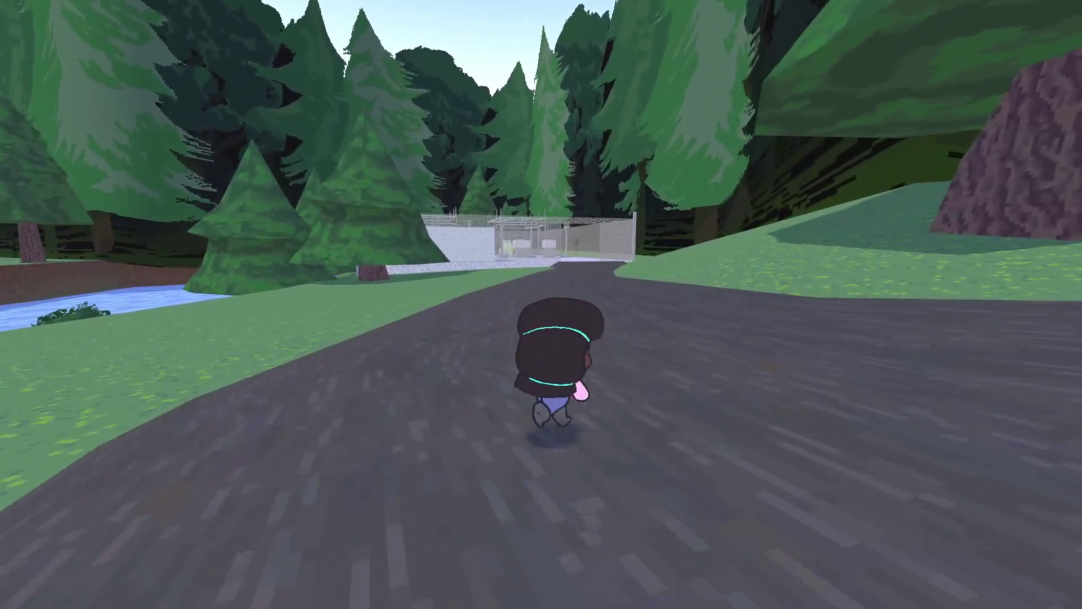
key("w")
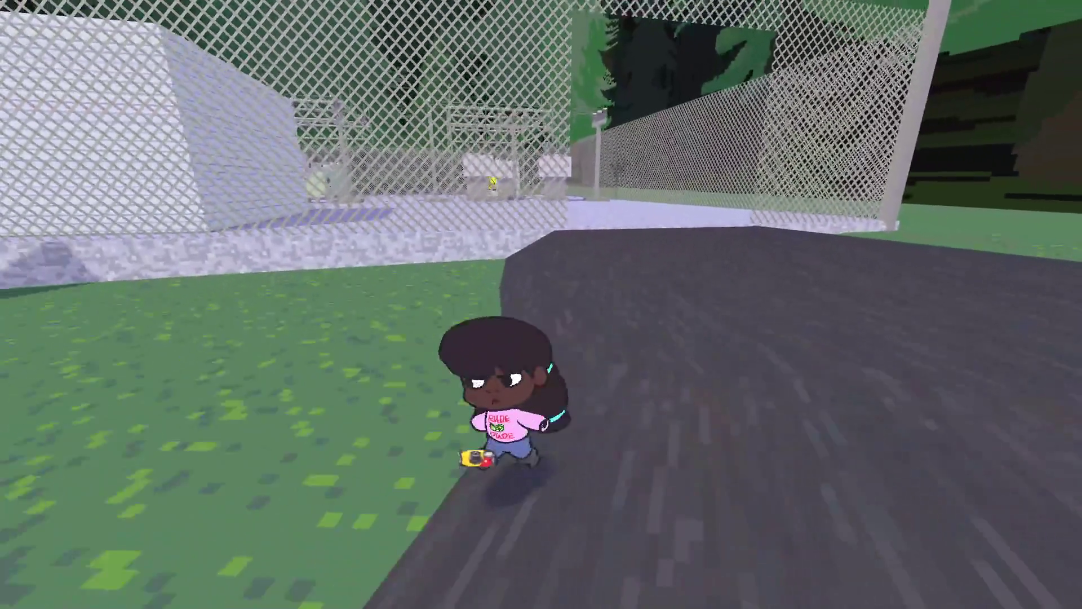
key("Escape")
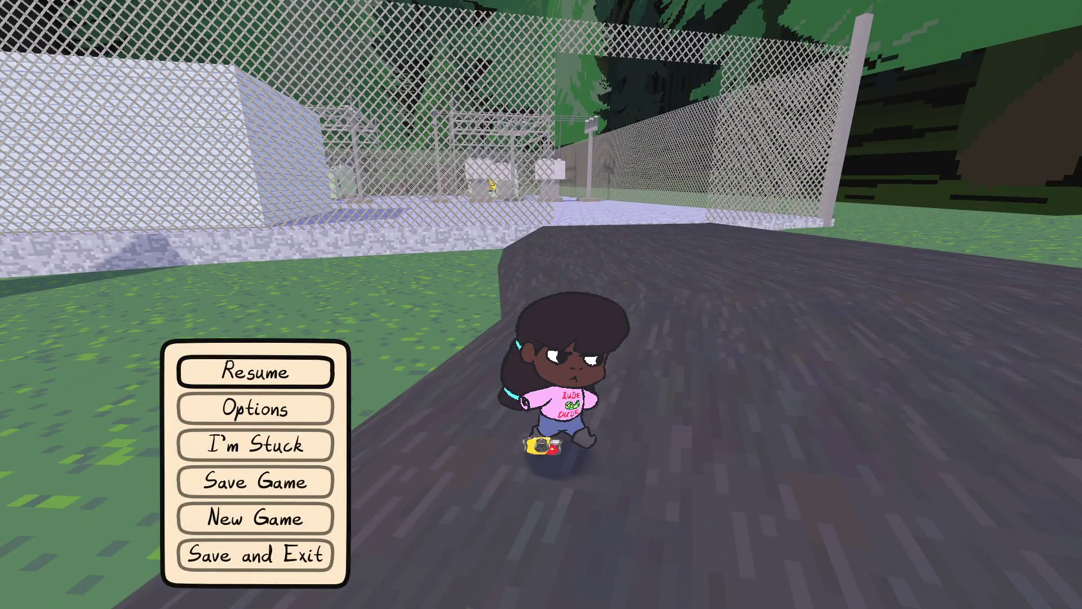
key("alt+Tab")
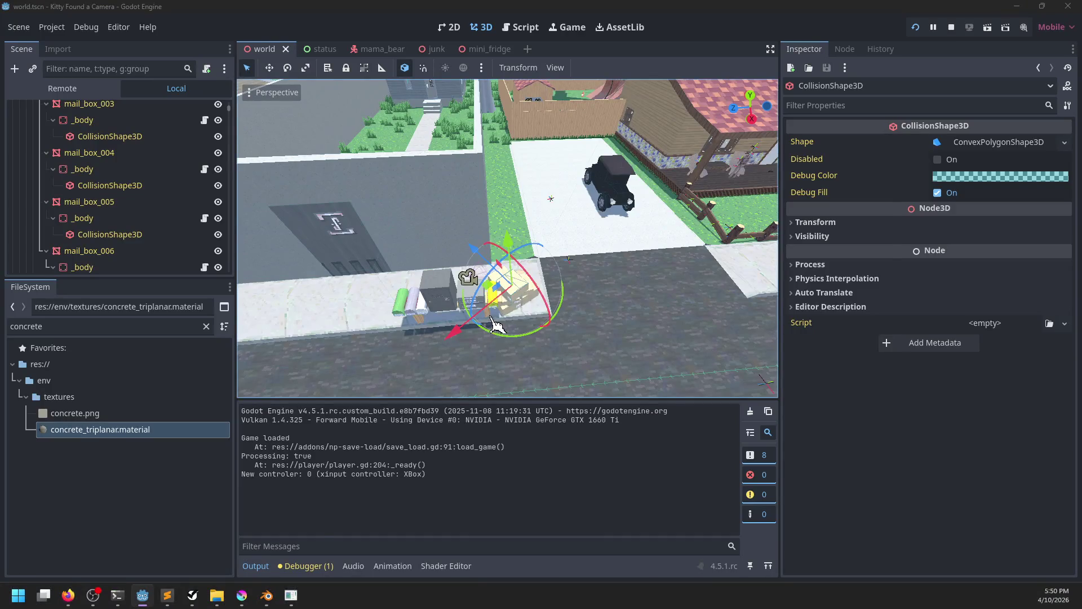
Add a 'Power station' task with an 'Extremely low bitrate and framerate' subtask.
key("alt+Tab")
key("ctrl+n")
type("Po")
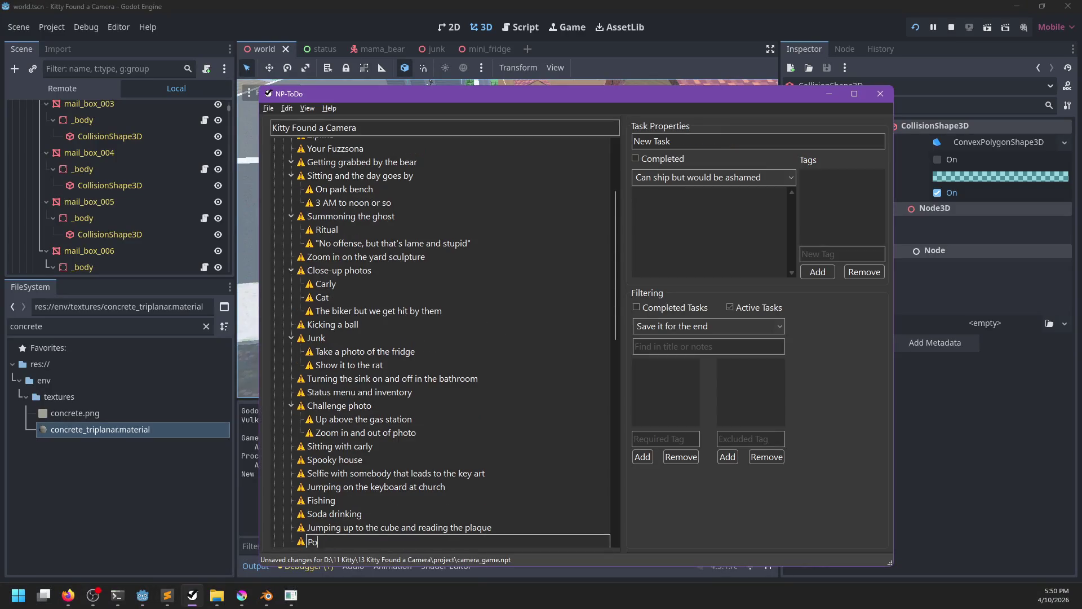
type("wer station")
key("Return")
key("ctrl+n")
type("Extremely low bitra")
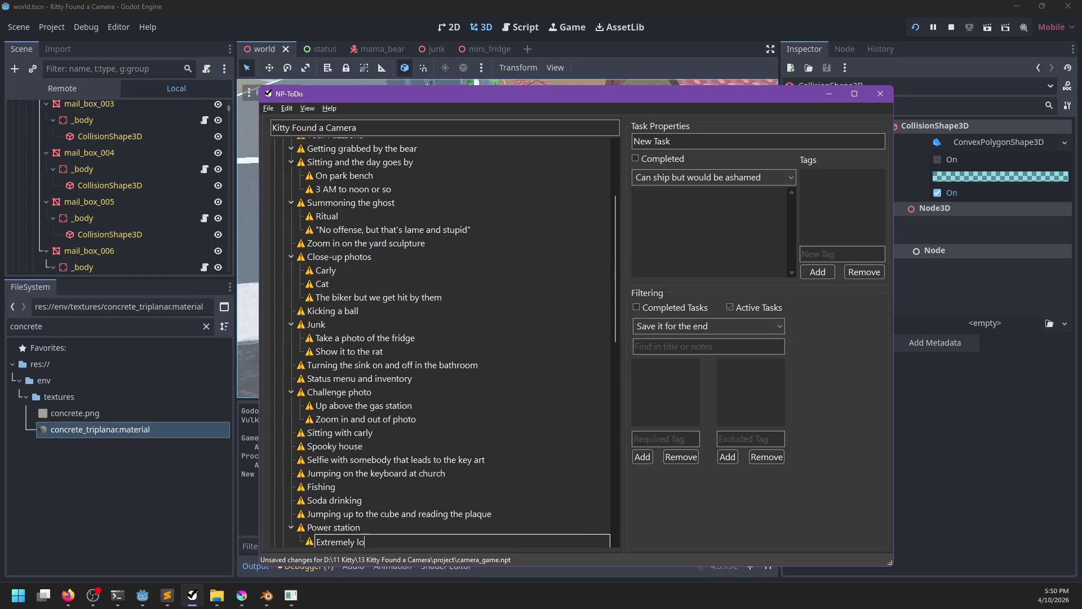
type("te and frame")
type("rate")
key("Return")
Add a 'Background noise' subtask under Power station, then return to the game.
key("ctrl+n")
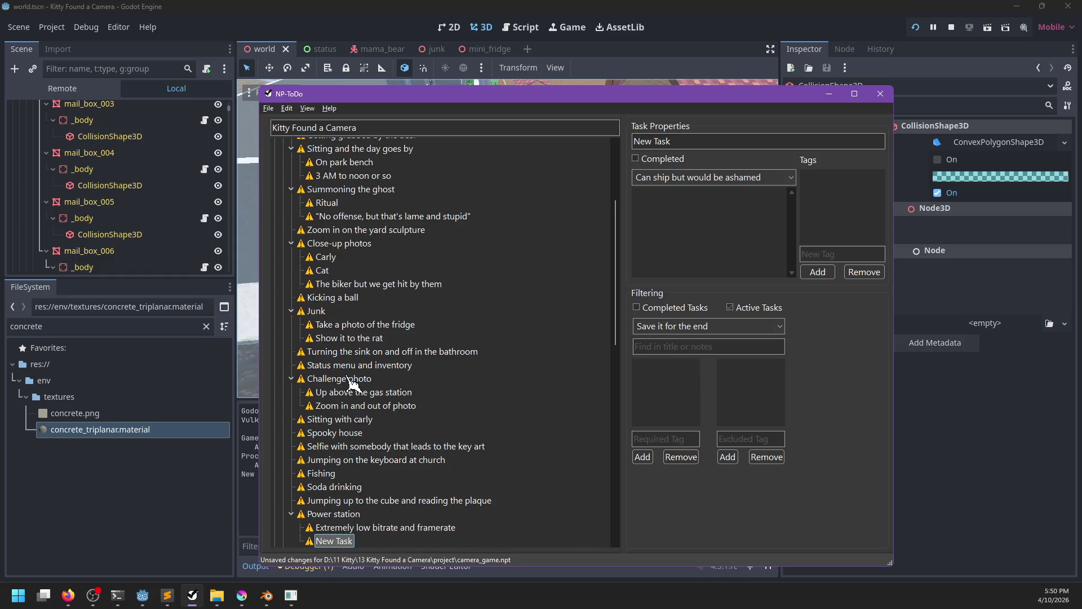
type("M")
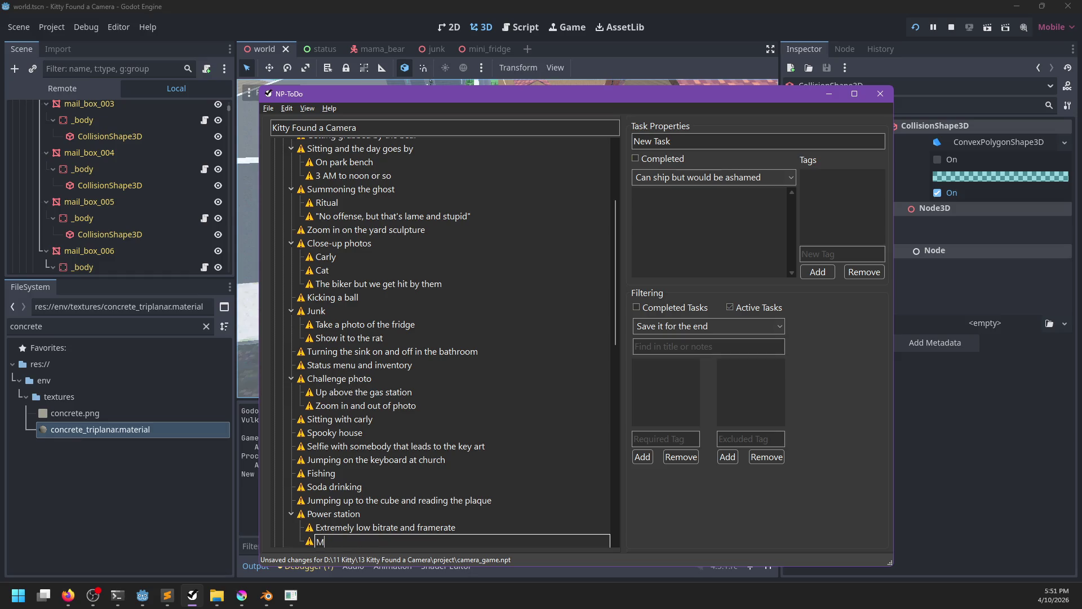
type("icrophone noise and")
key("ctrl+BackSpace")
key("ctrl+BackSpace")
key("ctrl+BackSpace")
type("Background noise")
key("Return")
key("alt+Tab")
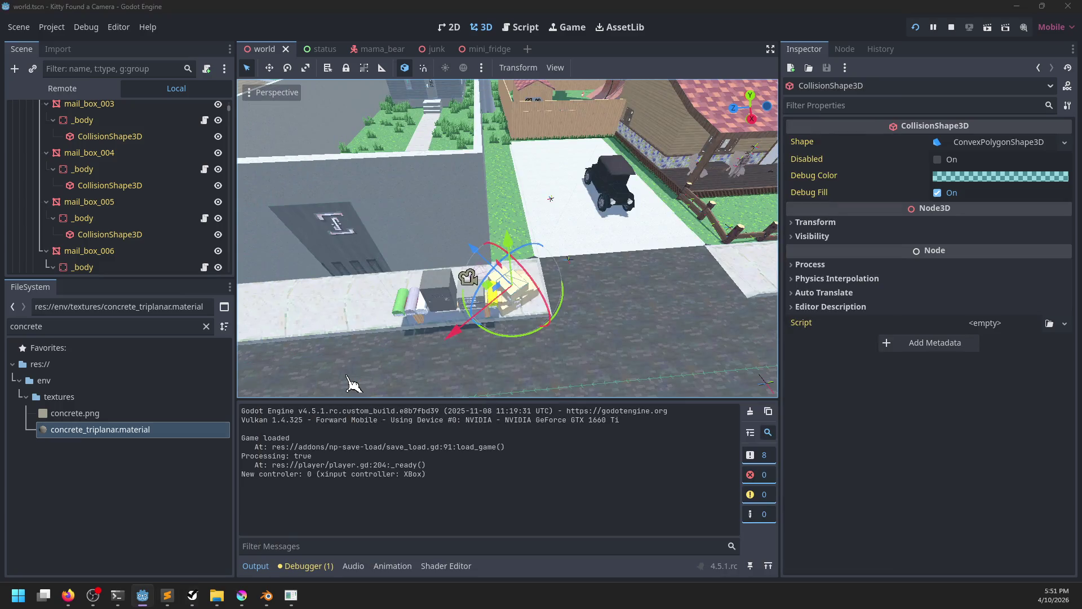
key("alt+Tab")
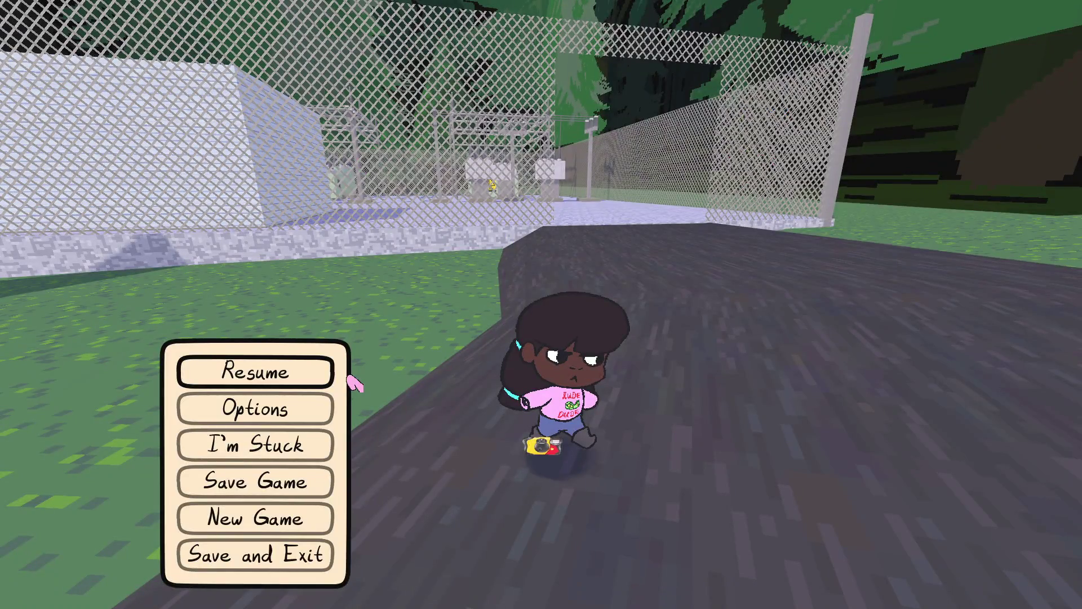
Resume the game and run across the grass, over the wall and along the road toward the church.
key("Escape")
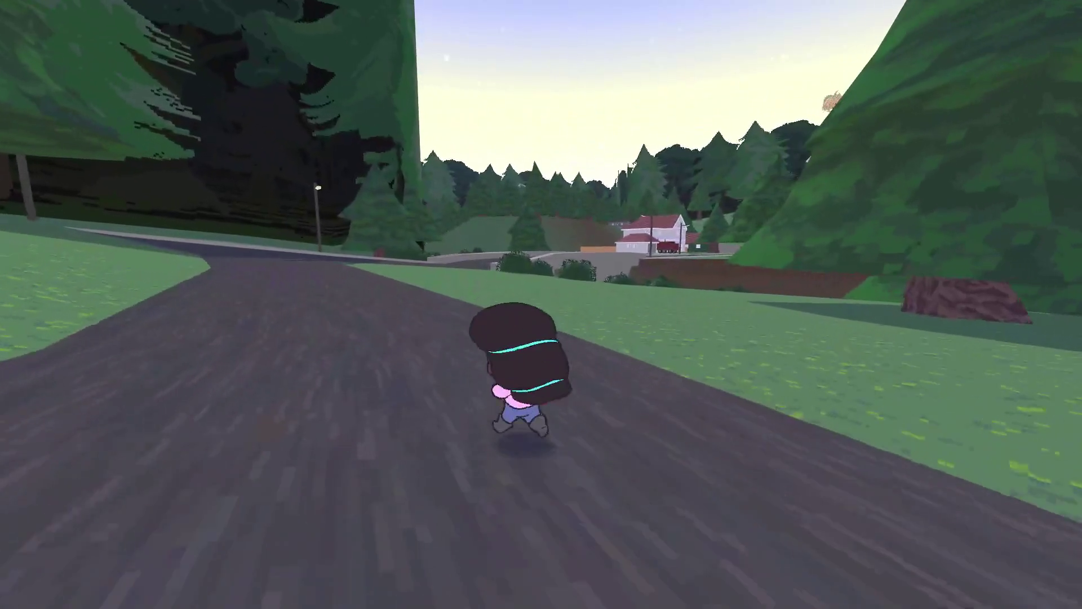
key("d")
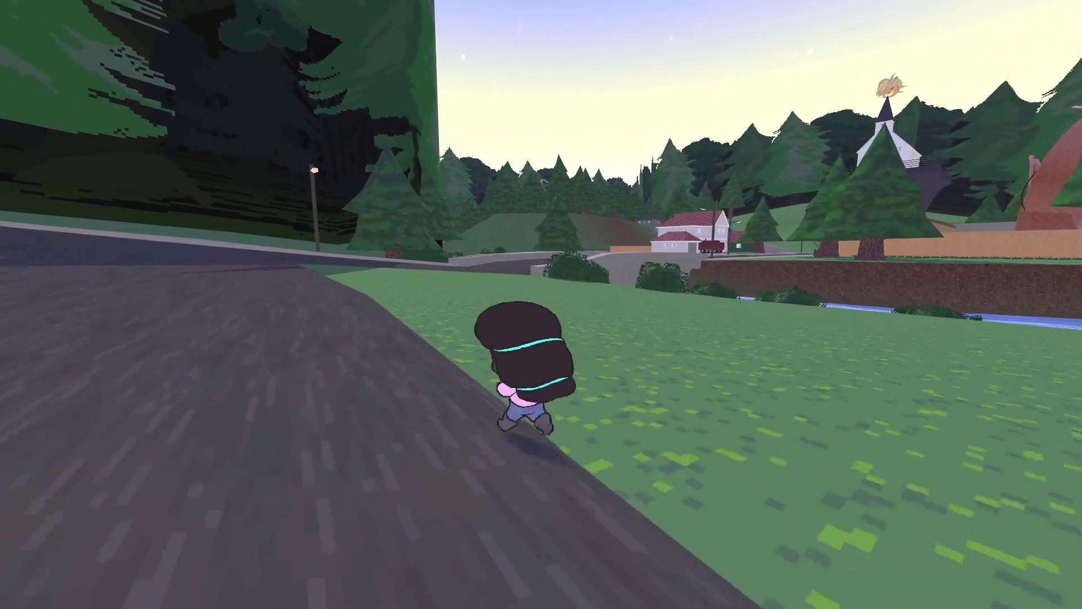
key("w")
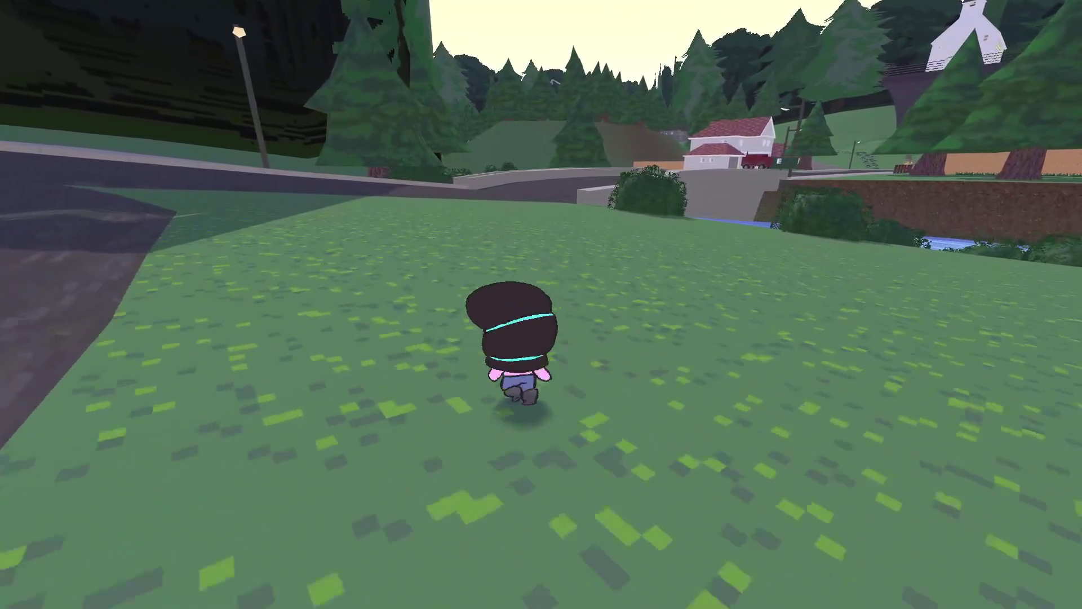
key("w")
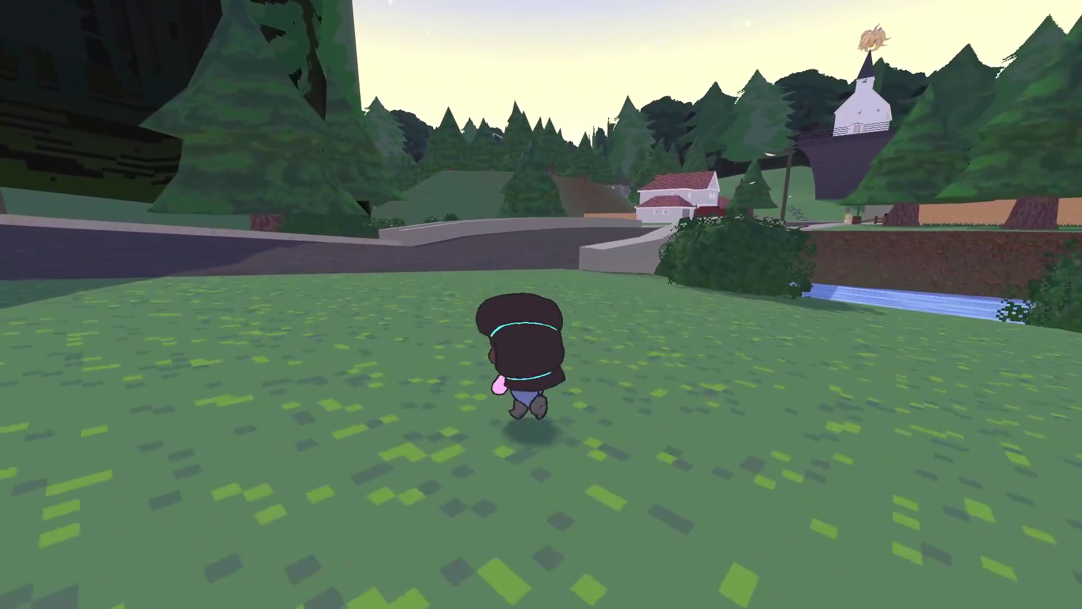
key("a")
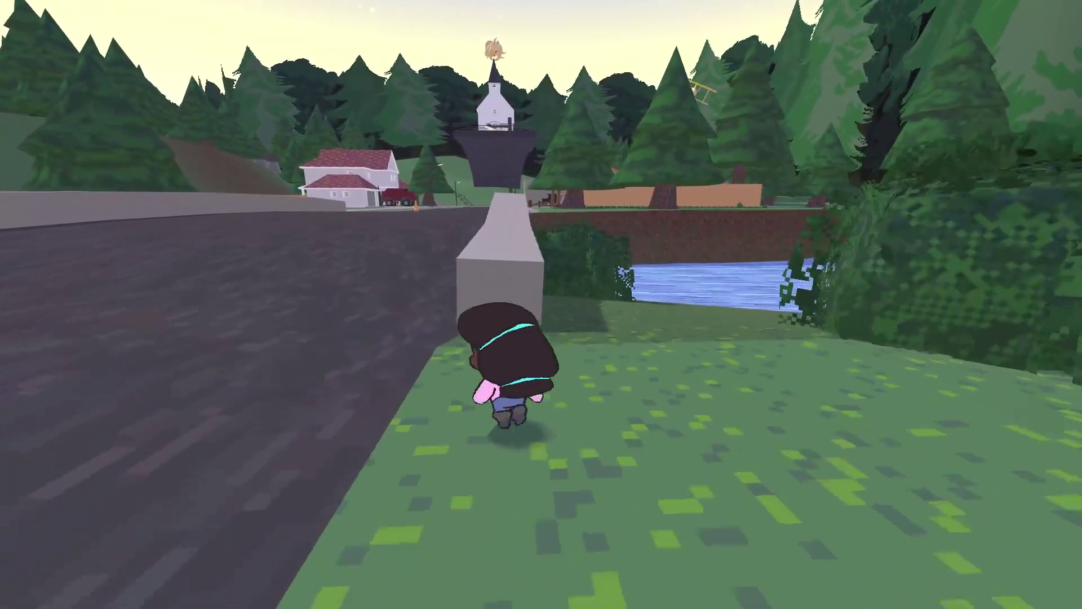
key("a")
key("w")
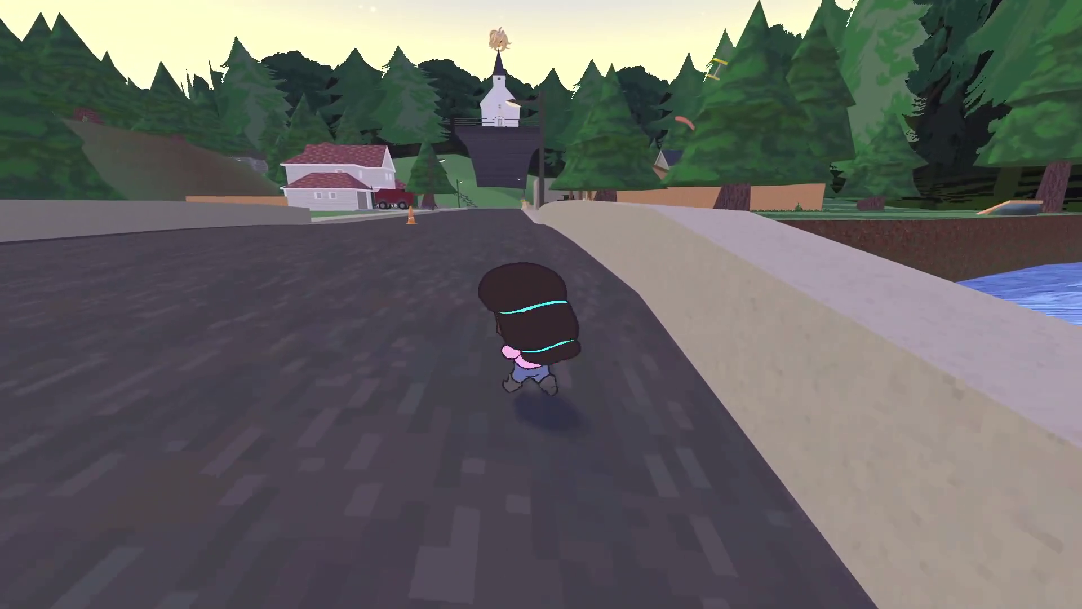
key("w")
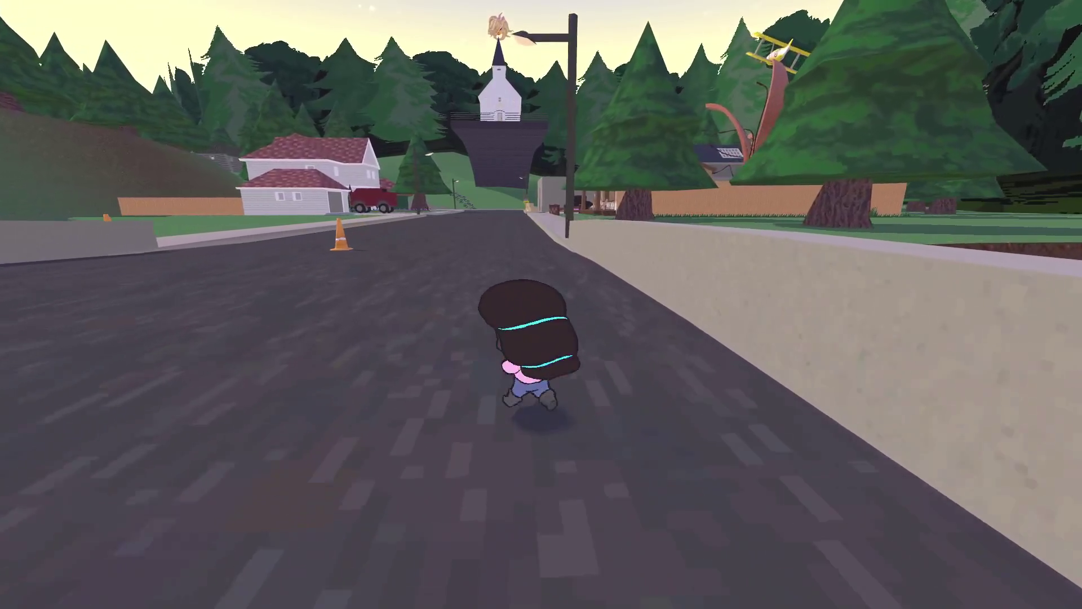
Run along the sidewalk and into the driveway up to the pink toy car.
key("w")
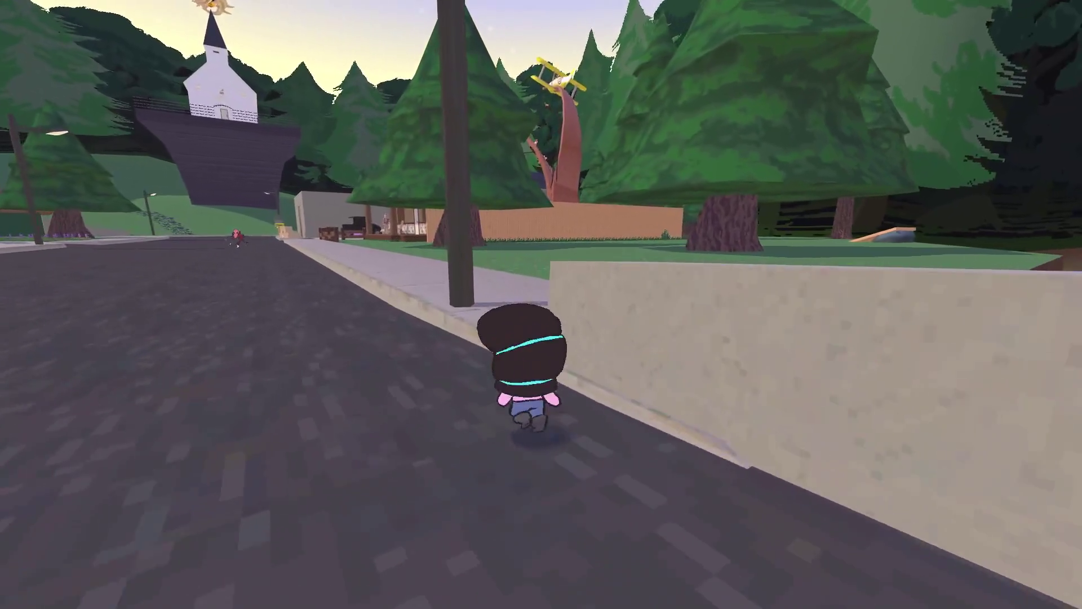
key("w")
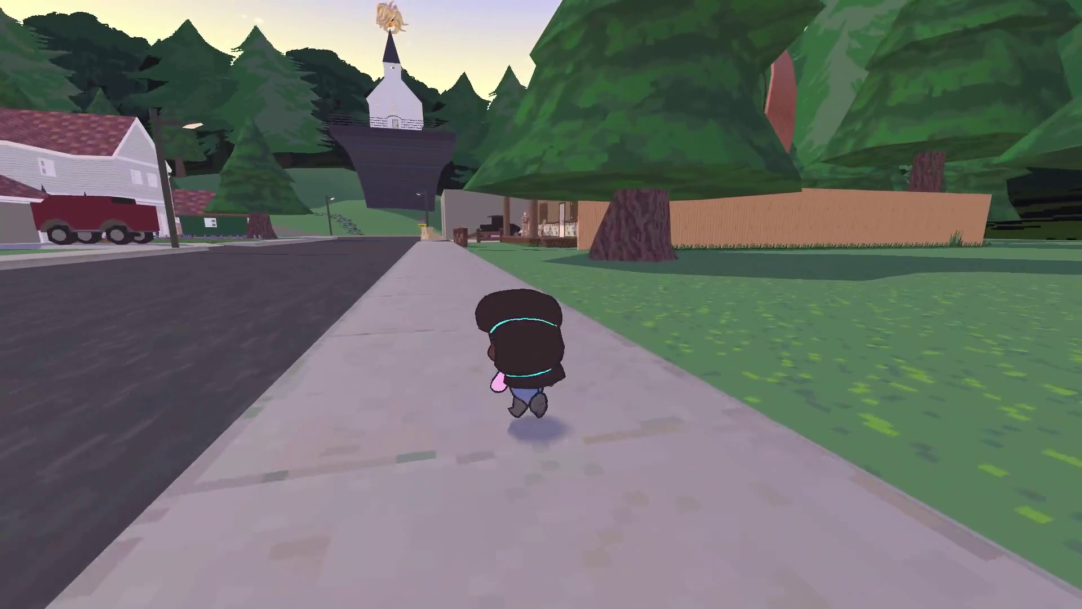
key("w")
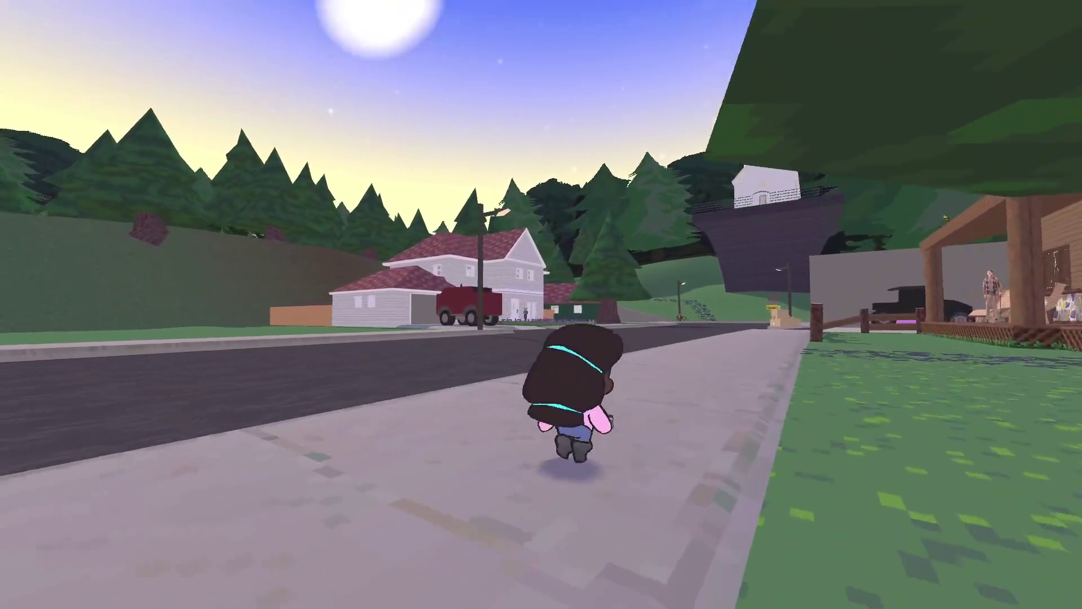
key("w")
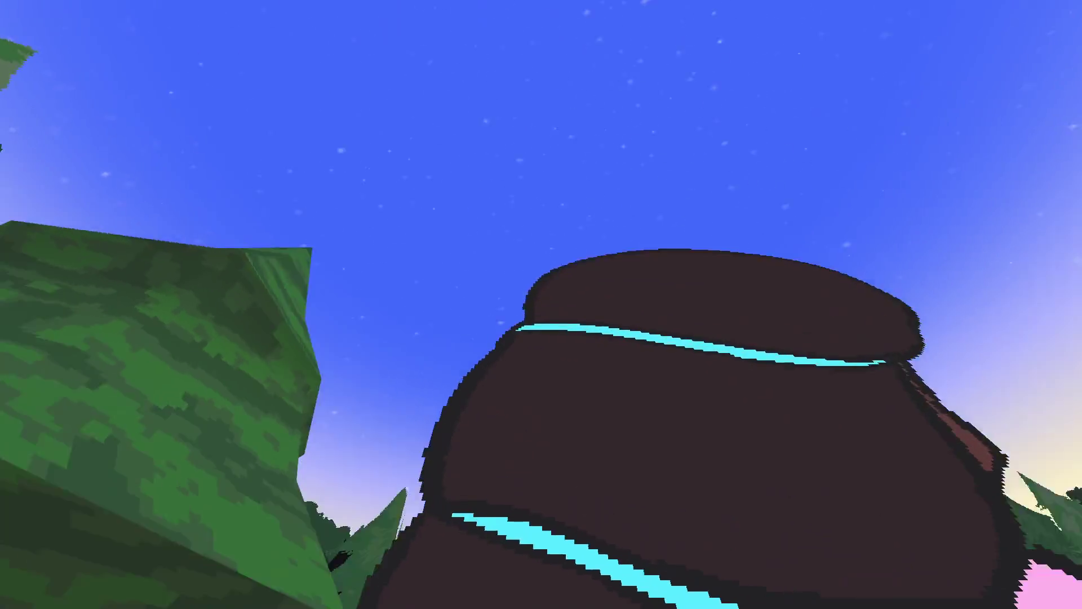
key("w")
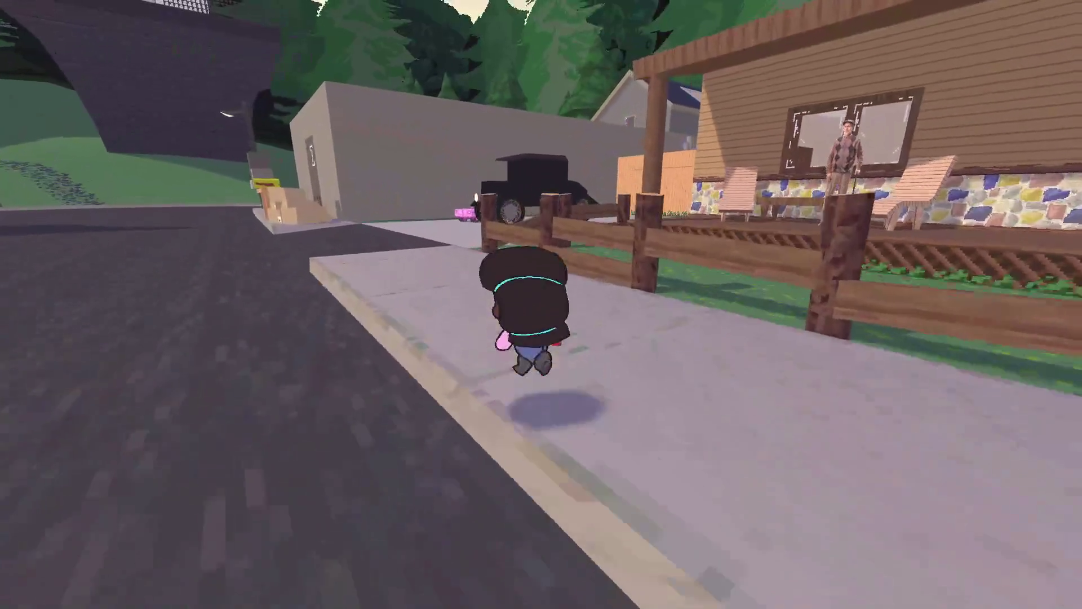
key("w")
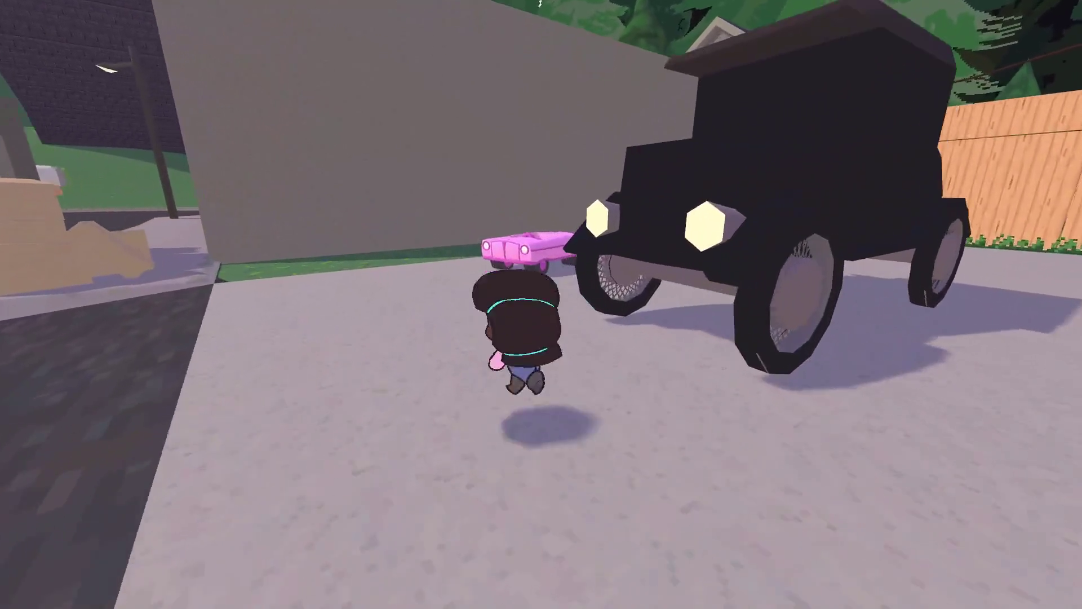
key("w")
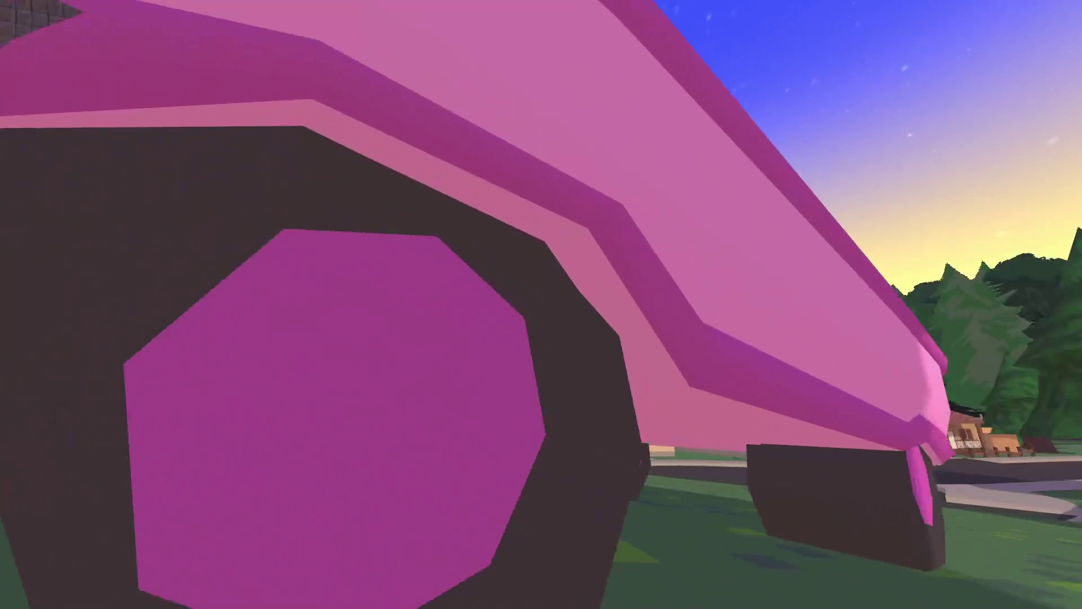
Drive the pink car over the sidewalk onto the road until it flips, then pause.
key("w")
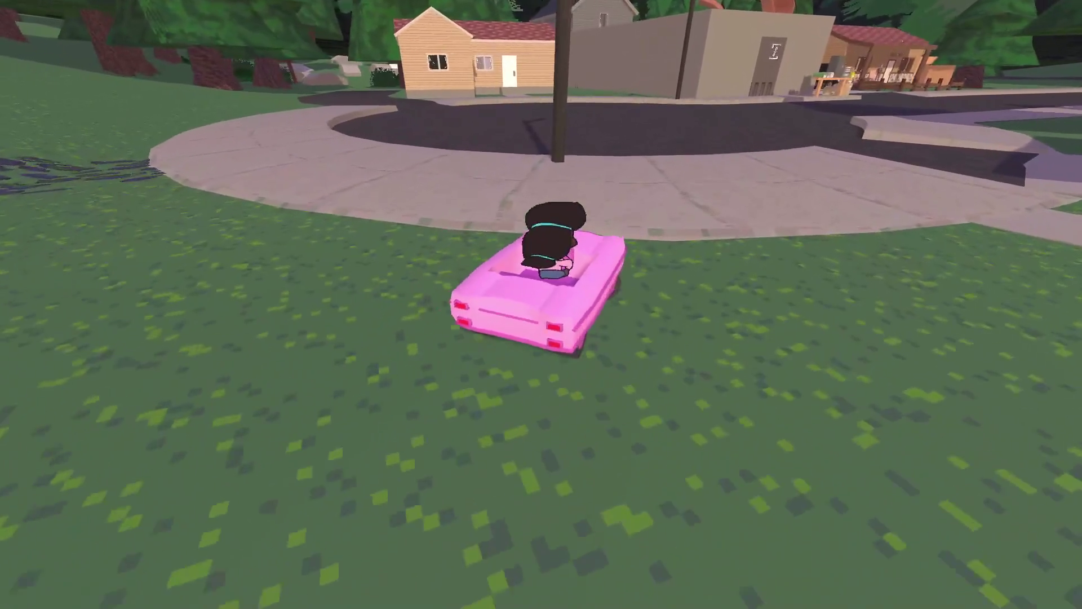
key("w")
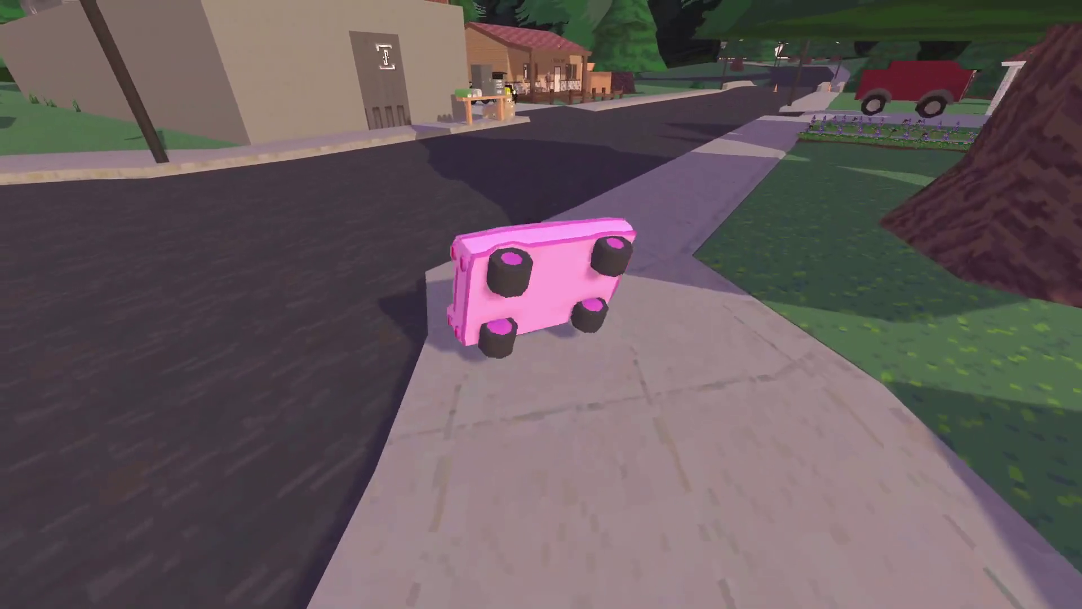
key("Escape")
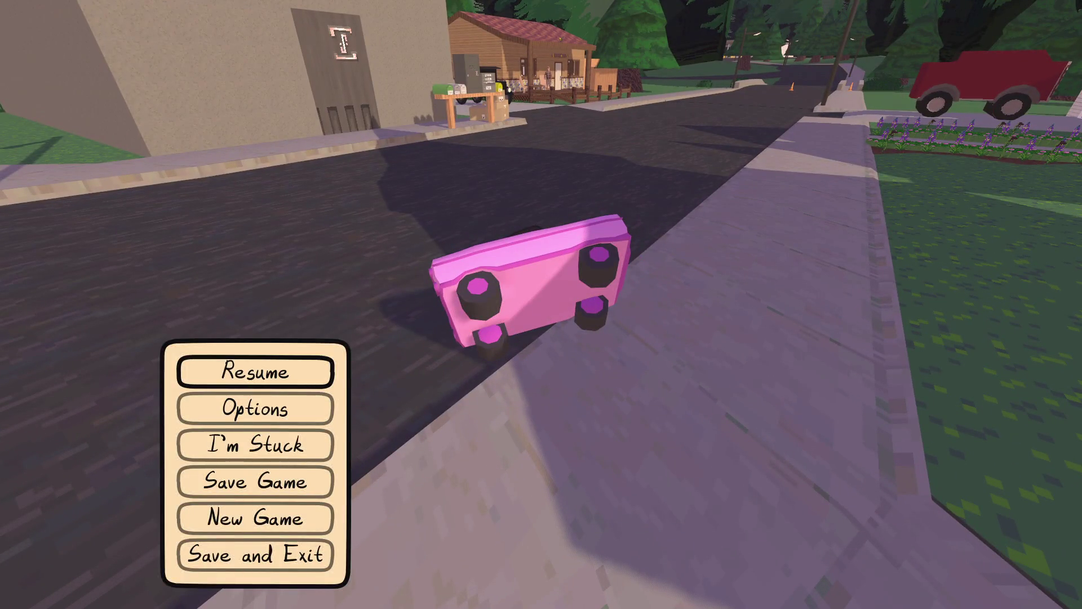
key("alt+Tab")
key("alt+Tab")
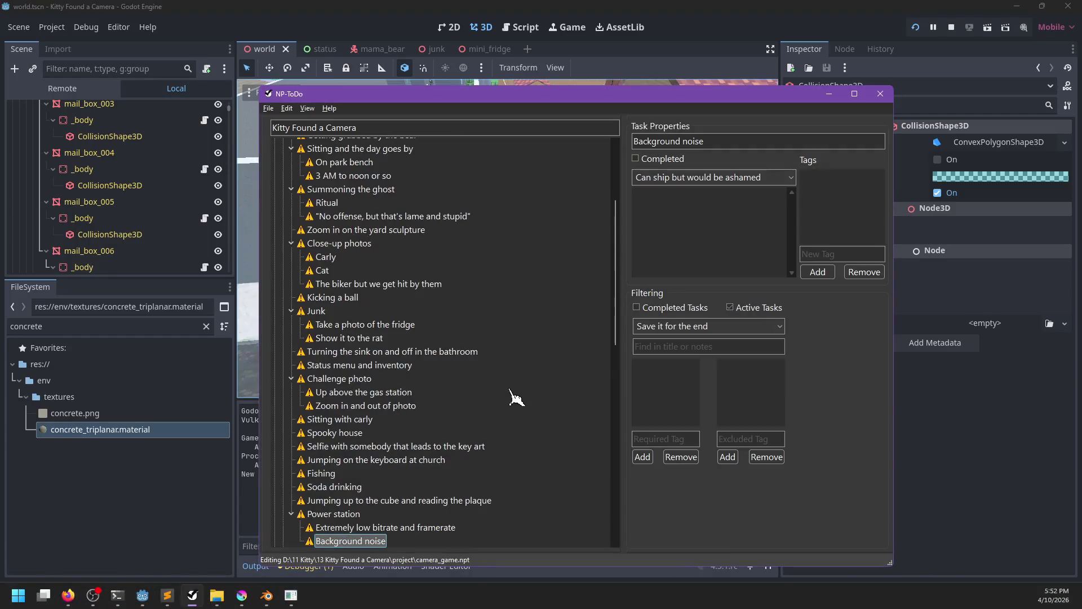
Add 'Give me a gun for the creature' after Background noise under Power station.
key("Insert")
type("Giver")
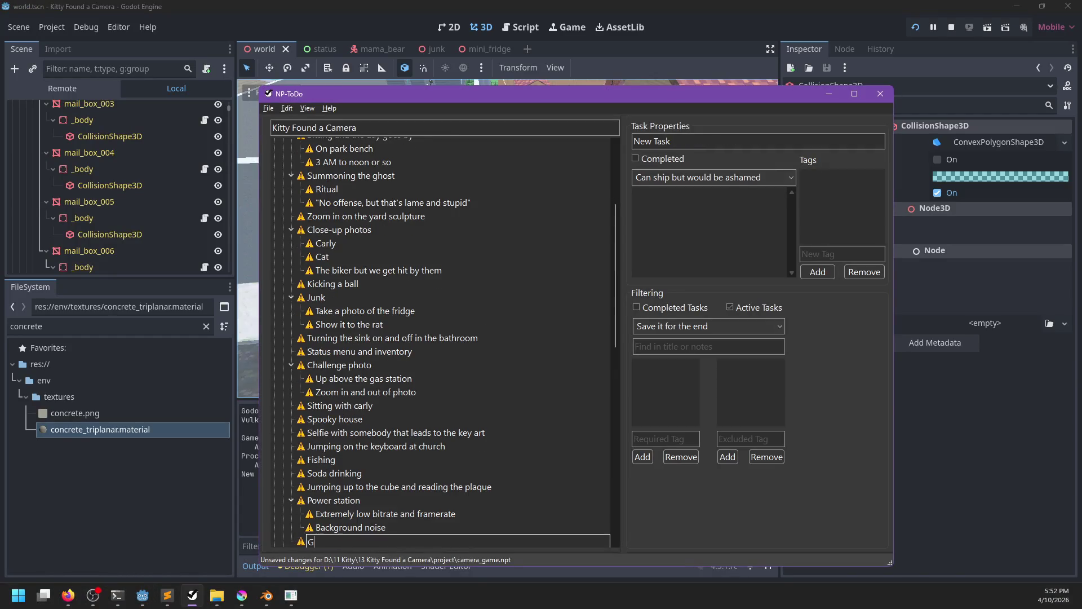
key("BackSpace")
type("me a gun for the c")
type("reat")
type("ure")
key("Return")
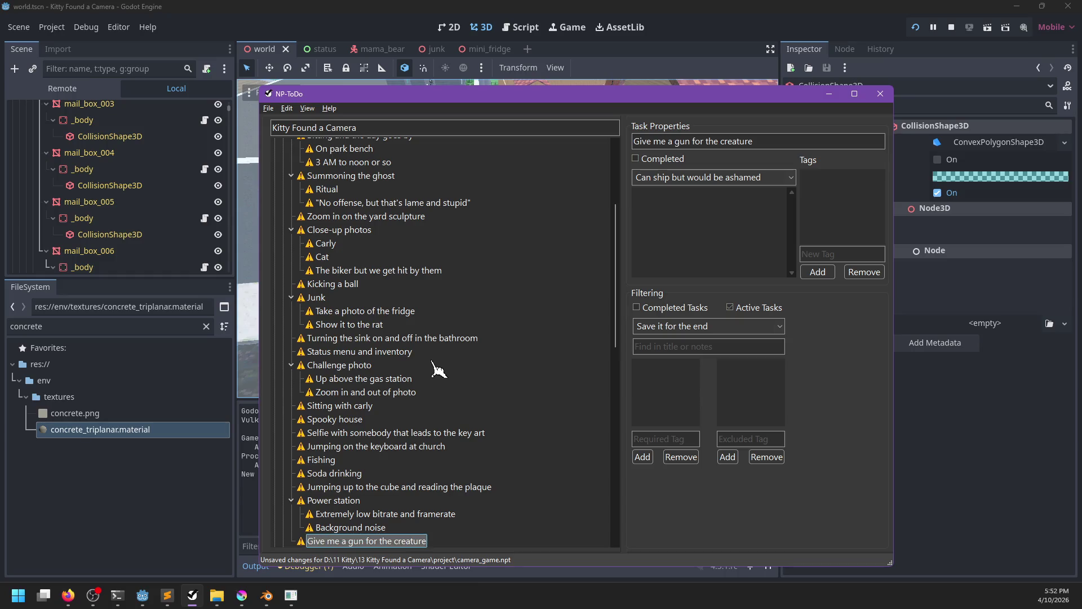
left_click(437, 368)
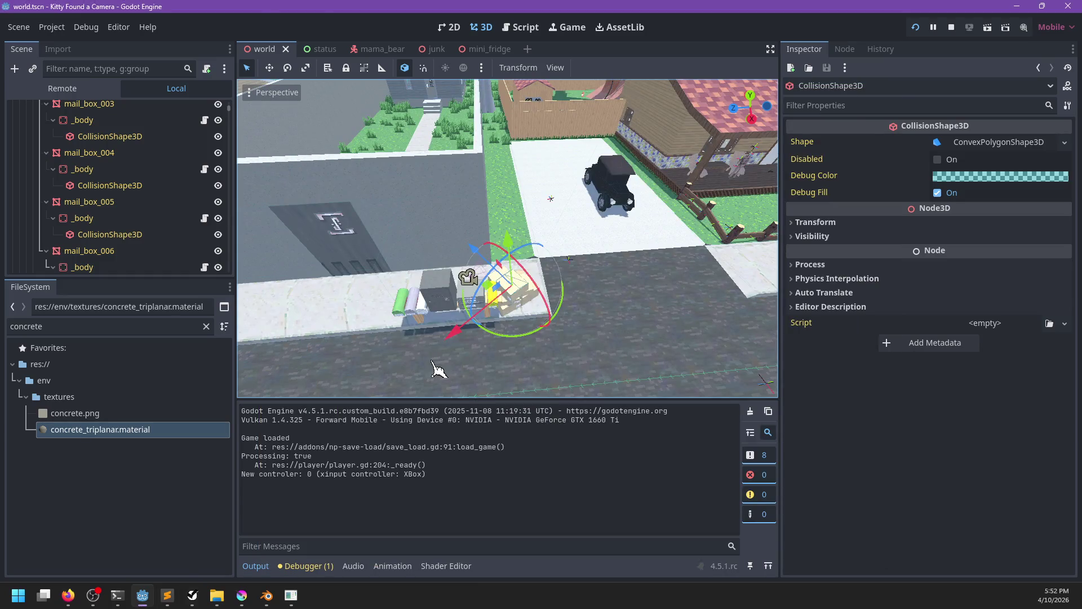
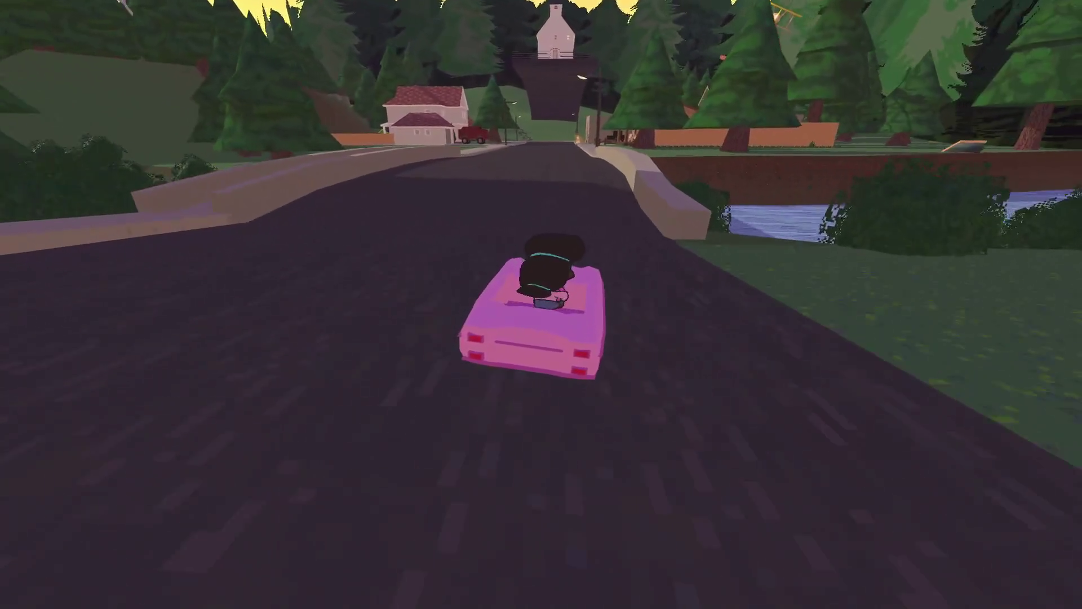
Pause the running test drive and leave the game for the task list window.
key("Escape")
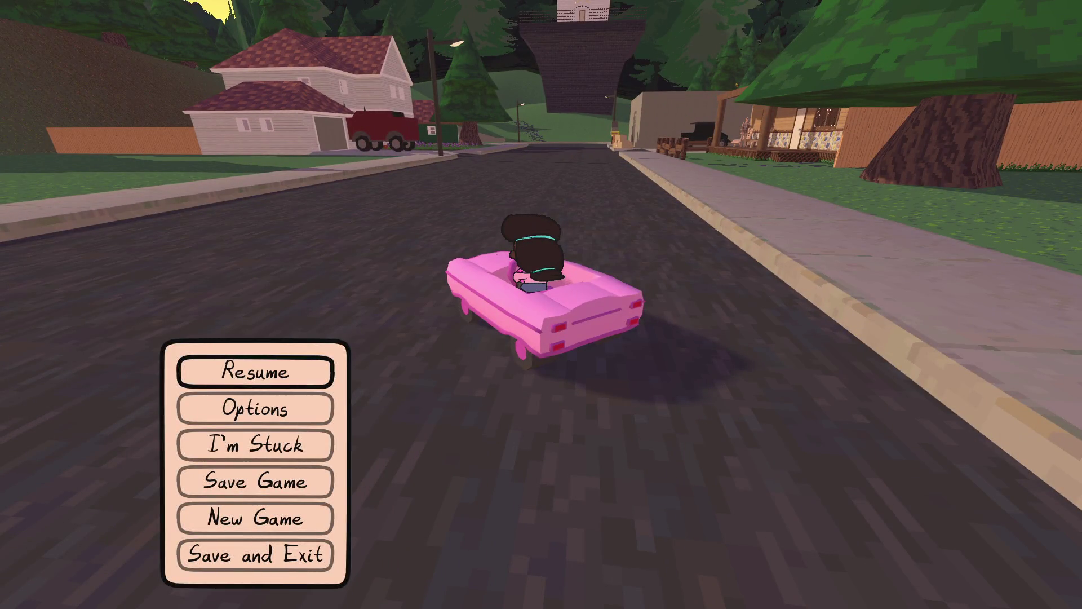
key("alt+Tab")
key("alt+Tab")
scroll(337, 369, "up", 3)
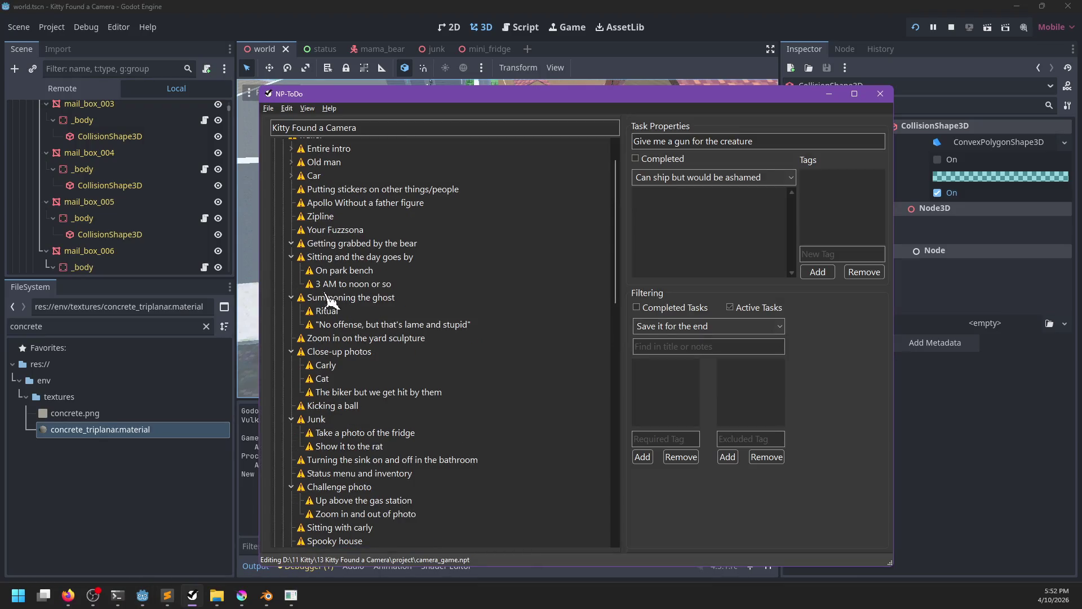
Expand the Car trailer task in NP-ToDo to review its subtasks, then go back to Godot.
scroll(337, 354, "up", 1)
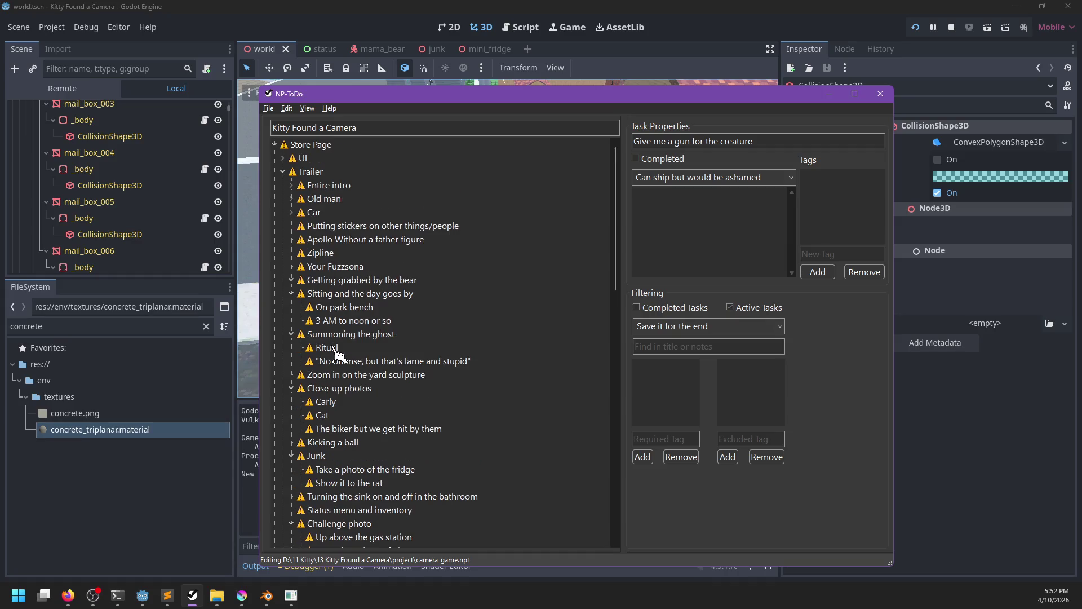
double_click(309, 212)
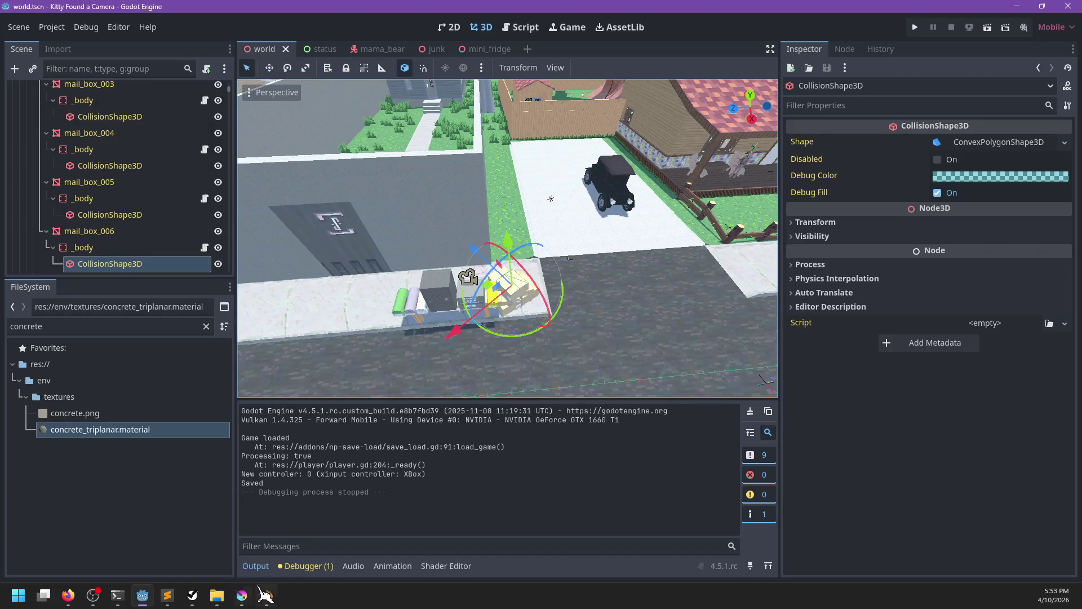
left_click(245, 598)
left_click(192, 596)
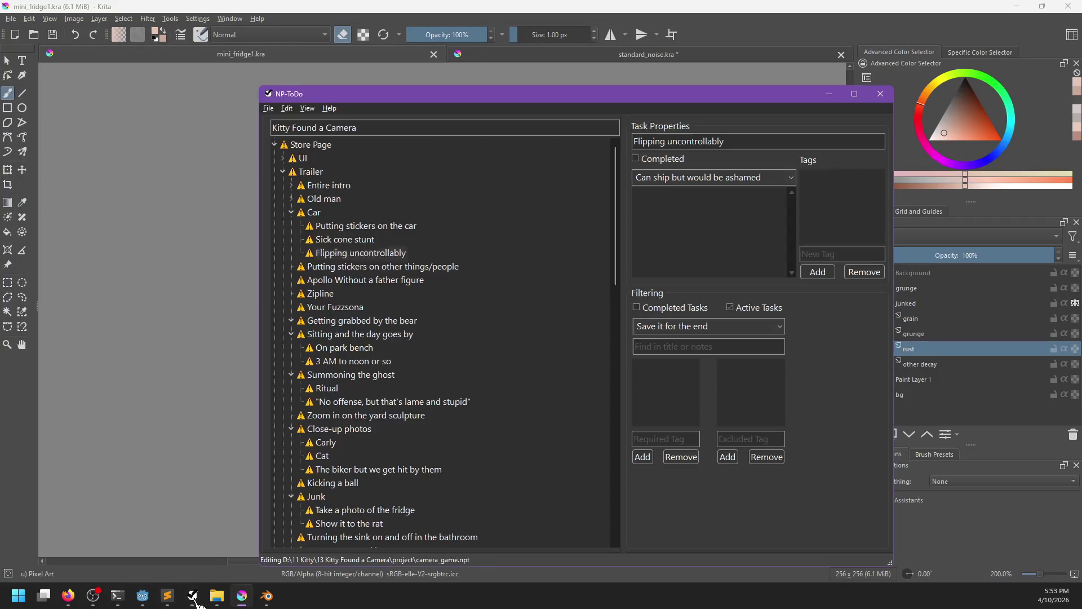
scroll(389, 407, "down", 15)
scroll(388, 407, "up", 5)
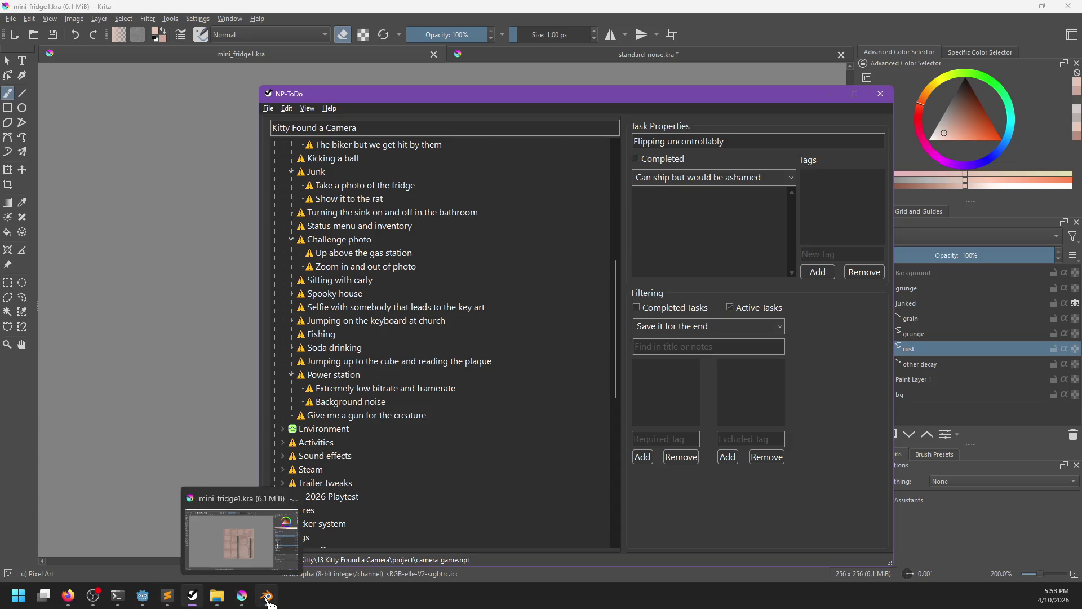
left_click(157, 602)
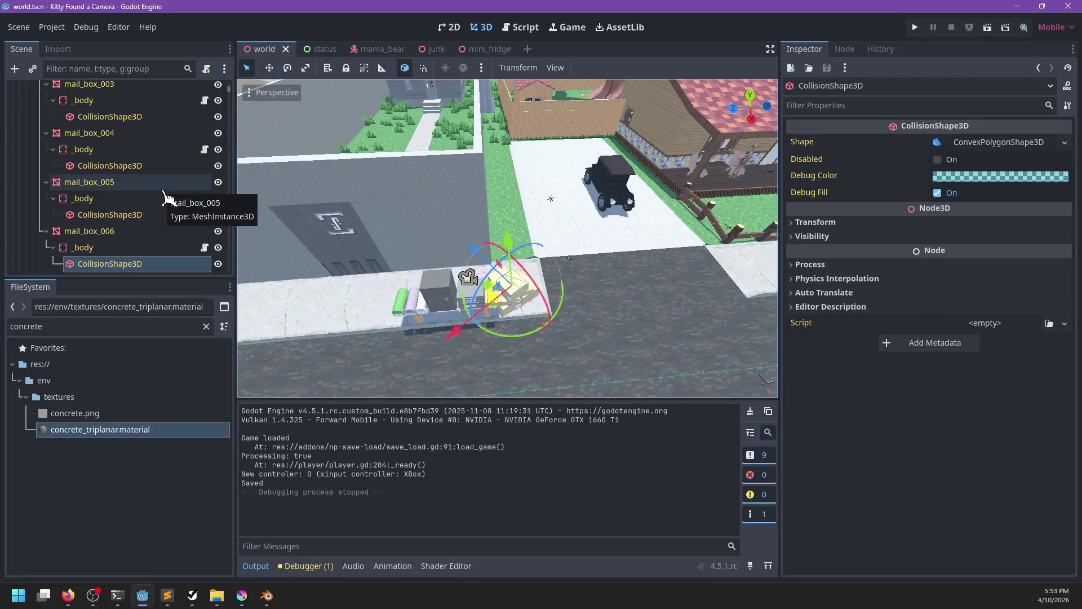
Filter FileSystem for 'dialog', open dialog_viewer_bubble.tscn and preview its Image Chosen sound bubble4.wav.
double_click(127, 326)
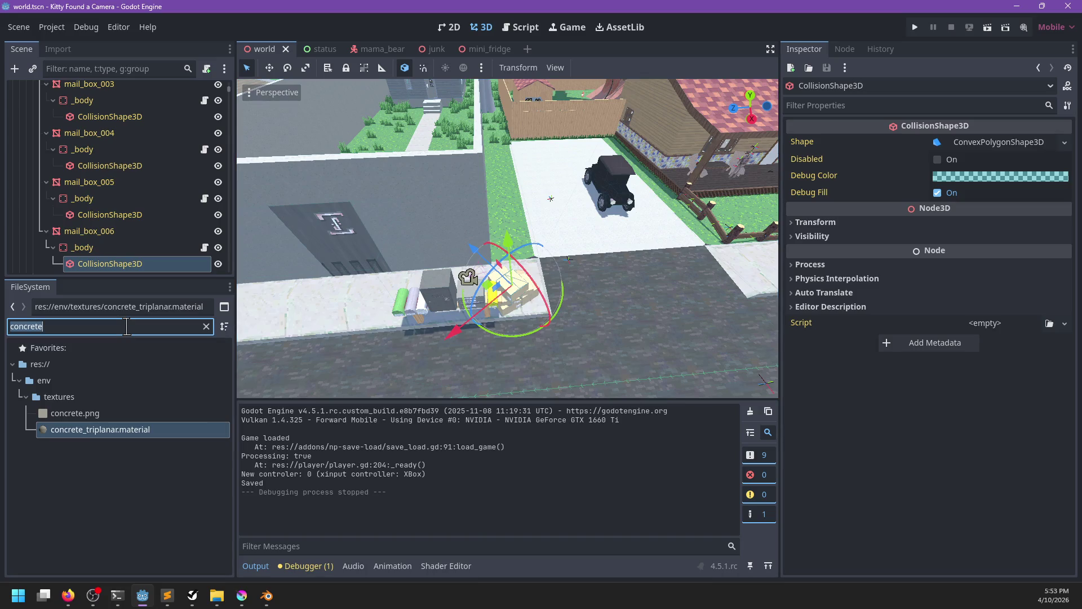
type("dialog")
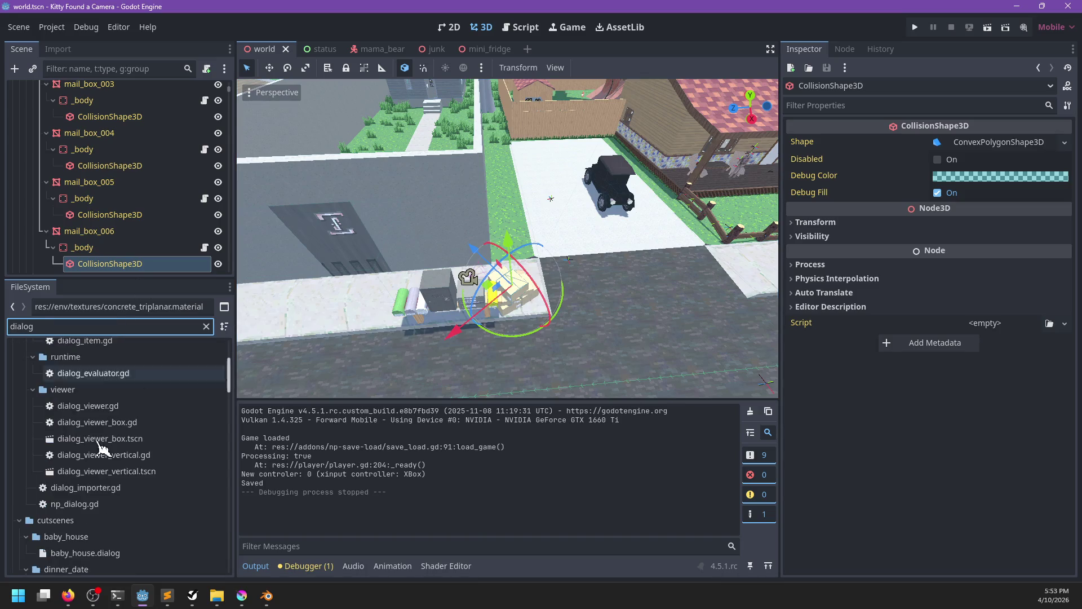
scroll(120, 447, "down", 10)
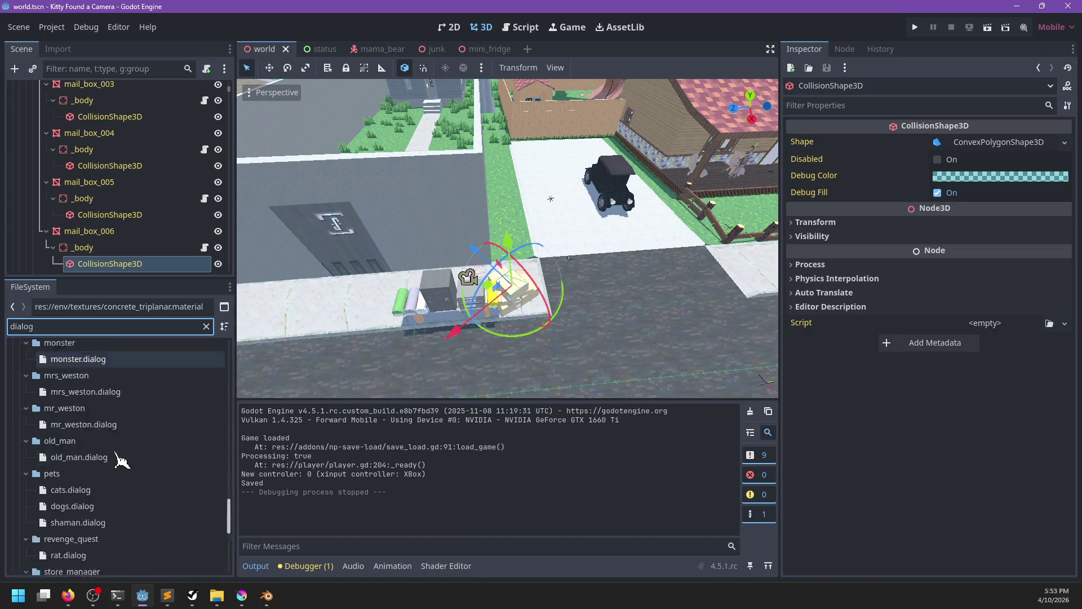
double_click(130, 545)
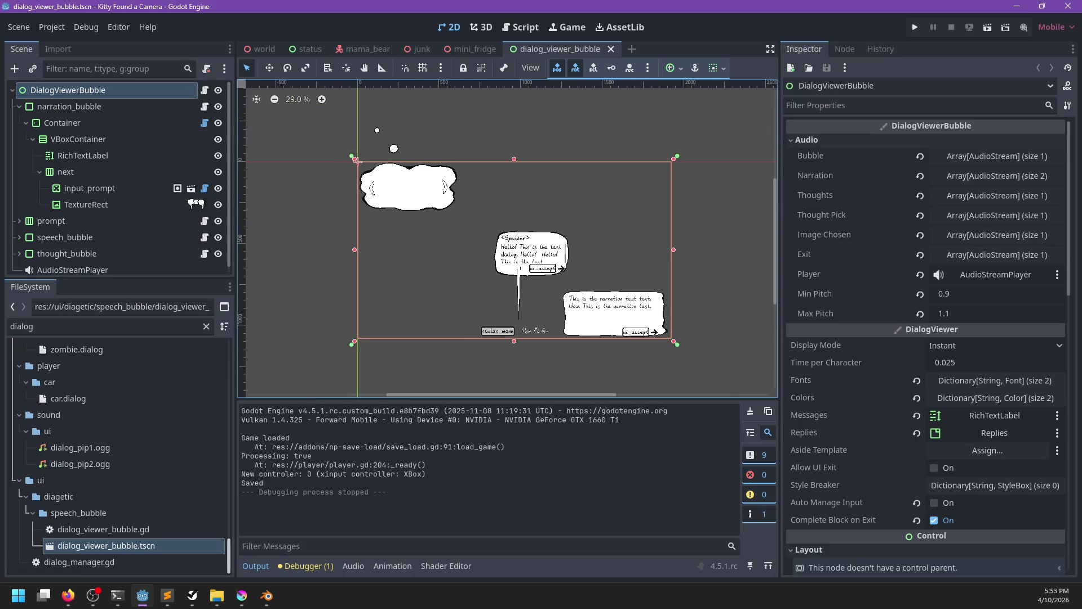
scroll(160, 138, "up", 1)
left_click(956, 241)
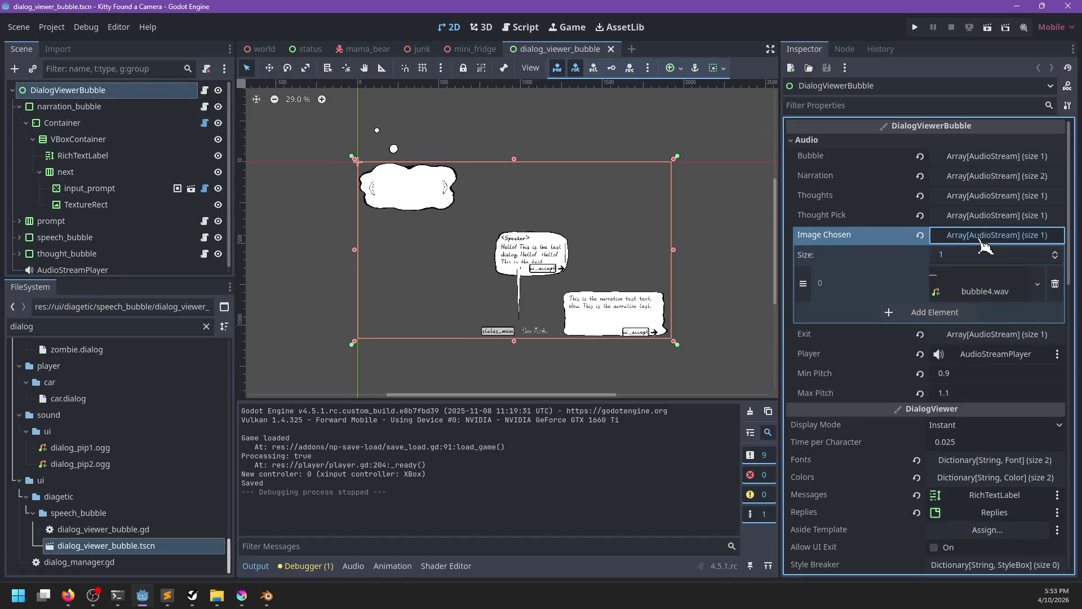
left_click(956, 290)
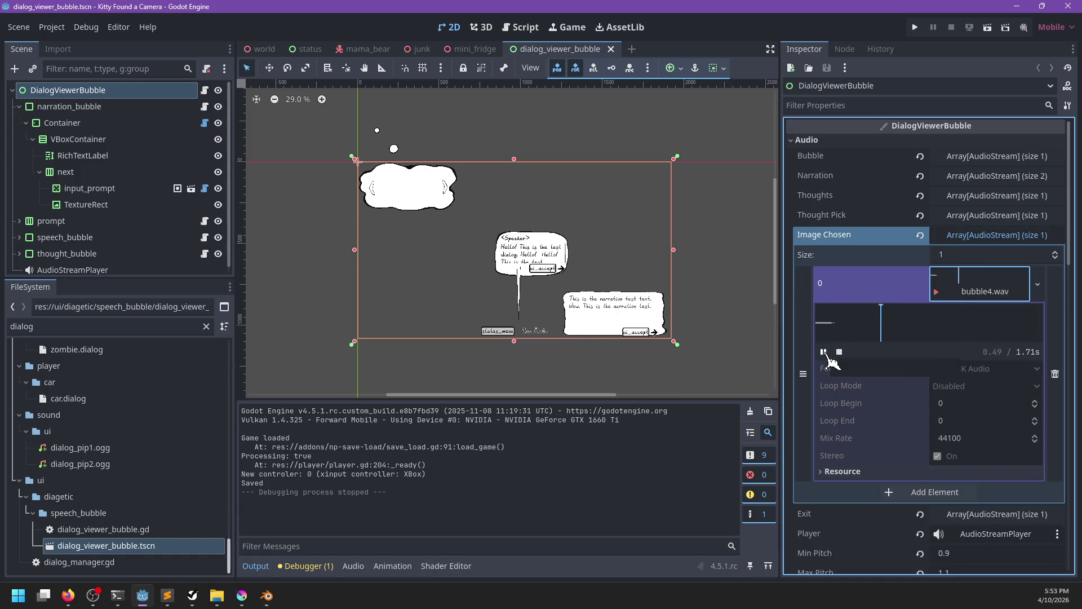
left_click(999, 293)
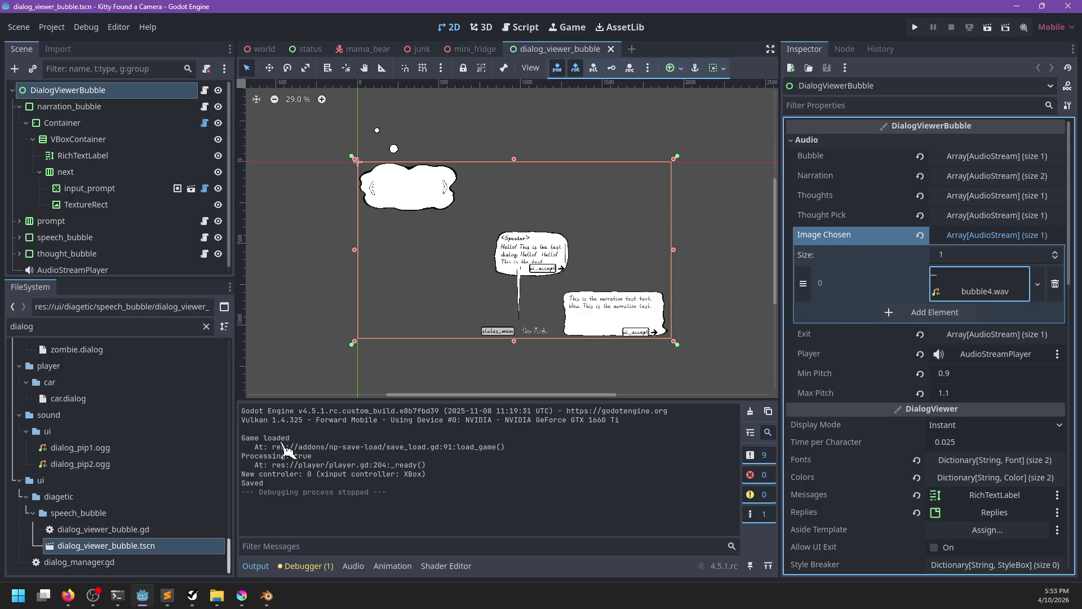
Filter the files for 'bubble' and listen to bubble1.wav, bubble2.wav and bubble3.wav.
left_click(156, 325)
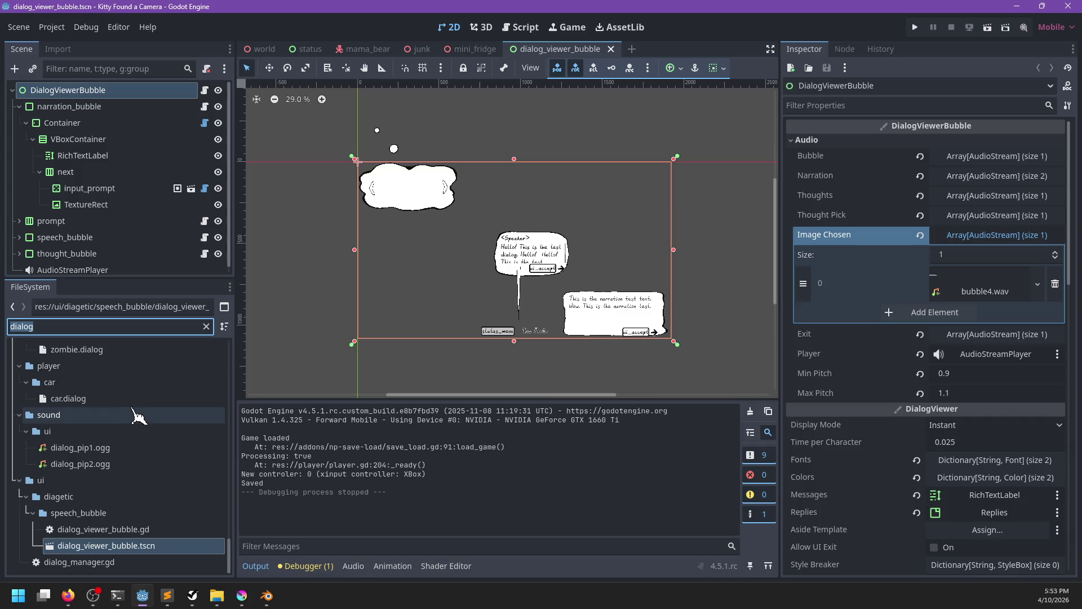
left_click(206, 326)
scroll(145, 495, "down", 3)
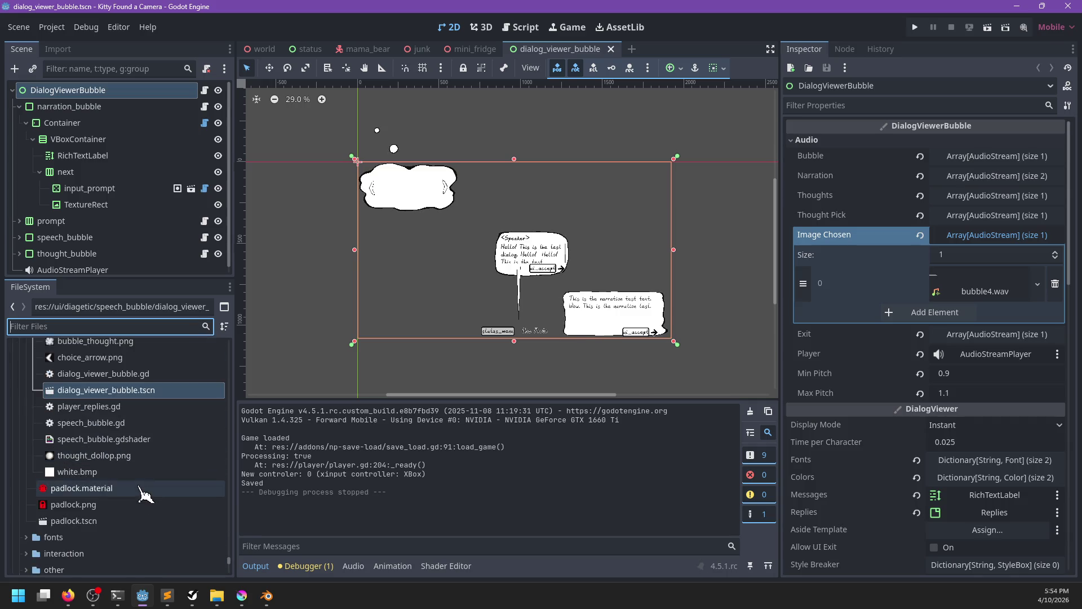
scroll(145, 495, "up", 3)
mouse_move(137, 473)
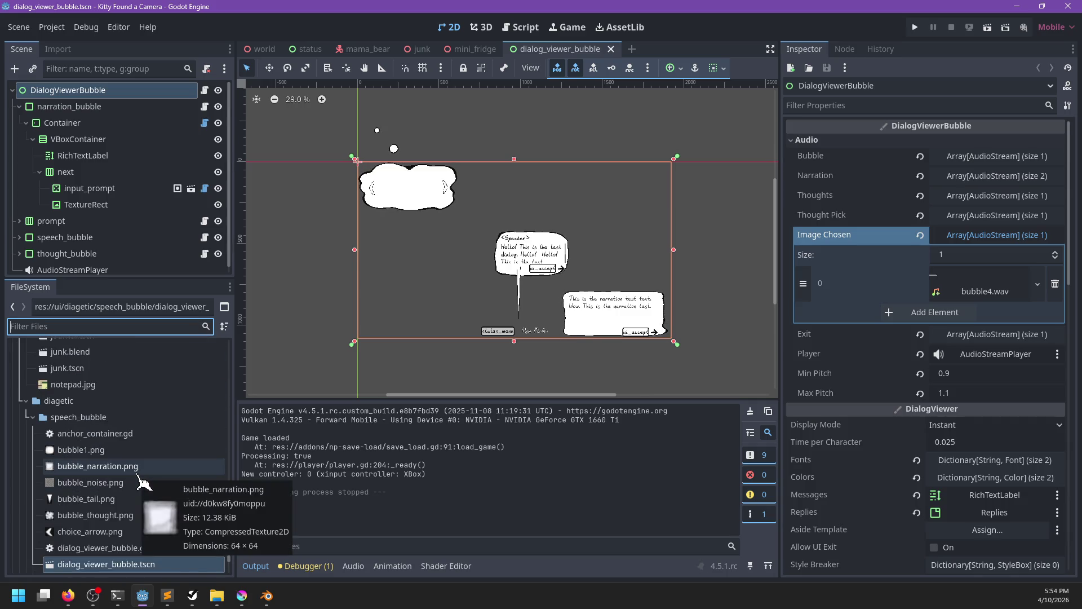
type("bubble")
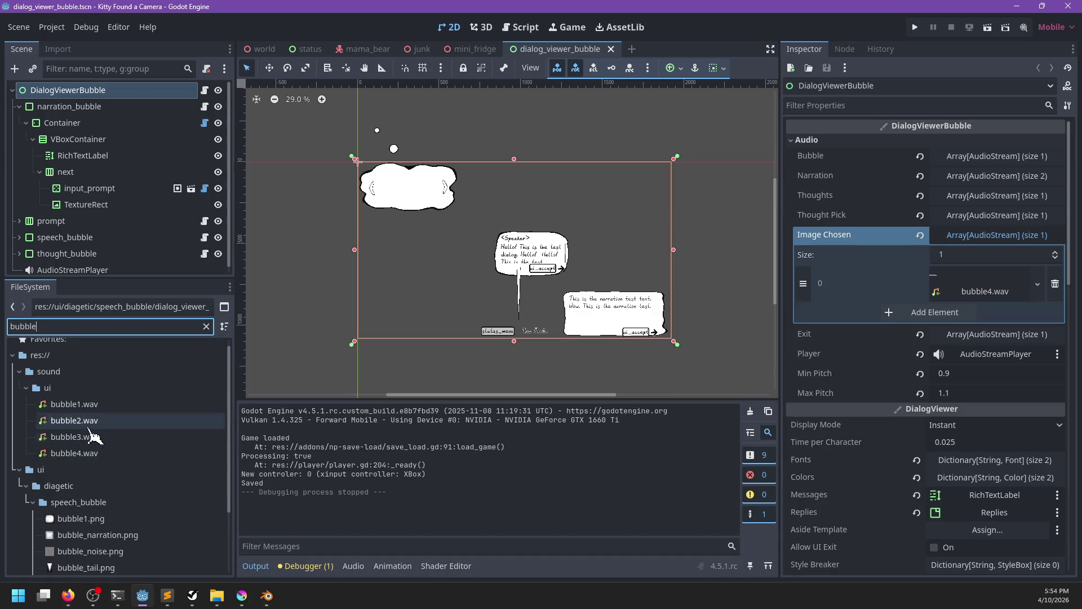
left_click(90, 436)
key("Up")
key("Up")
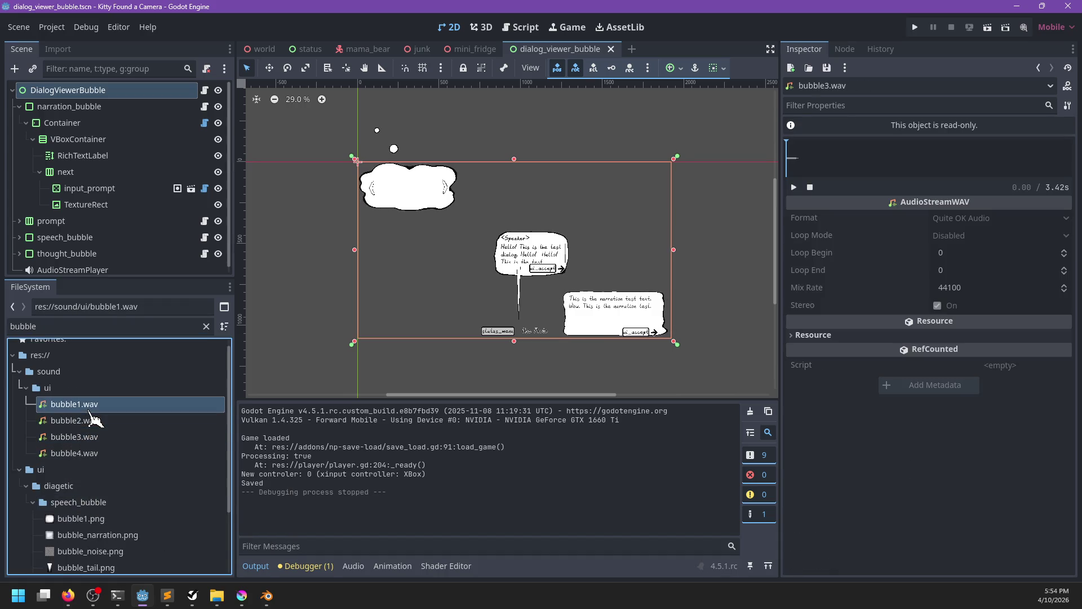
left_click(90, 419)
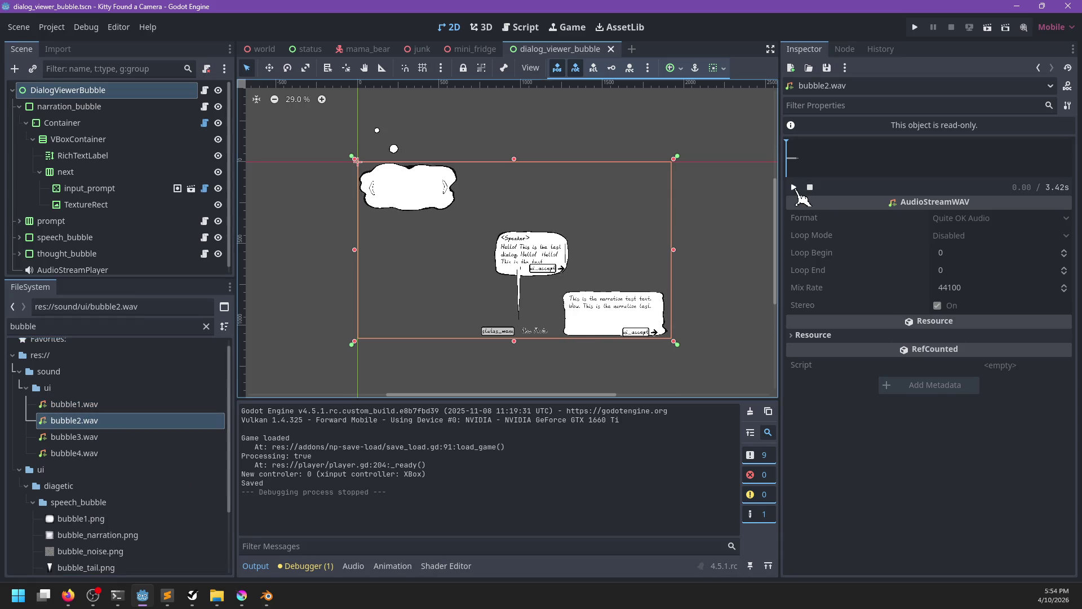
left_click(126, 406)
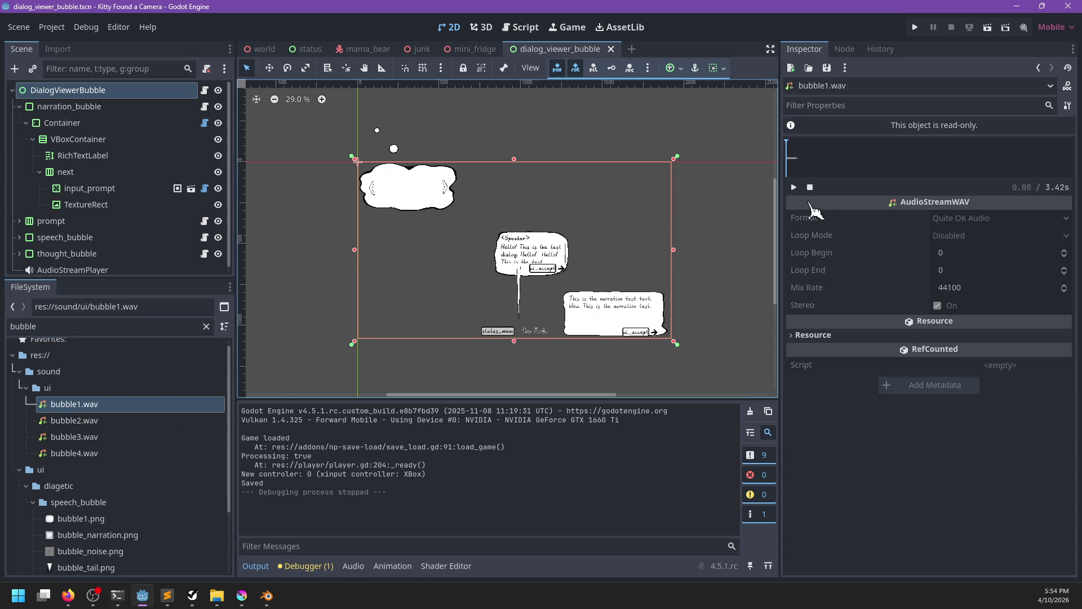
left_click(794, 187)
left_click(92, 440)
left_click(794, 187)
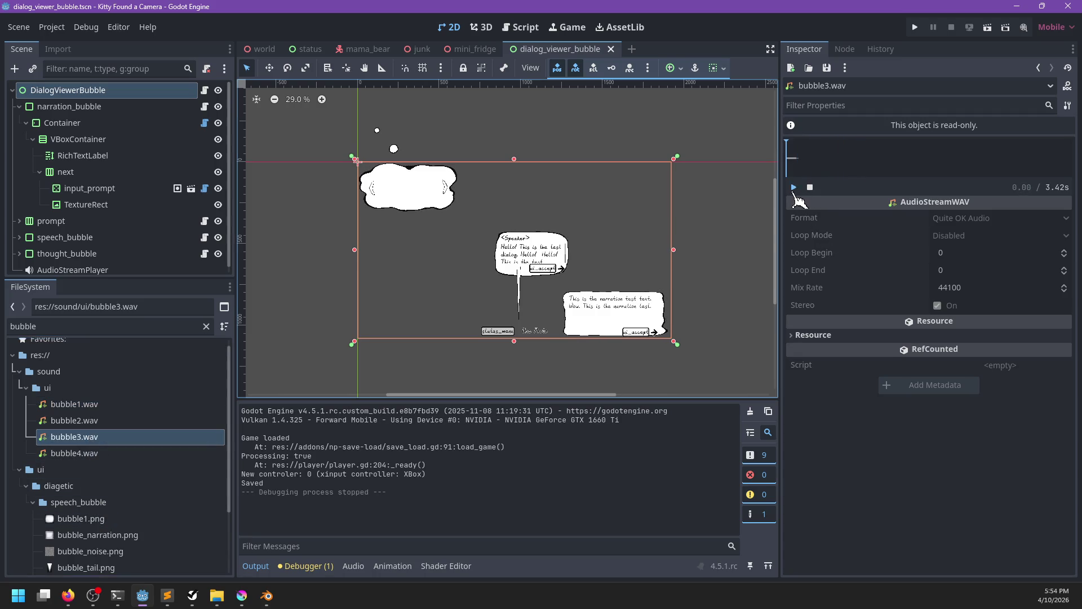
left_click(794, 190)
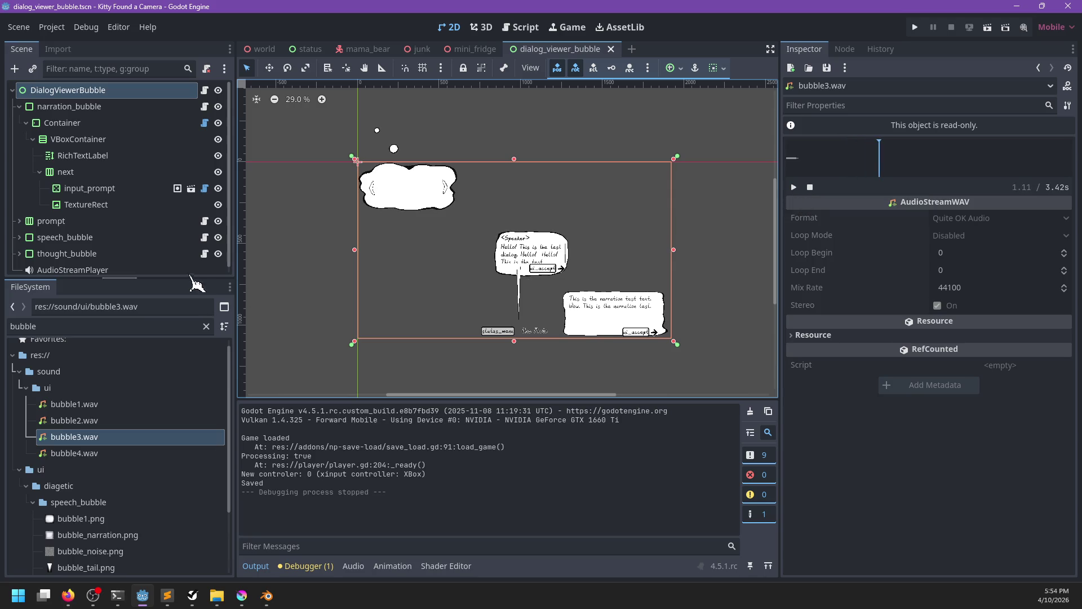
Put bubble3.wav into the Image Chosen slot 0 and save the scene.
left_click(90, 91)
mouse_move(85, 439)
left_mouse_down()
mouse_move(170, 440)
mouse_move(980, 296)
left_mouse_up()
key("ctrl+s")
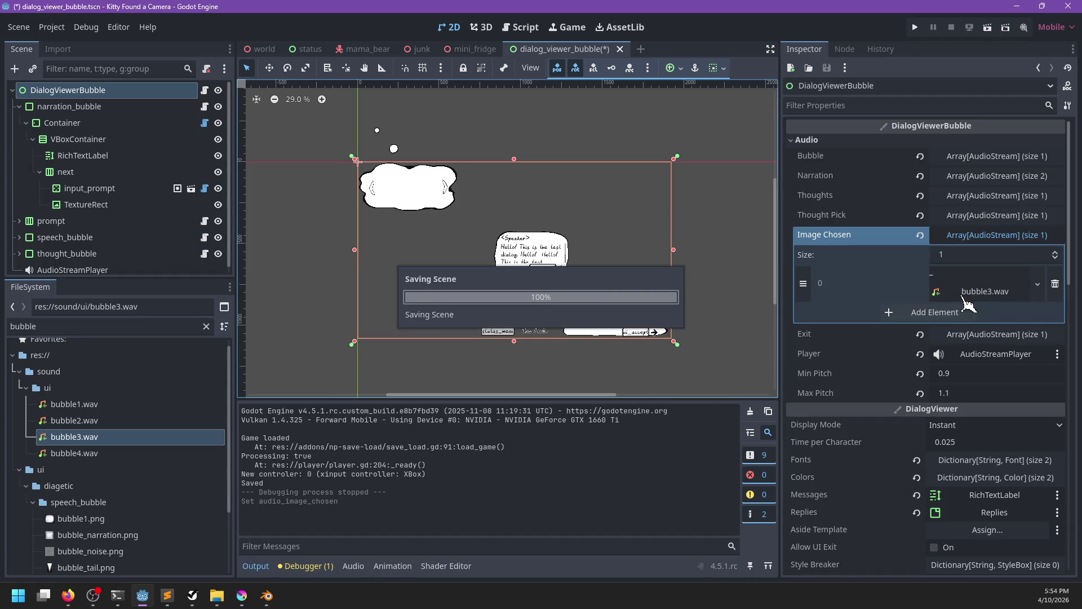
Collapse the Image Chosen sound list and toggle the Exit sound list open and closed.
left_click(973, 236)
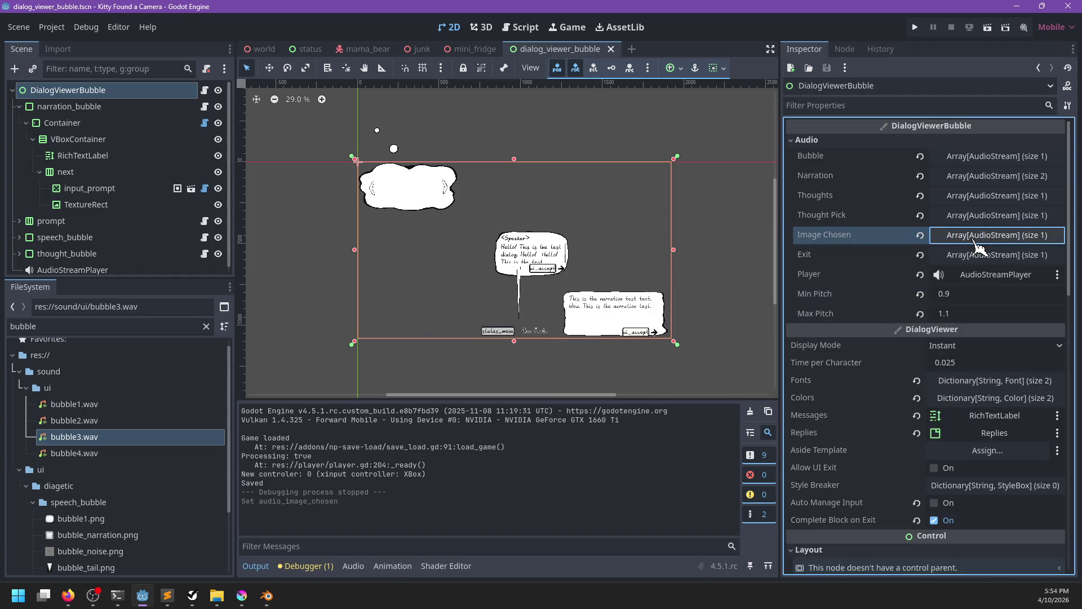
left_click(970, 257)
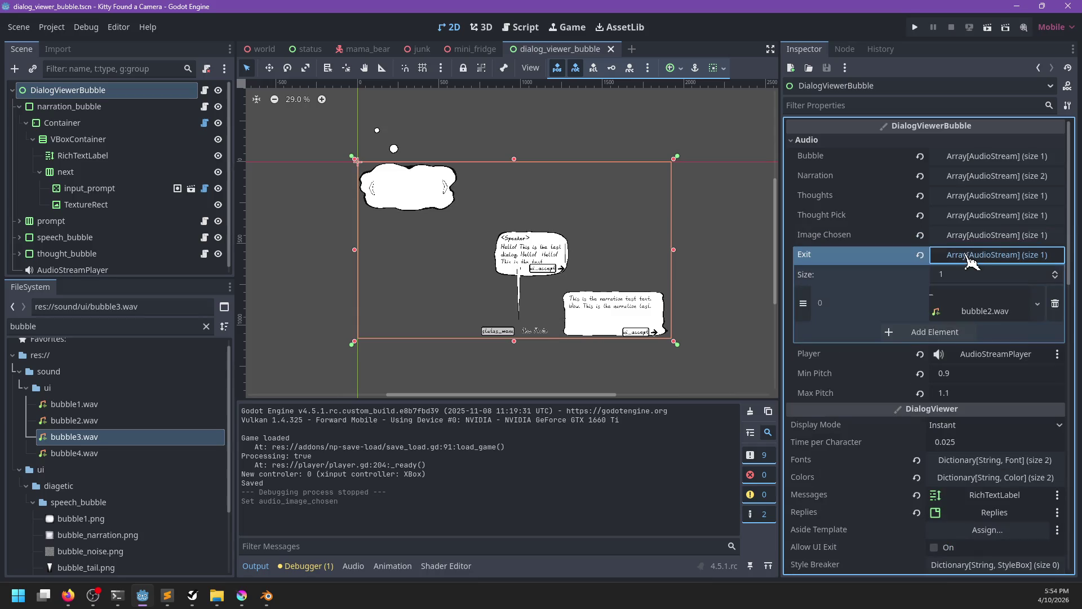
left_click(970, 257)
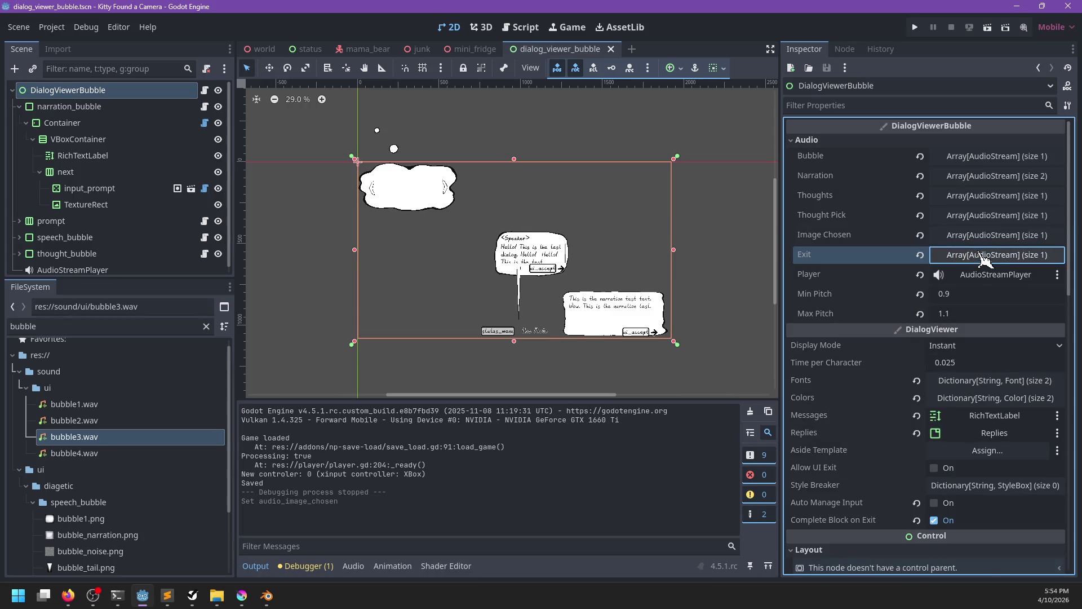
left_click(972, 258)
left_click(973, 257)
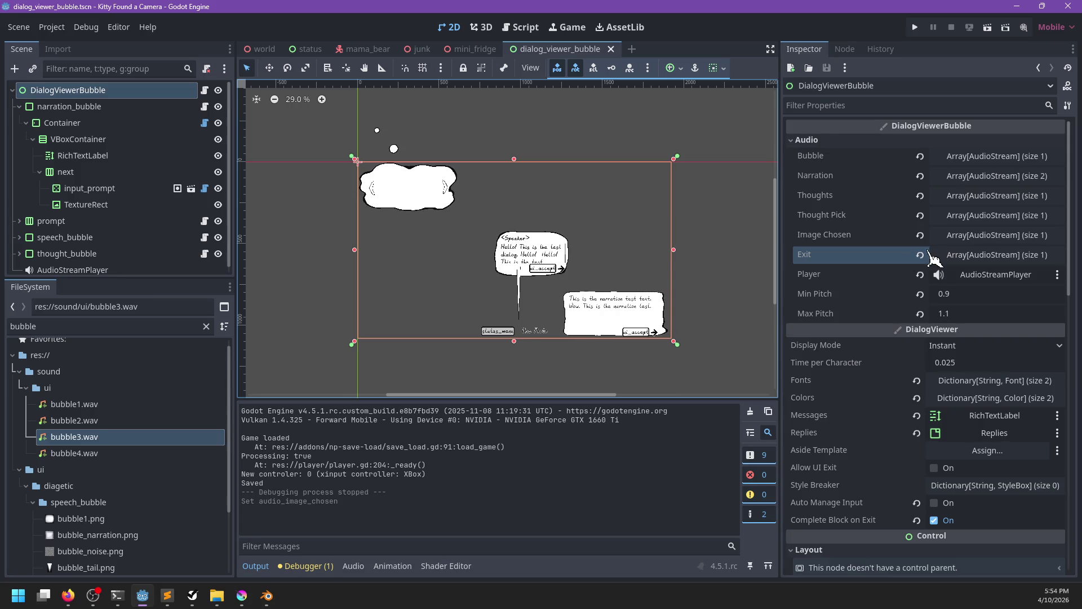
Play the bubble2.wav Exit sound preview, then fold the Exit list closed.
left_click(1009, 258)
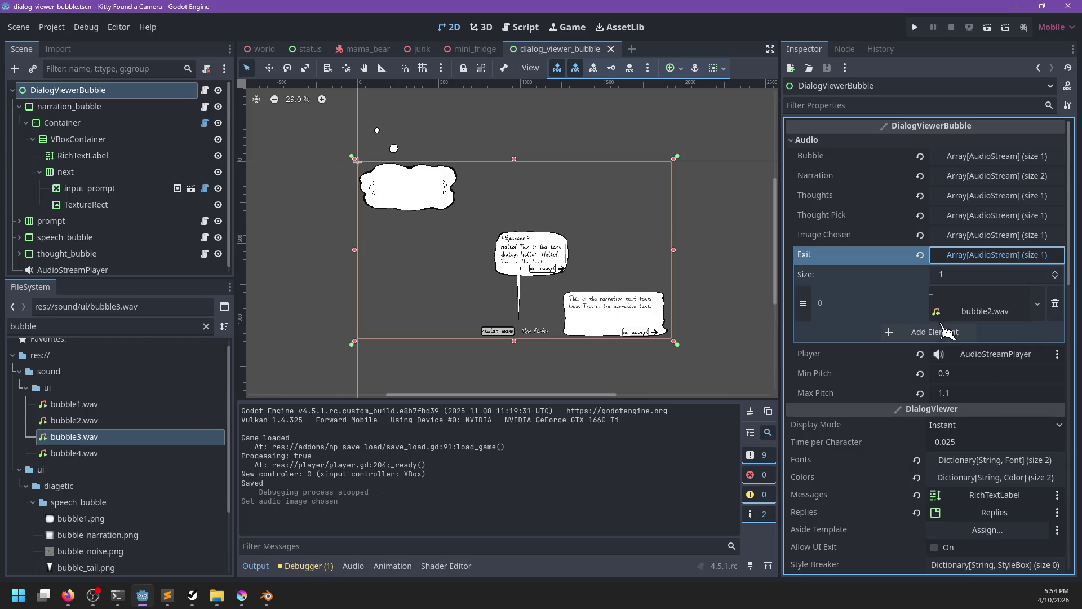
left_click(961, 313)
left_click(823, 372)
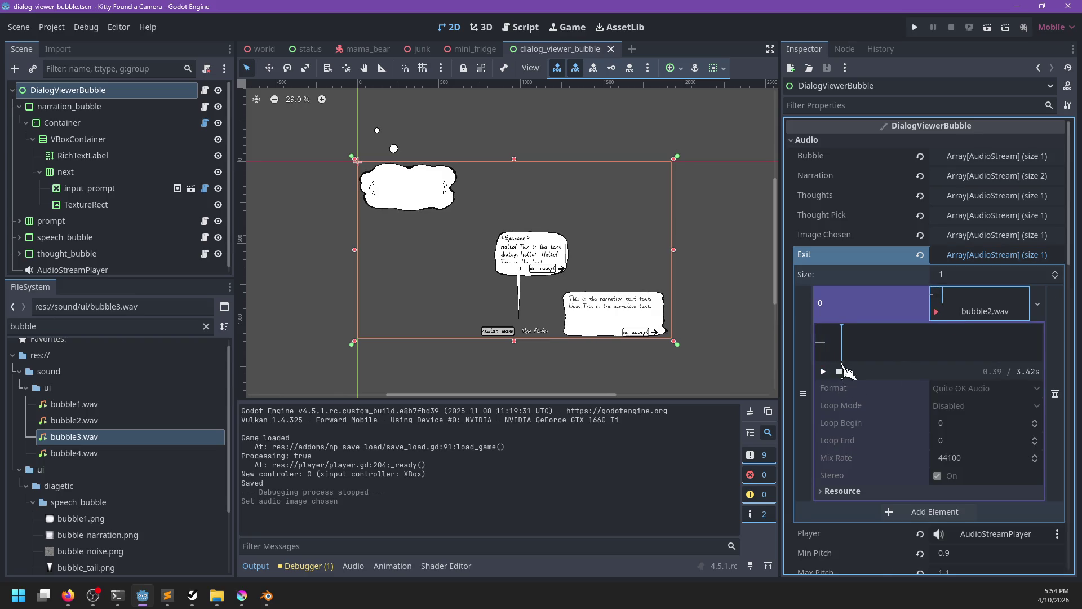
left_click(966, 313)
left_click(985, 256)
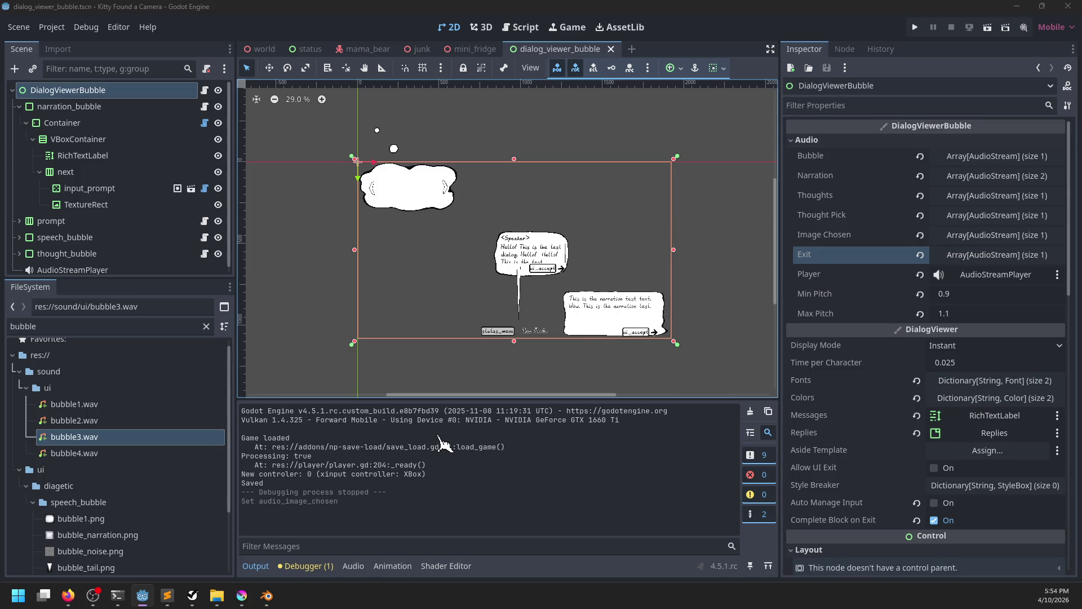
key("alt+Tab")
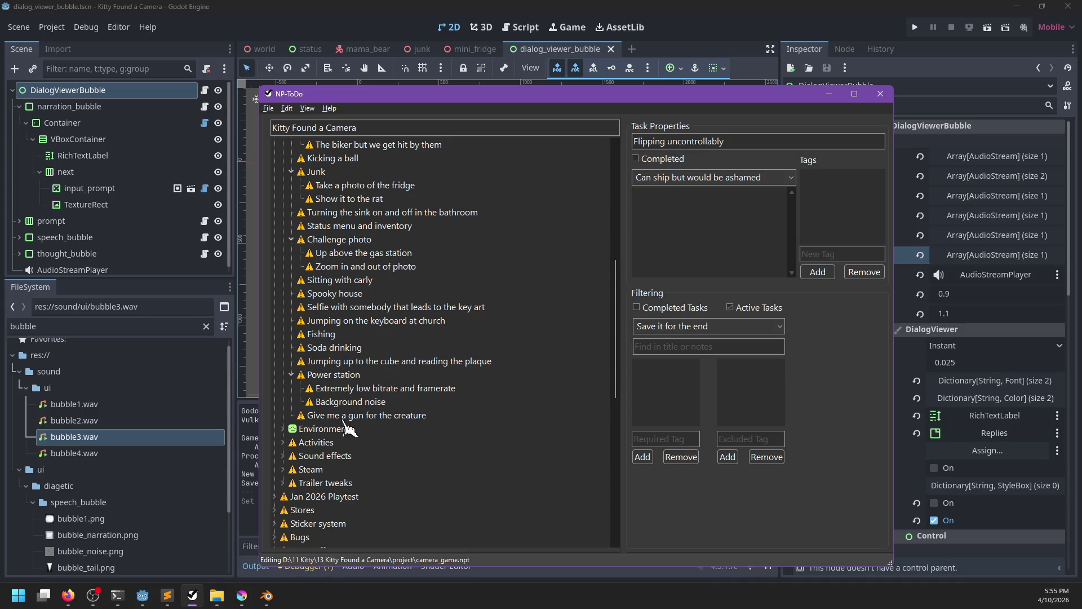
Rename the 'bear' subtask under Sound effects › Bear attack to 'bear roar'.
left_click(284, 455)
scroll(348, 451, "down", 2)
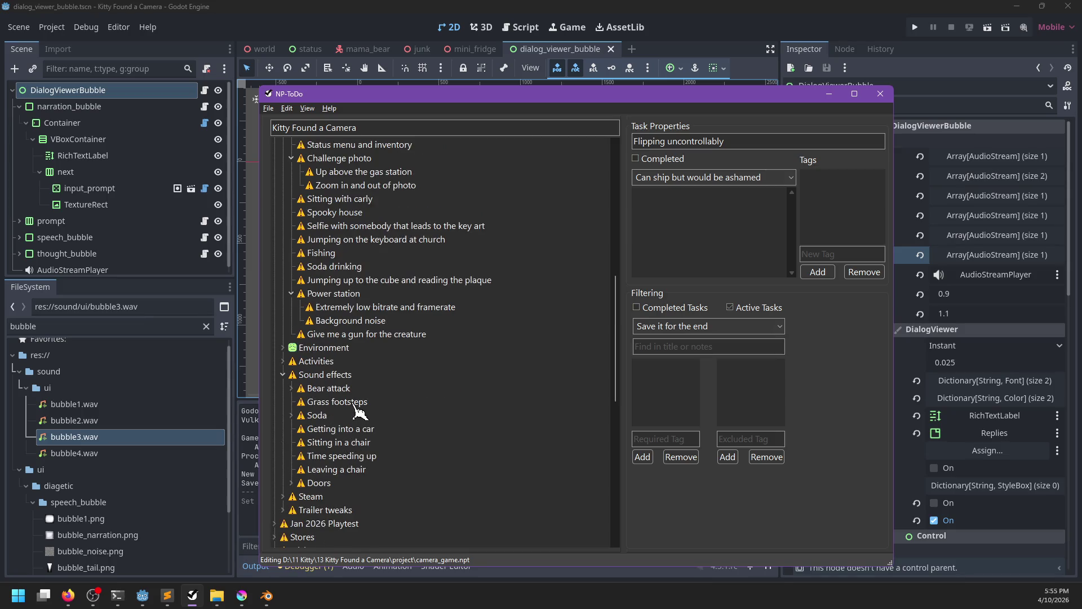
left_click(291, 388)
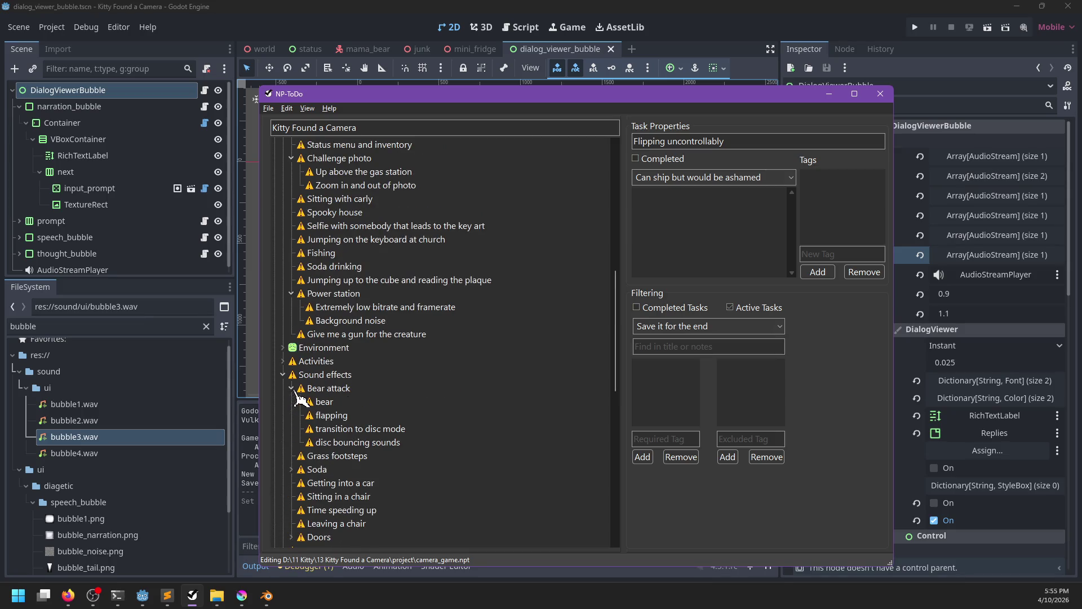
left_click(326, 402)
double_click(326, 403)
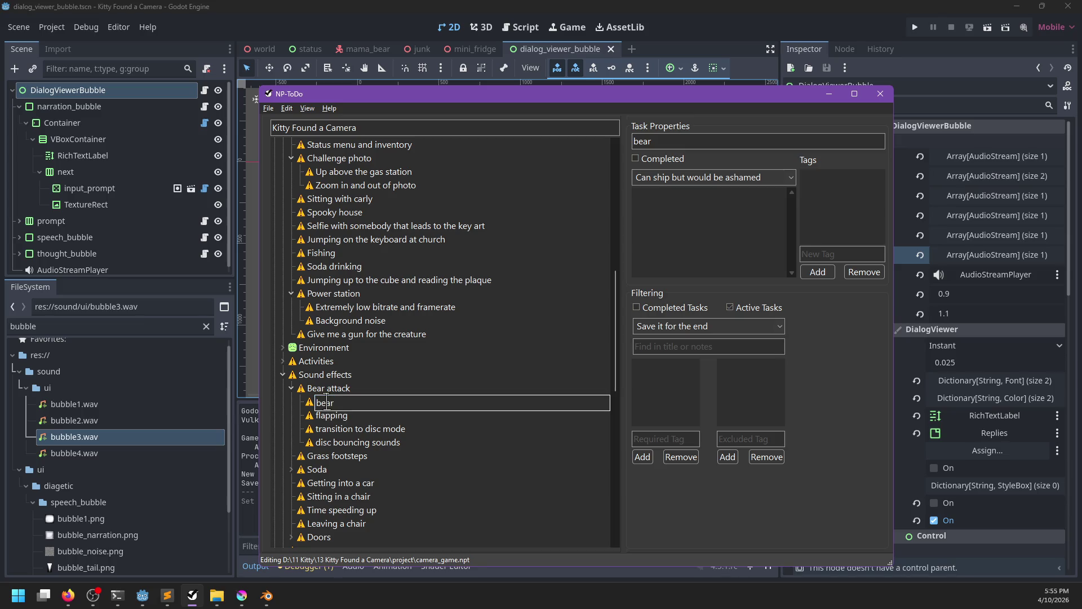
type("roar")
key("Return")
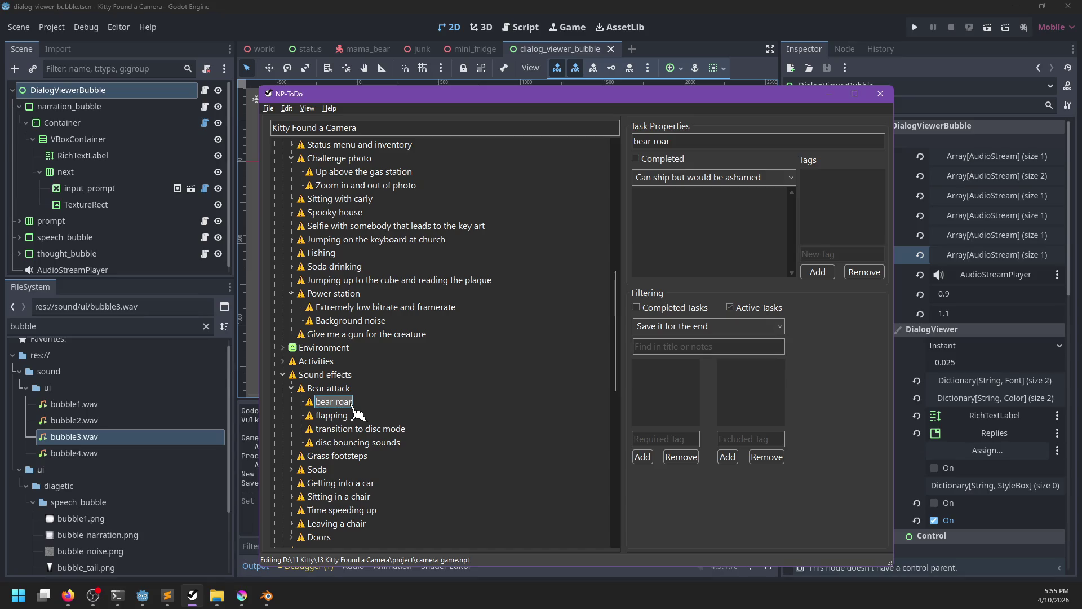
Add a new subtask under 'Getting into a car' and start naming it.
left_click(358, 442)
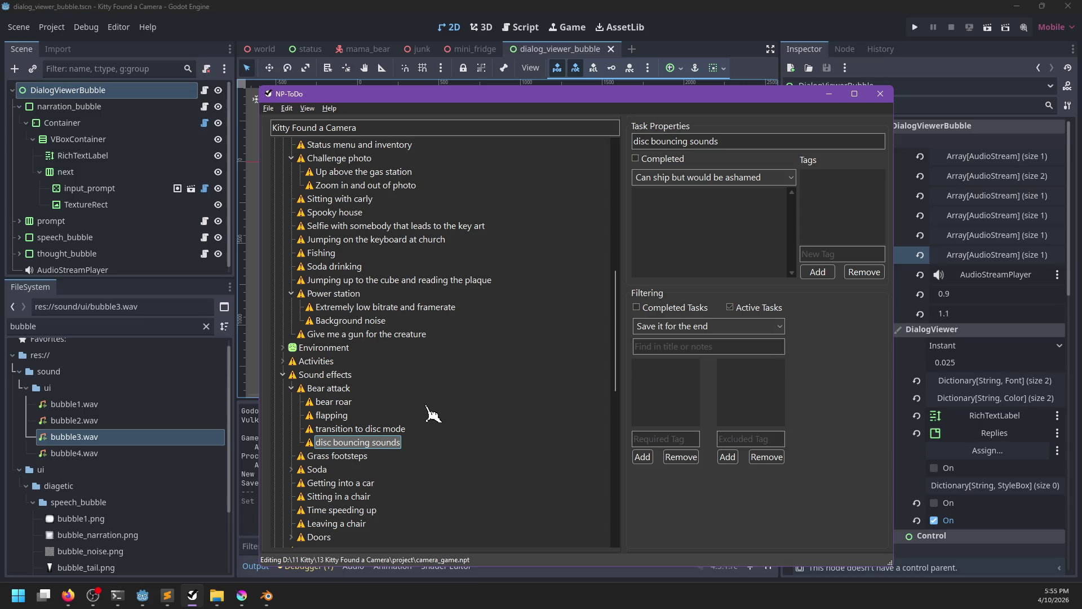
scroll(414, 424, "down", 3)
left_click(292, 389)
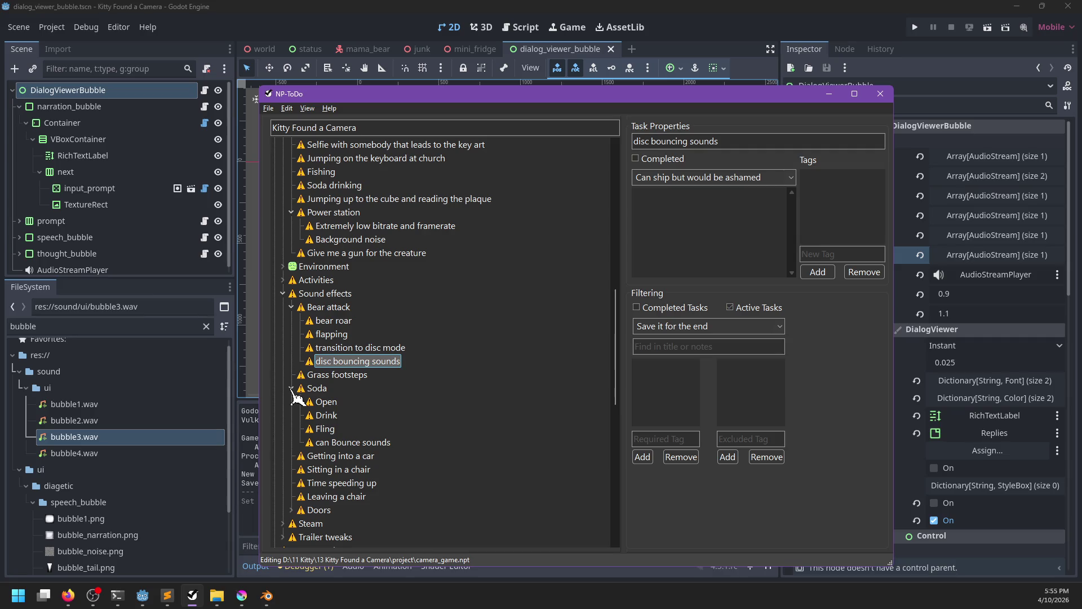
left_click(291, 388)
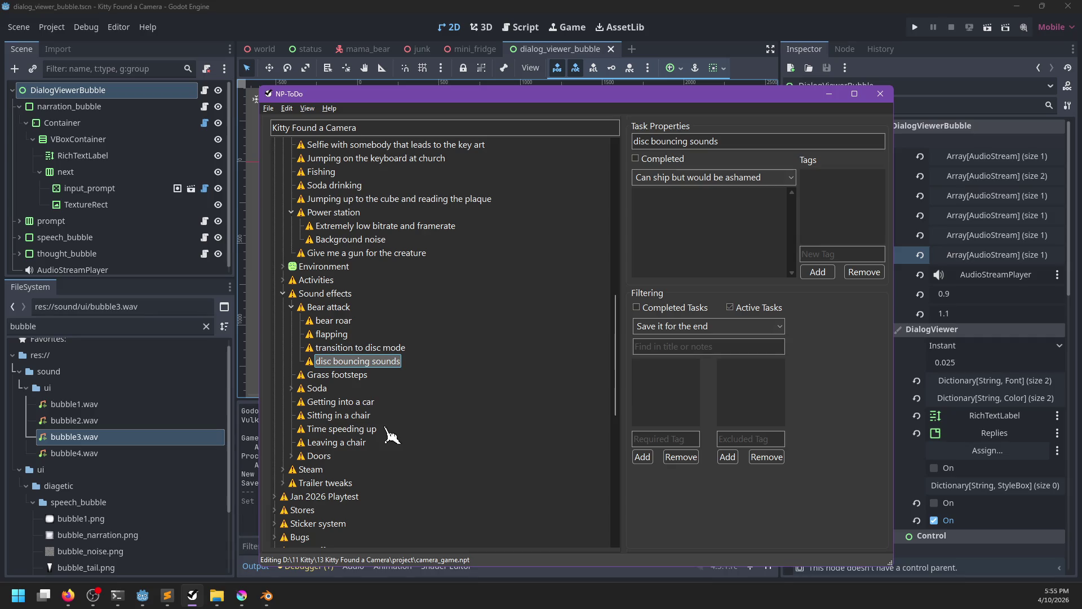
left_click(360, 402)
key("Insert")
double_click(366, 415)
type("Car startup sou")
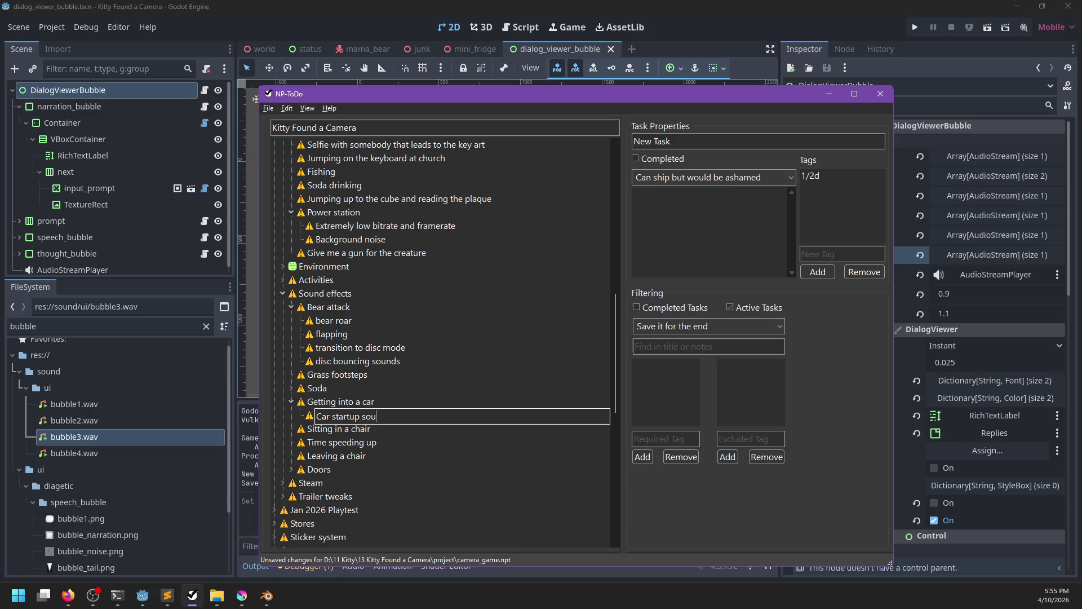
type("nd")
Confirm the 'Car startup sound' subtask name and expand Entire intro to review its tasks.
key("Return")
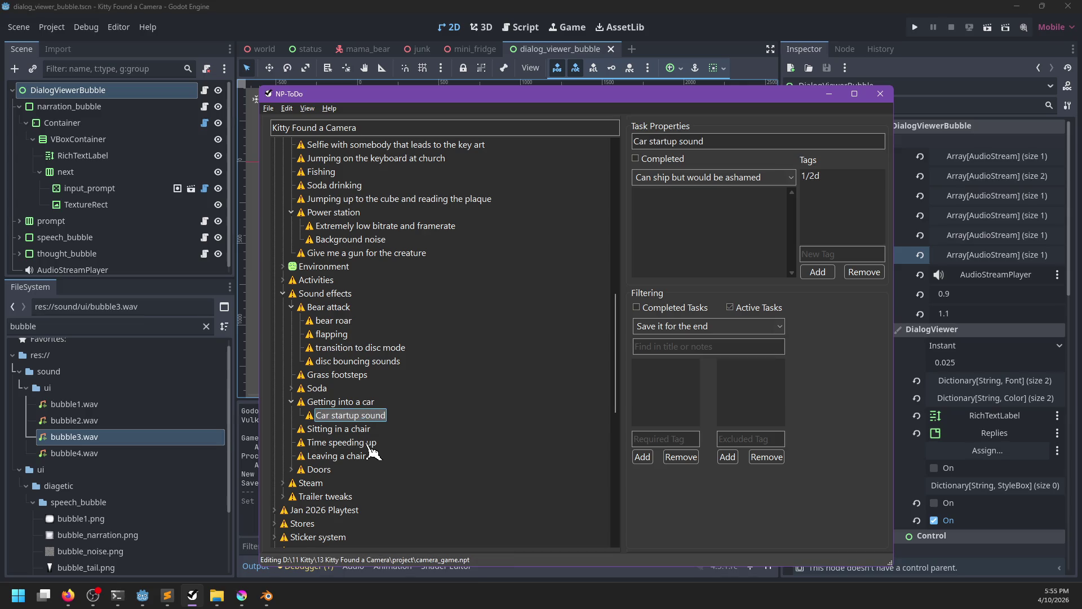
scroll(372, 451, "up", 10)
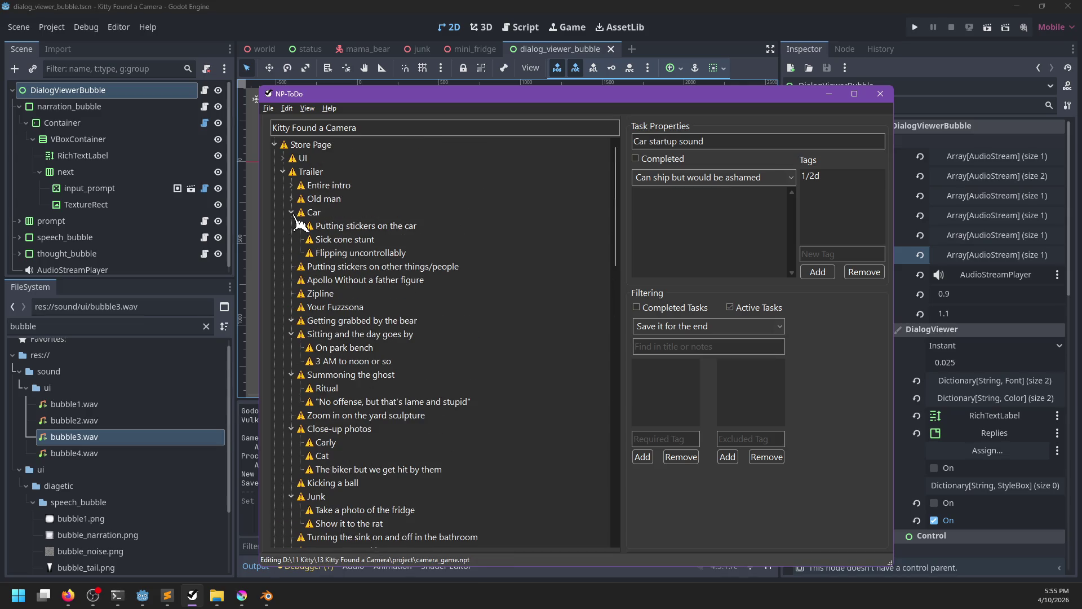
left_click(292, 186)
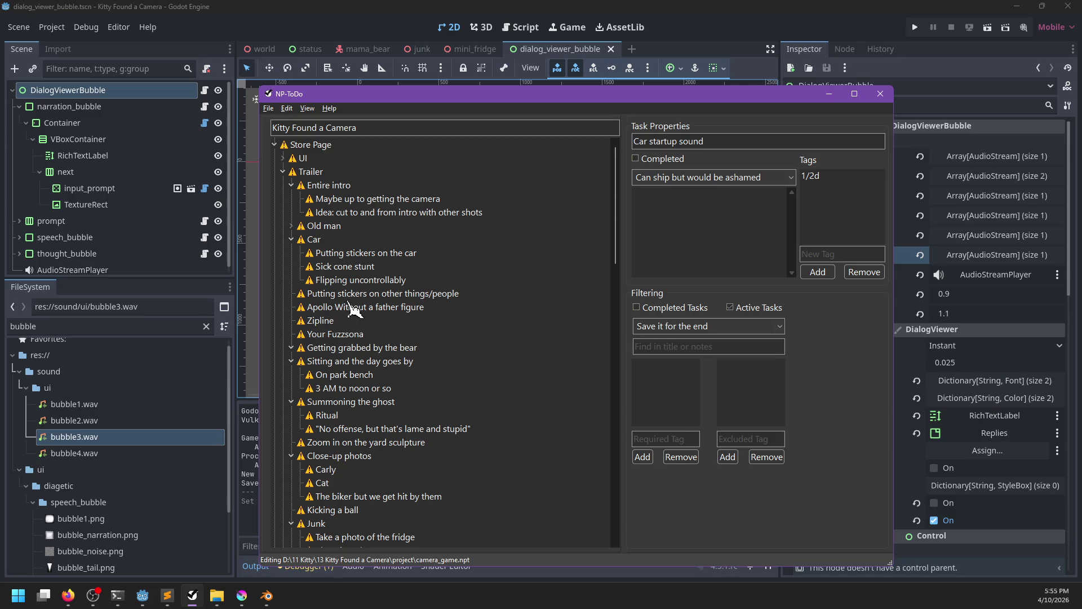
left_click(351, 293)
left_click(345, 308)
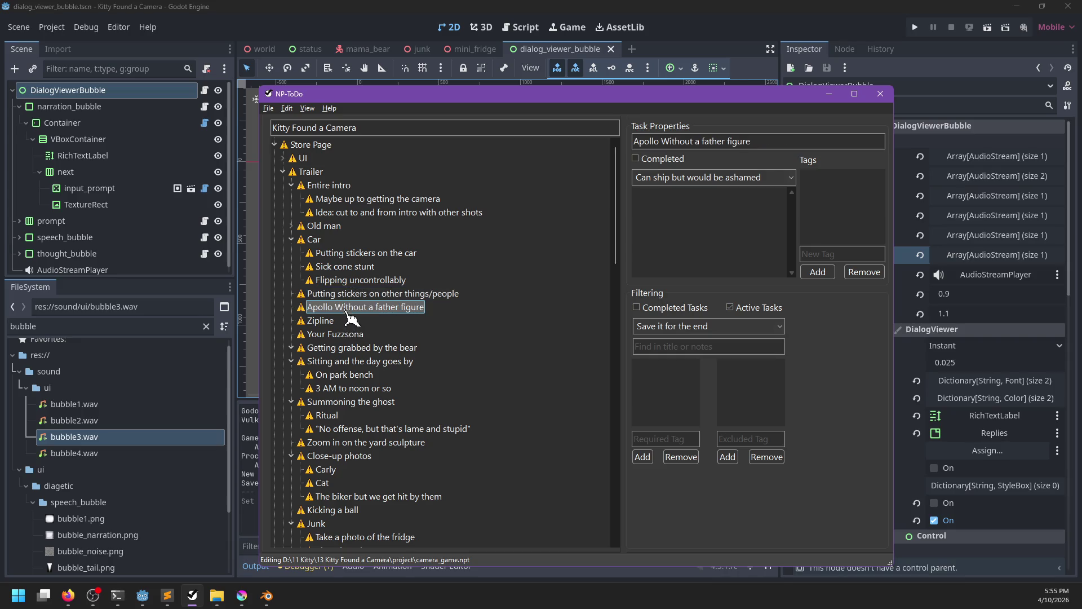
left_click(319, 321)
Browse the Junk, Challenge photo, Spooky house and church trailer tasks.
scroll(357, 342, "down", 1)
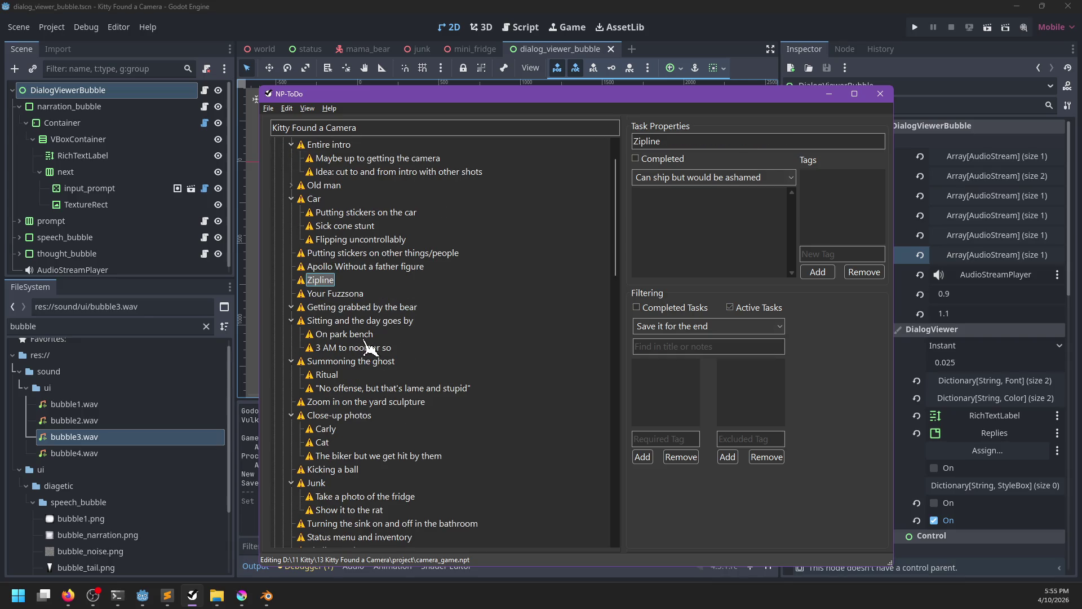
scroll(366, 344, "down", 1)
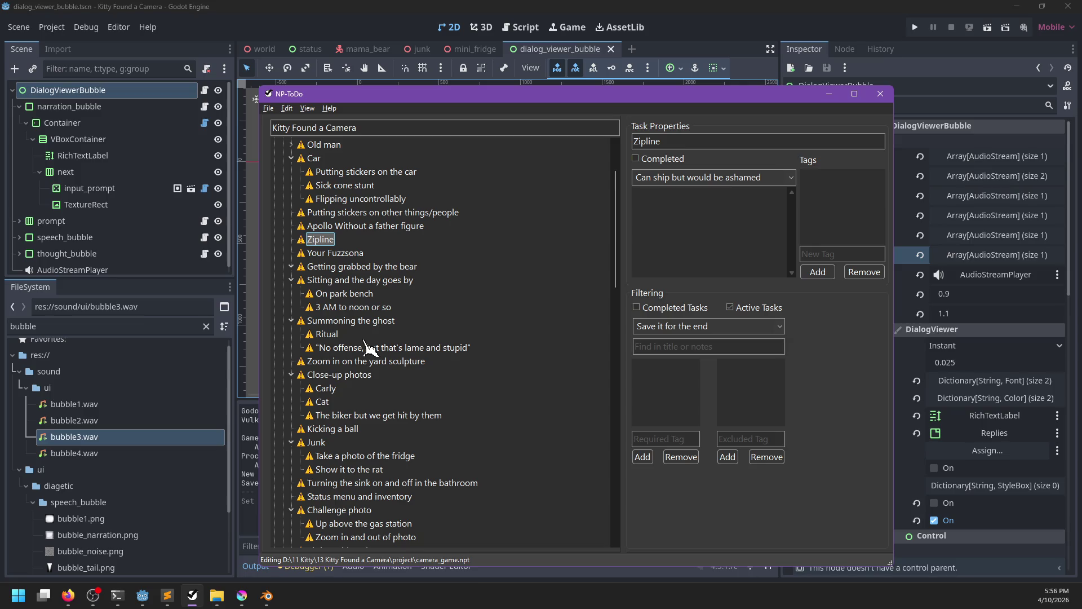
scroll(373, 385, "down", 3)
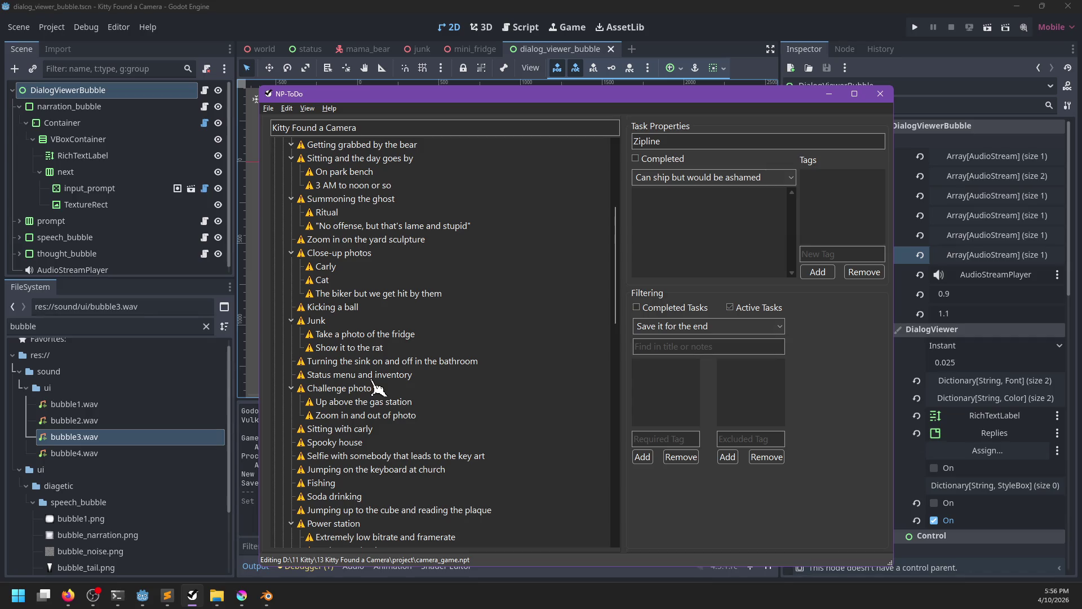
left_click(324, 363)
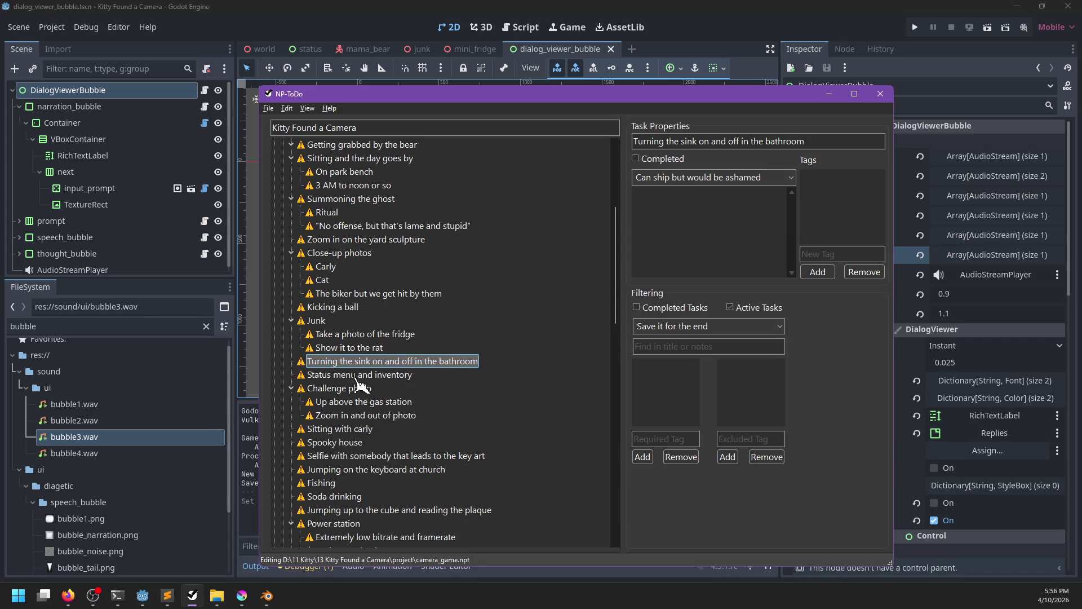
left_click(356, 375)
left_click(354, 402)
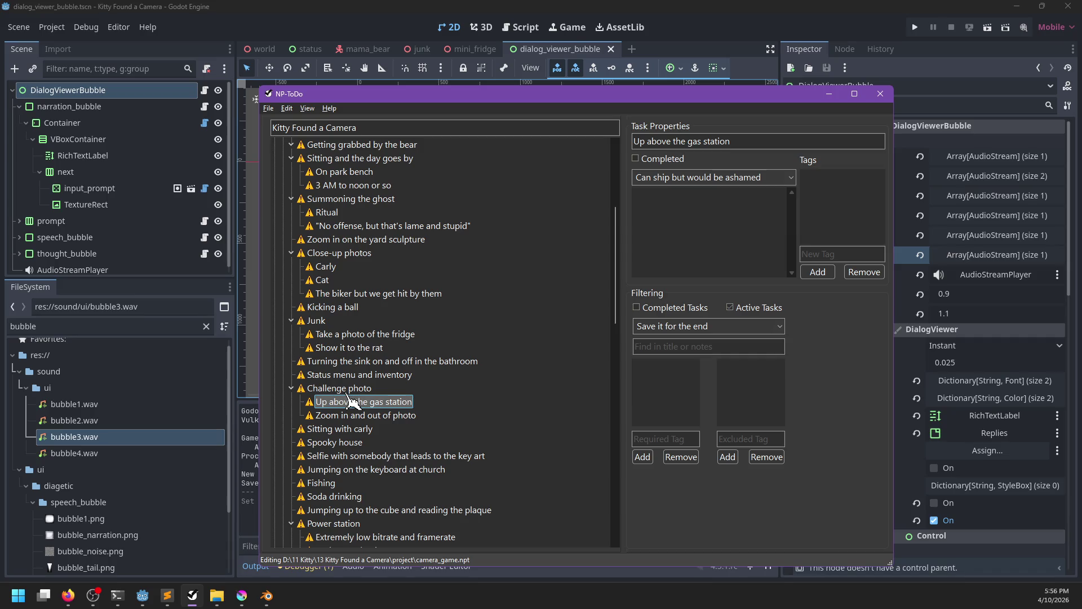
left_click(347, 389)
left_click(357, 416)
scroll(357, 416, "down", 1)
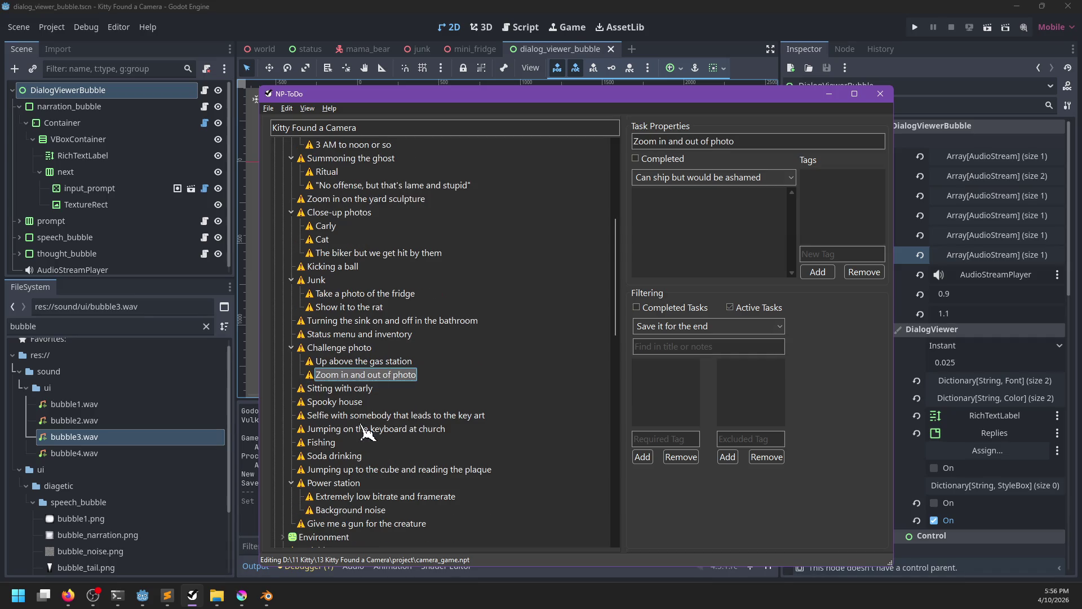
left_click(348, 405)
left_click(346, 417)
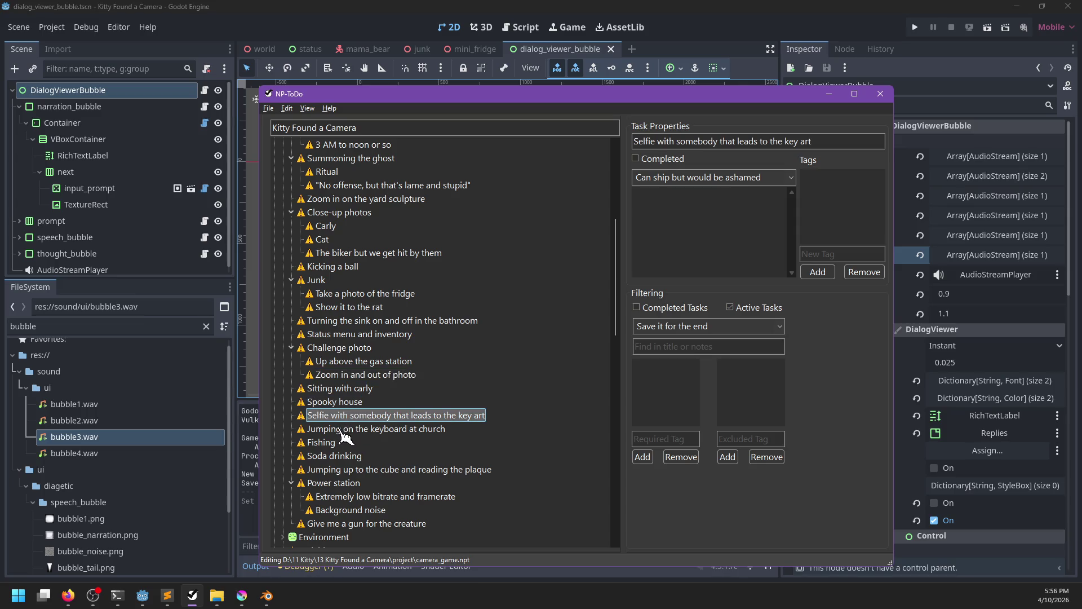
left_click(340, 429)
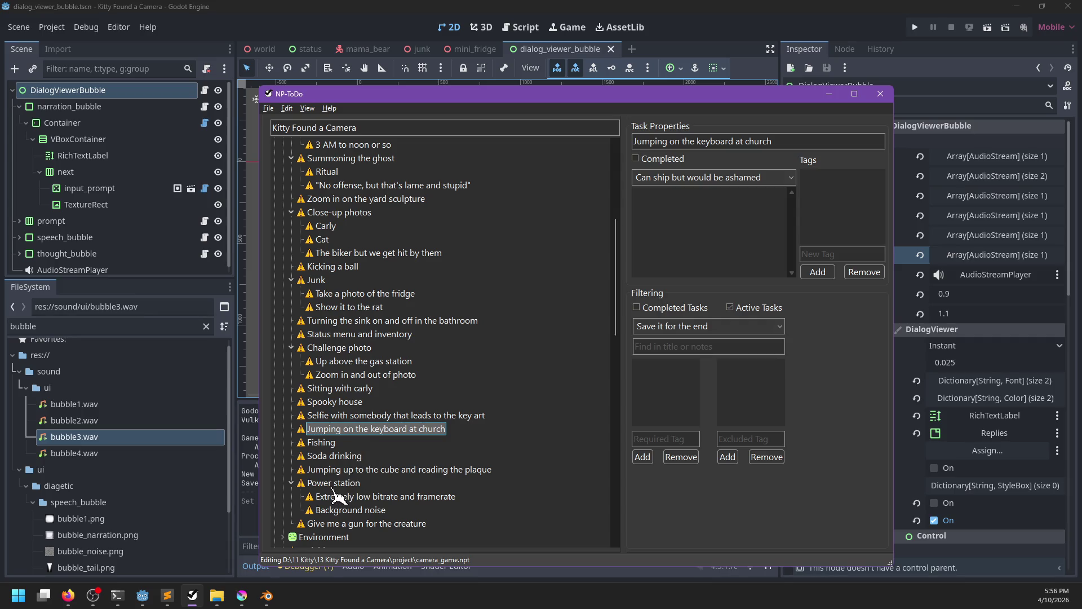
Review the Power station task and its Background noise subtask.
scroll(334, 490, "down", 2)
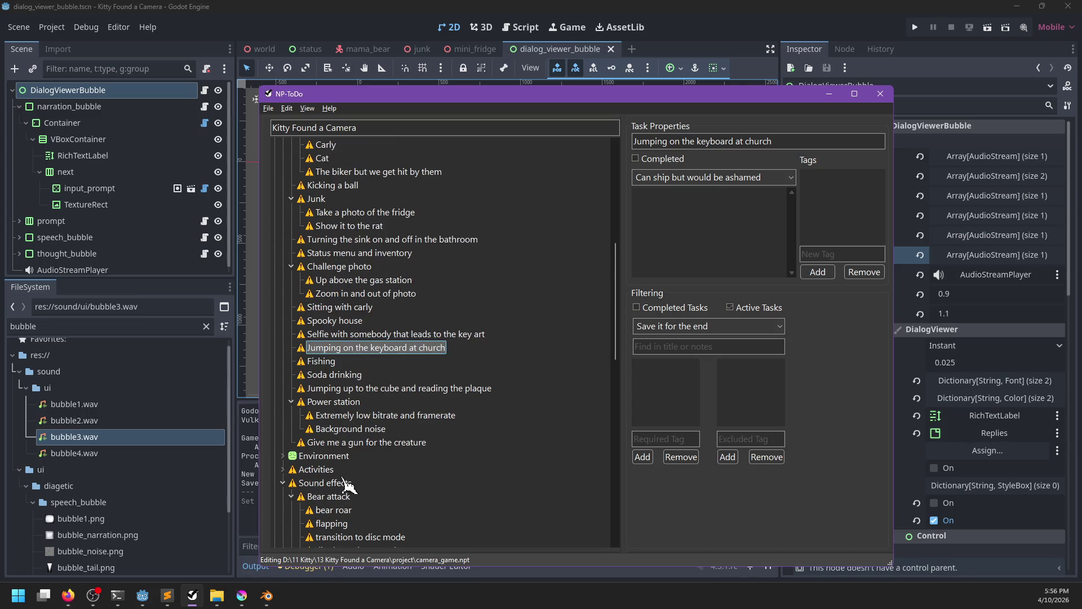
scroll(345, 482, "down", 1)
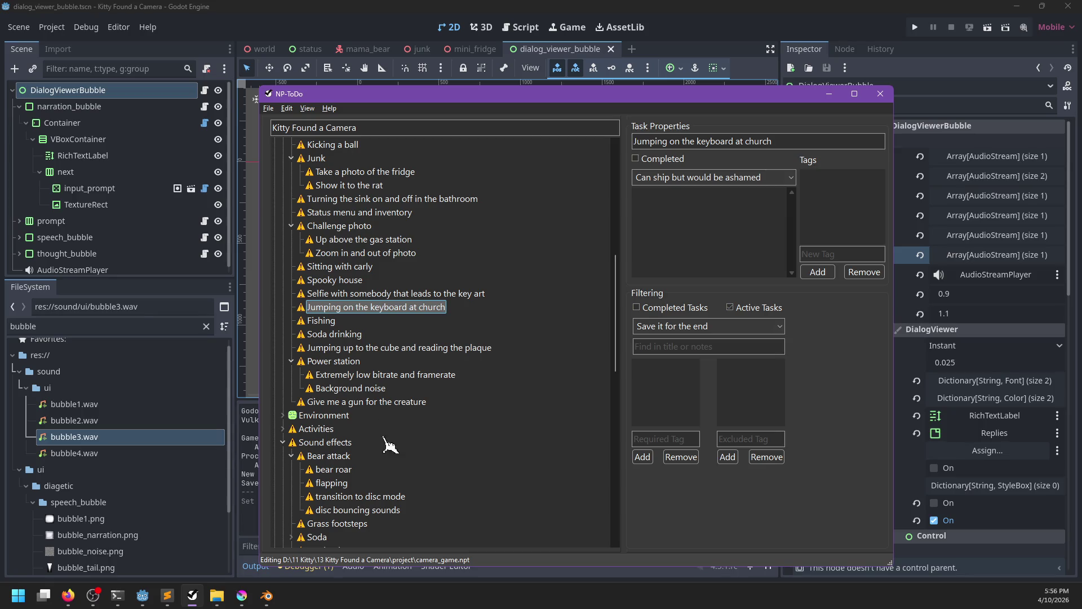
left_click(338, 392)
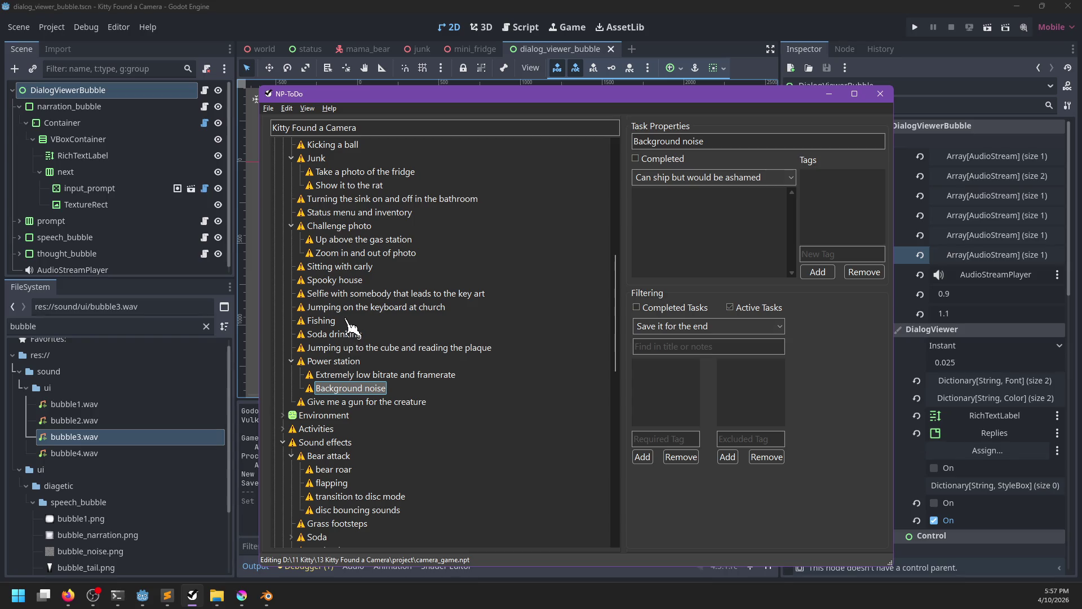
scroll(350, 328, "up", 3)
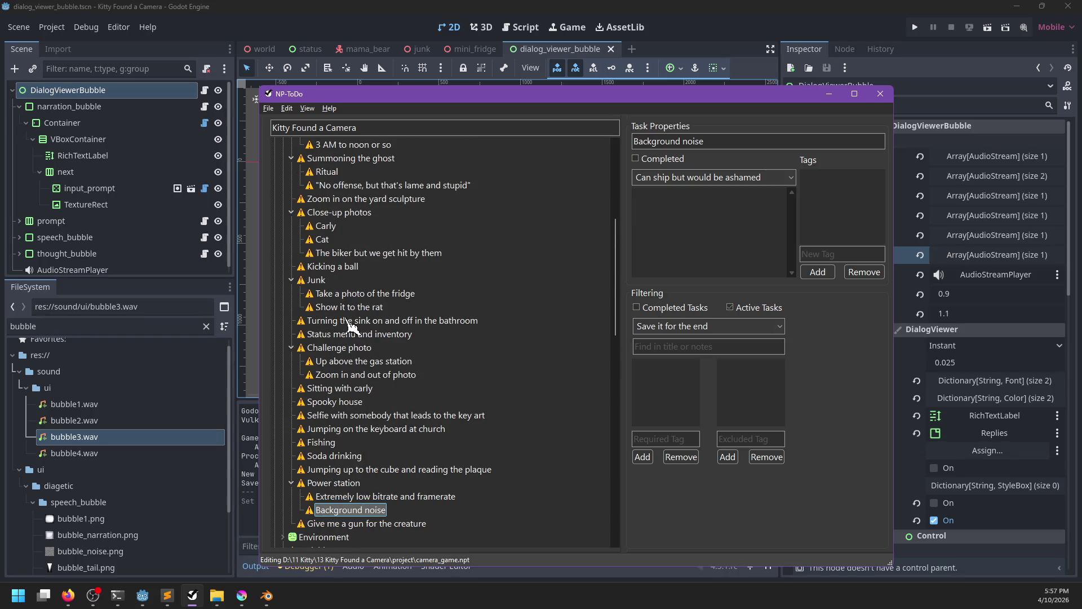
scroll(350, 327, "down", 3)
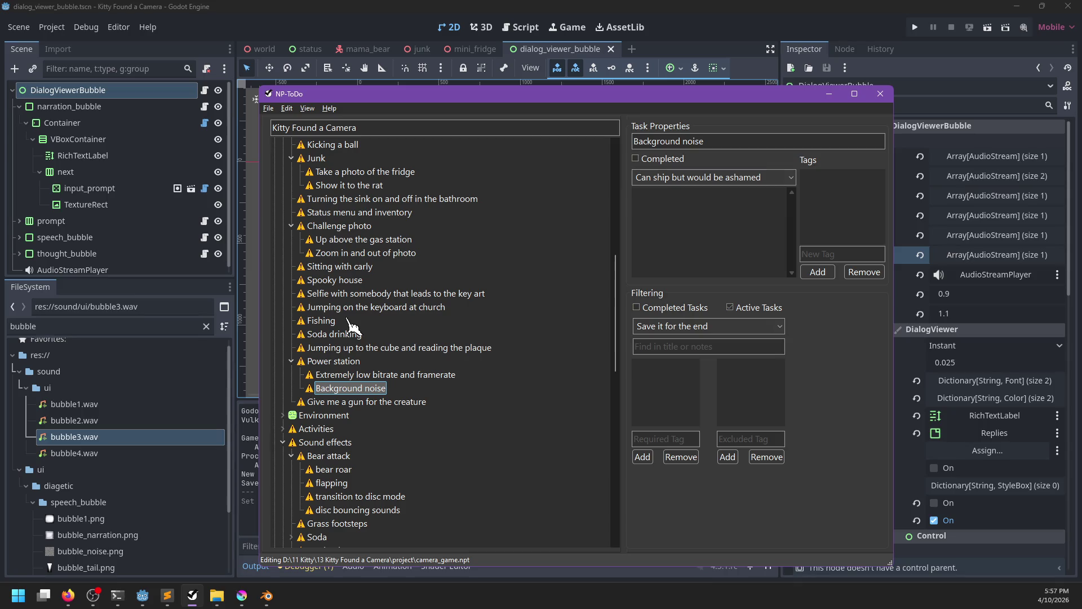
scroll(350, 327, "up", 9)
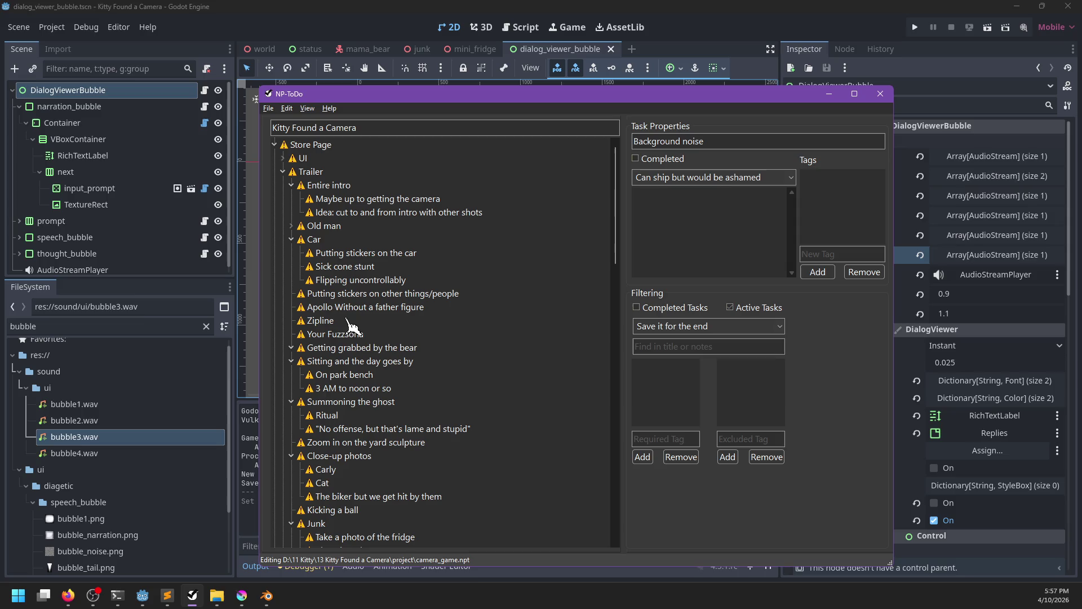
Expand the Old man trailer task and review its 'Showing him the birds' subtask.
left_click(291, 226)
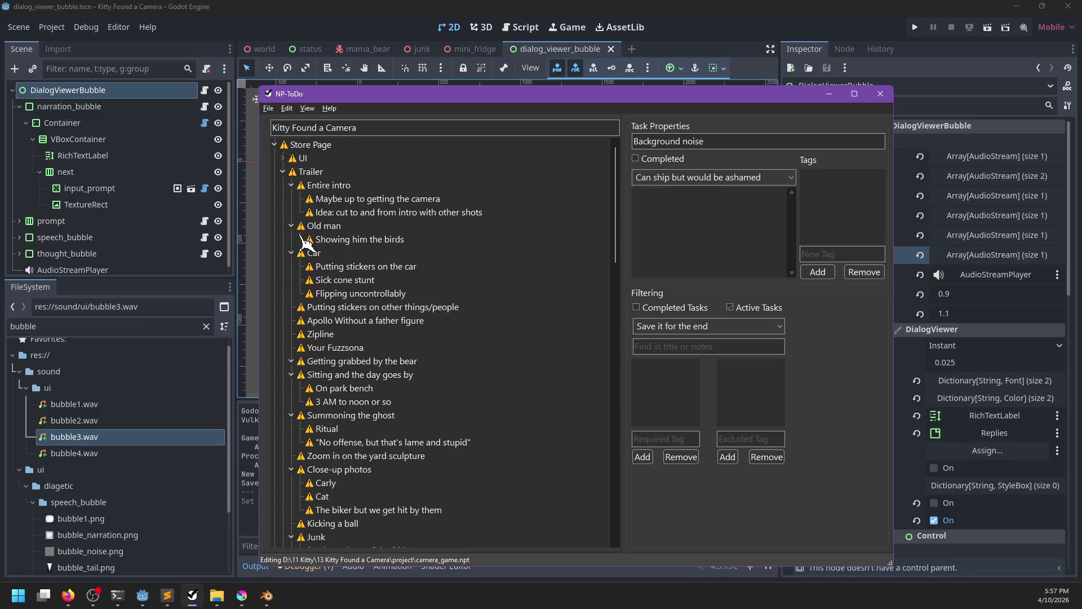
left_click(338, 244)
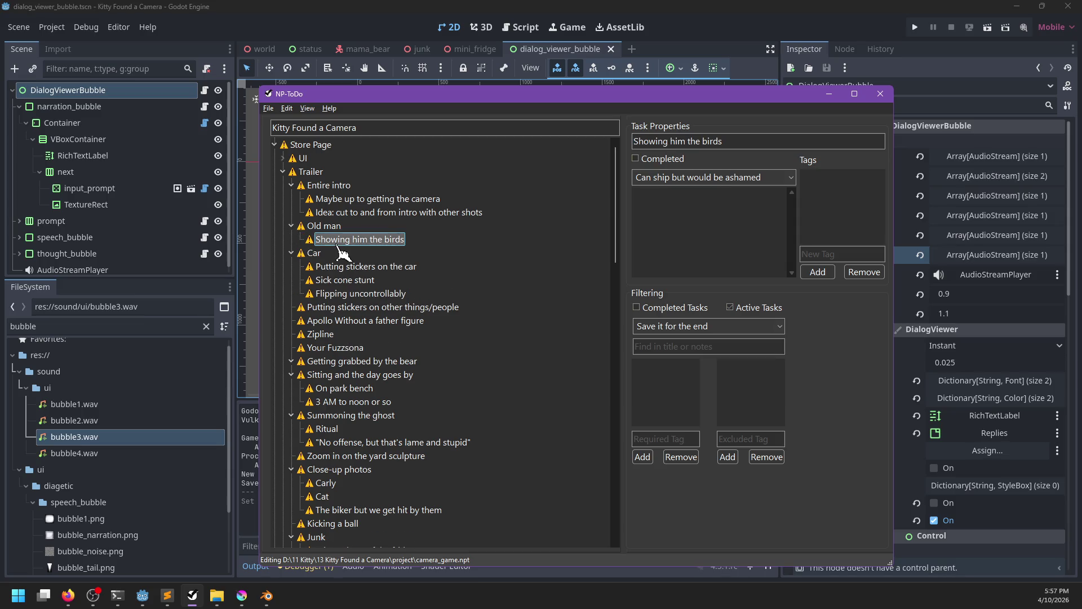
scroll(339, 249, "down", 1)
scroll(349, 340, "down", 2)
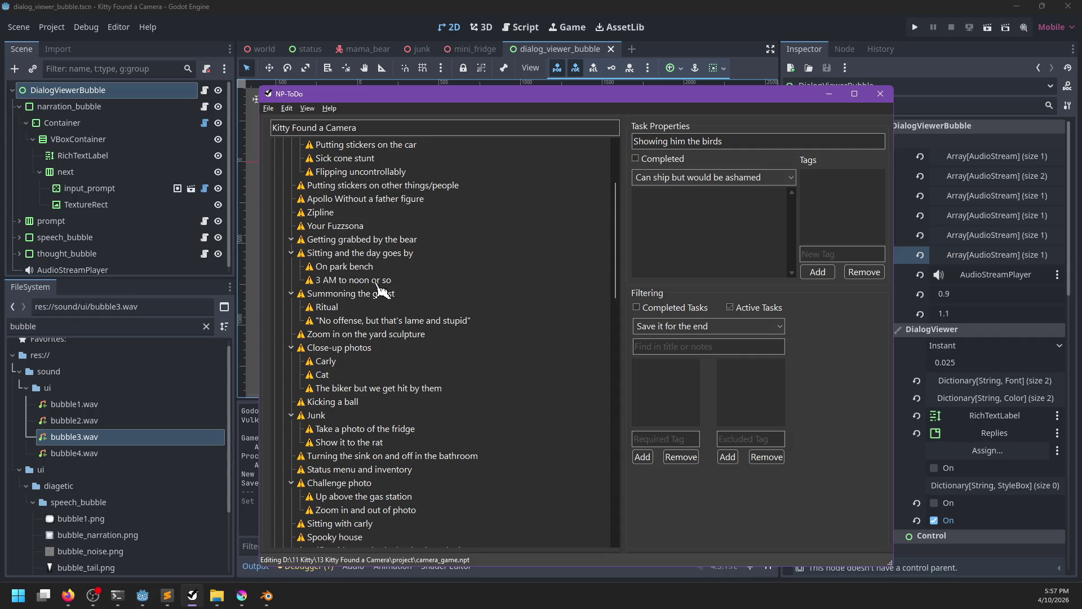
Add a 'Sounds' subtask under 'Getting grabbed by the bear'.
left_click(345, 243)
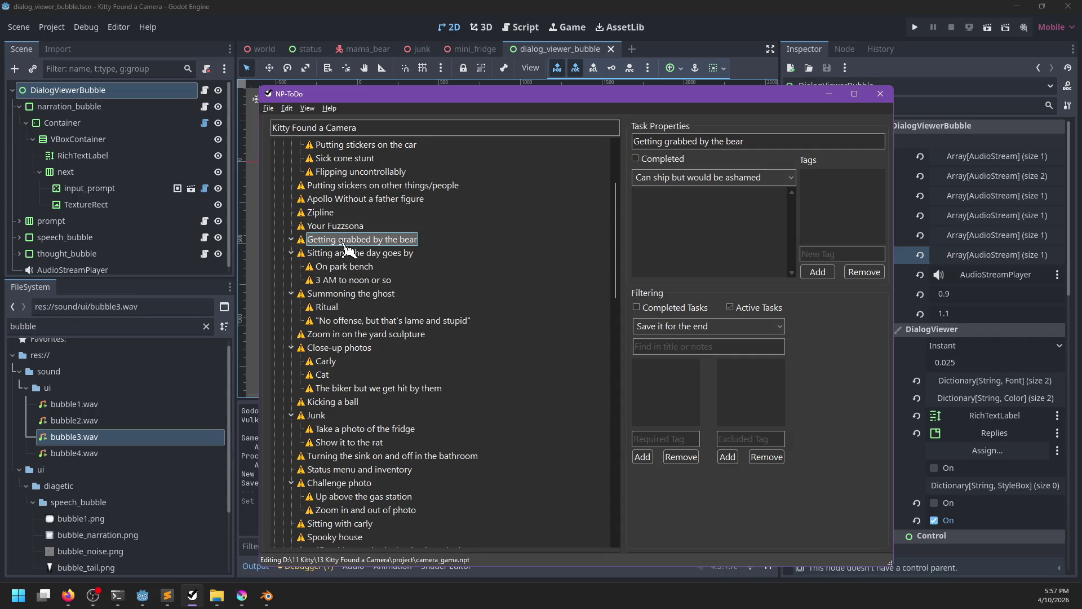
key("Insert")
type("Sounds")
key("Return")
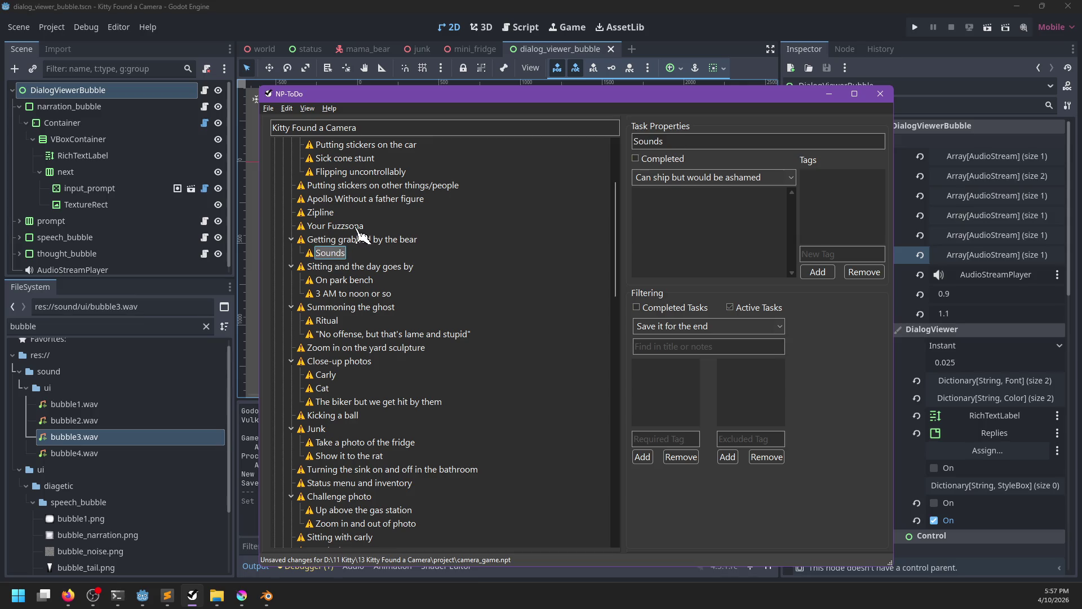
scroll(361, 338, "down", 9)
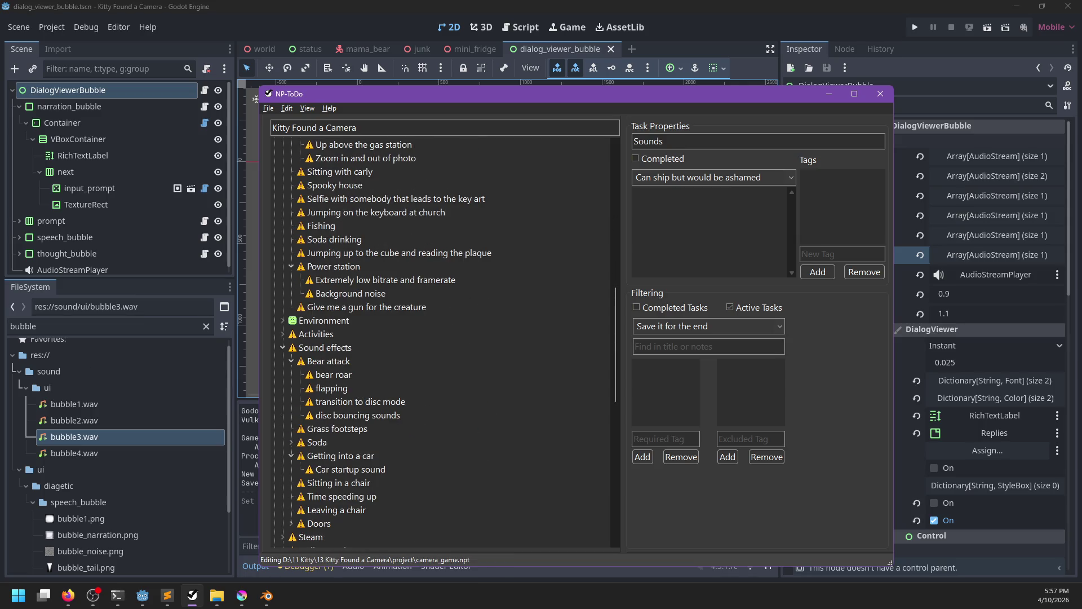
key("alt+Tab")
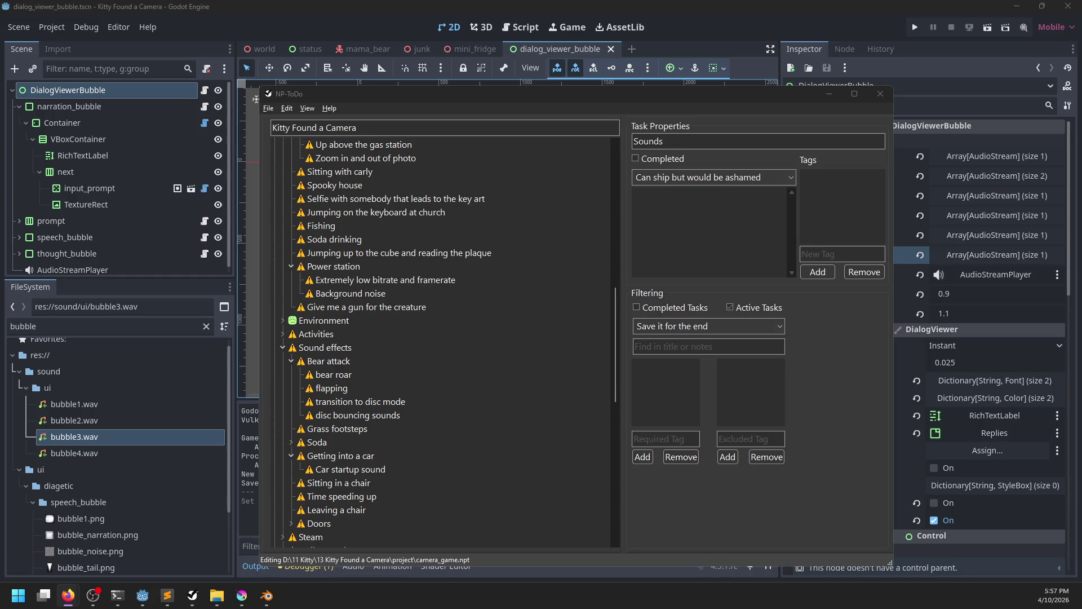
left_click(166, 595)
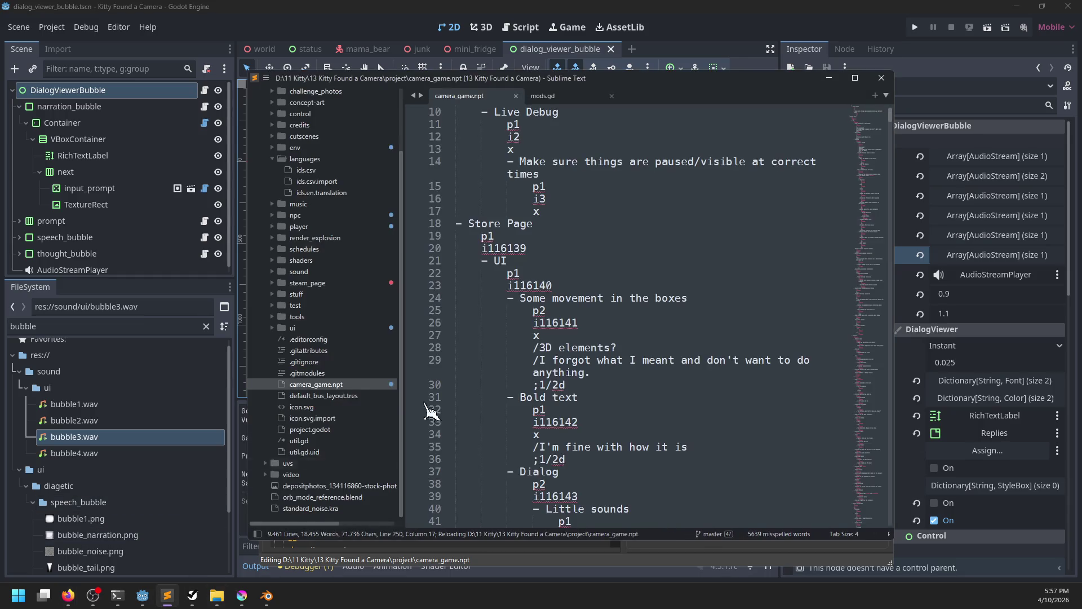
Open credits/attributions.txt and add a blank line after the last attribution.
scroll(315, 321, "up", 3)
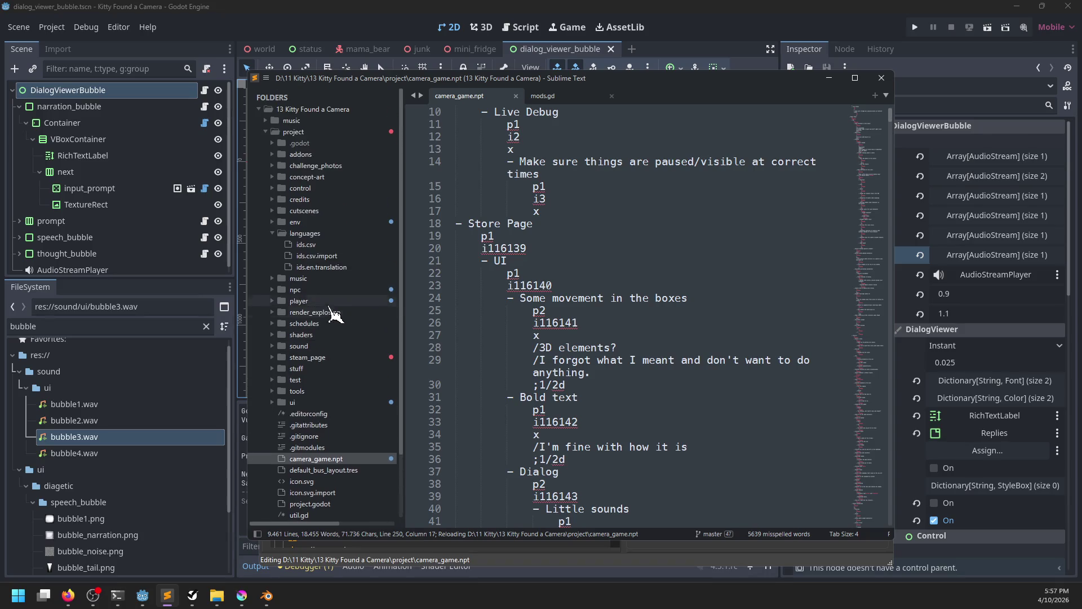
left_click(276, 234)
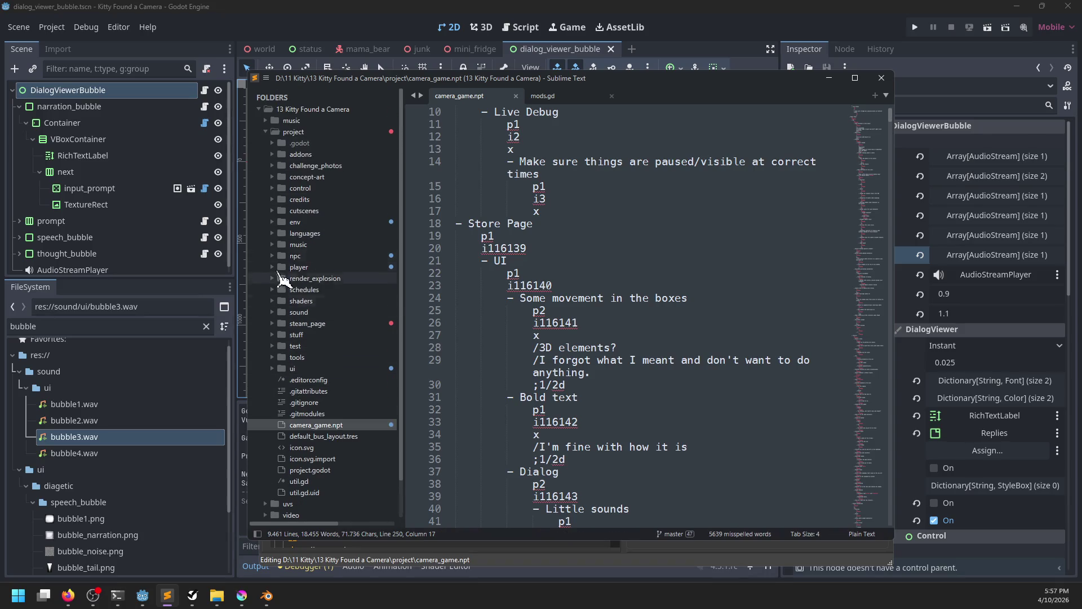
left_click(272, 199)
left_click(333, 211)
scroll(651, 282, "down", 2)
scroll(651, 282, "down", 5)
scroll(648, 293, "up", 8)
scroll(632, 310, "down", 5)
scroll(632, 310, "down", 8)
left_click(634, 319)
key("Return")
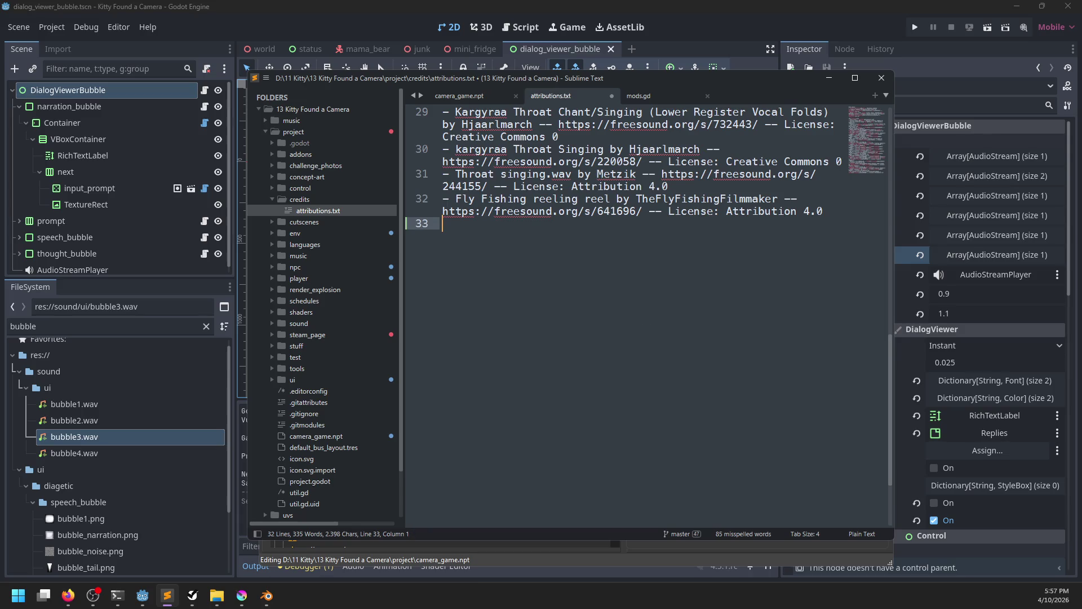
left_click(68, 595)
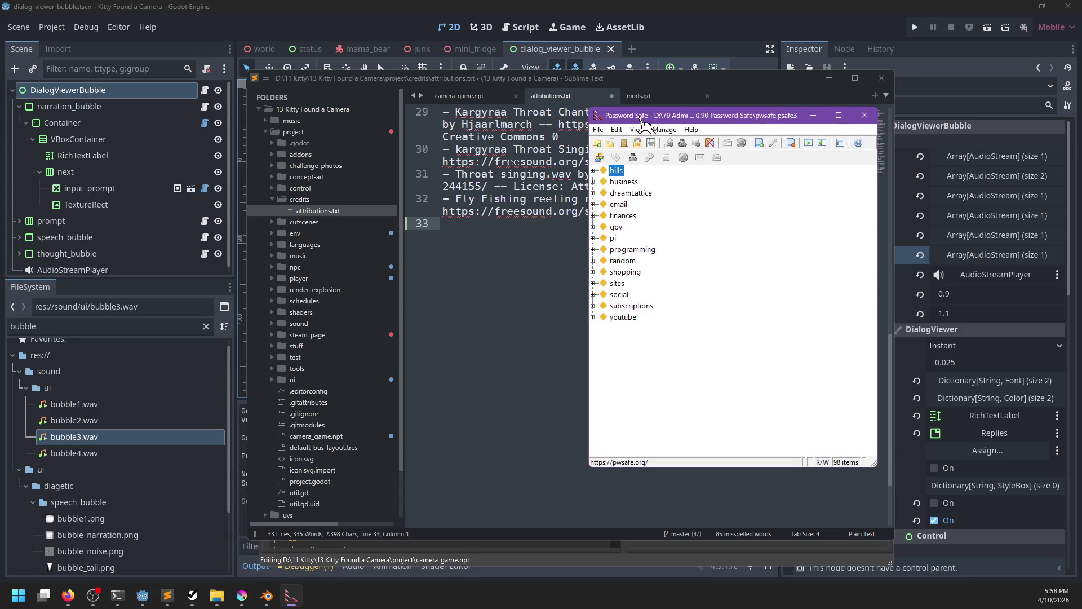
Dismiss the Password Safe window with Escape.
key("Escape")
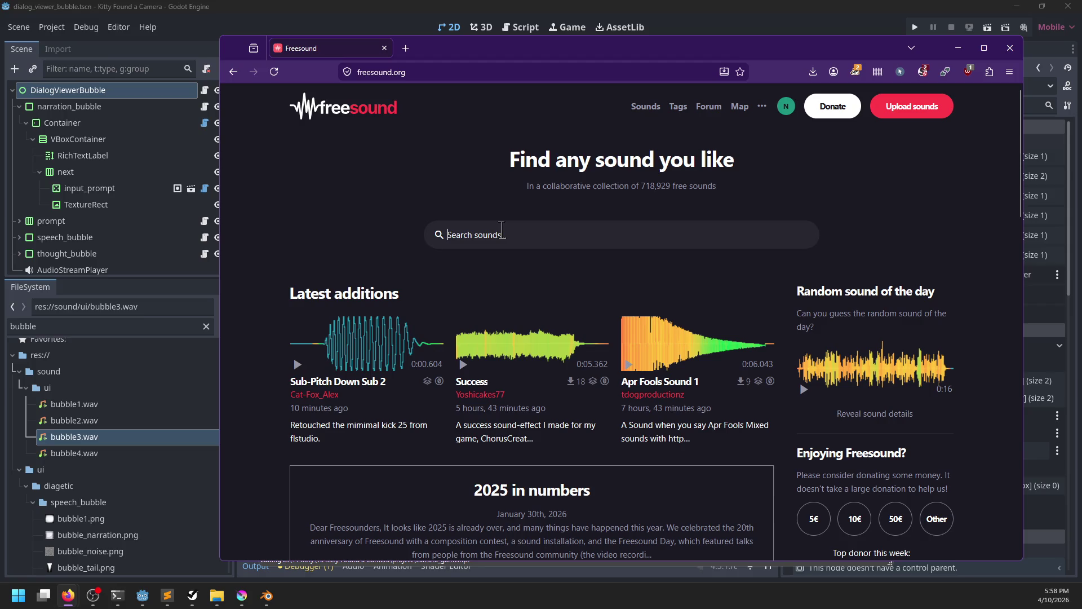
Search Freesound for 'bear' sounds.
type("bear")
key("Return")
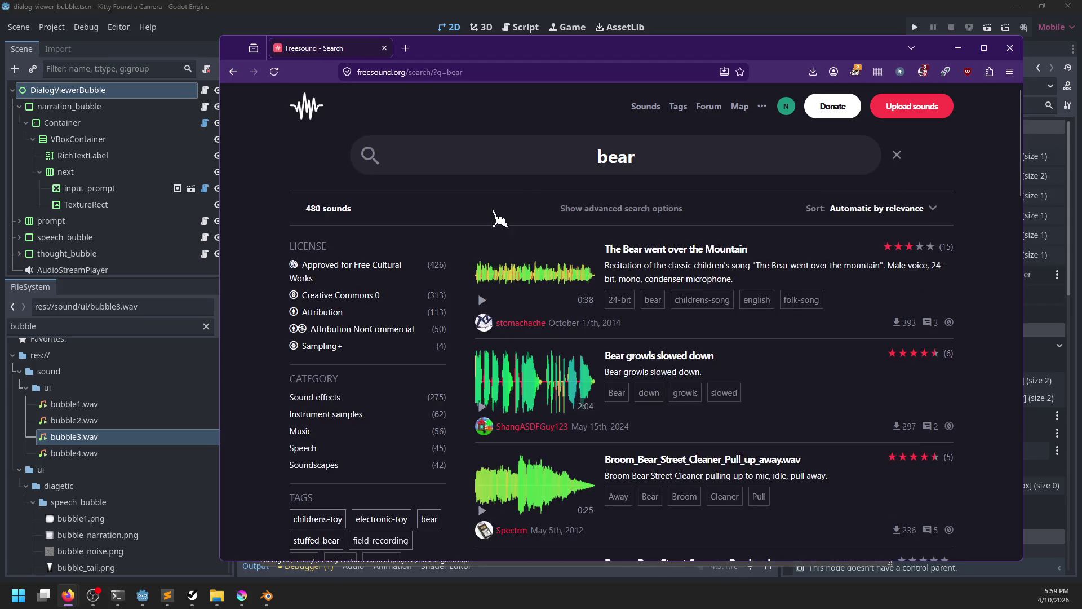
Preview 'Bear growls slowed down' and 'bear-roar.wav', then go to page 2 of the bear results.
scroll(515, 205, "down", 2)
left_click(482, 291)
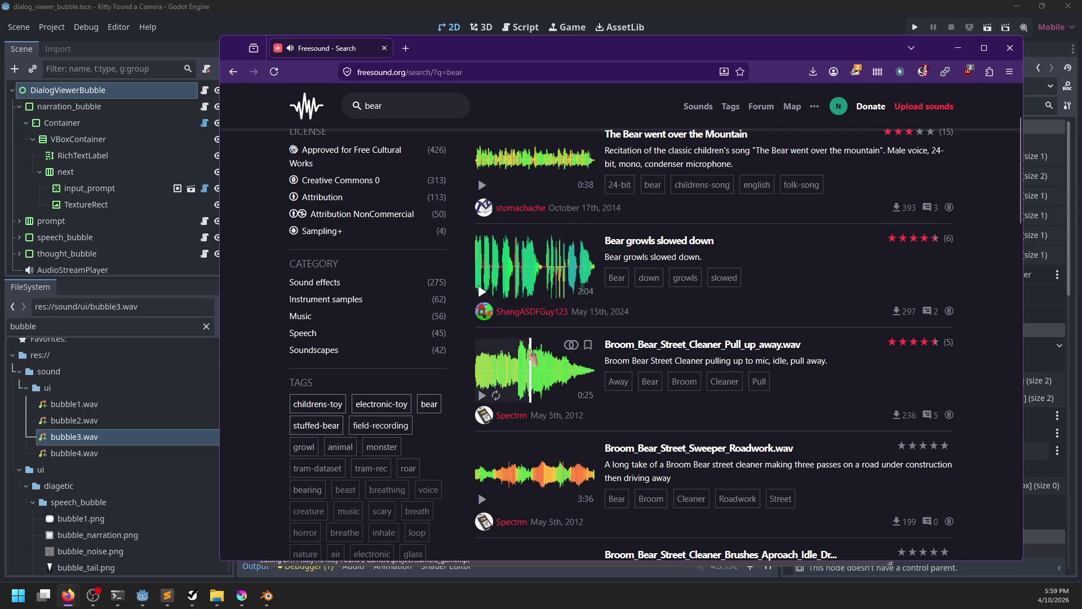
scroll(564, 353, "down", 1)
scroll(580, 351, "down", 3)
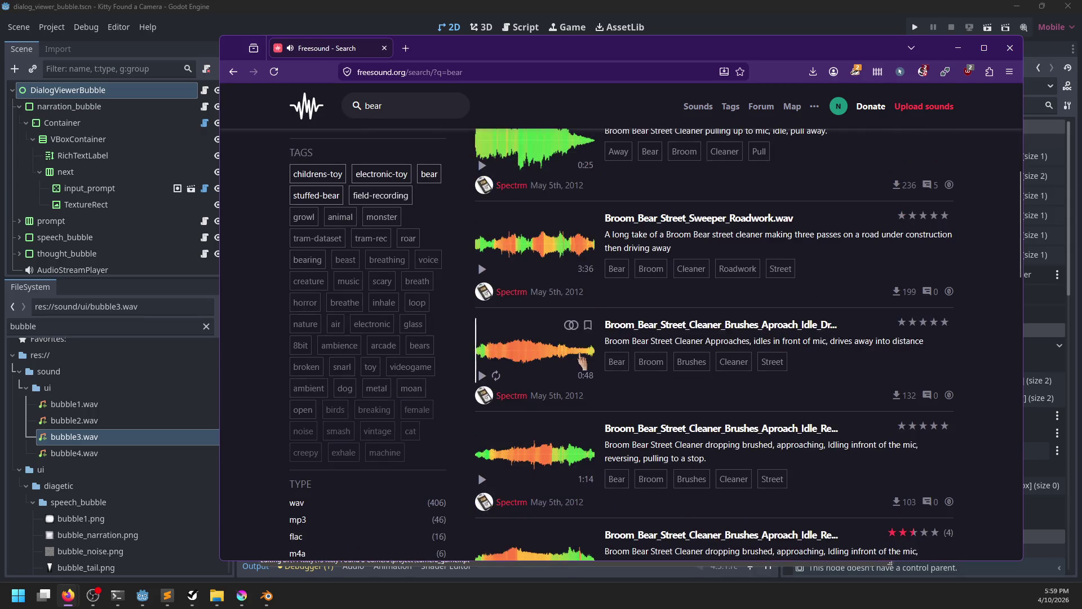
scroll(603, 395, "down", 6)
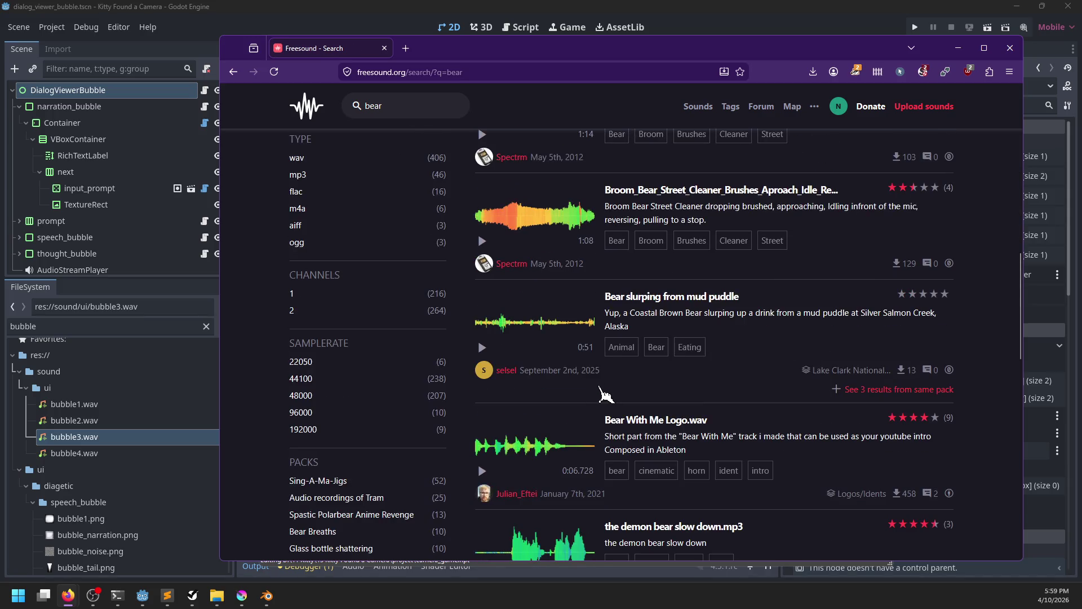
scroll(604, 395, "down", 7)
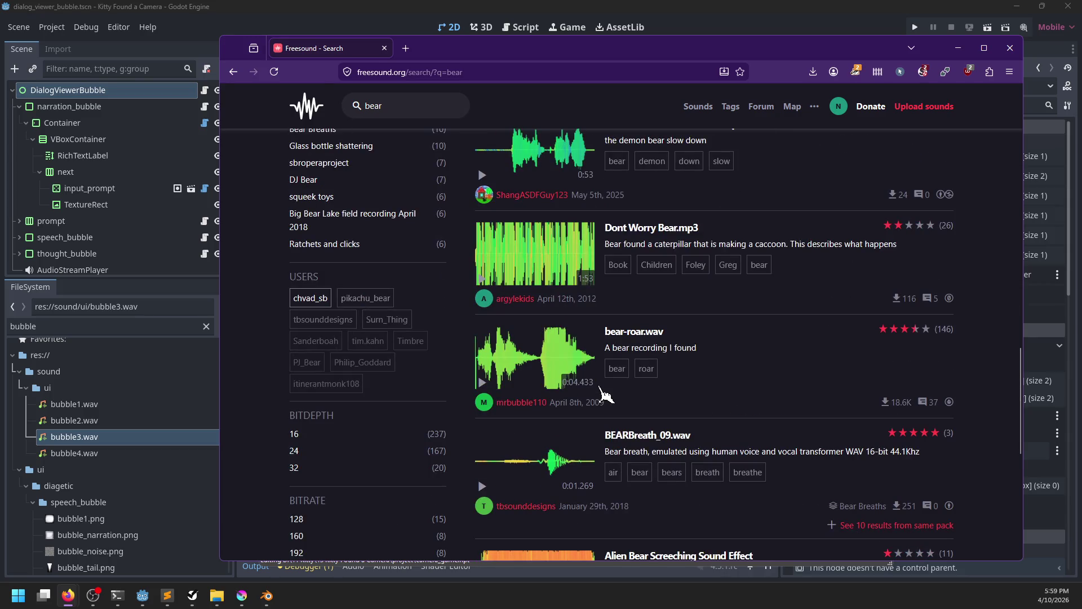
left_click(483, 383)
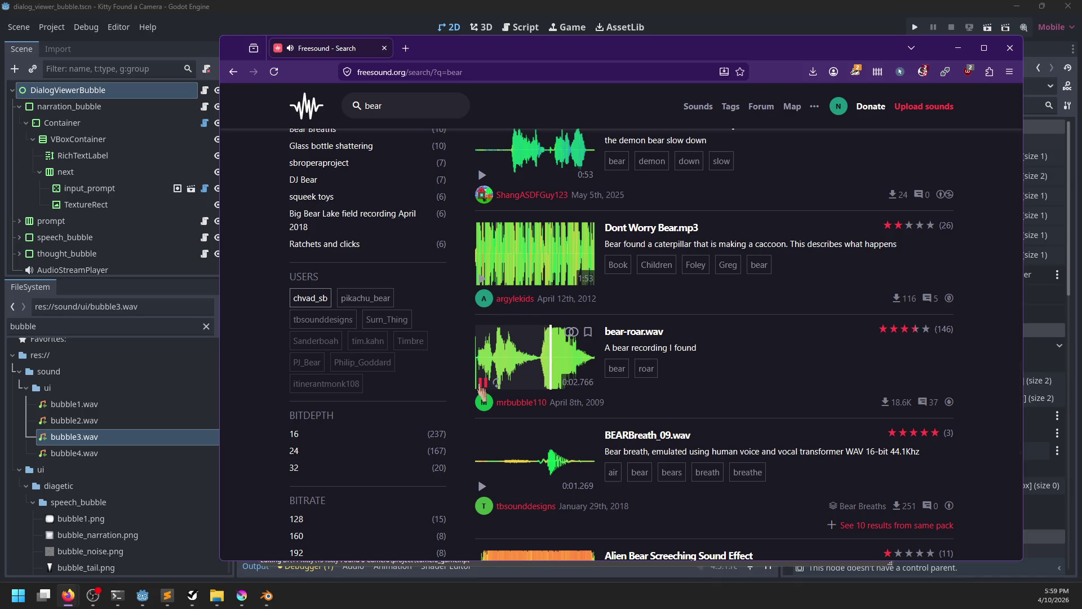
scroll(502, 394, "down", 6)
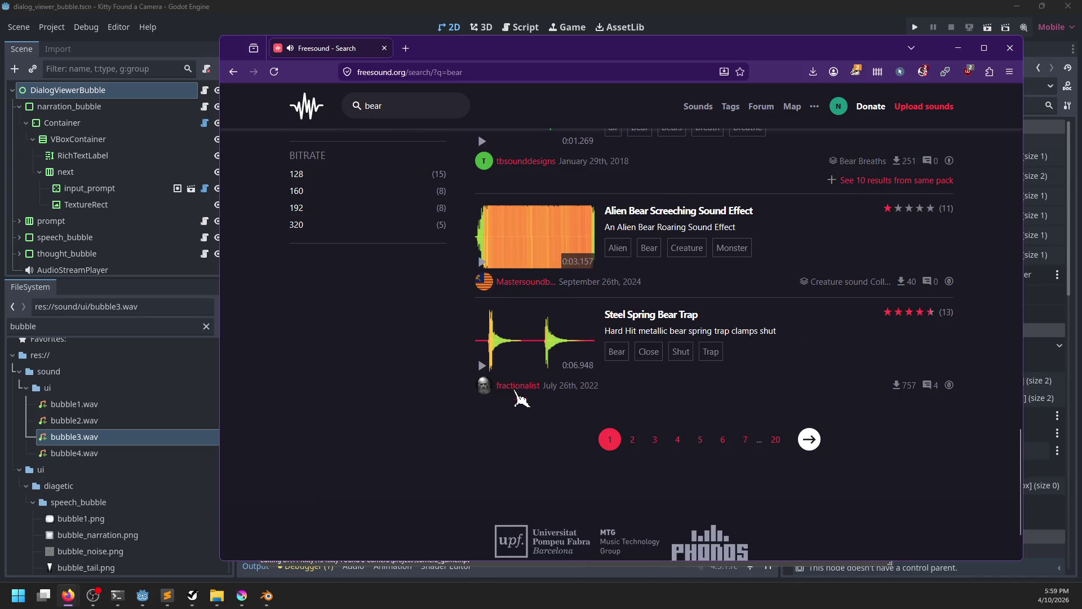
left_click(632, 439)
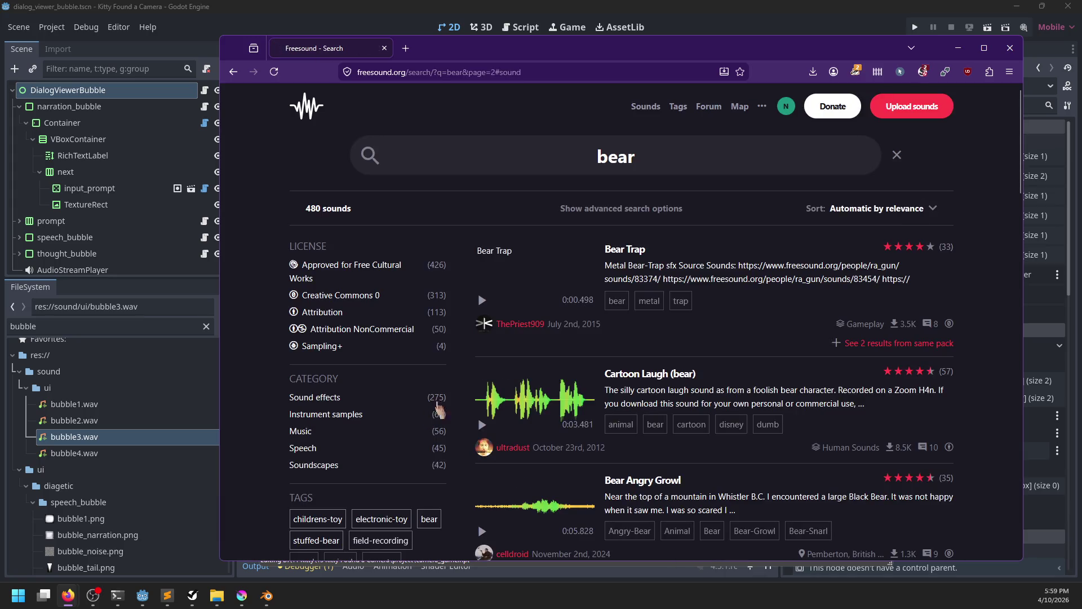
Scroll page 2 of the bear results and preview BEARGrowl_05.wav.
scroll(744, 313, "down", 3)
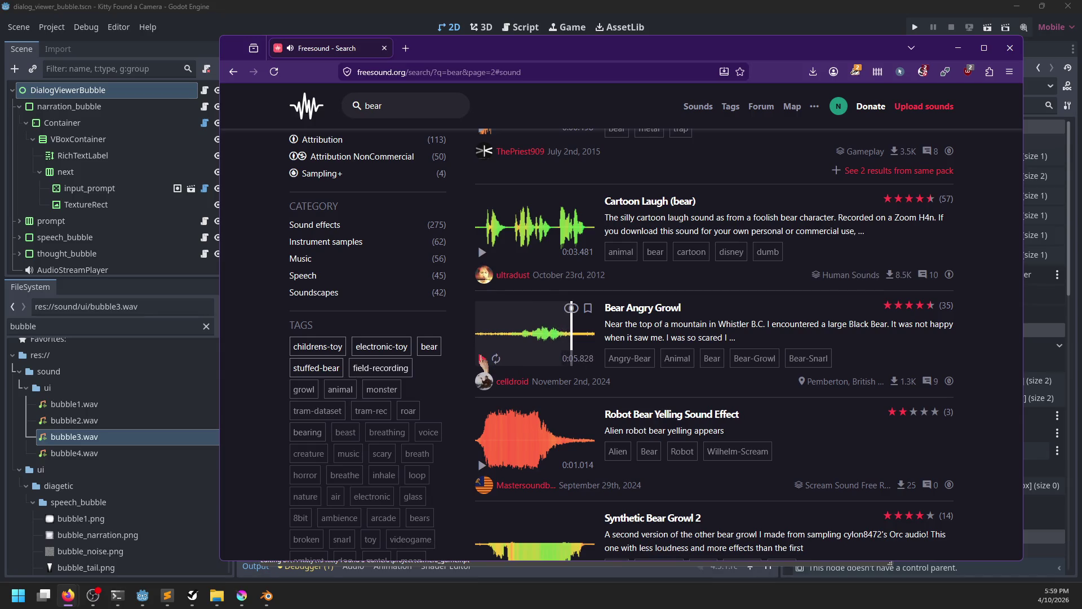
scroll(484, 366, "down", 3)
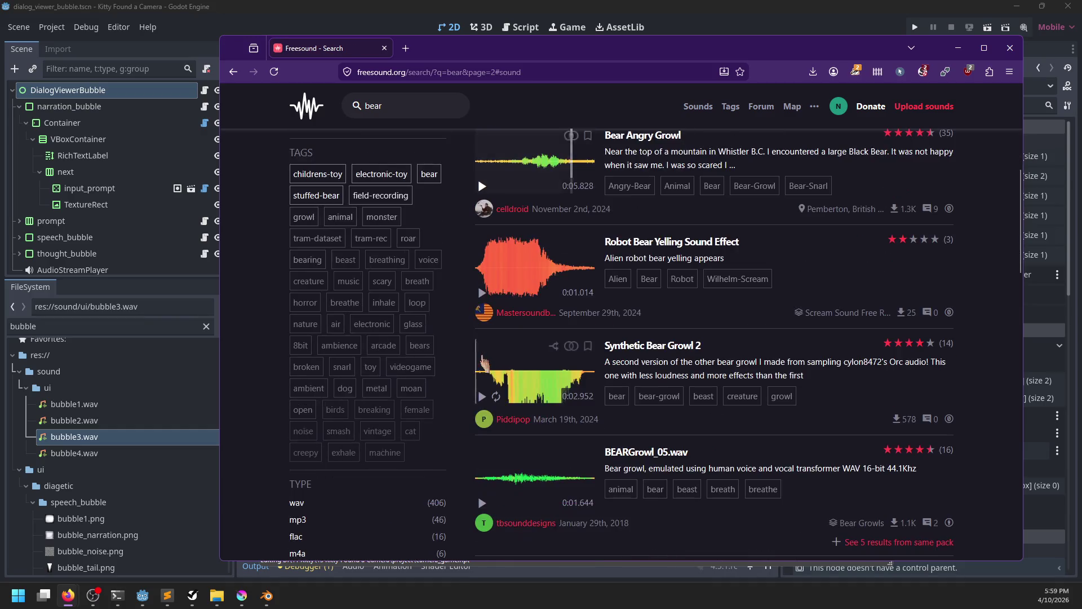
scroll(511, 417, "down", 1)
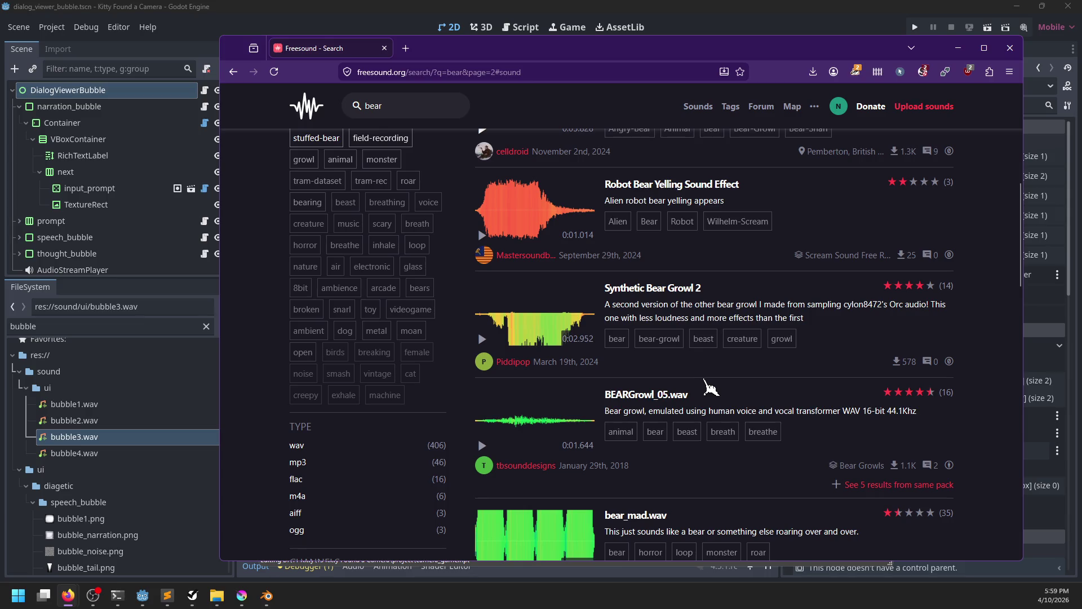
scroll(711, 388, "down", 1)
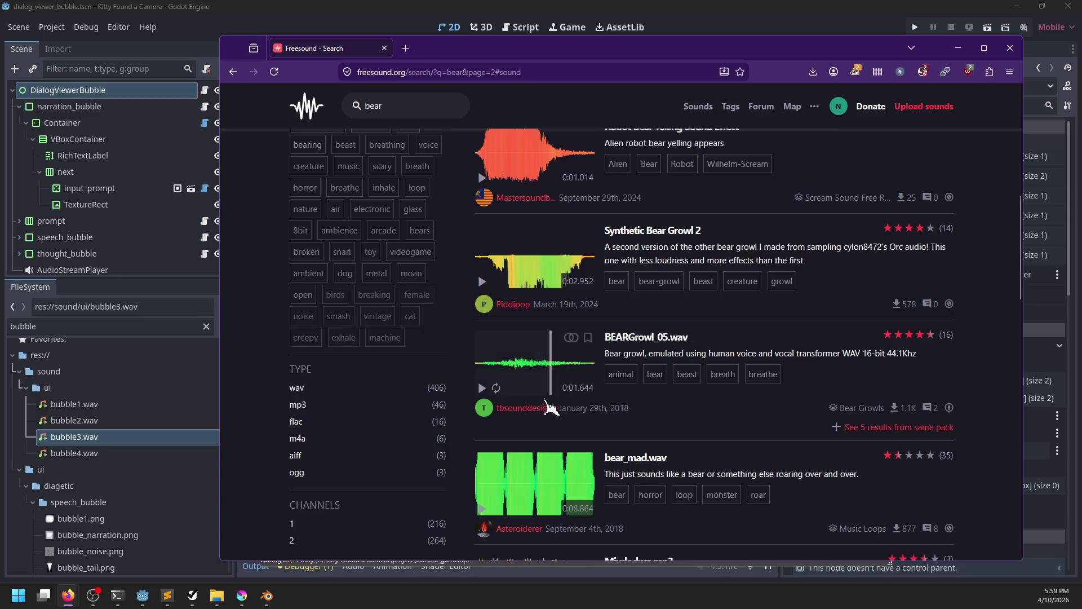
left_click(482, 388)
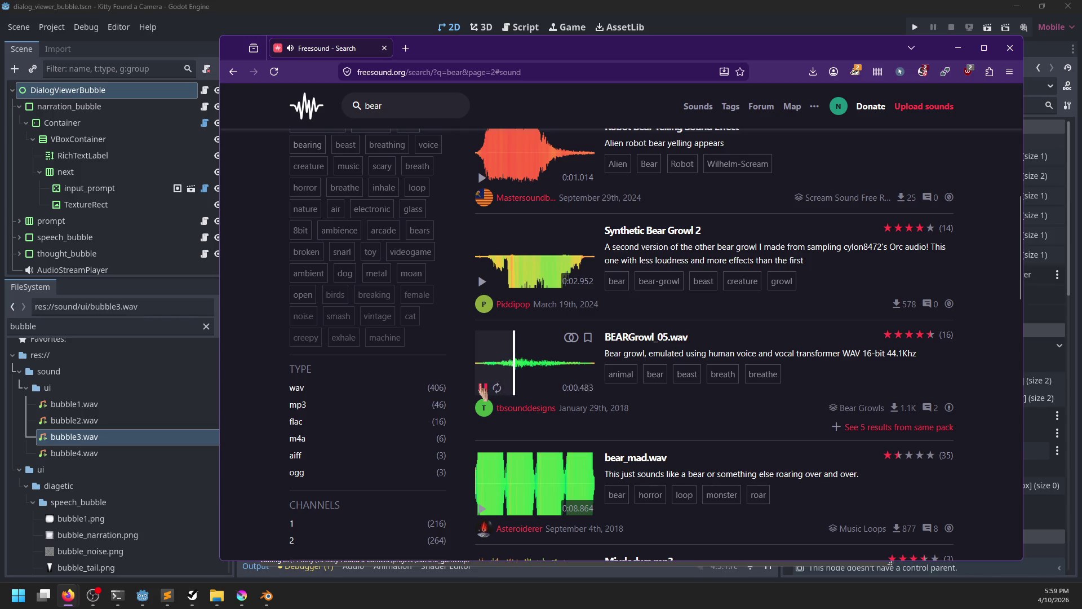
Open the Bear Angry Growl sound page in a background tab.
scroll(706, 400, "down", 2)
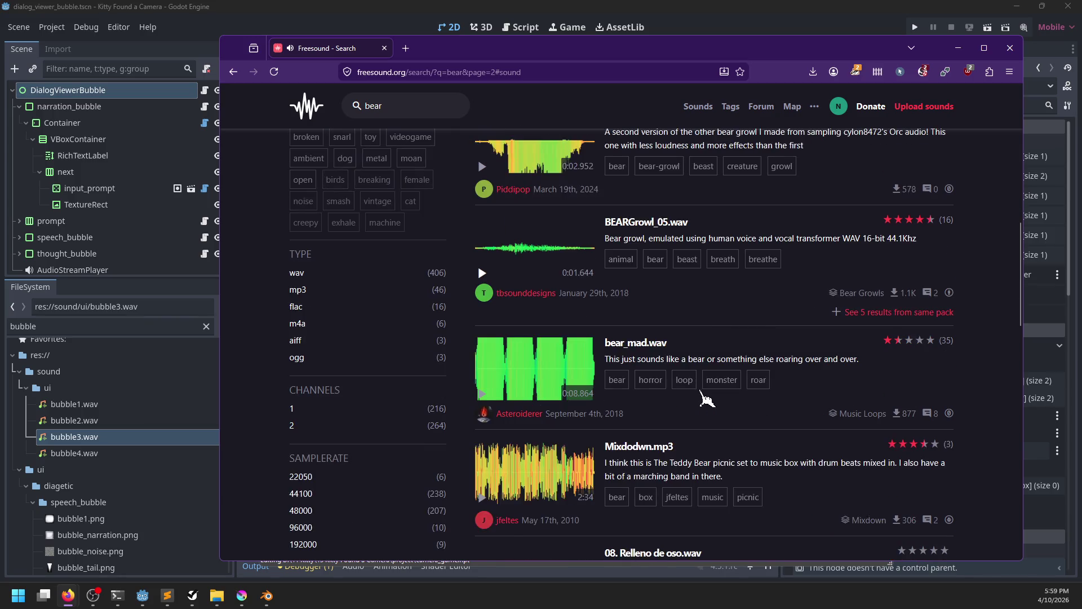
scroll(706, 399, "down", 2)
scroll(702, 399, "down", 2)
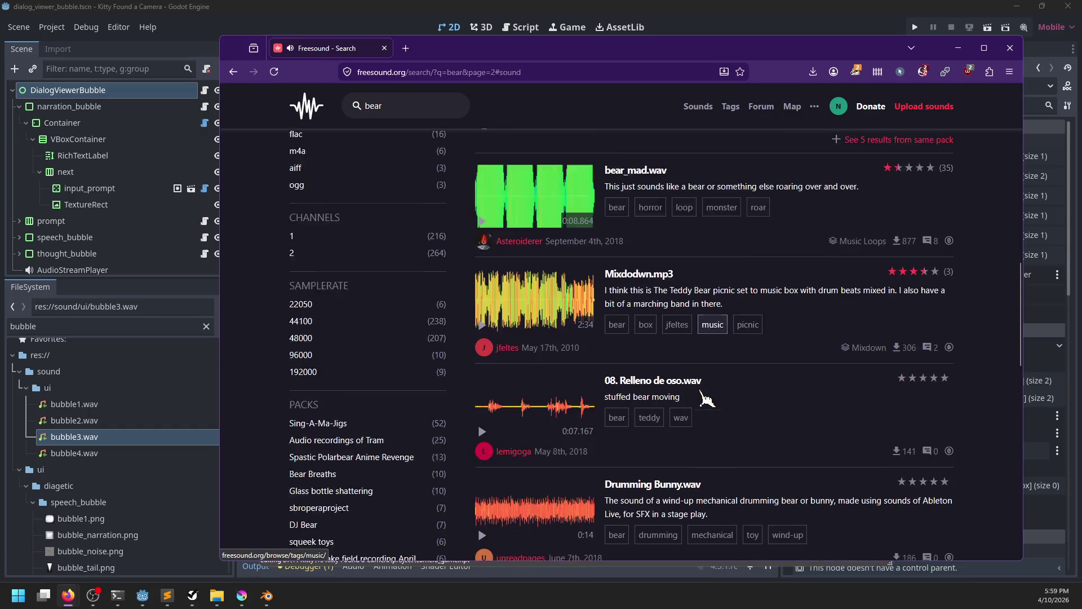
scroll(706, 398, "down", 4)
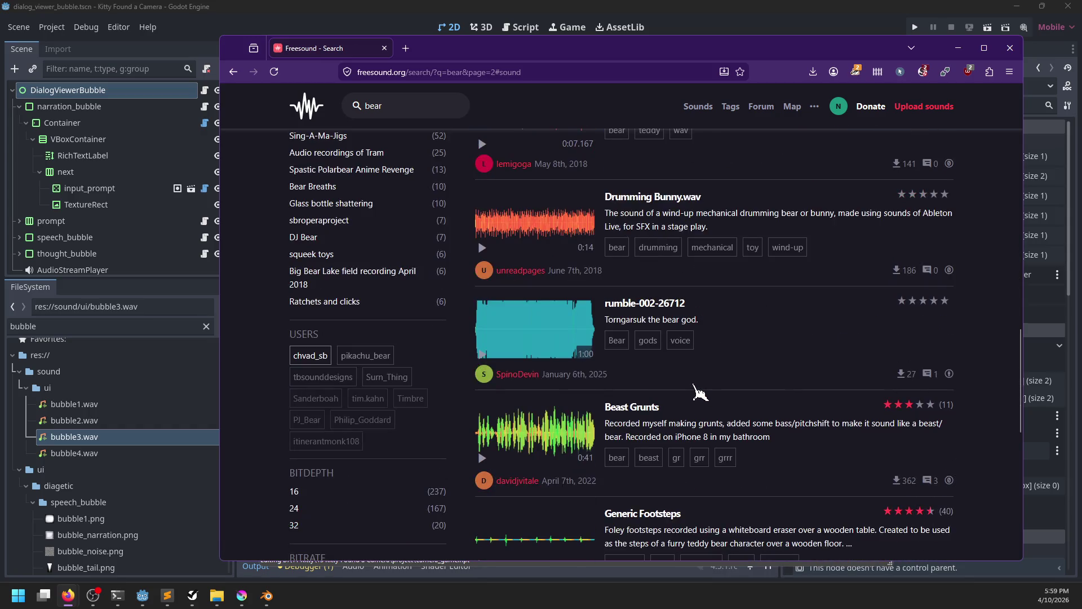
scroll(699, 393, "down", 4)
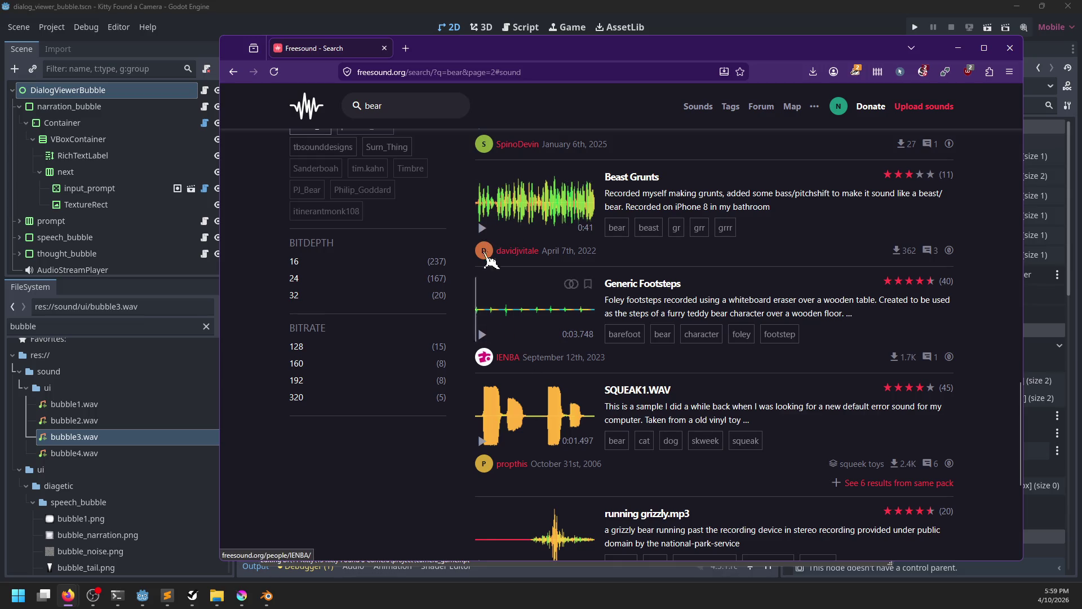
scroll(491, 271, "down", 4)
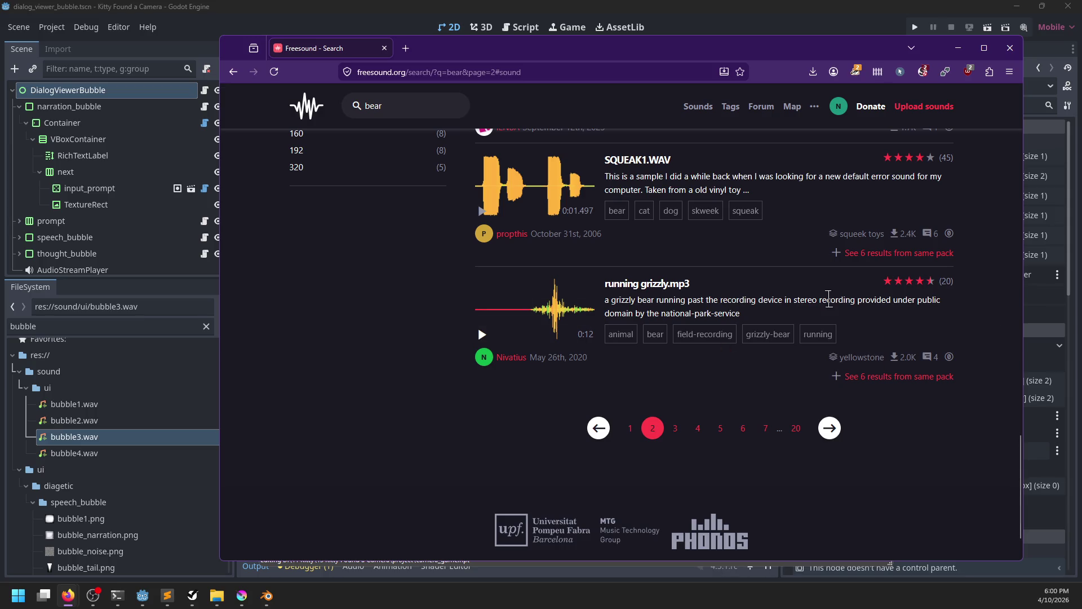
scroll(828, 300, "up", 15)
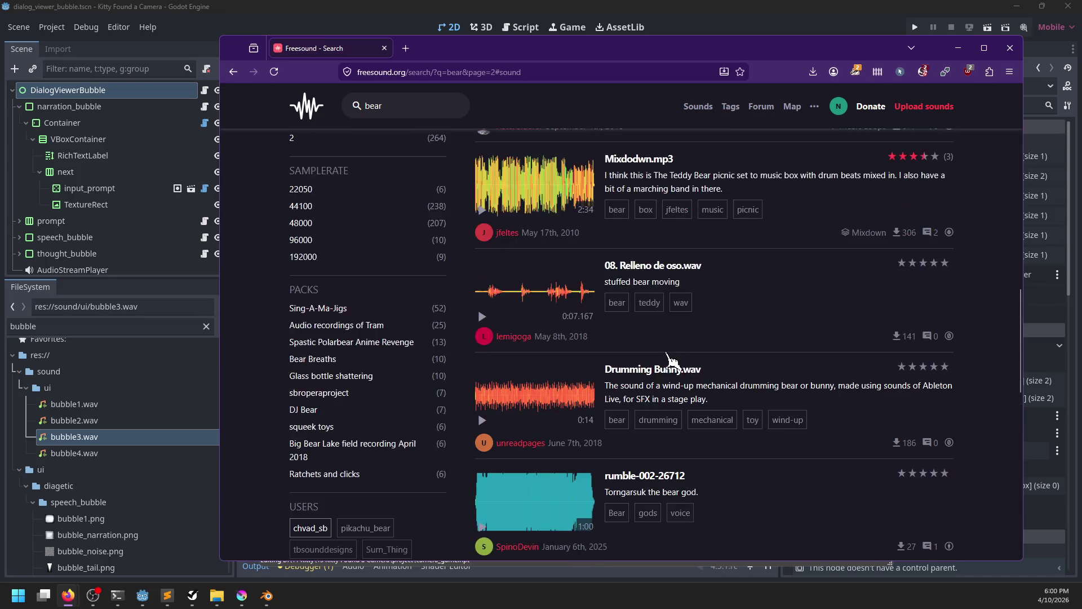
scroll(669, 361, "up", 3)
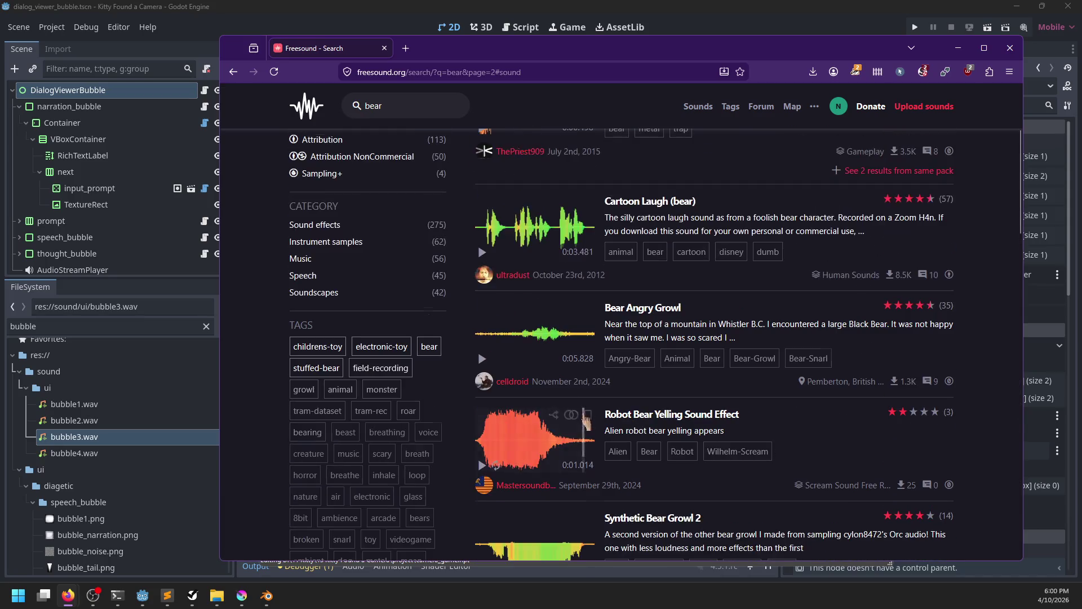
middle_click(627, 307)
scroll(648, 349, "down", 10)
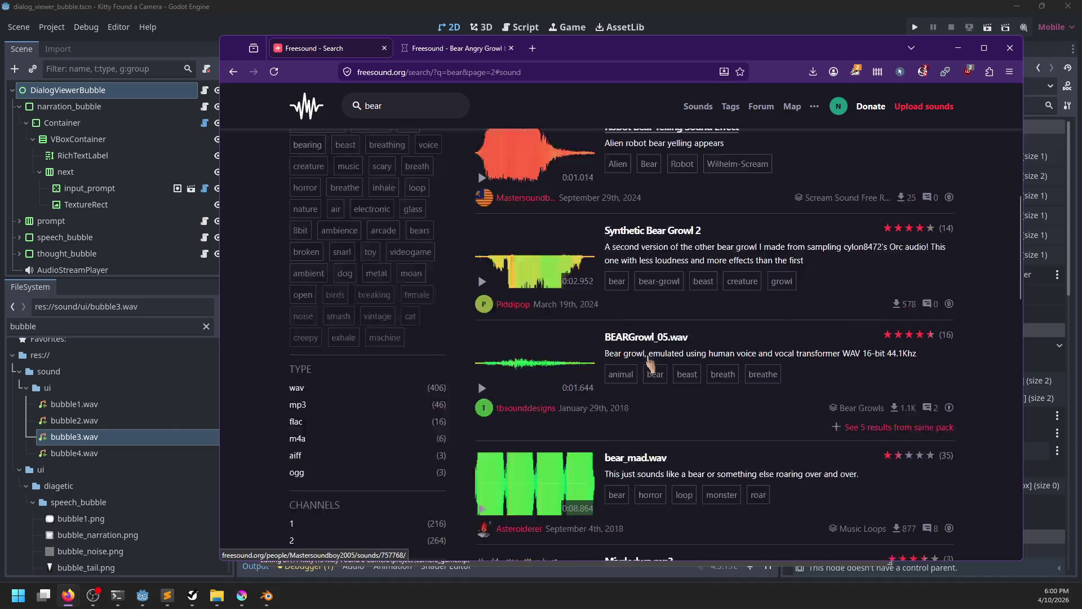
Copy the attribution text from the running grizzly.mp3 page and return to attributions.txt.
scroll(653, 363, "down", 4)
scroll(652, 364, "up", 1)
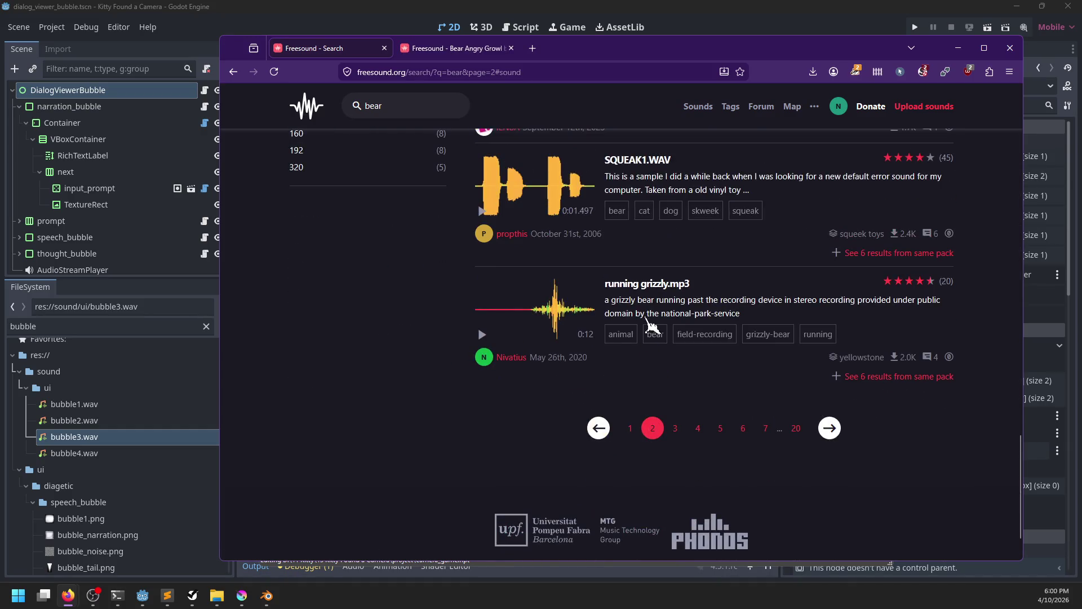
left_click(646, 287)
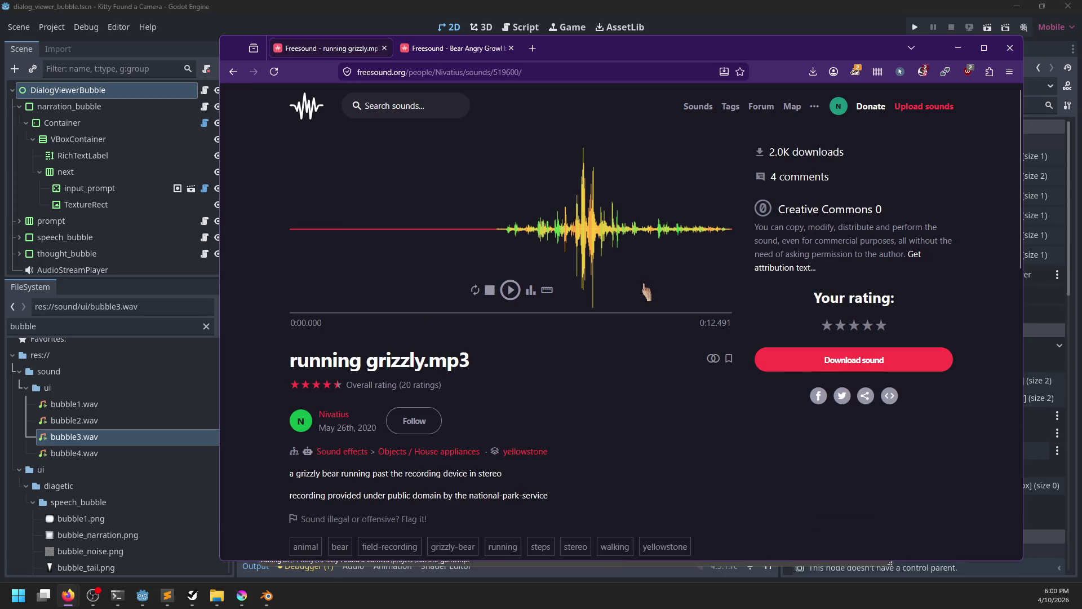
left_click(799, 269)
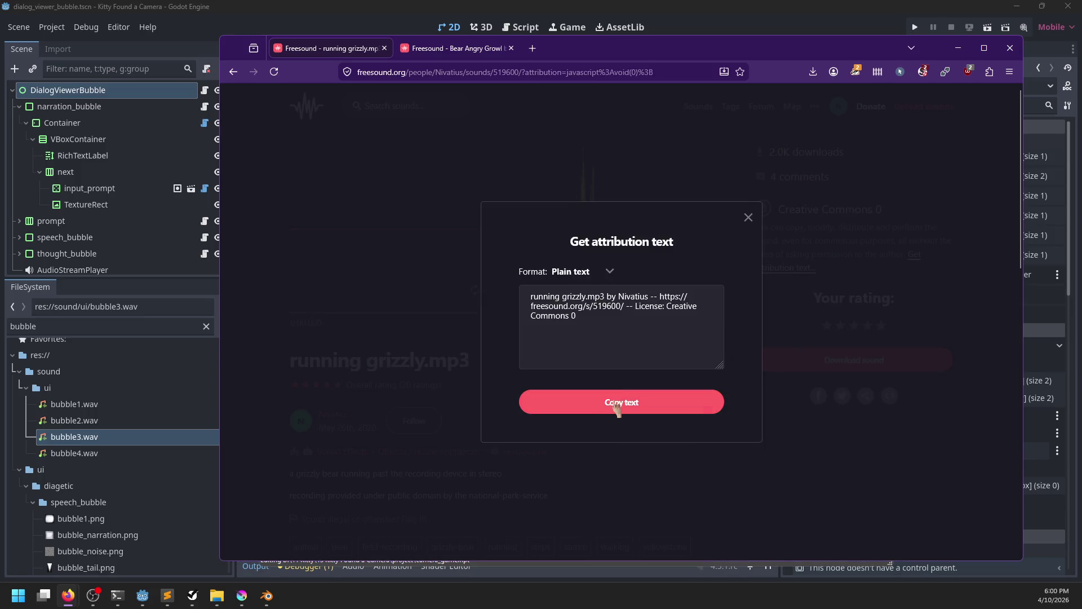
left_click(617, 407)
left_click(167, 595)
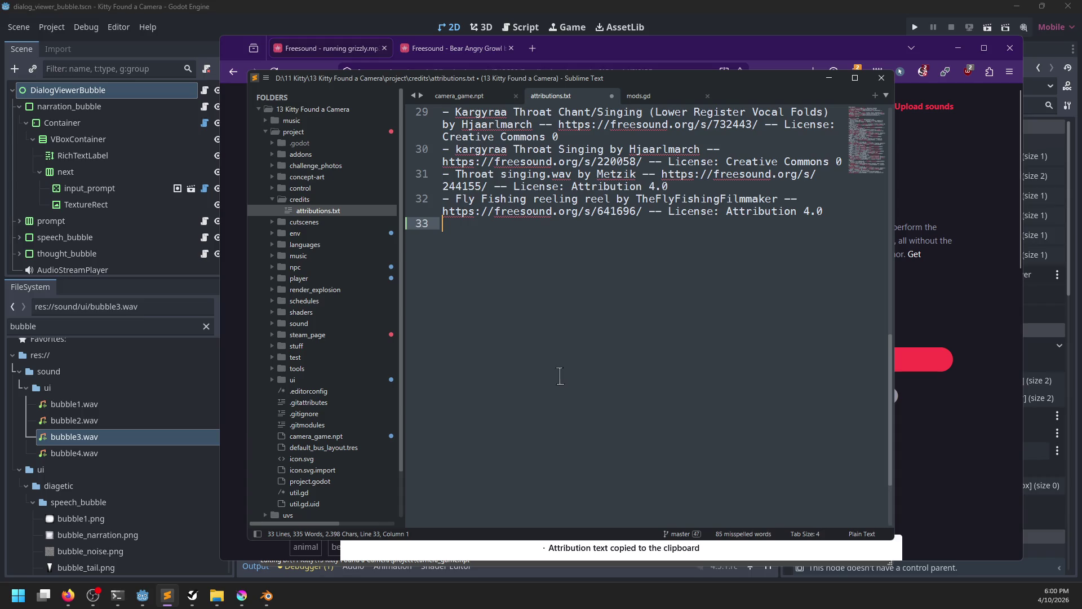
Paste the running grizzly credit on line 33 and start downloading that sound.
key("ctrl+v")
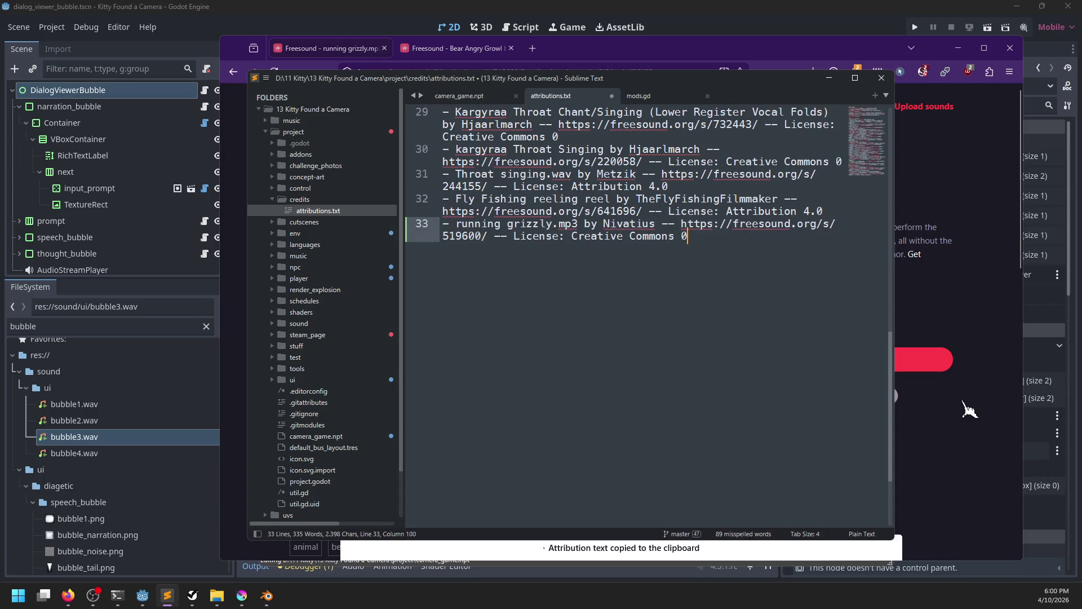
left_click(965, 403)
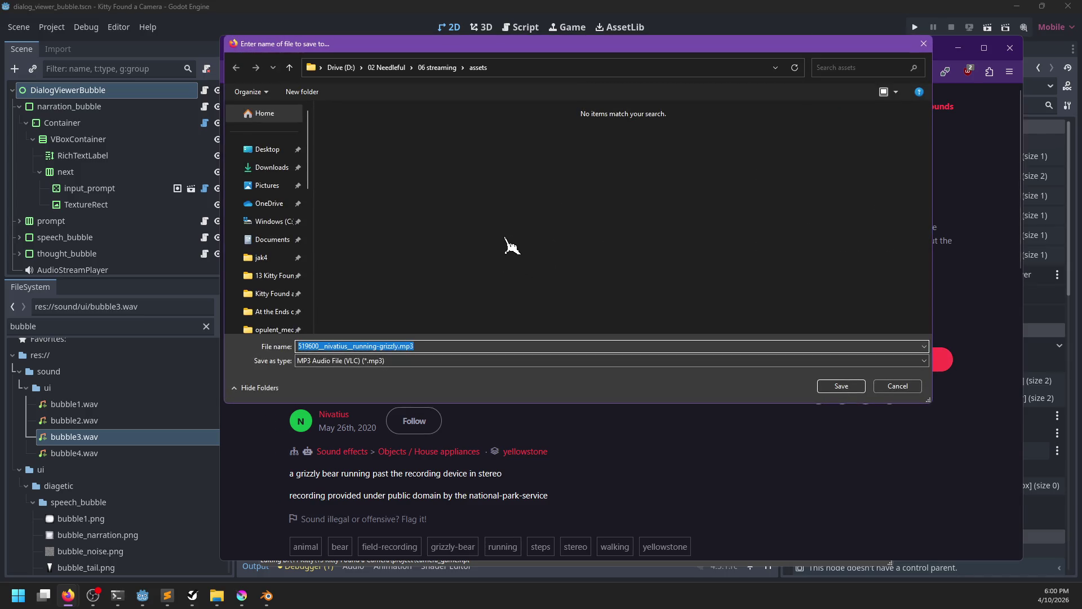
scroll(309, 280, "down", 5)
scroll(310, 265, "up", 3)
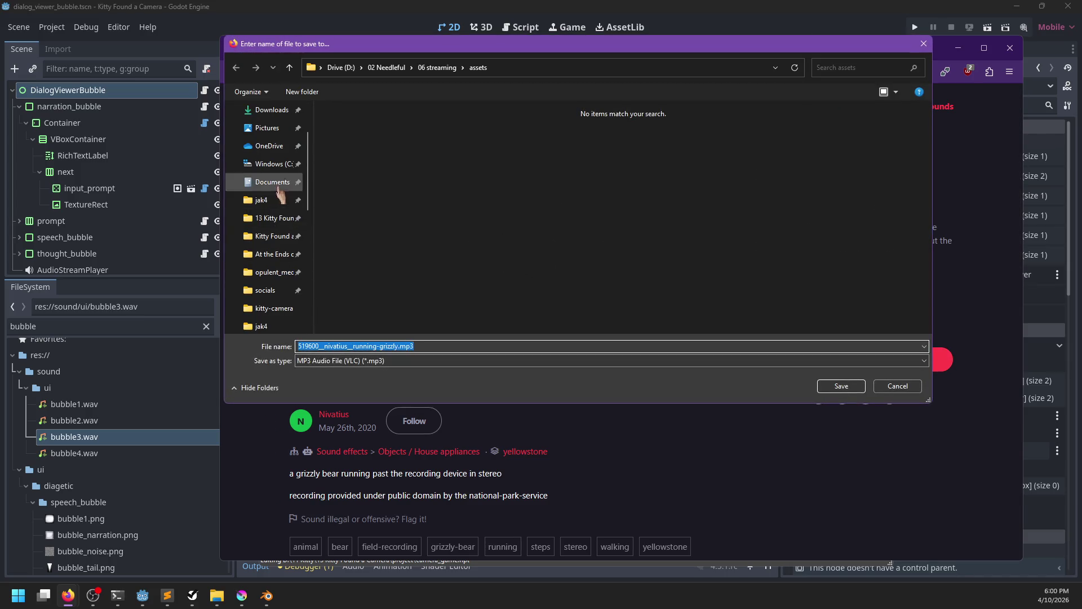
Save the running grizzly download into project/sound/cutscene under a new bear file name.
left_click(275, 218)
double_click(358, 142)
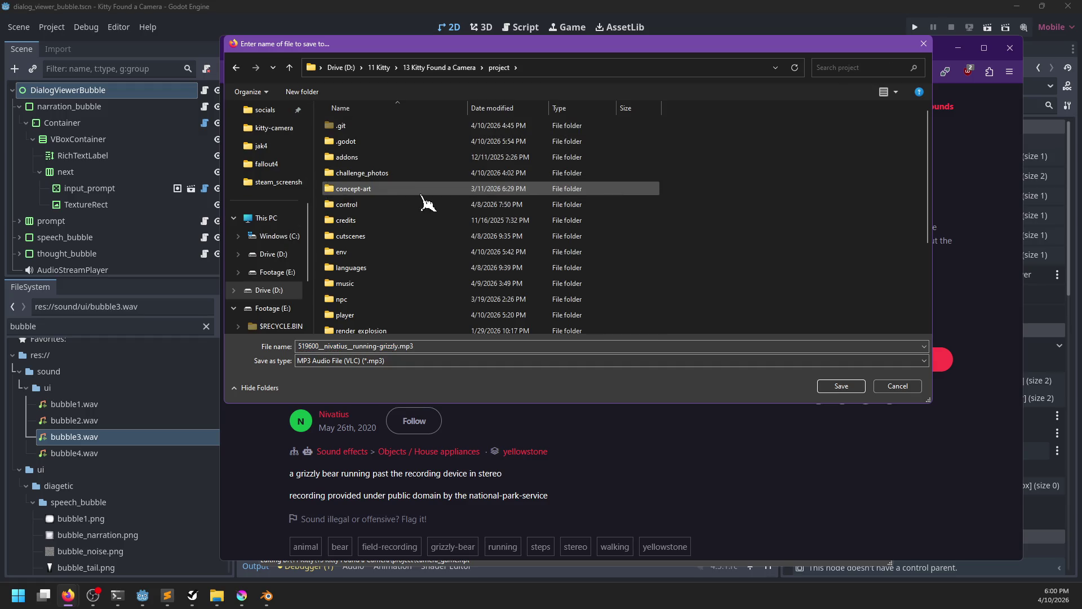
scroll(371, 304, "down", 3)
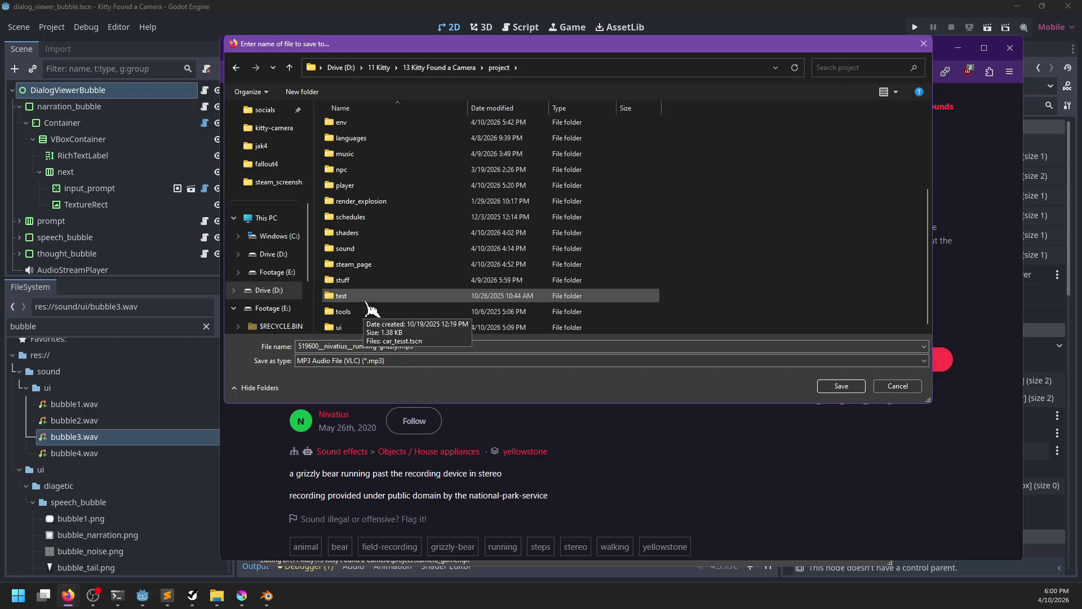
double_click(374, 254)
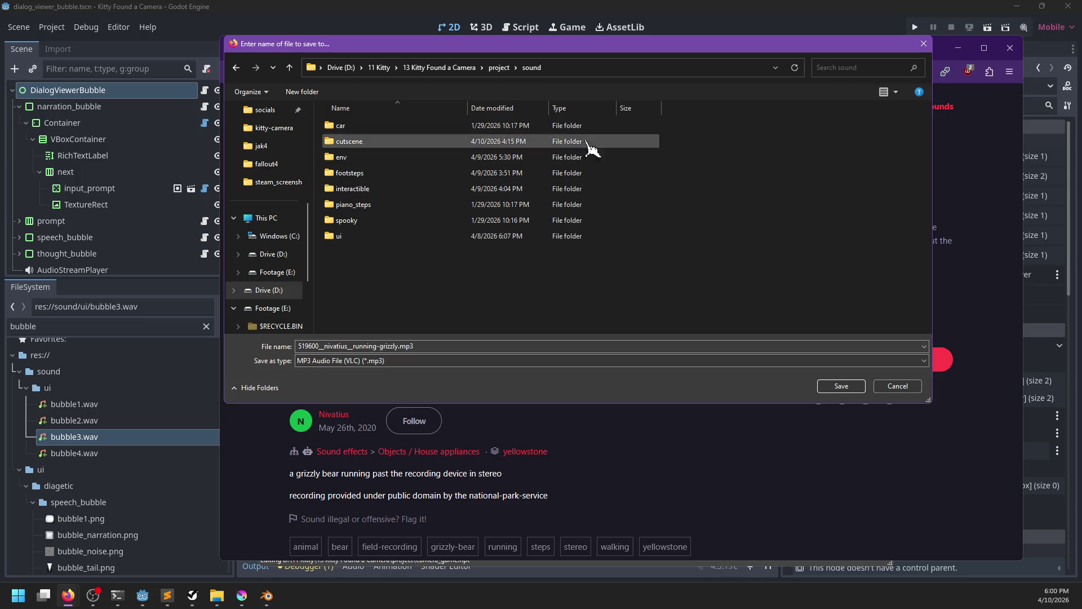
double_click(363, 143)
left_click(432, 346)
type("bear")
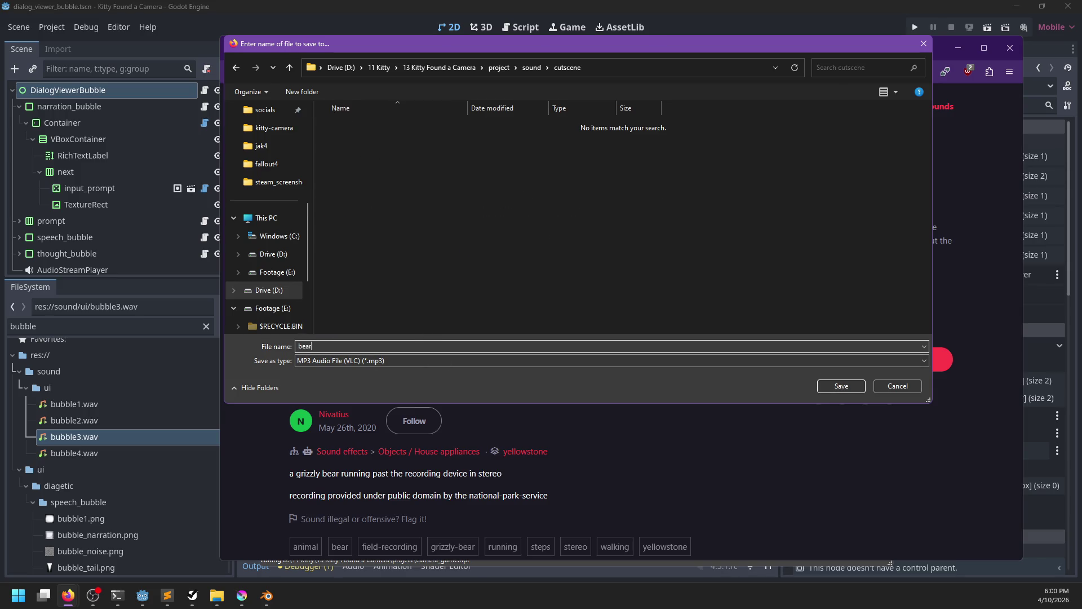
type("ng")
key("Return")
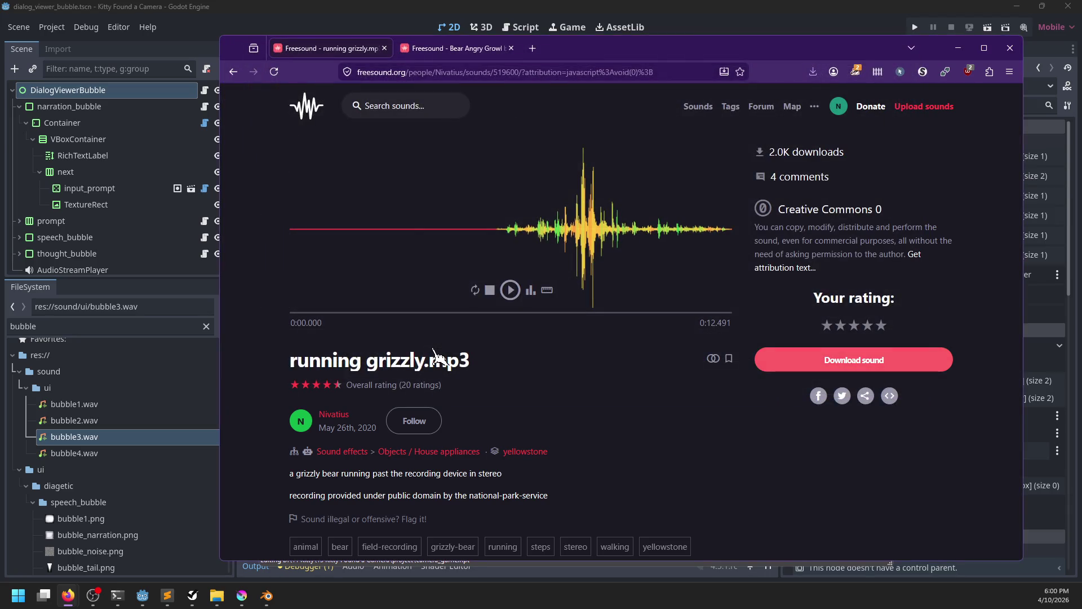
left_click(454, 49)
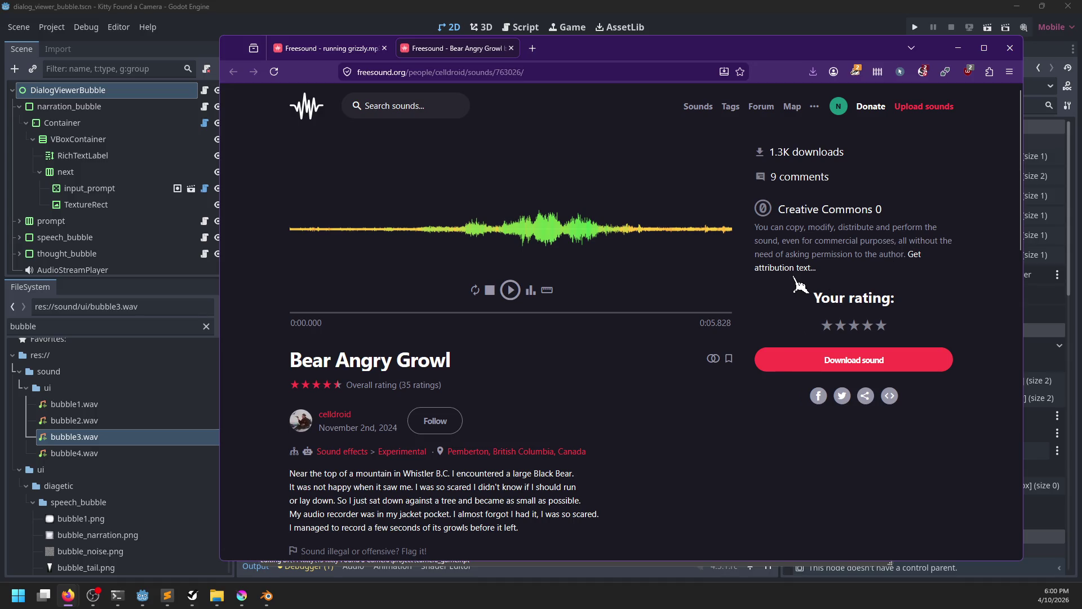
Copy the Bear Angry Growl attribution and paste it on line 34 of attributions.txt.
left_click(794, 270)
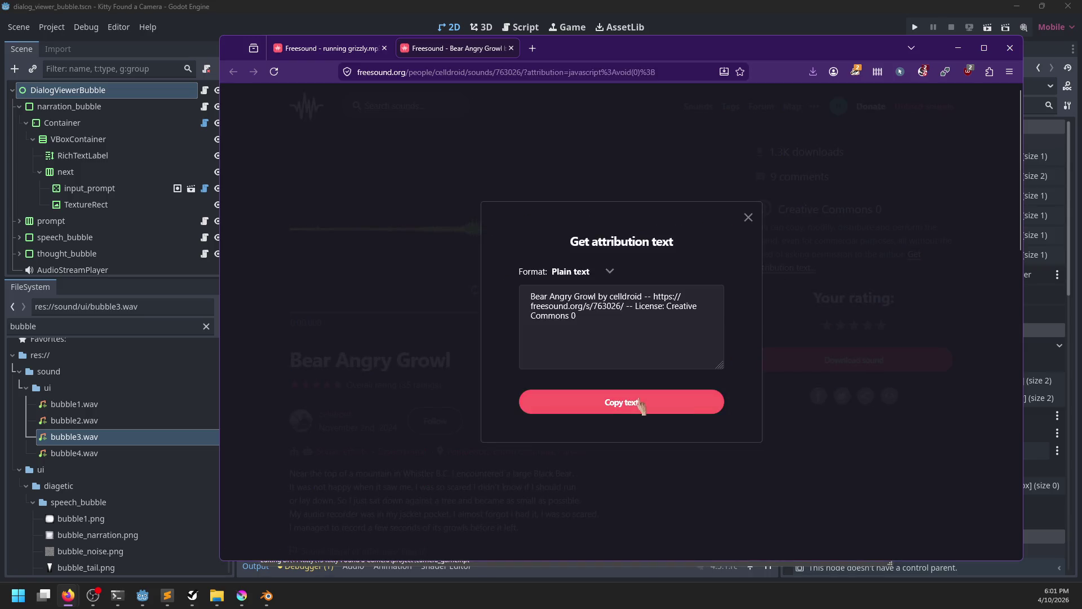
left_click(641, 403)
left_click(171, 599)
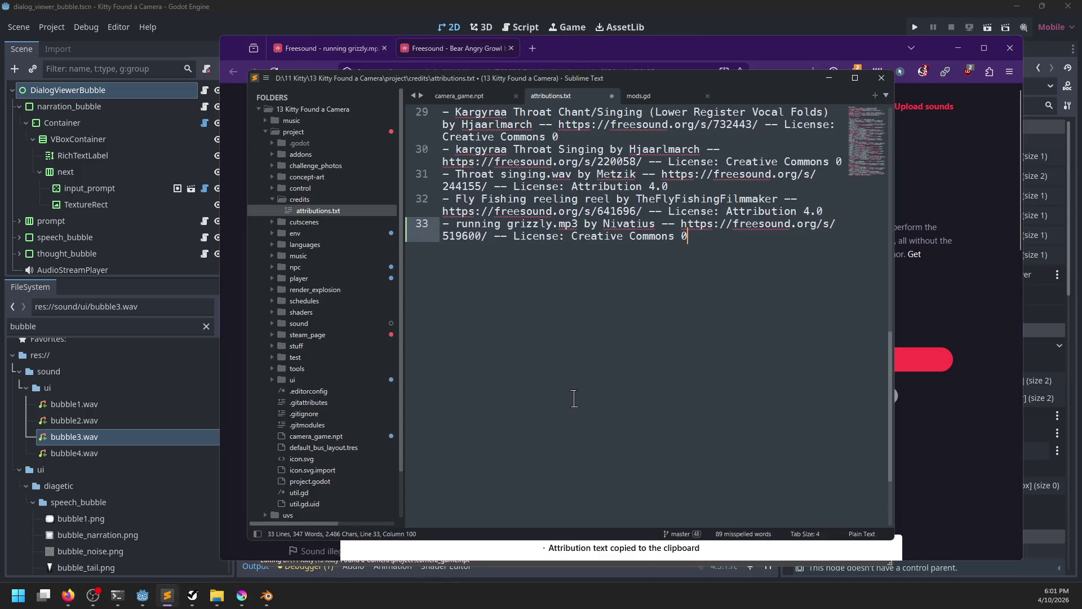
key("Return")
key("ctrl+v")
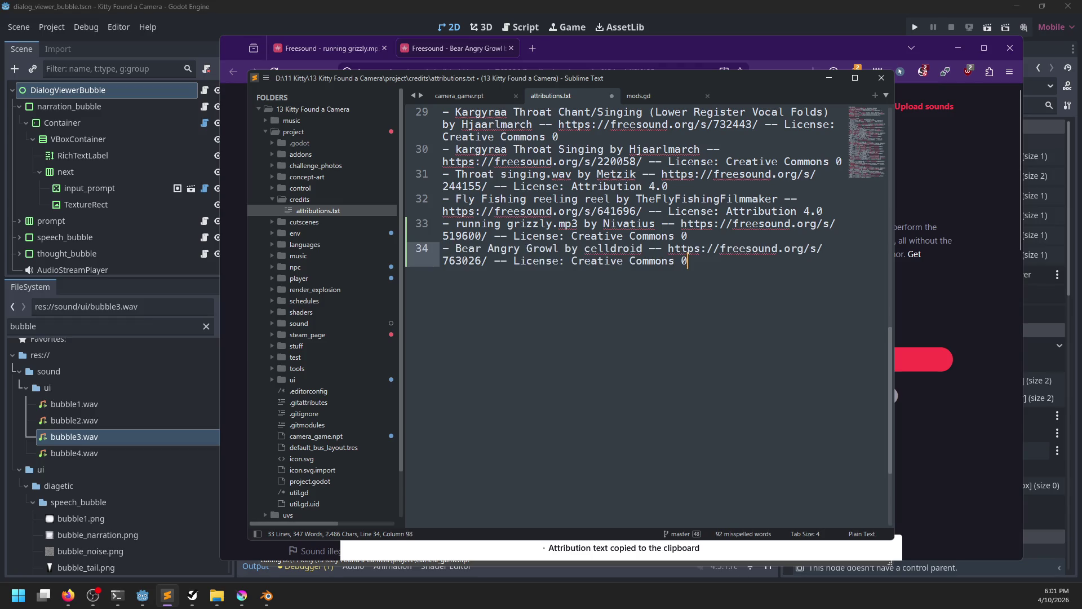
scroll(620, 338, "up", 15)
scroll(620, 338, "down", 15)
scroll(631, 349, "up", 15)
scroll(641, 375, "down", 5)
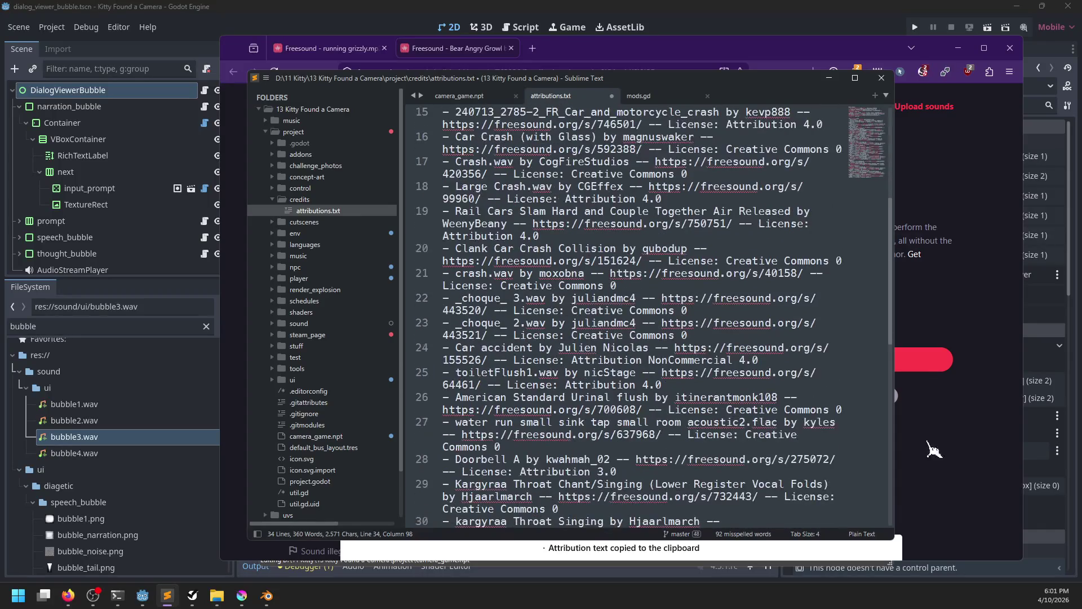
Save the Bear Angry Growl download as bear_growl in sound/cutscene and close Firefox.
left_click(964, 445)
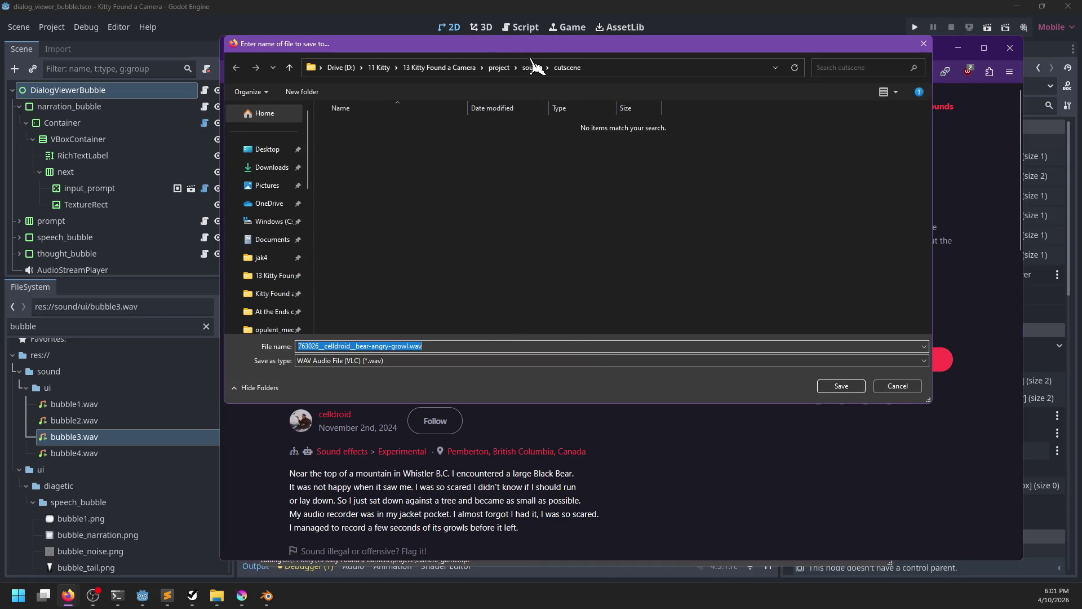
type("bear_growl")
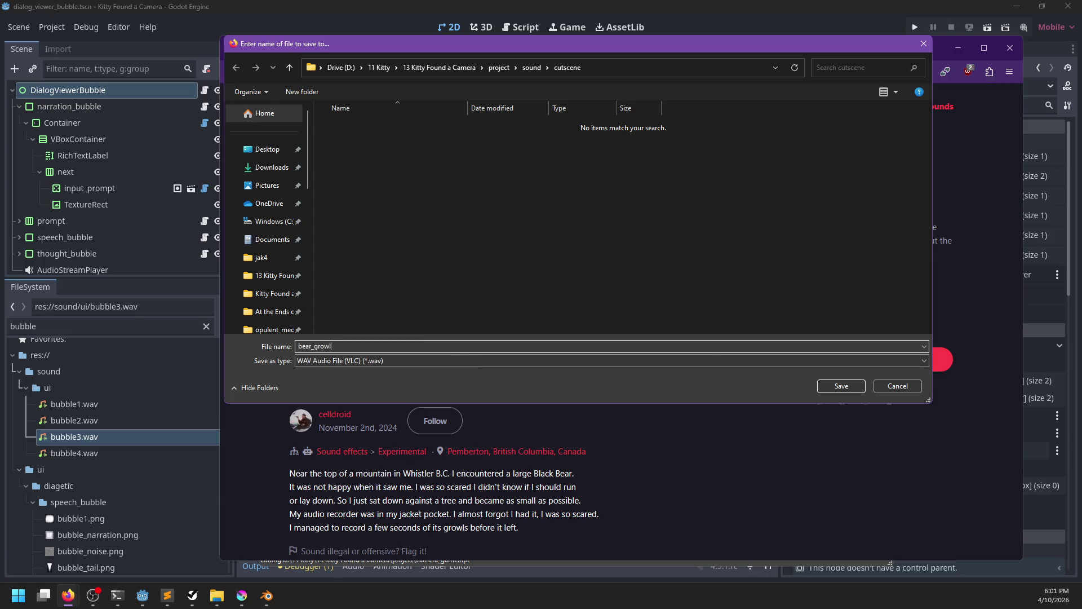
key("Return")
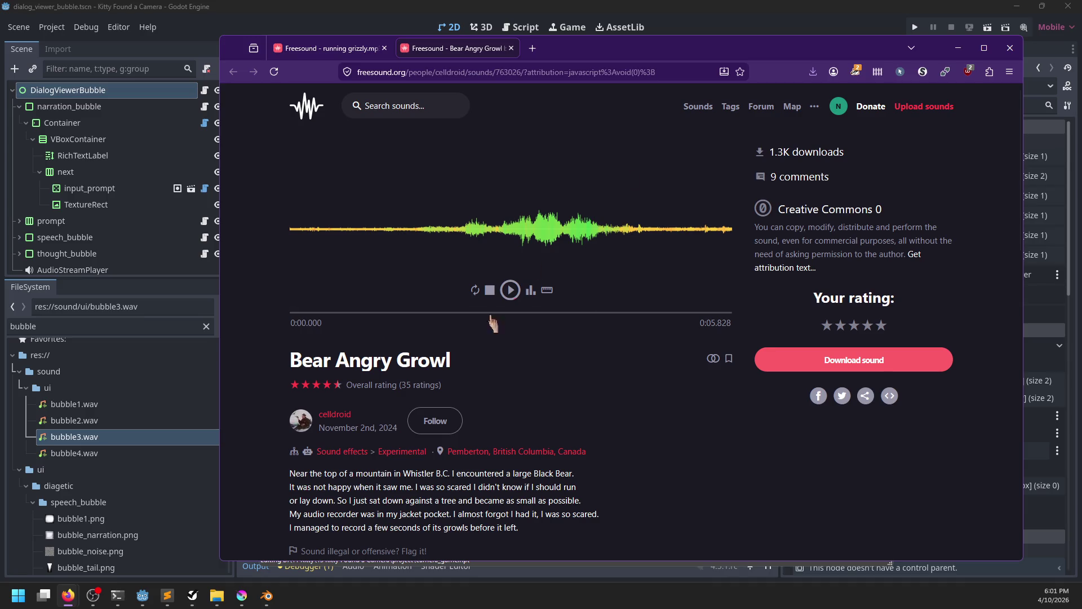
left_click(1005, 57)
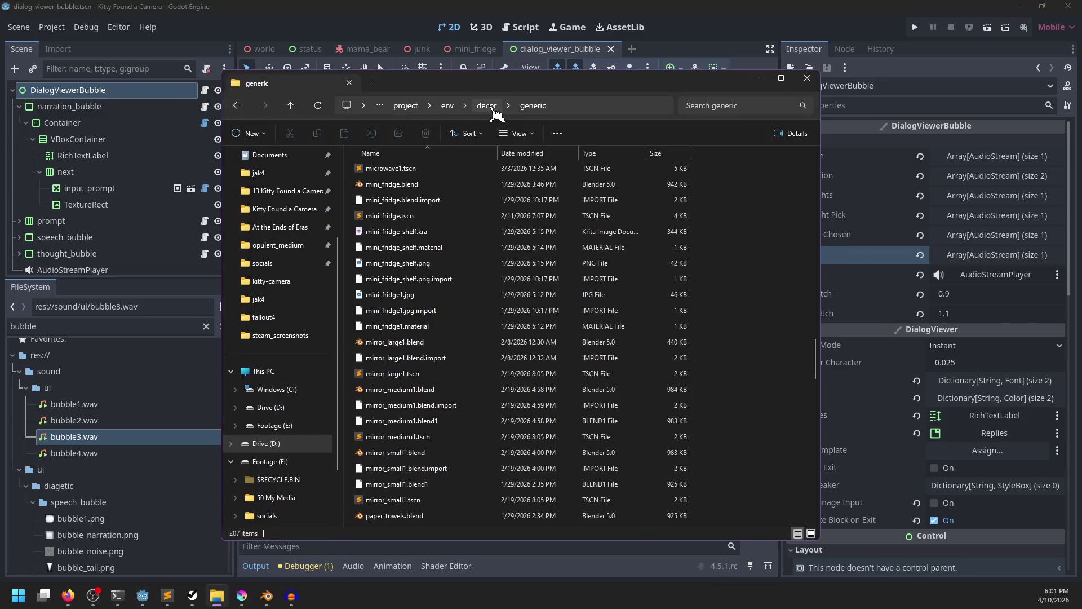
Navigate File Explorer to the project's sound/cutscene folder.
left_click(487, 106)
left_click(450, 105)
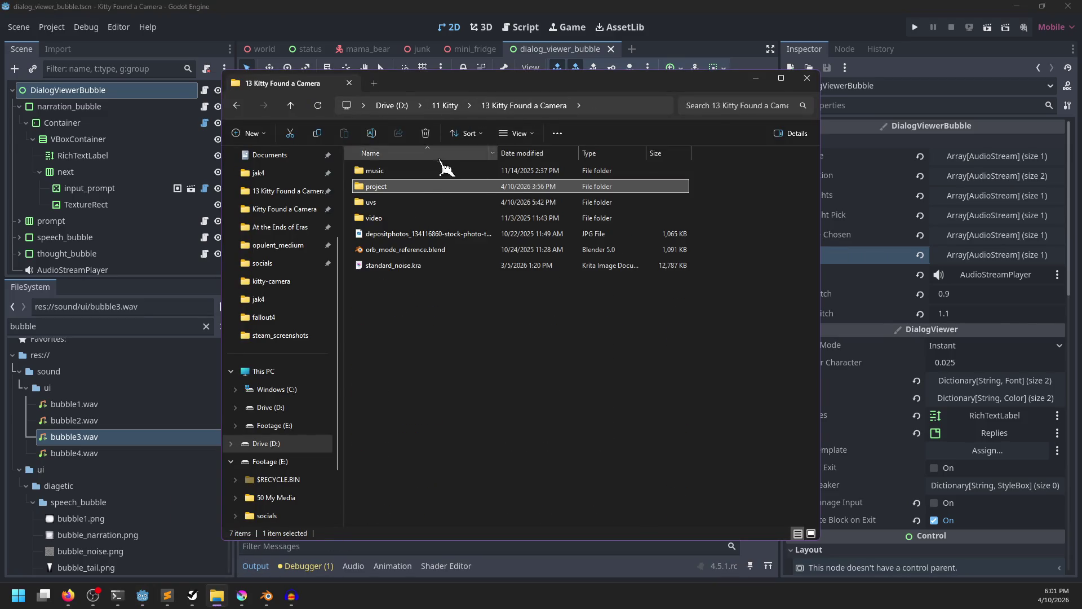
double_click(391, 188)
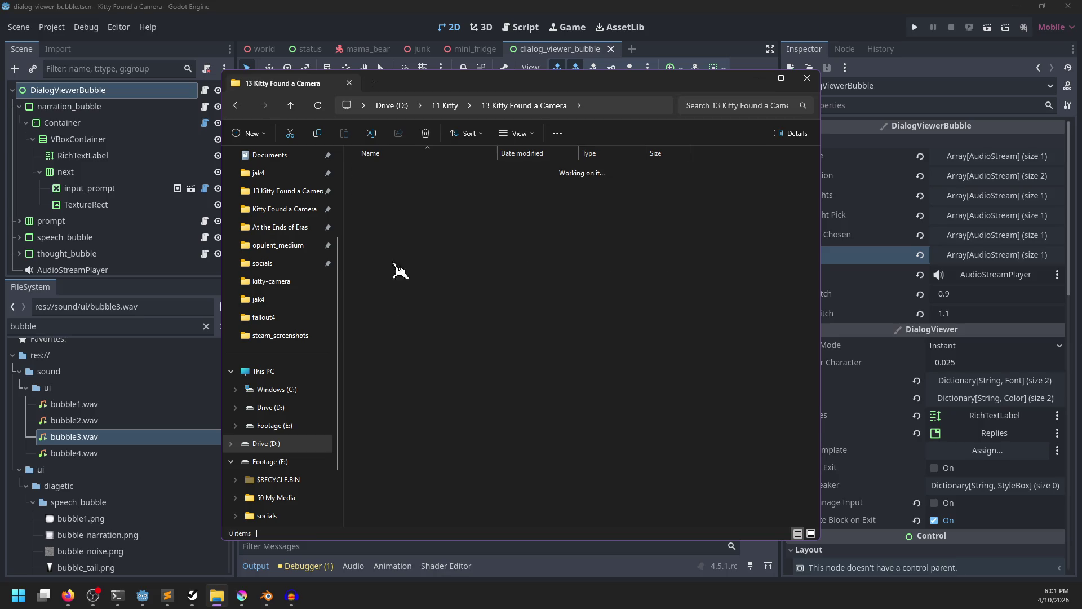
double_click(398, 422)
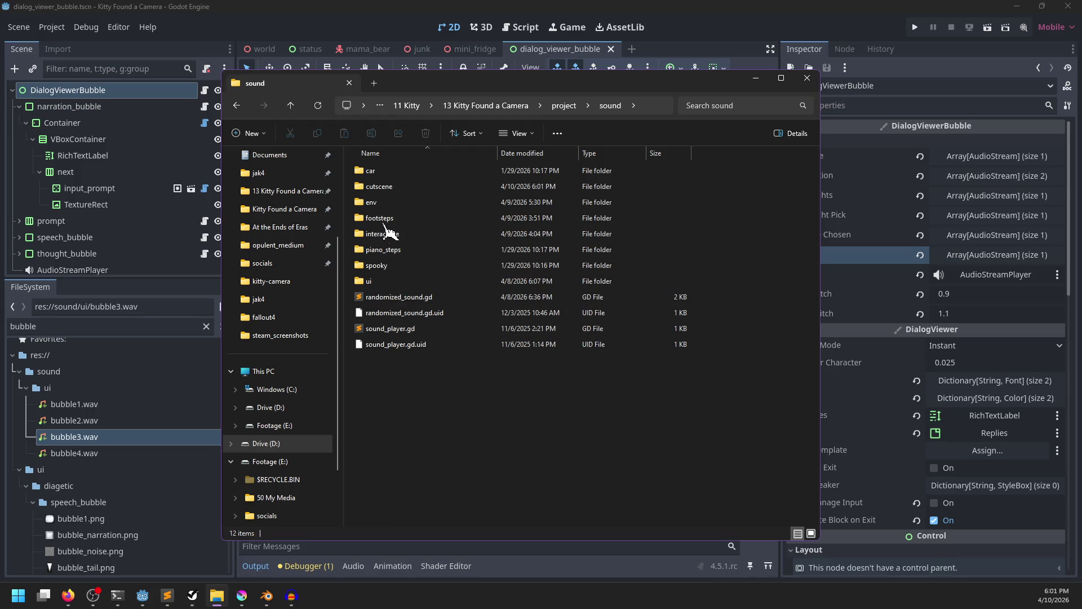
double_click(392, 191)
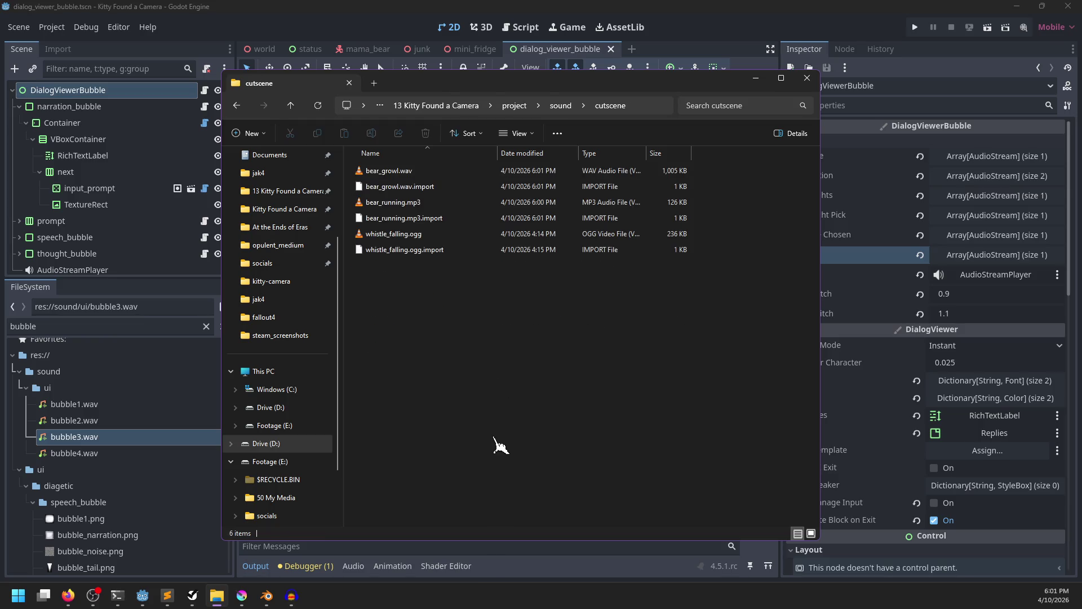
Drag bear_growl.wav and bear_running.mp3 into Audacity as two separate tracks.
left_click(292, 599)
key("alt+Tab")
left_click_drag(389, 170, 150, 275)
left_click_drag(412, 204, 141, 401)
left_click(149, 258)
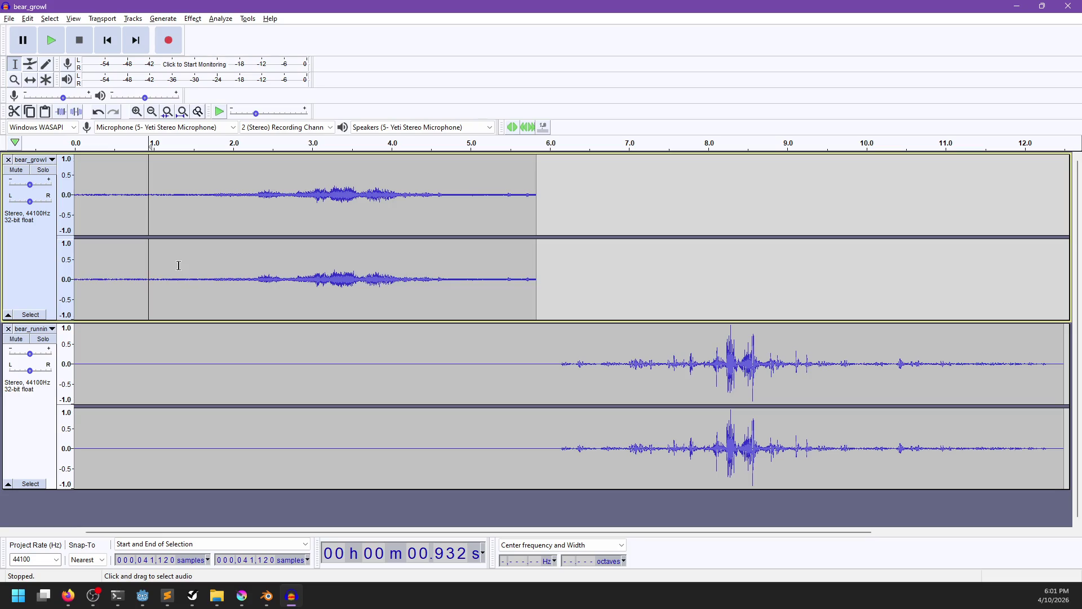
Capture a noise profile from the first 1.57 seconds of bear_growl.
key("space")
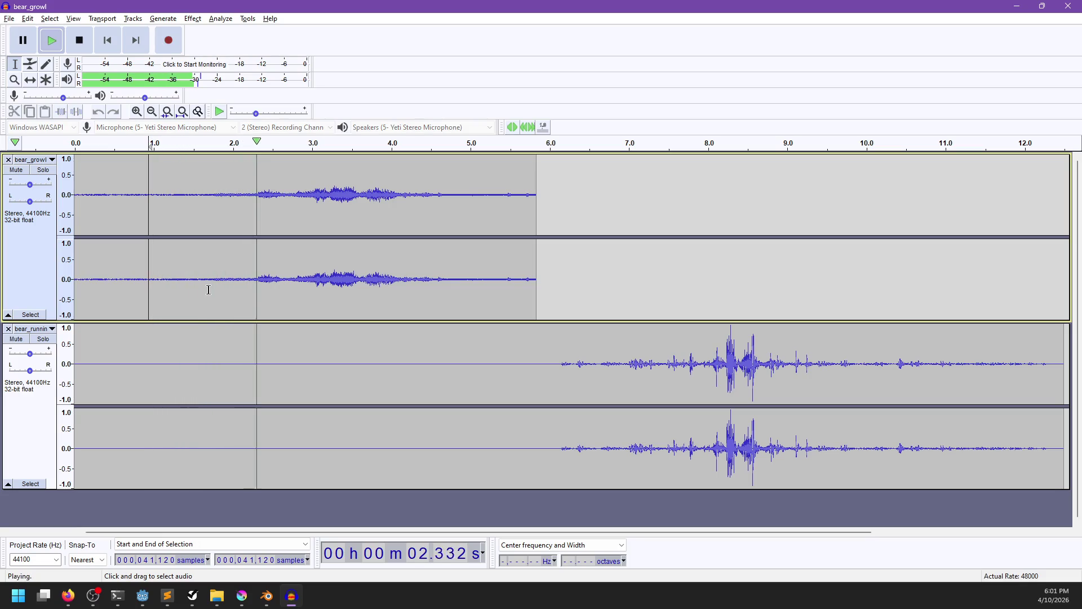
left_click_drag(200, 286, 51, 287)
left_click(193, 19)
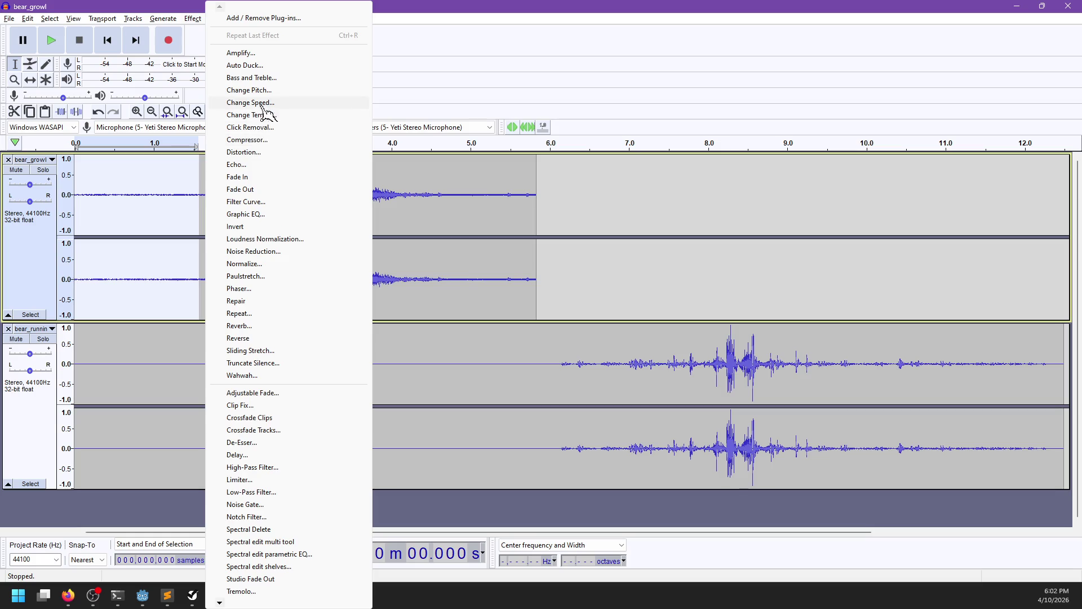
left_click(263, 251)
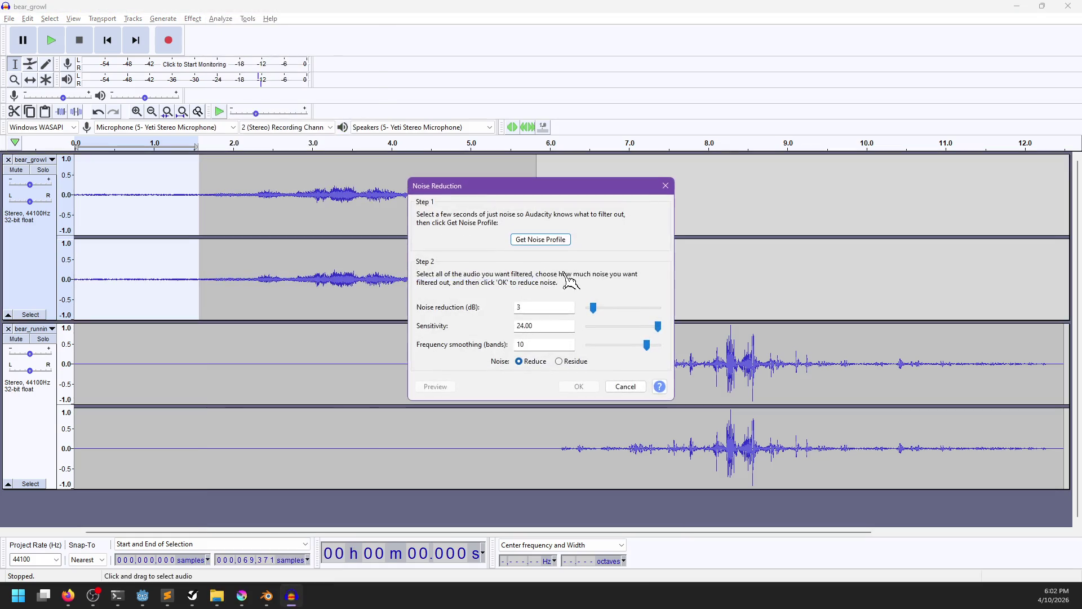
left_click(551, 238)
Audition the growl's loud 2.8–4.9 s section and its quiet 0–1.5 s opening.
key("ctrl+a")
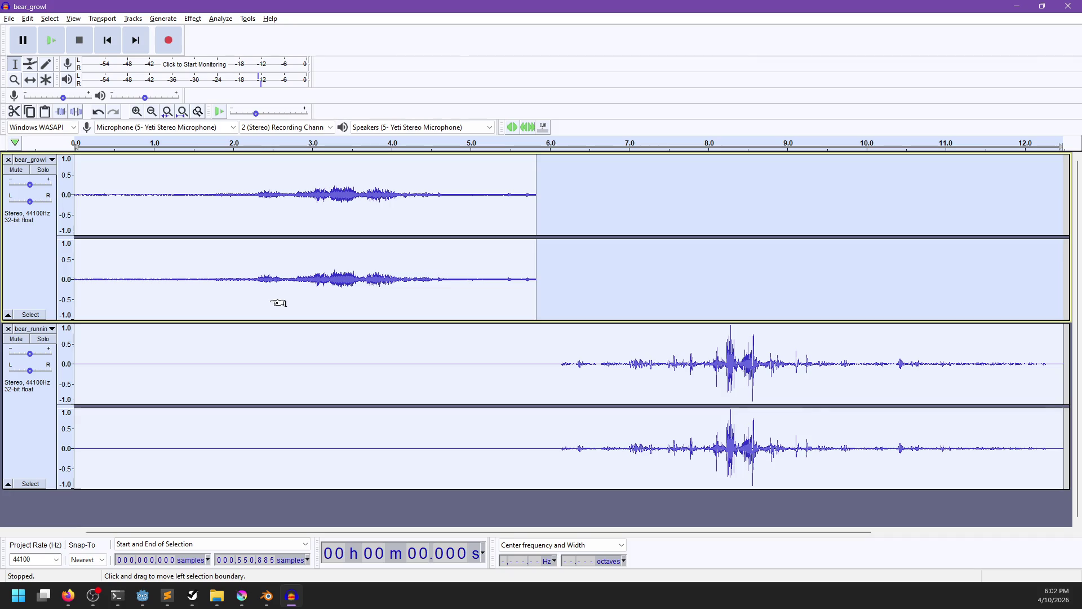
double_click(276, 298)
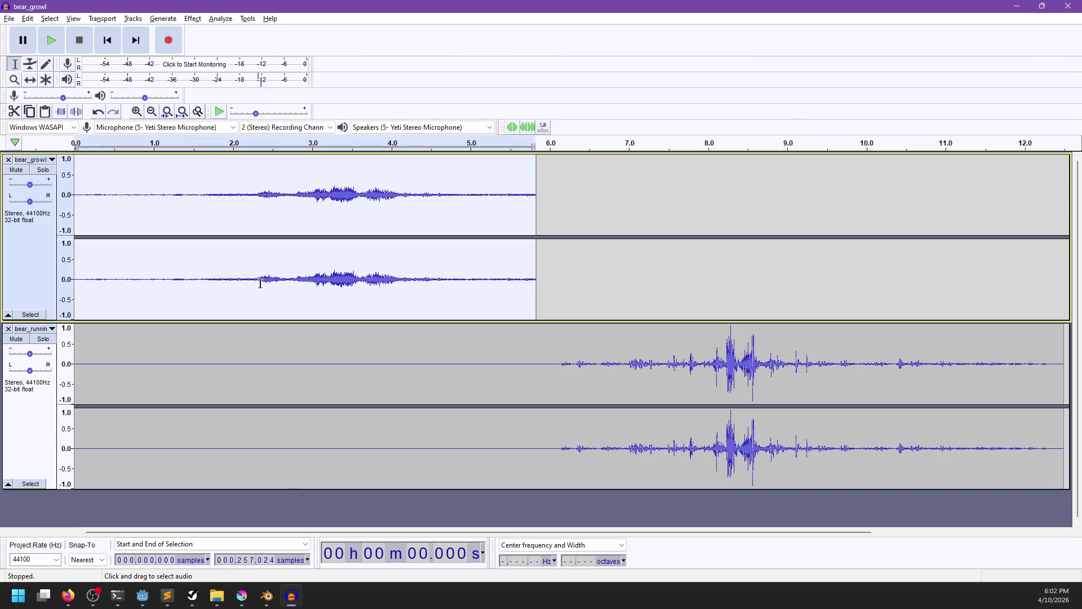
key("space")
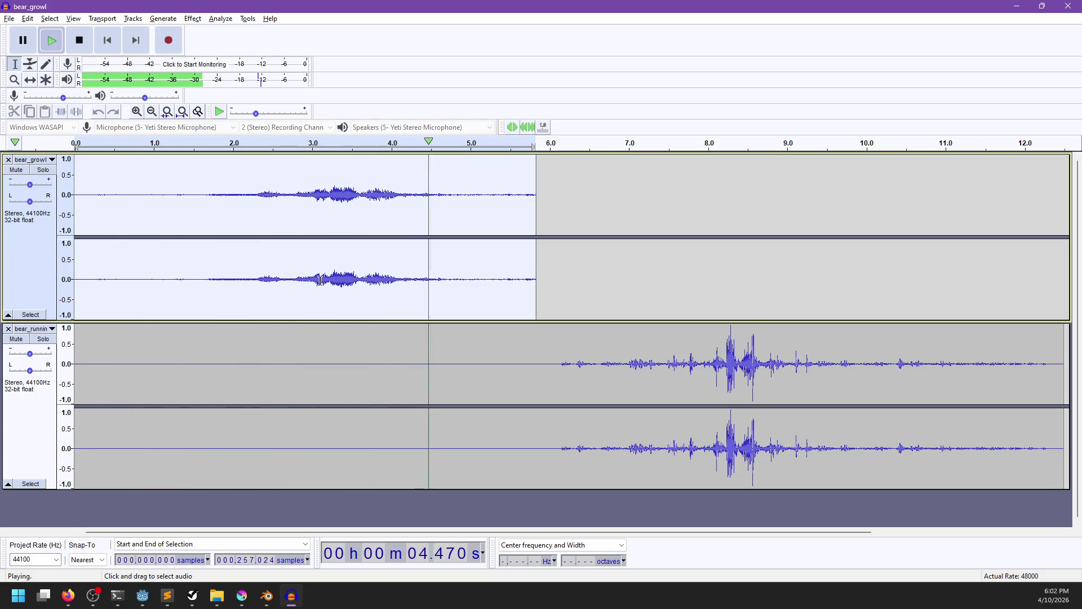
key("space")
left_click_drag(293, 280, 458, 289)
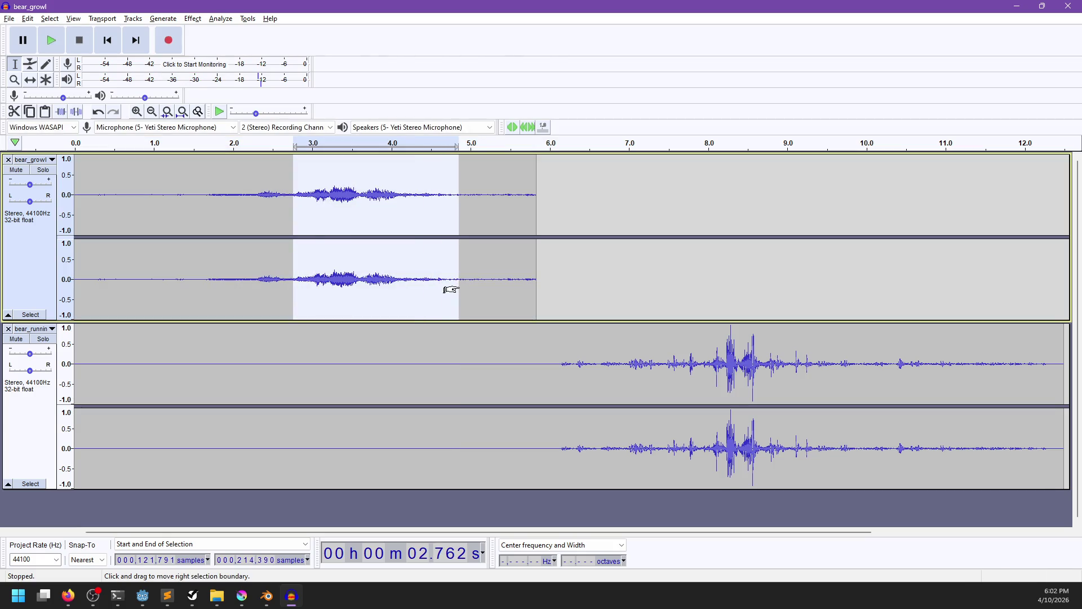
key("space")
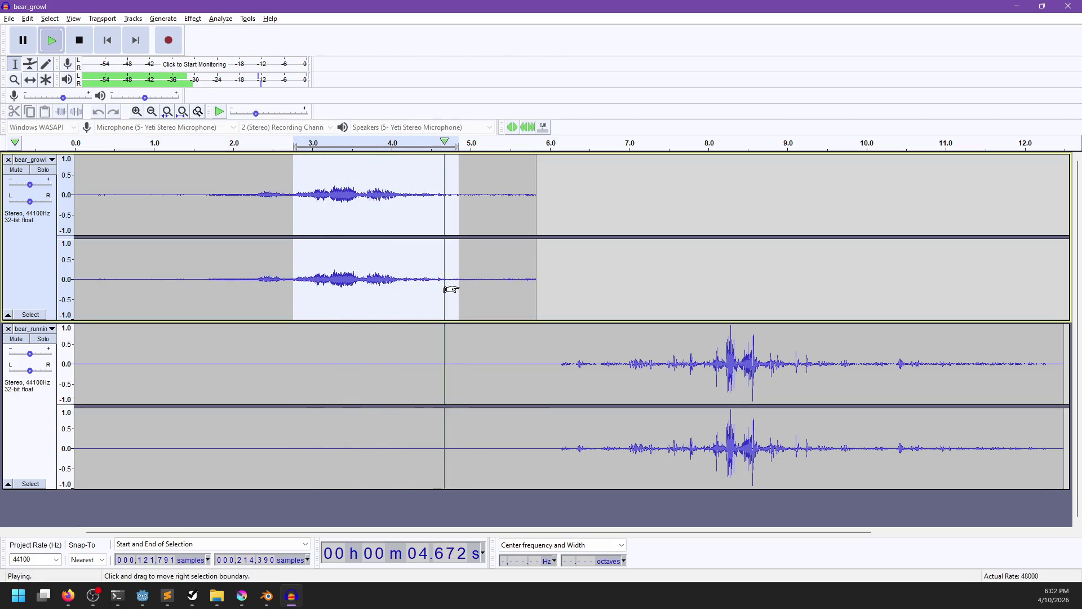
mouse_move(457, 289)
left_mouse_down()
mouse_move(434, 289)
mouse_move(448, 289)
left_mouse_up()
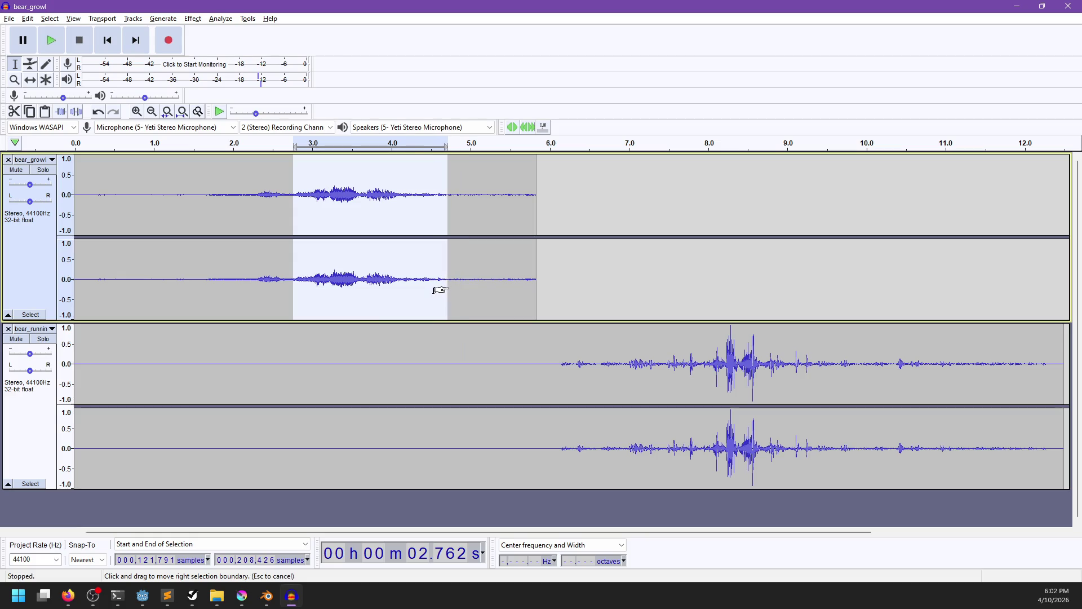
key("space")
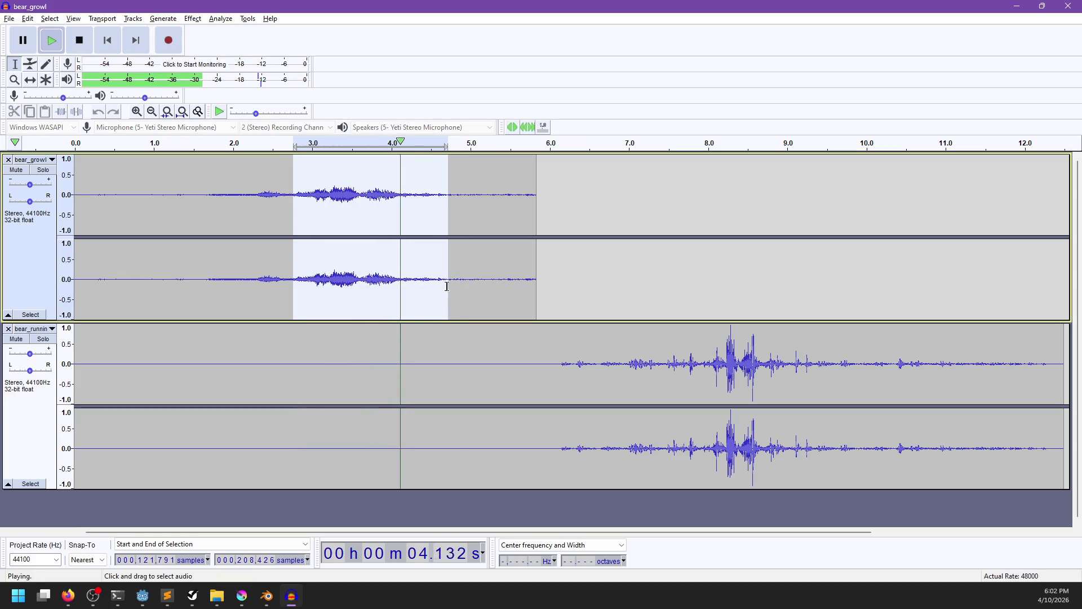
left_click_drag(193, 280, 70, 288)
key("space")
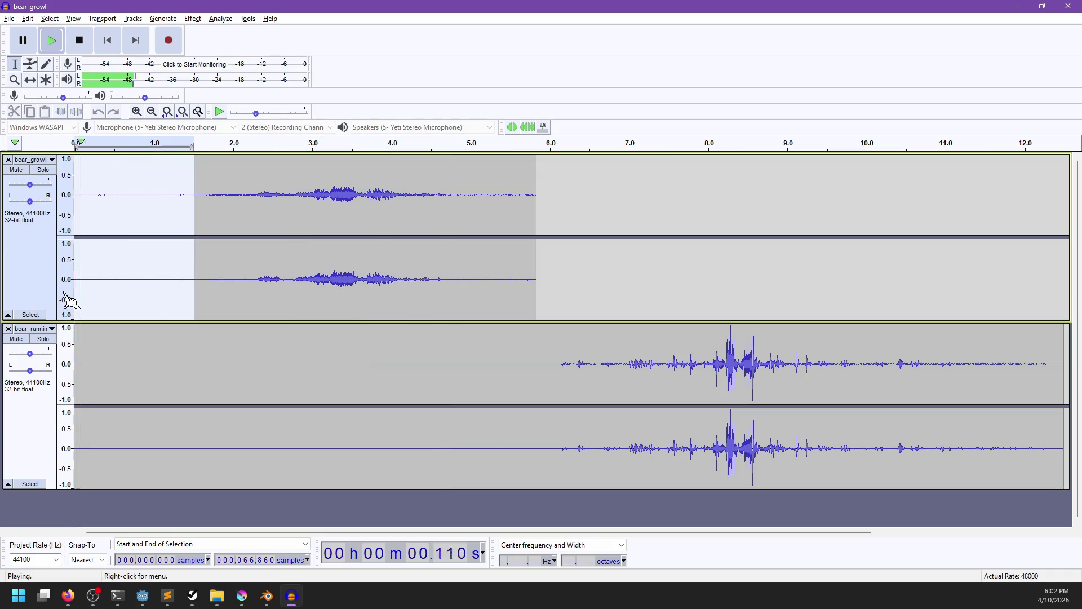
left_click(193, 18)
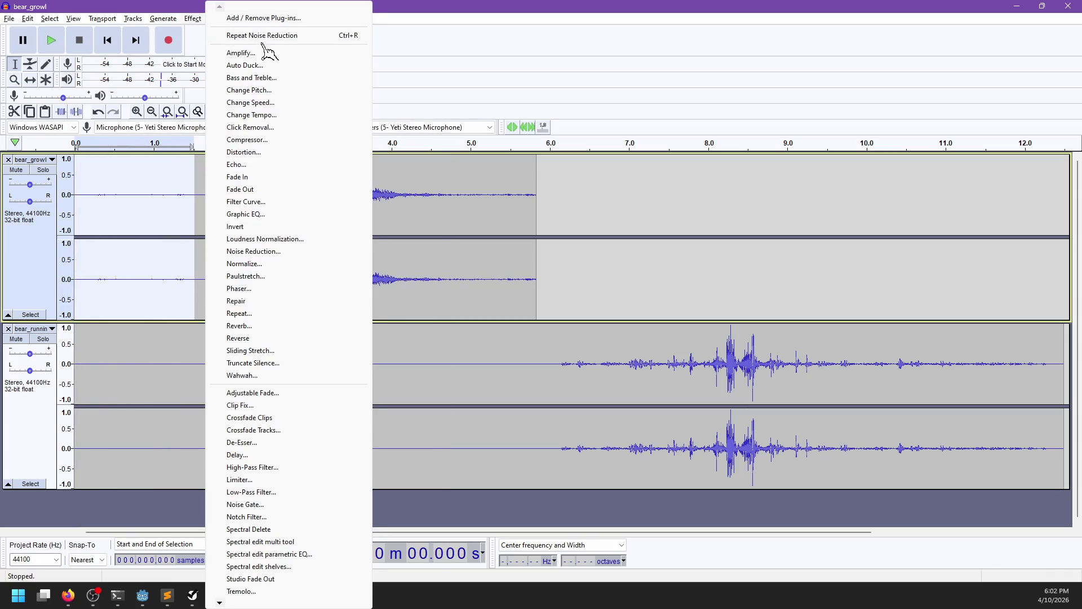
Retake the noise profile, then play bear_growl from about 1.7 seconds.
left_click(275, 252)
left_click(550, 233)
key("ctrl+a")
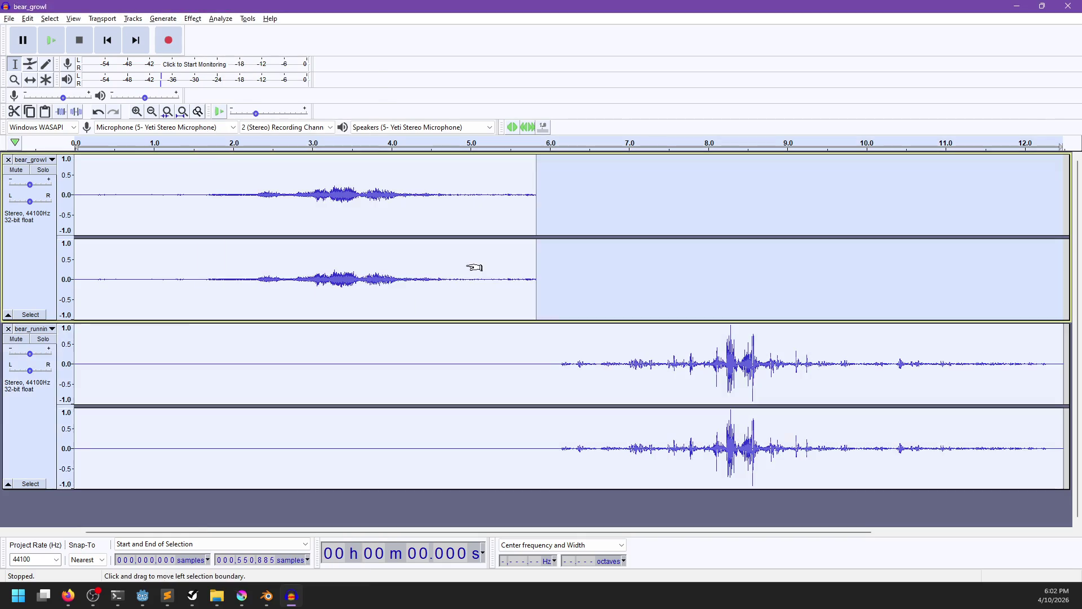
double_click(399, 280)
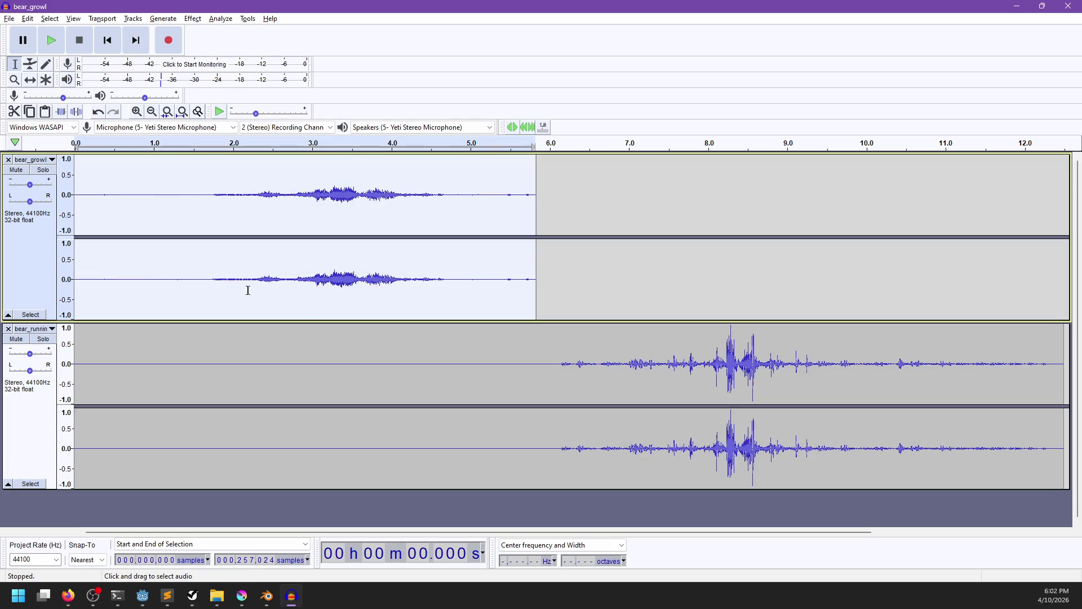
left_click(206, 276)
key("space")
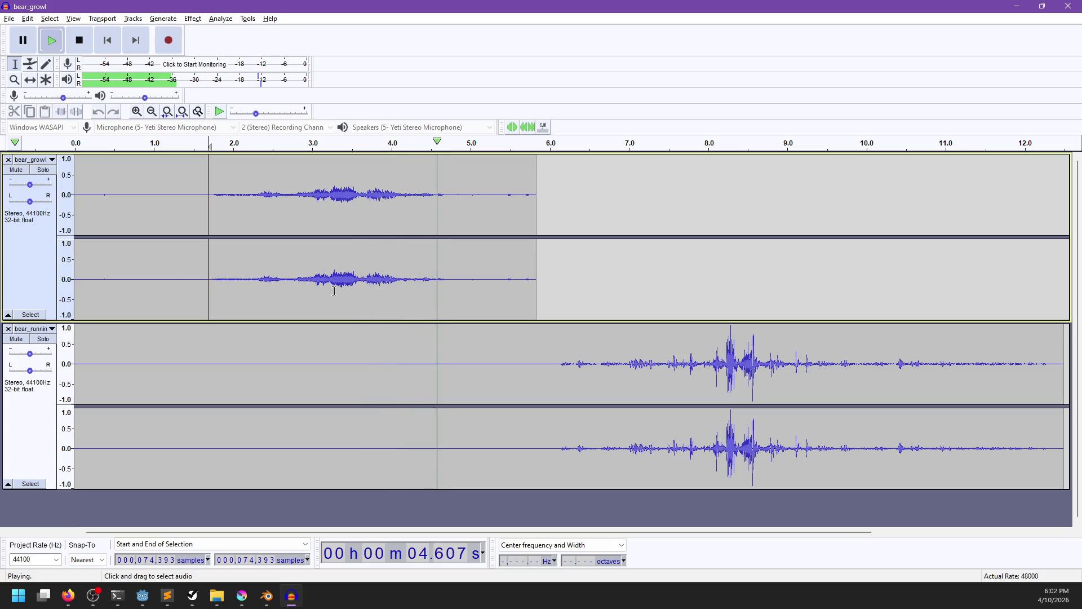
Select and audition the growl's loud core, narrowing it to about 2.7–4.26 s.
left_click_drag(437, 284, 285, 293)
key("space")
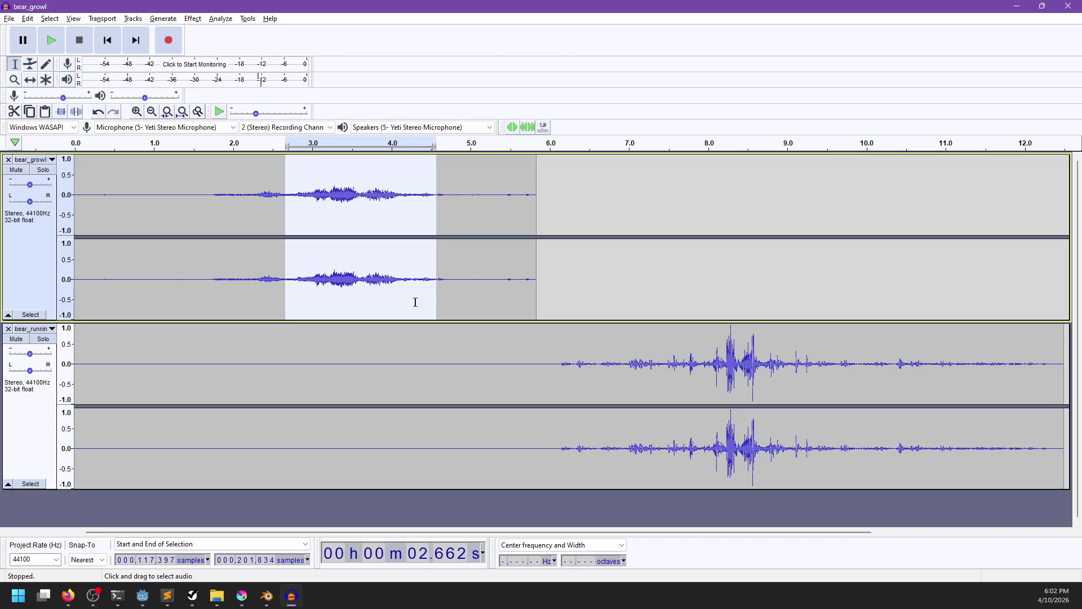
left_click_drag(435, 295, 417, 297)
left_click_drag(413, 298, 412, 297)
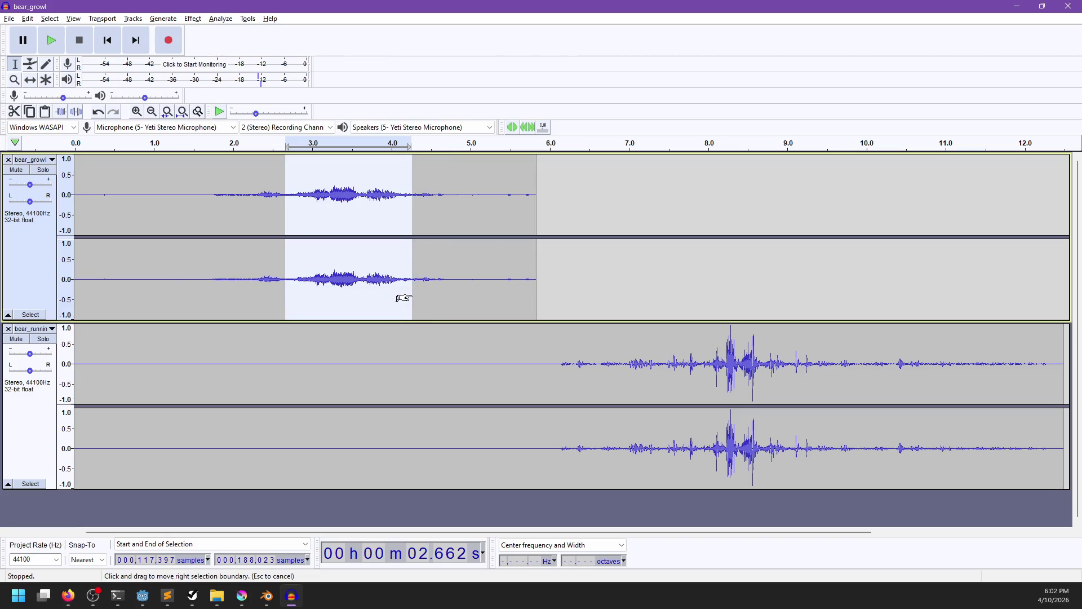
key("space")
Apply a flat Graphic EQ with the 10k–20k bands cut to minimum, keeping 8k at 0 dB.
left_click(193, 18)
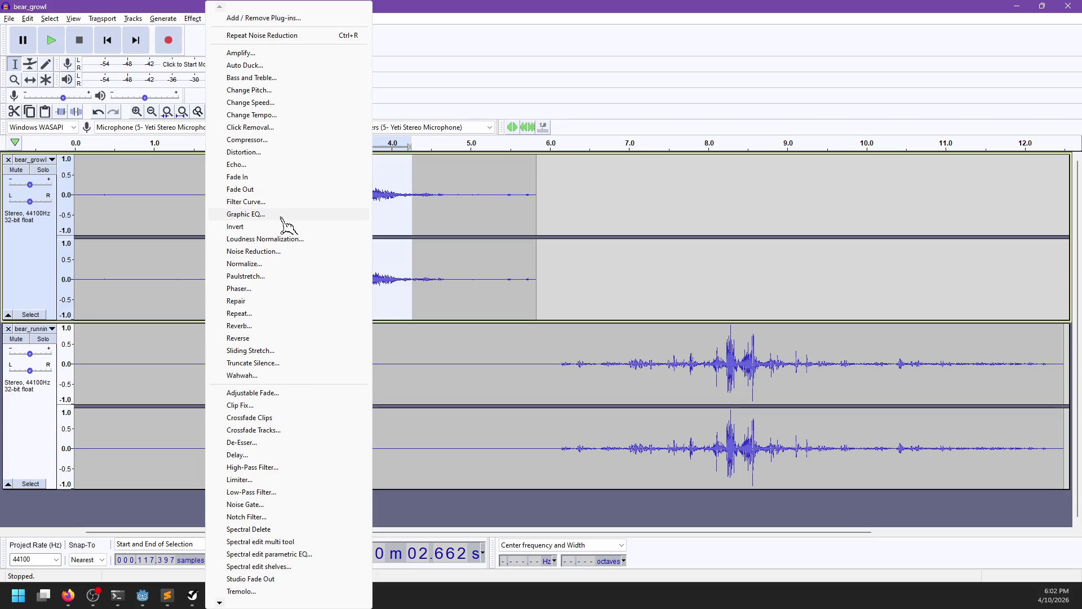
left_click(299, 213)
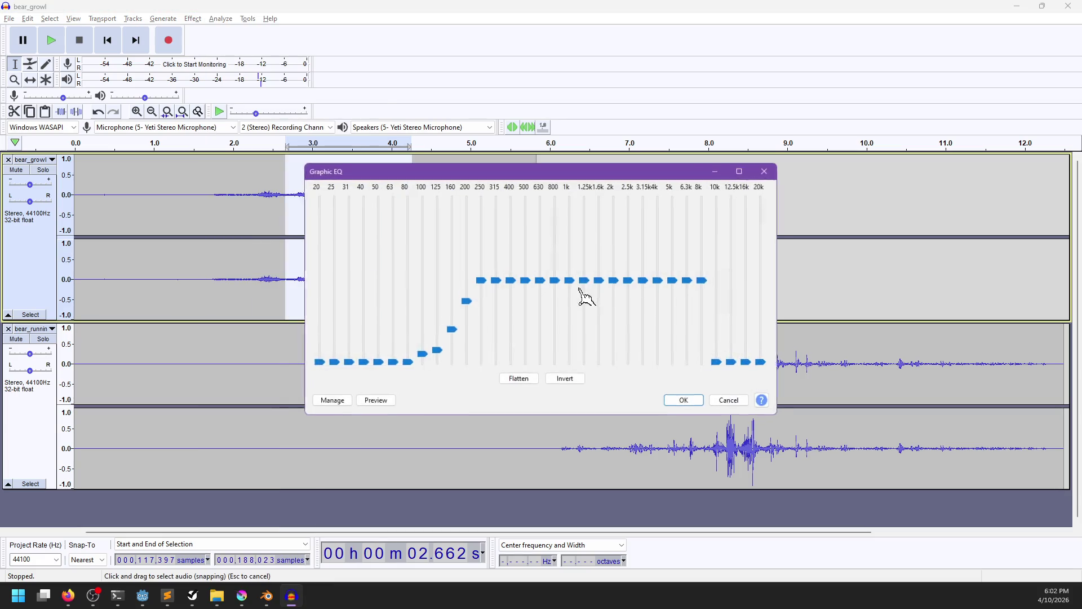
left_click(516, 382)
left_click_drag(713, 283, 728, 417)
mouse_move(744, 281)
left_mouse_down()
mouse_move(755, 384)
mouse_move(759, 305)
mouse_move(762, 394)
mouse_move(774, 316)
mouse_move(768, 364)
left_mouse_up()
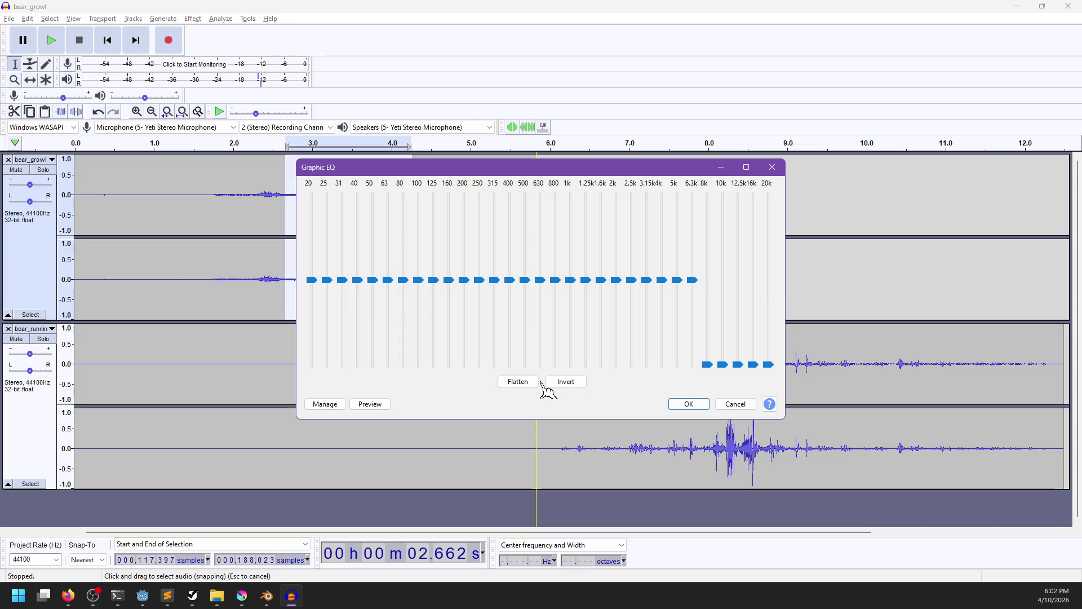
left_click(370, 408)
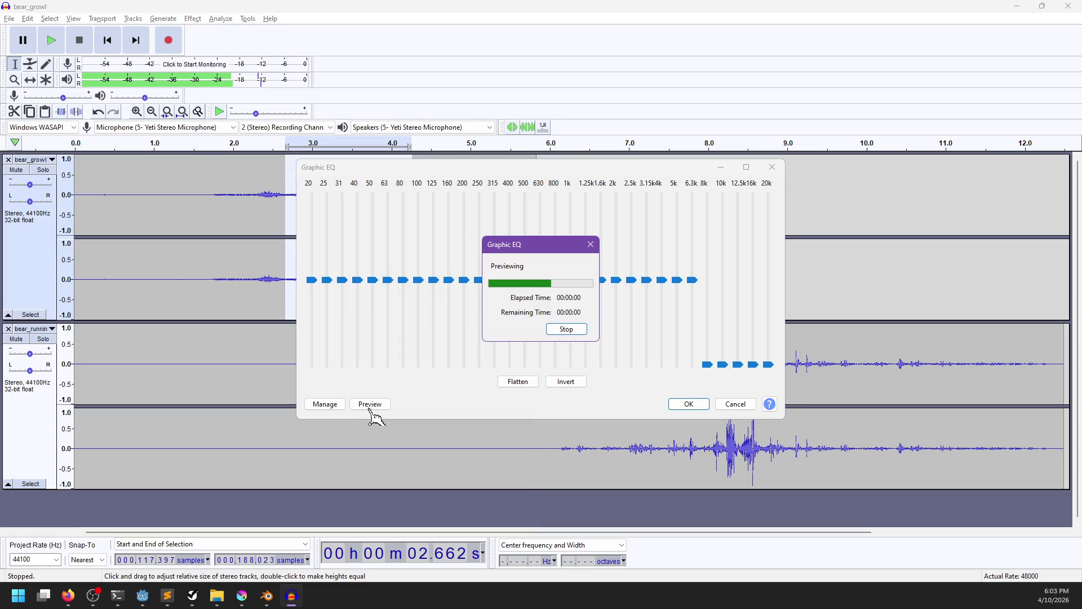
left_click_drag(707, 366, 713, 285)
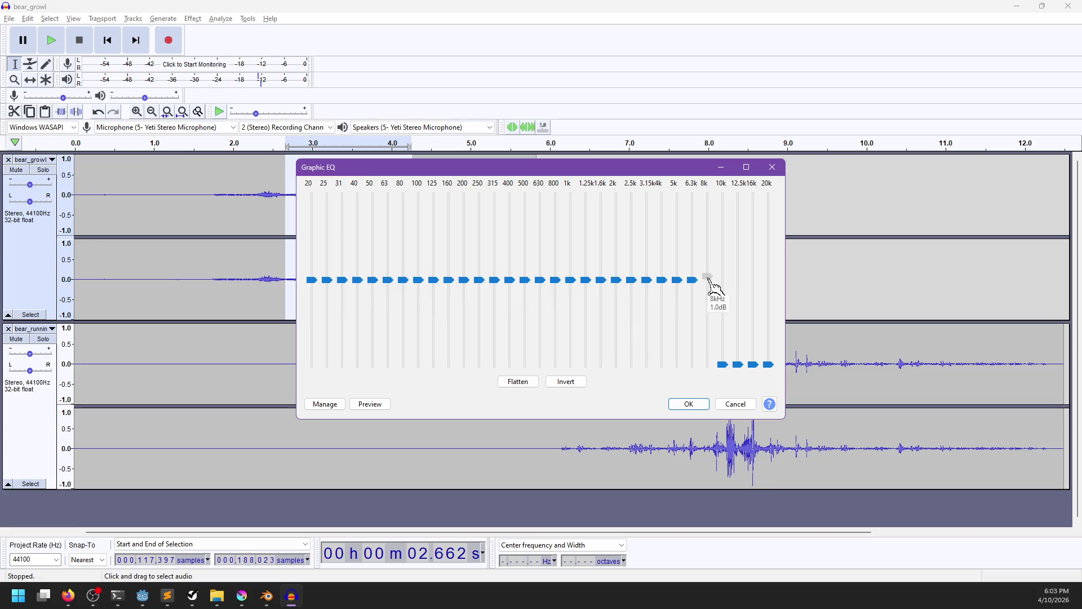
left_click(381, 406)
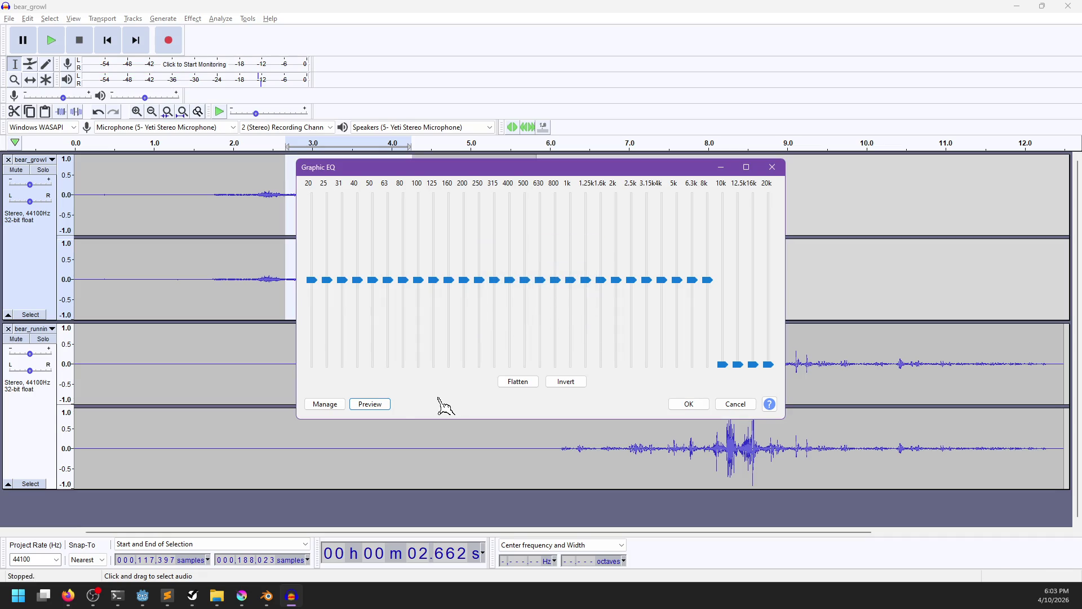
left_click(697, 409)
Replay the 0–1.7 s opening and from 2.58 s, then select the quiet 4.70–5.43 s tail.
left_click_drag(211, 285, 79, 287)
key("space")
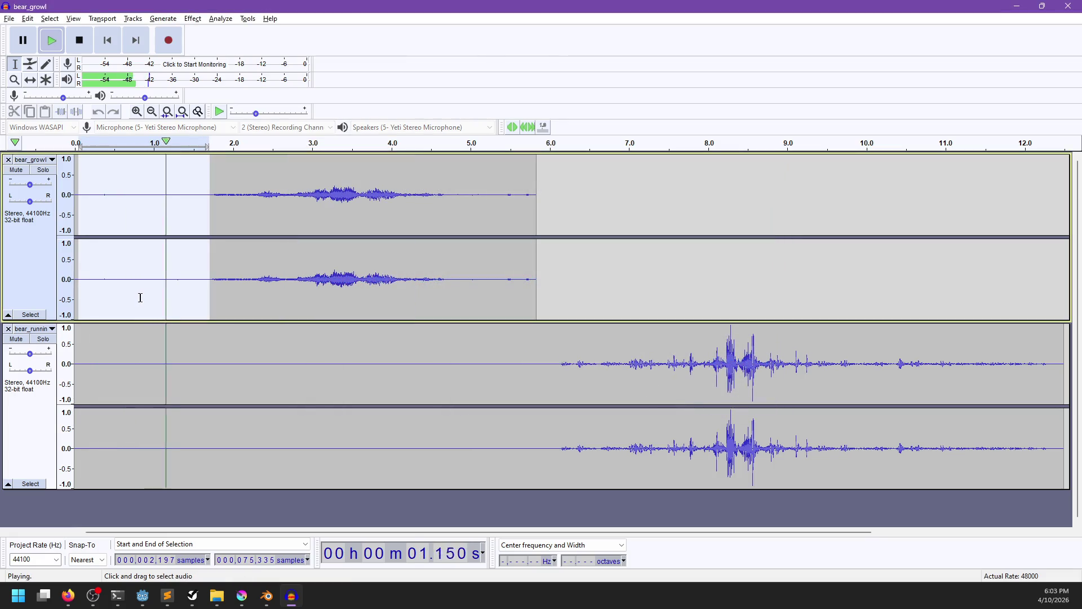
left_click(279, 280)
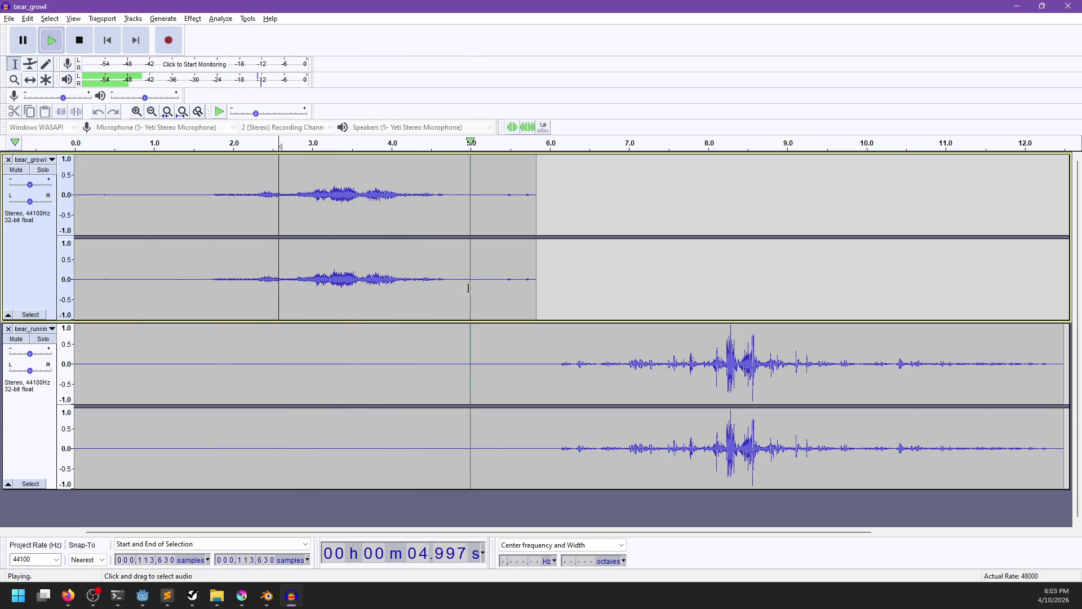
key("space")
left_click_drag(447, 279, 504, 288)
Capture a new noise profile from the growl's quiet 4.70–5.43 s tail.
key("space")
left_click(200, 21)
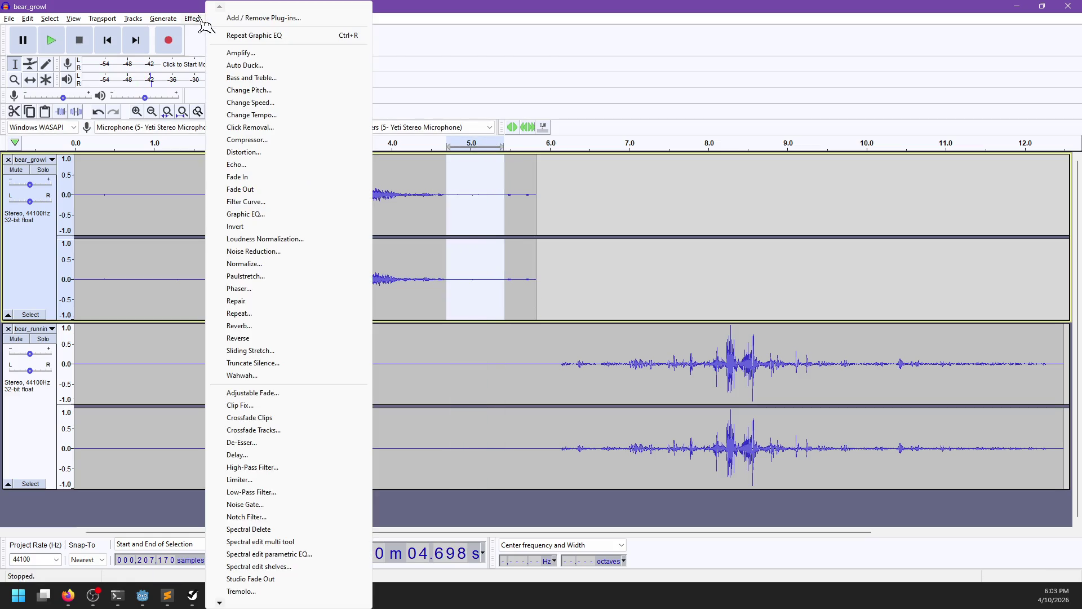
left_click(276, 252)
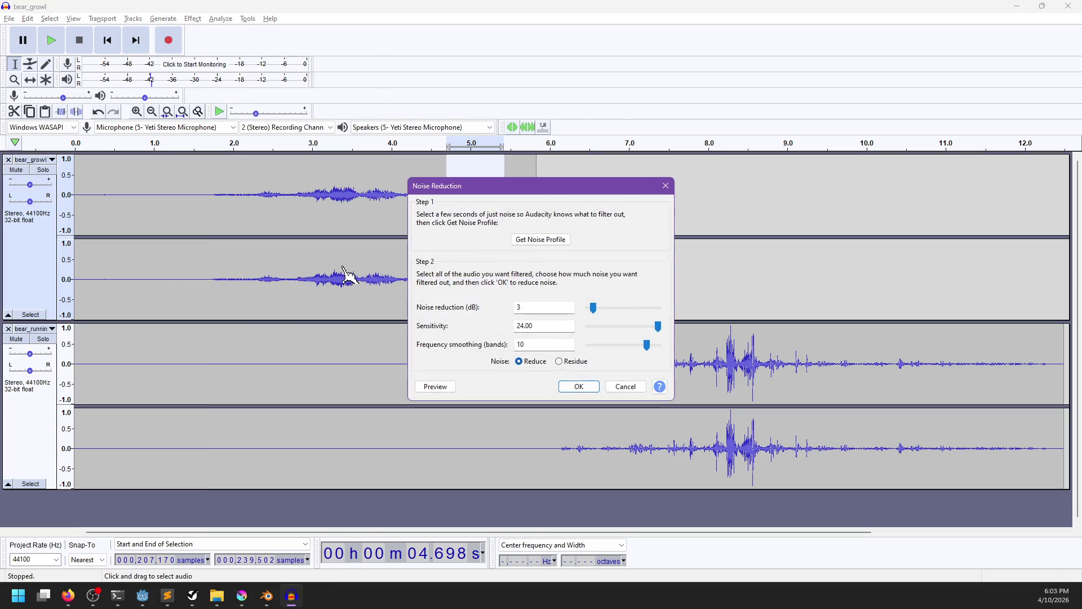
left_click(534, 244)
Audition the bear_growl clip from 1.8 s and its 2.70–4.25 s growl core.
key("ctrl+a")
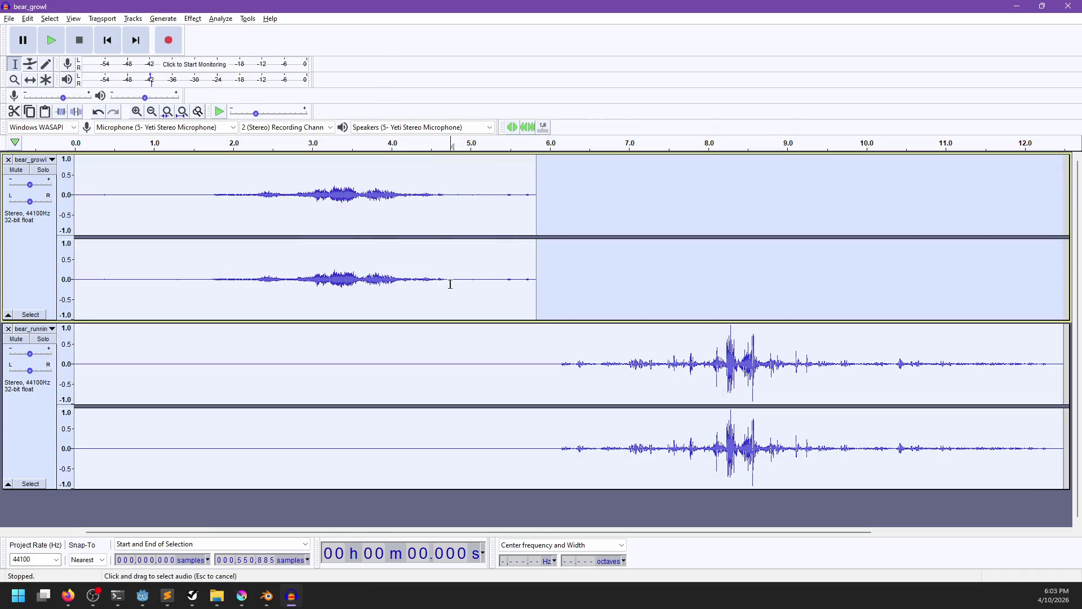
double_click(442, 285)
left_click(217, 279)
key("space")
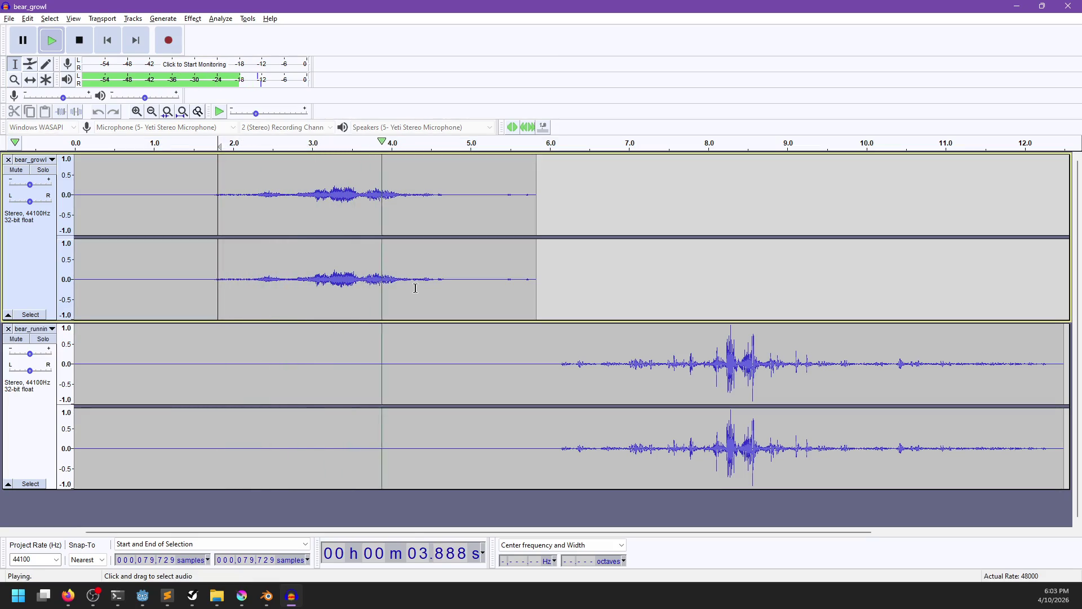
key("space")
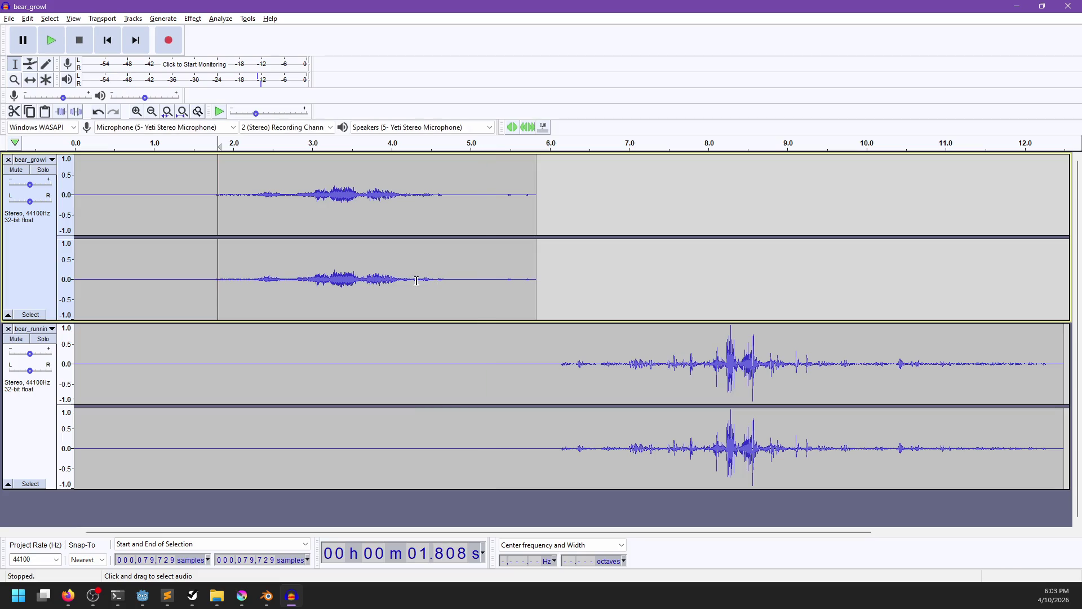
left_click_drag(411, 279, 288, 290)
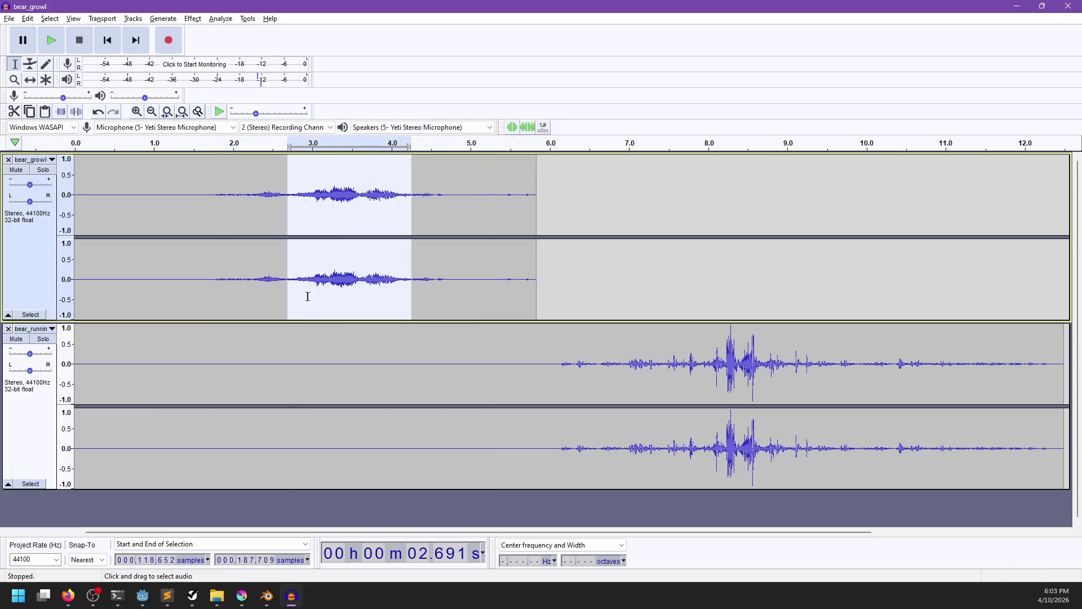
key("space")
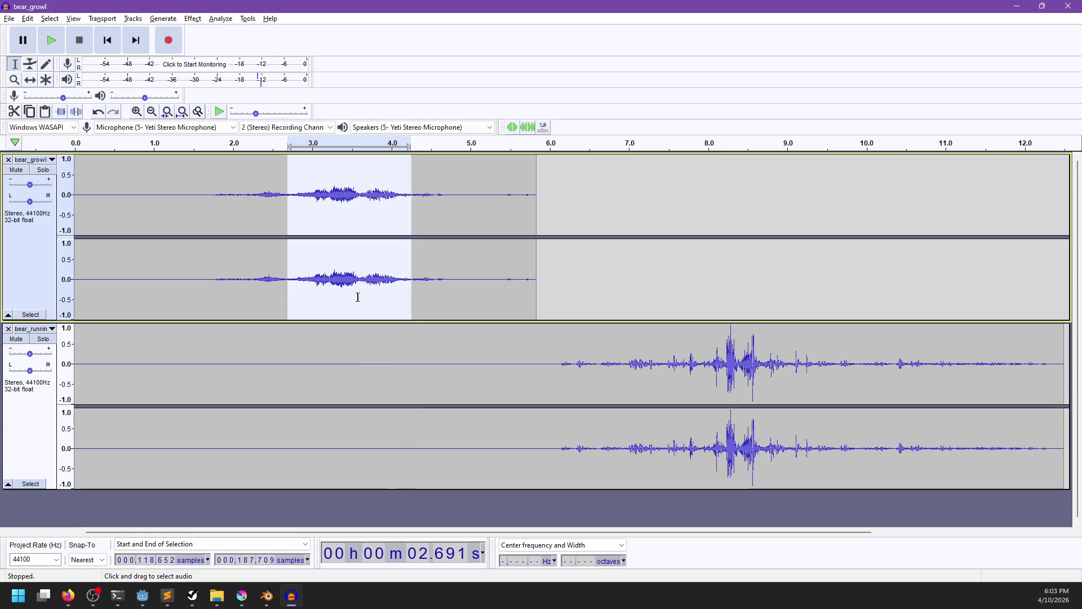
Delete the selected stretch and trim the growl clip from its start with Ctrl+R.
key("Delete")
left_click_drag(431, 285, 75, 280)
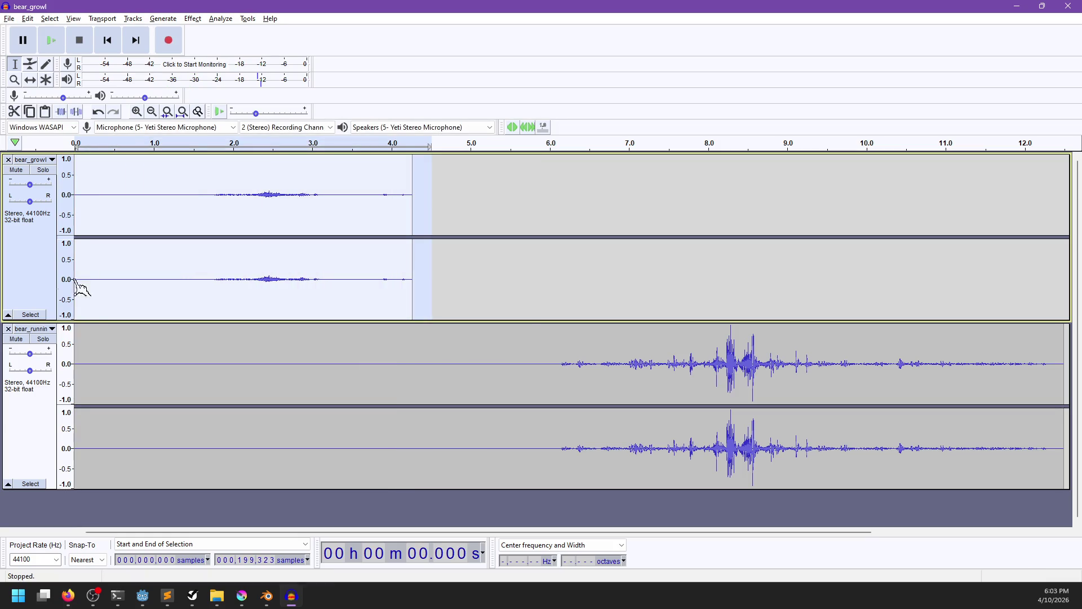
key("ctrl+r")
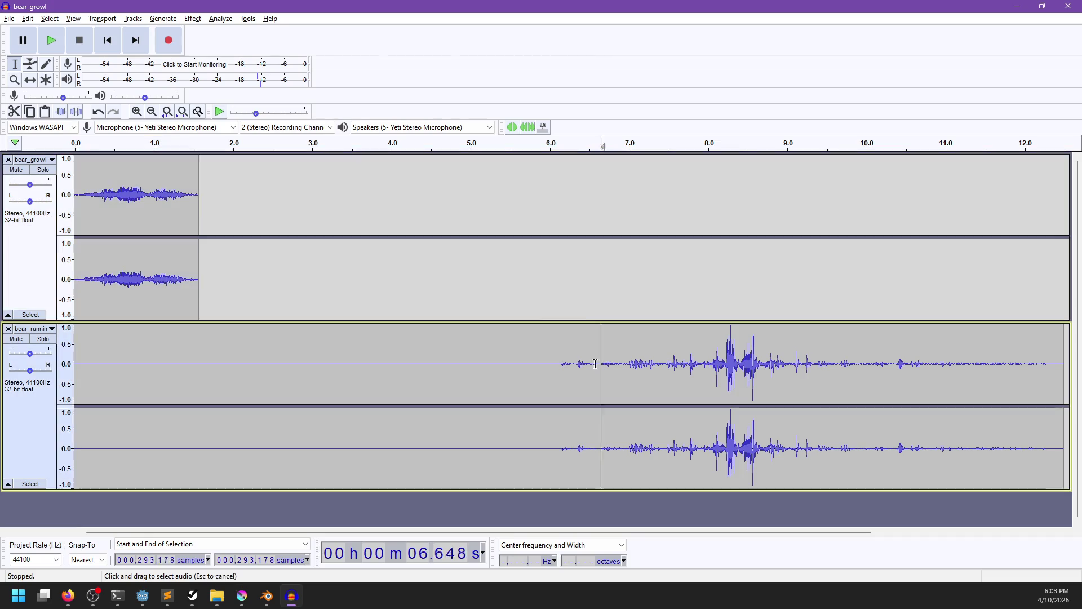
Remove bear_running's silent lead-in and then its first 1.3 seconds, previewing after each cut.
left_click_drag(603, 367, 75, 367)
key("Delete")
key("space")
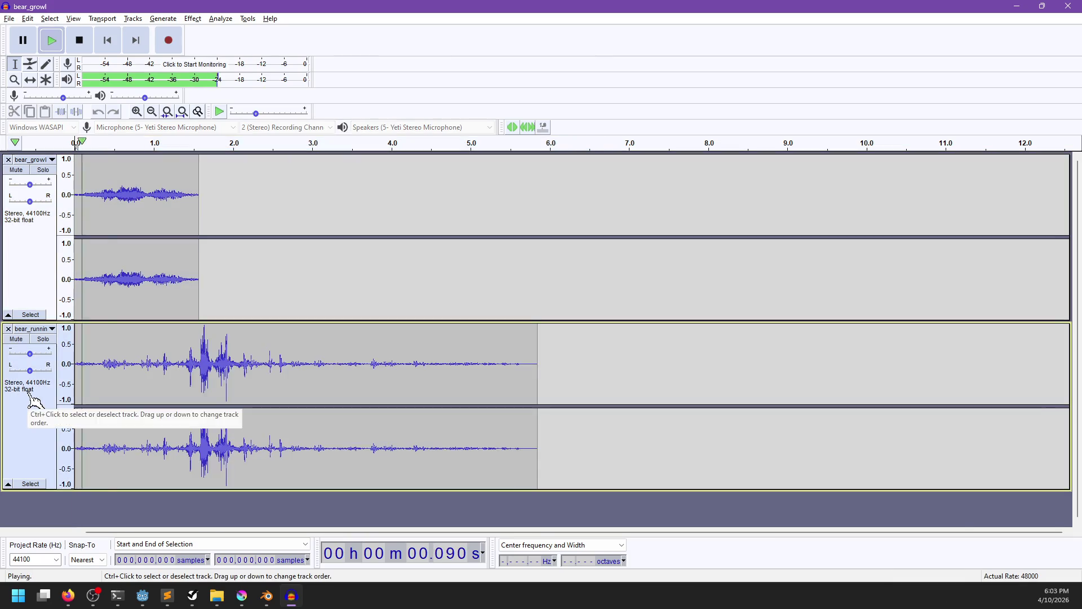
key("space")
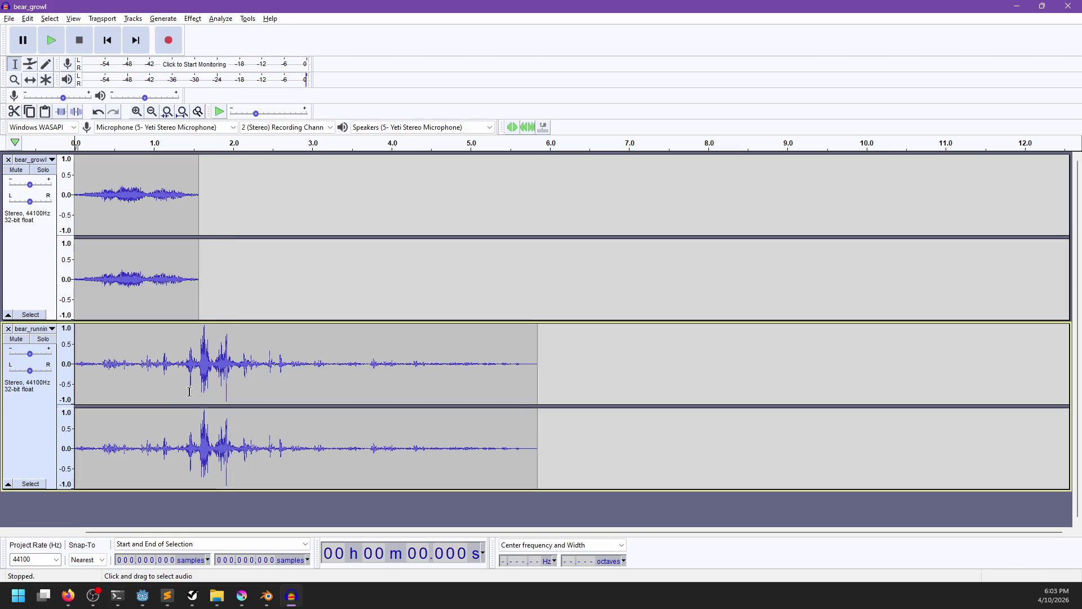
left_click_drag(181, 368, 75, 368)
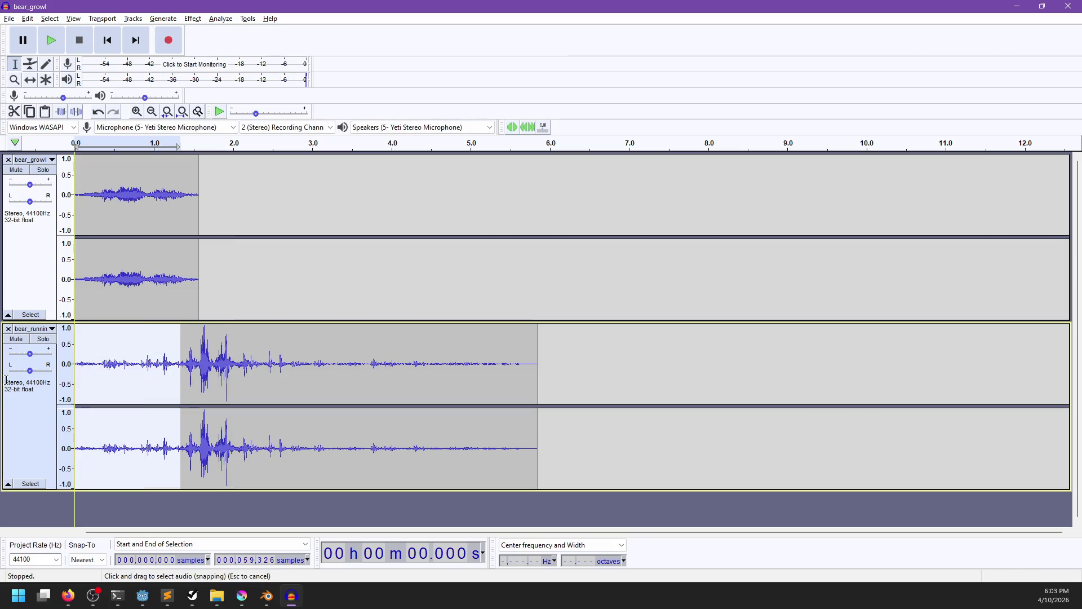
key("Delete")
key("space")
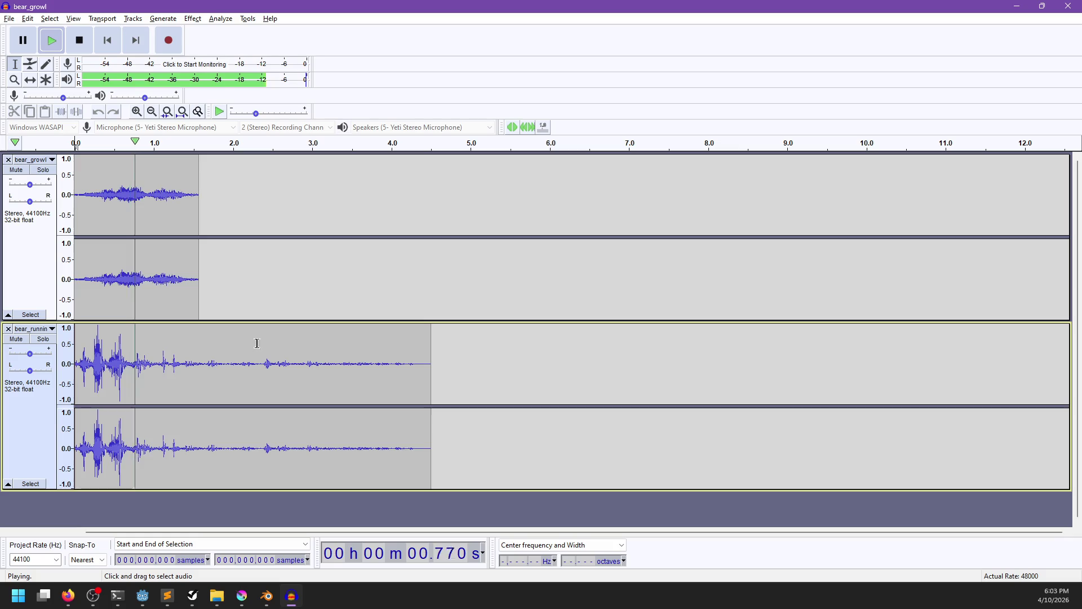
key("space")
Cut bear_running's quiet tail so it lasts about 1.65 seconds, and replay both clips from the start.
left_click_drag(208, 365, 430, 393)
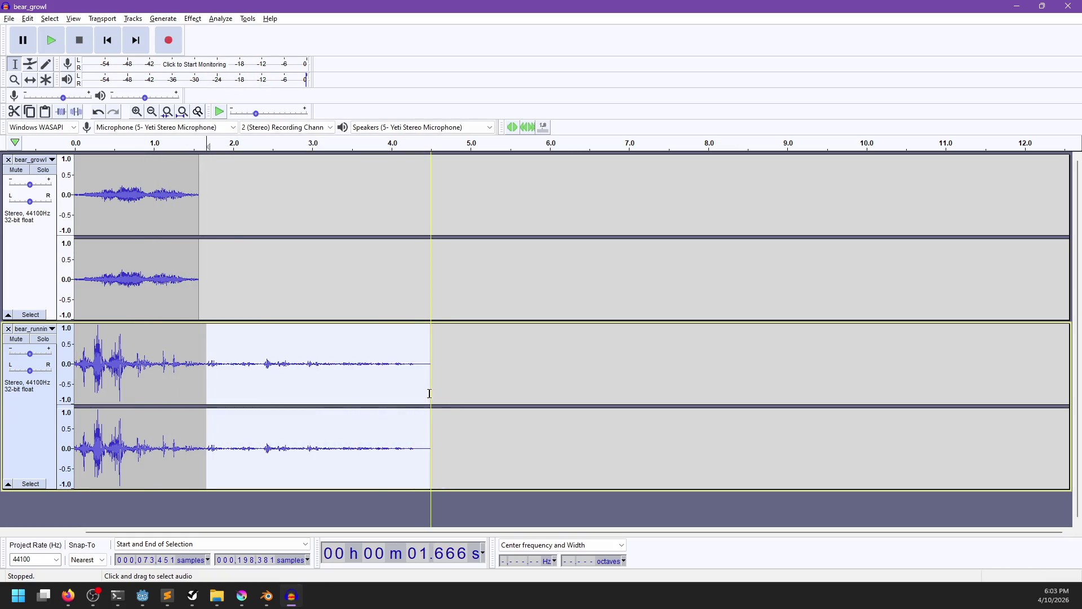
key("Delete")
left_click(107, 40)
key("space")
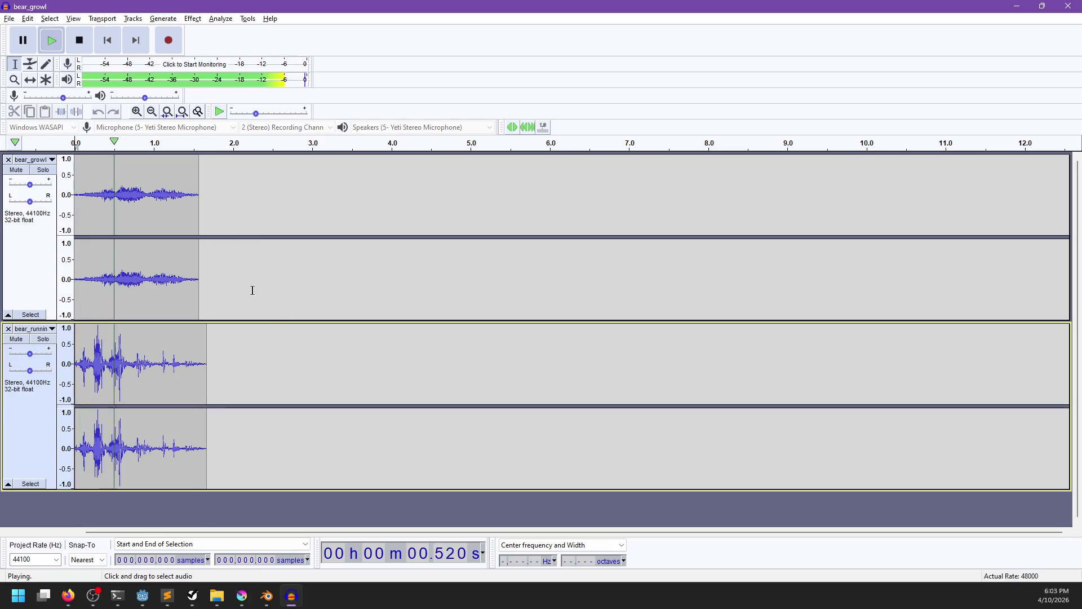
key("space")
double_click(159, 202)
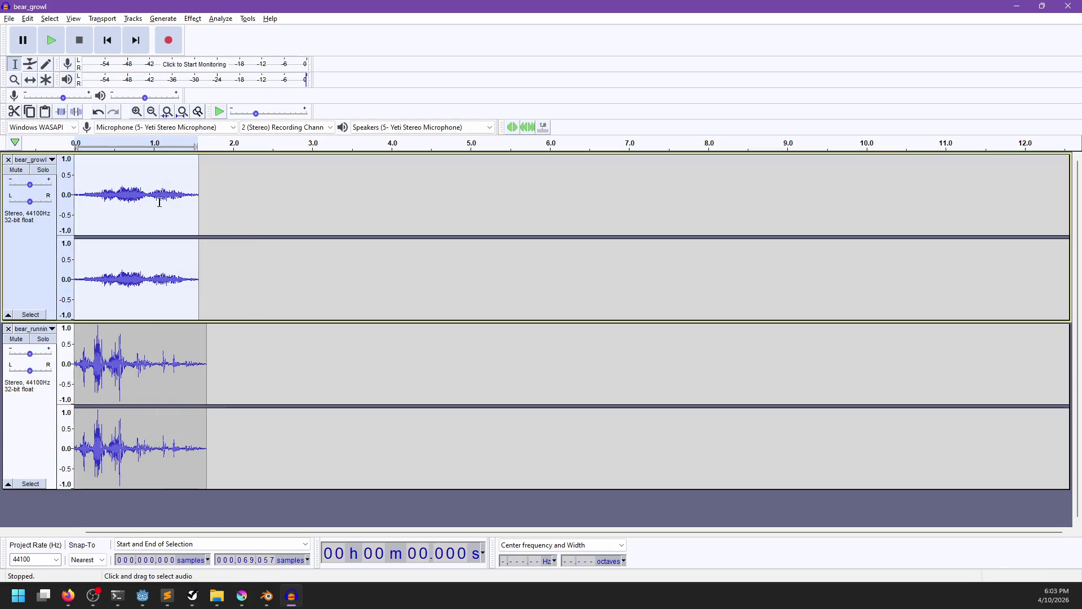
Amplify bear_growl by 12.276 dB and lower bear_running's gain to -6 dB, comparing levels.
left_click(193, 18)
left_click(281, 62)
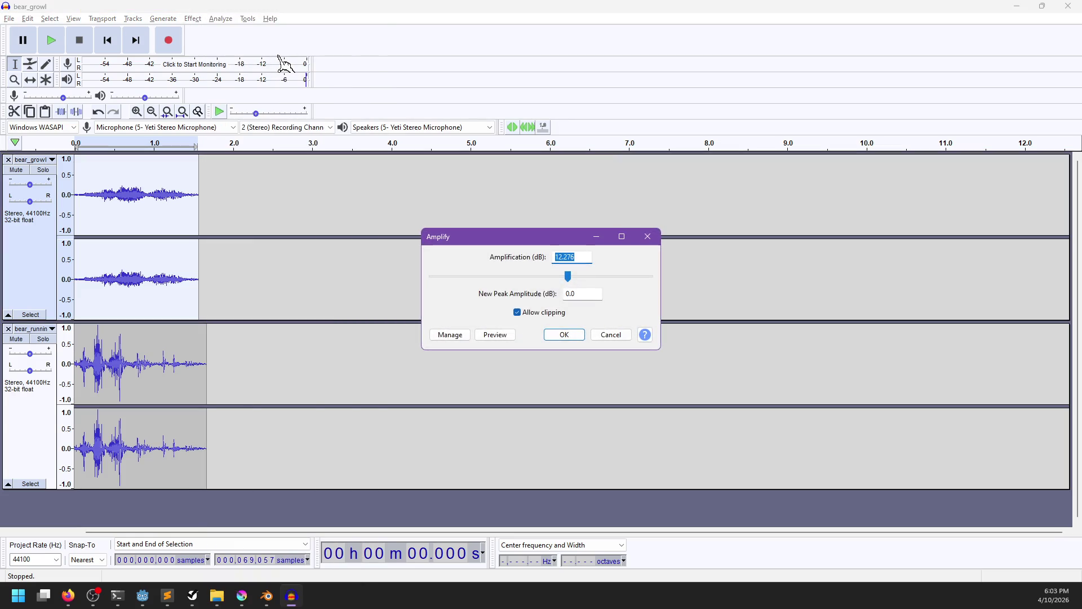
key("Return")
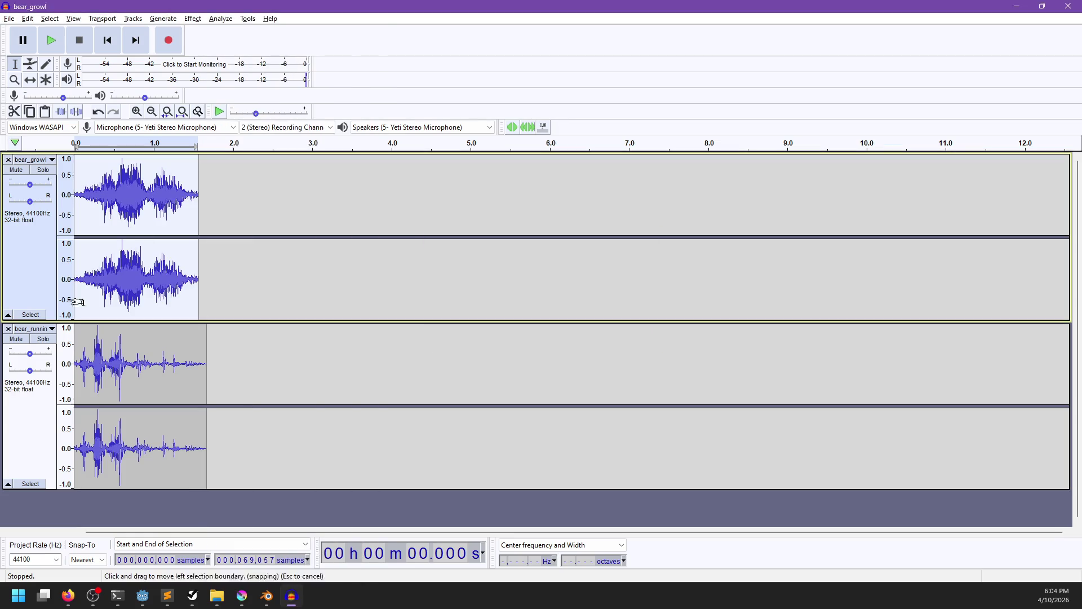
left_click_drag(29, 354, 24, 358)
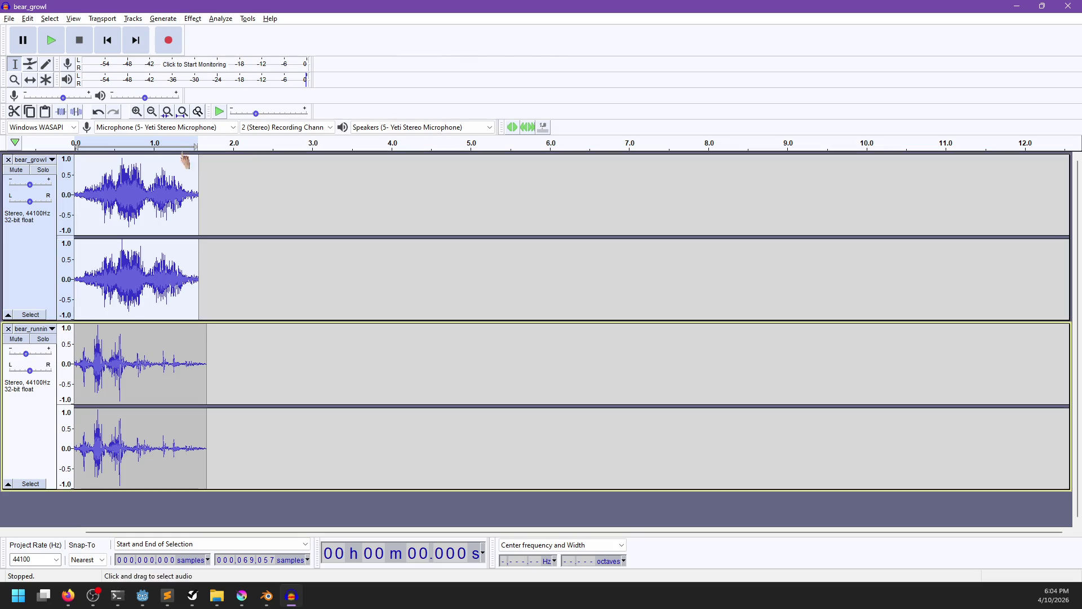
left_click(107, 40)
key("space")
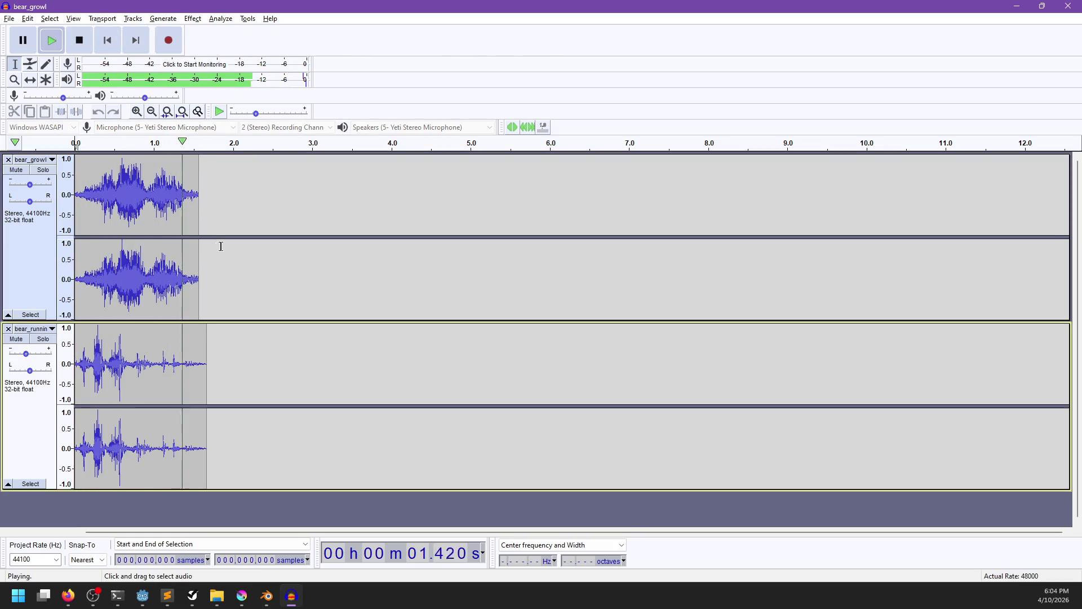
Fade out the growl from 1.395 s and bear_running from 1.516 s, then replay both.
left_click_drag(184, 273, 199, 276)
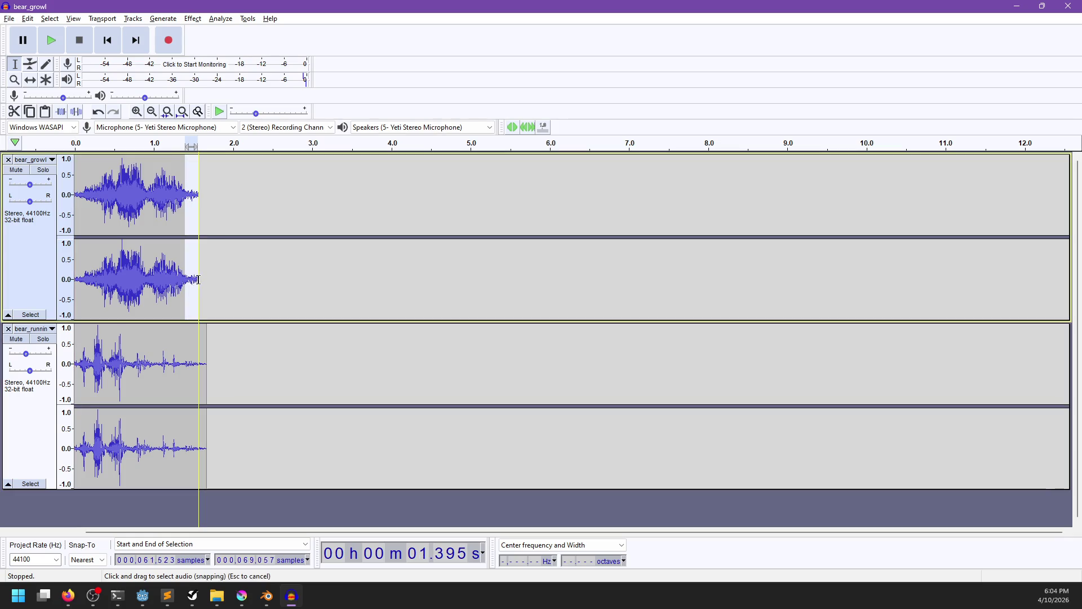
left_click(192, 19)
left_click(270, 184)
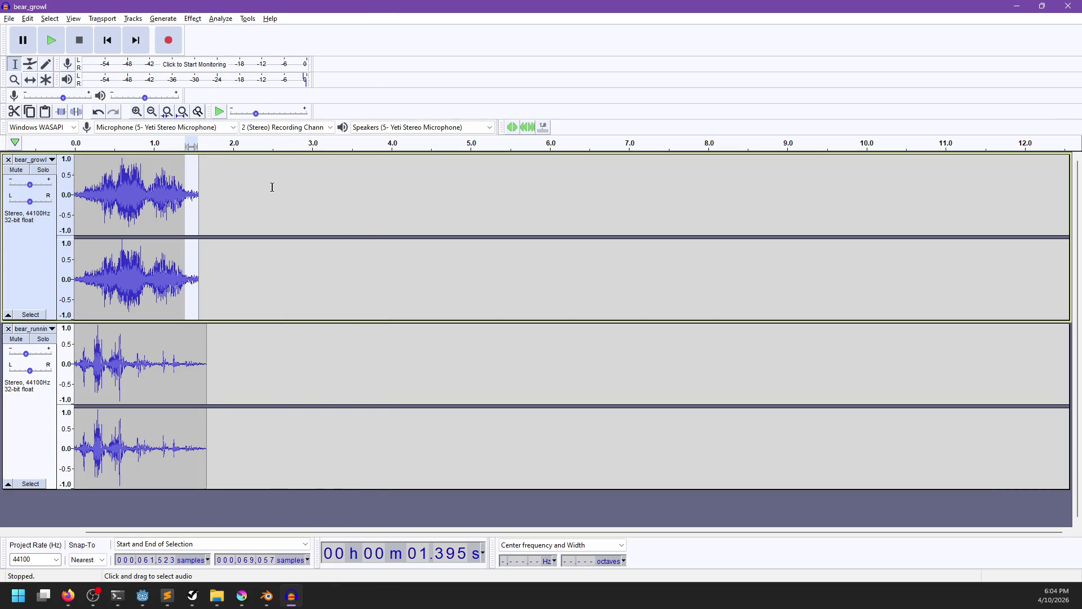
left_click_drag(195, 370, 206, 372)
left_click(192, 18)
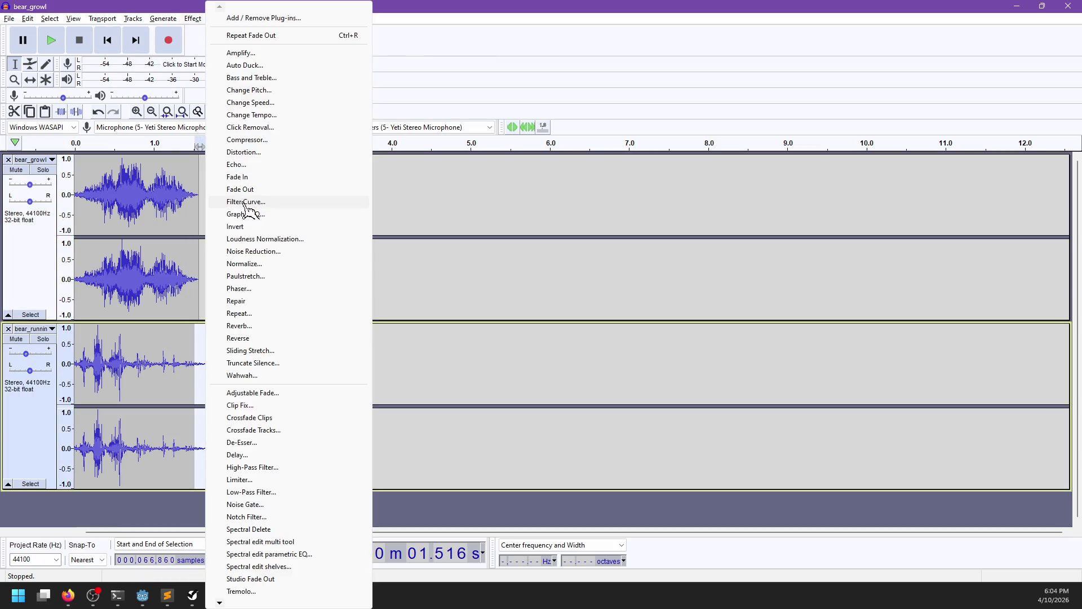
left_click(242, 197)
left_click(113, 48)
key("space")
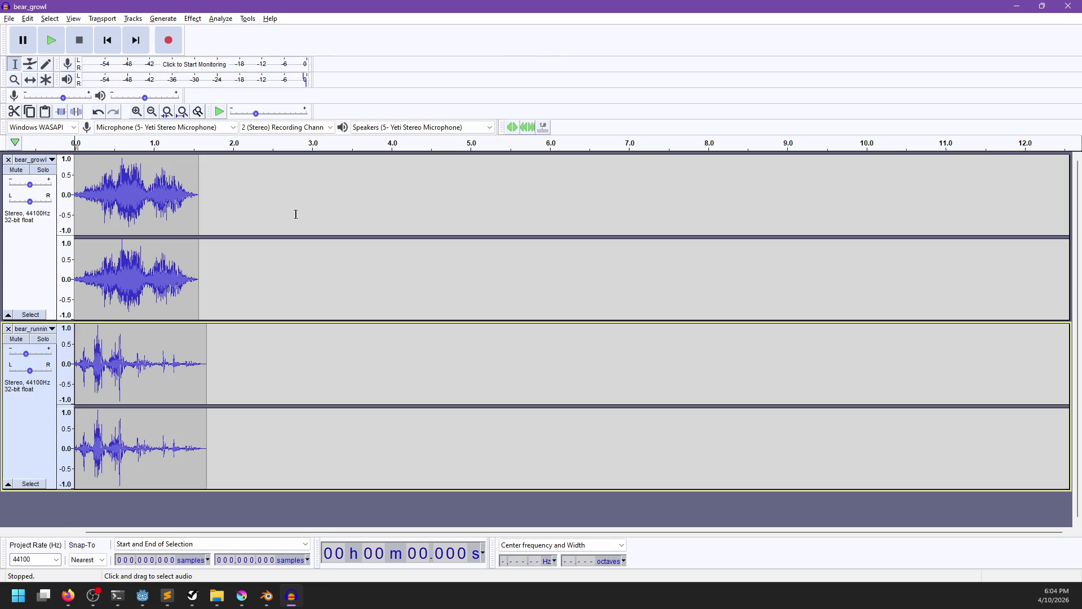
key("space")
Add a 'grabbed' task after 'bear roar' in the Bear attack group and save the to-do project.
left_click(193, 596)
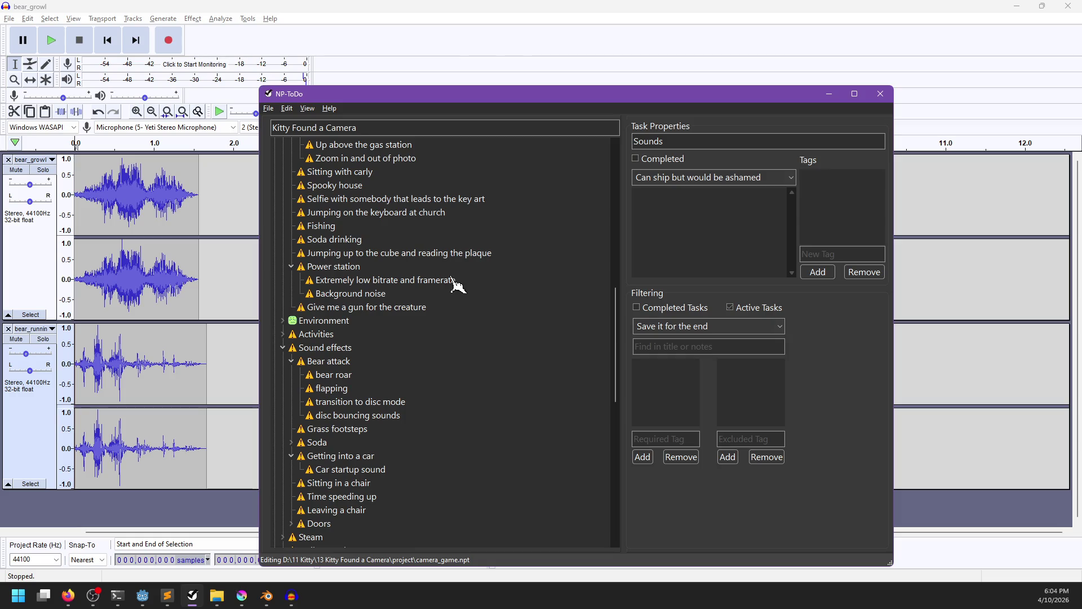
left_click(340, 376)
key("Insert")
type("grabbed")
key("Return")
key("shift+Tab")
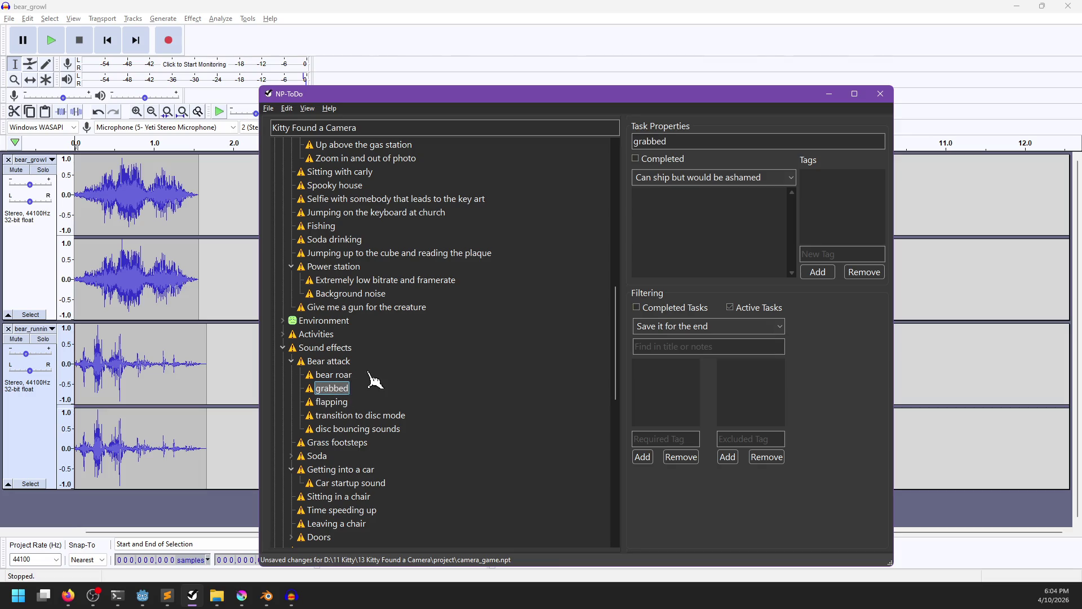
key("ctrl+s")
left_click(236, 3)
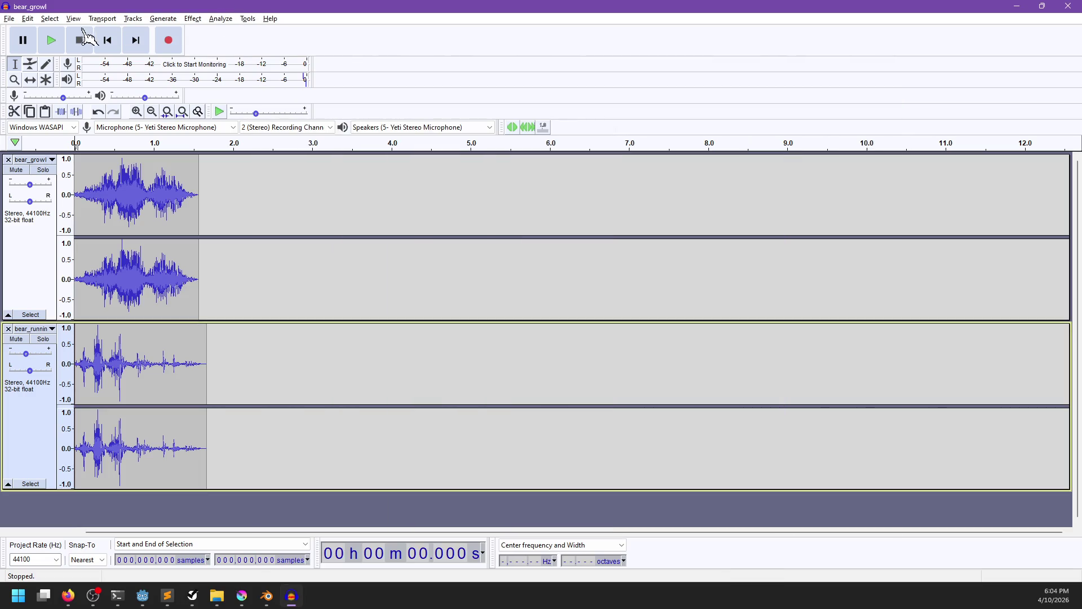
Export the edited audio as bear_growl.ogg in Ogg Vorbis format into the sound/cutscene folder.
left_click(9, 18)
mouse_move(36, 106)
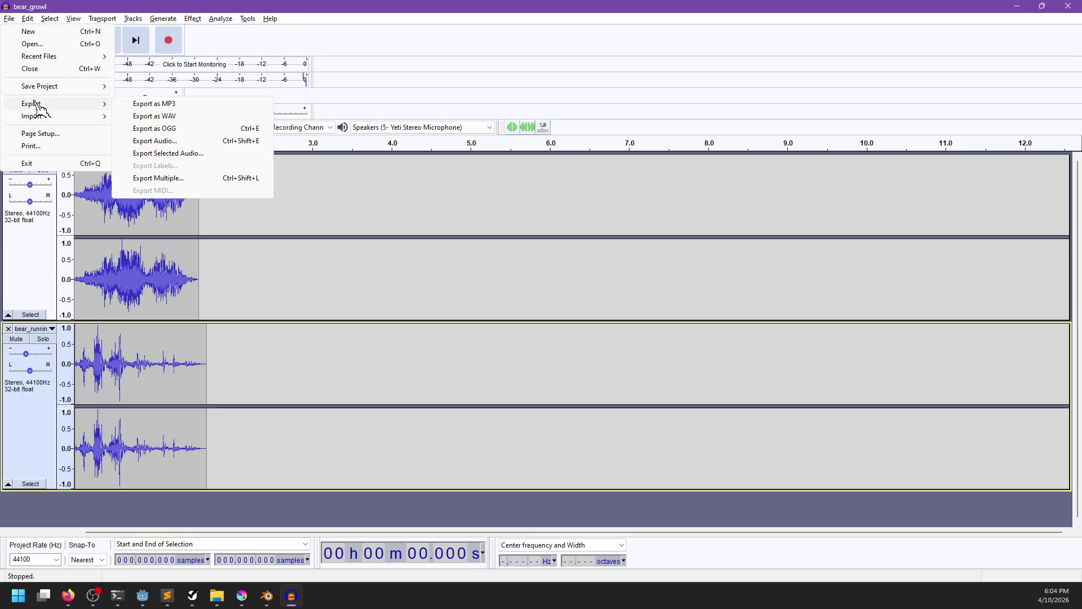
left_click(173, 129)
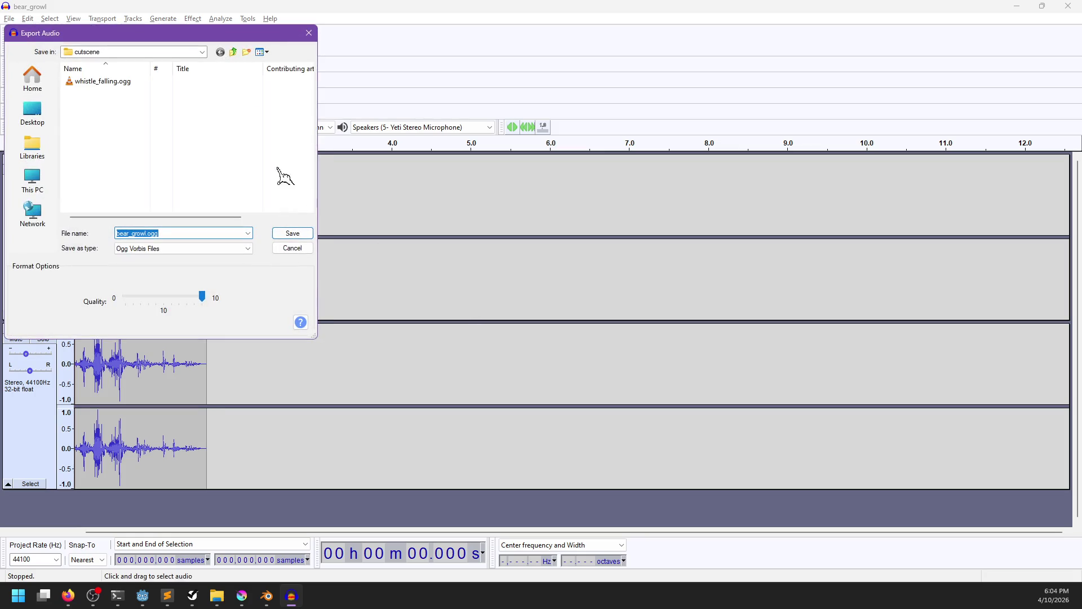
left_click(234, 52)
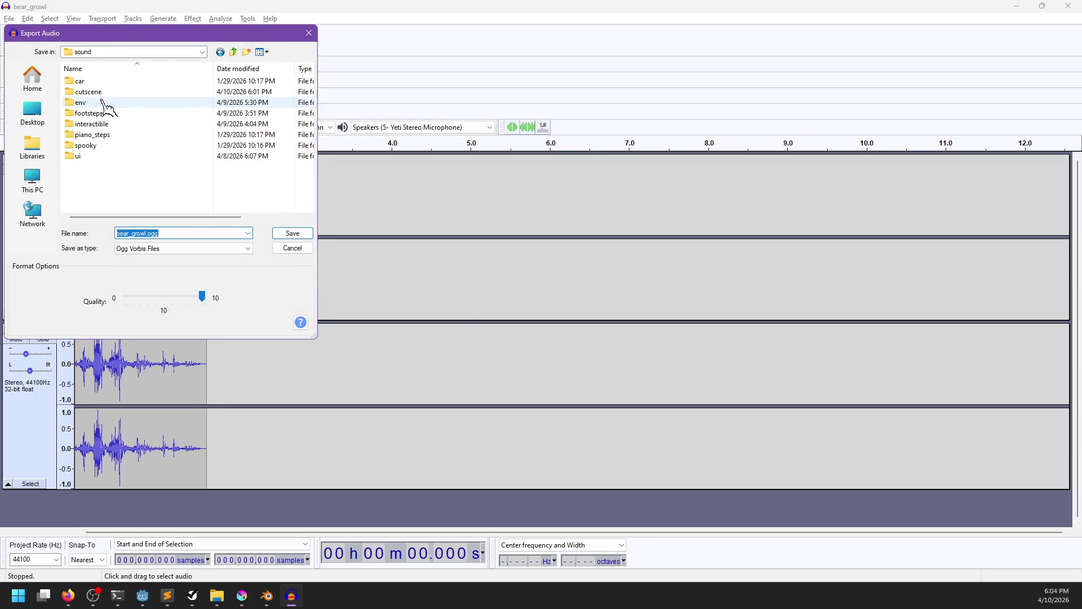
double_click(102, 103)
double_click(196, 233)
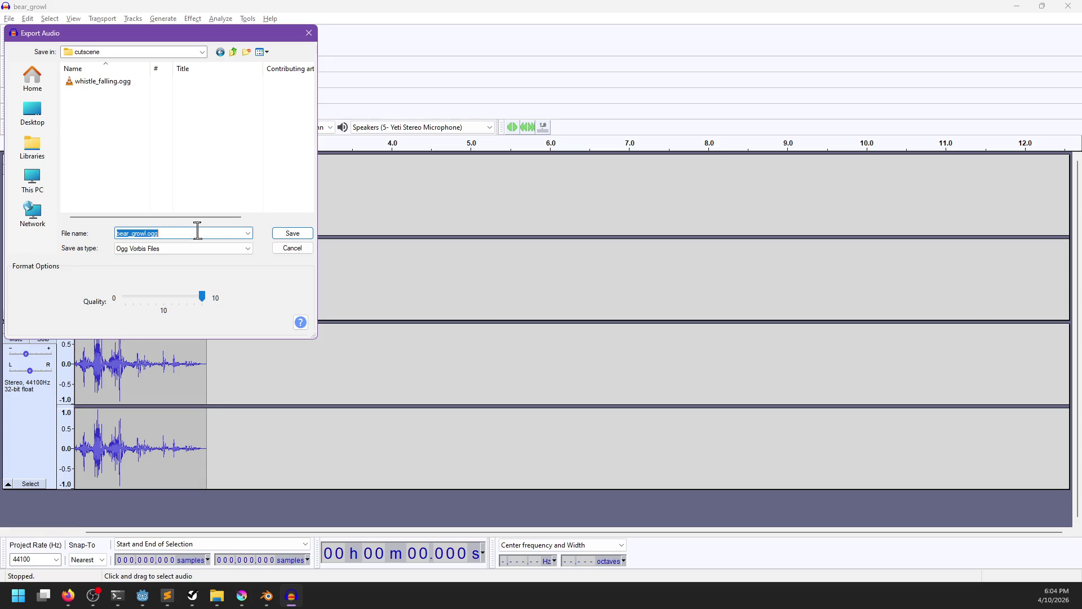
left_click(289, 235)
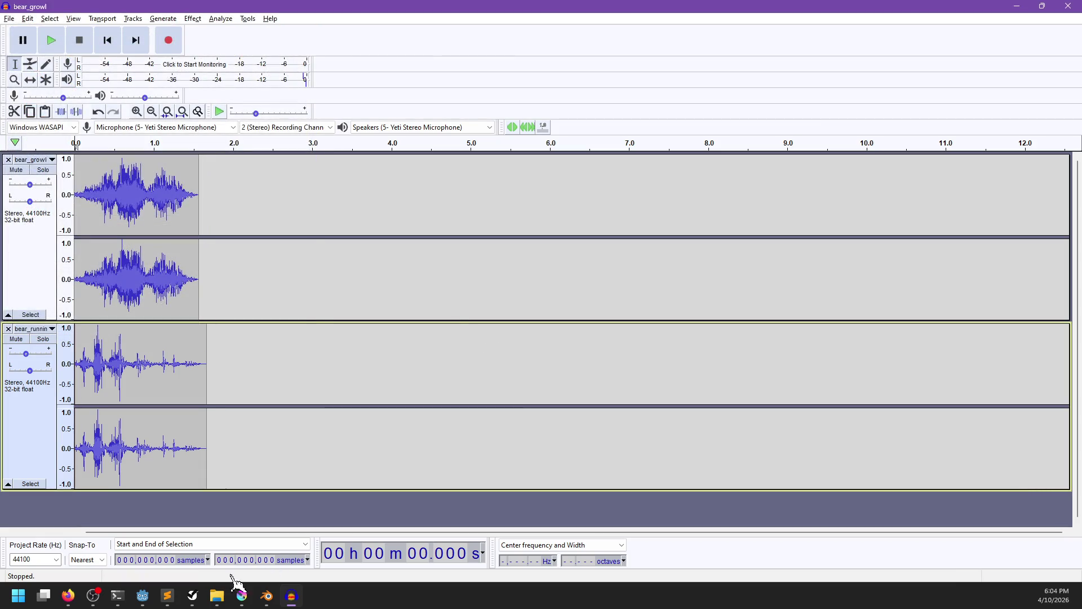
left_click(216, 595)
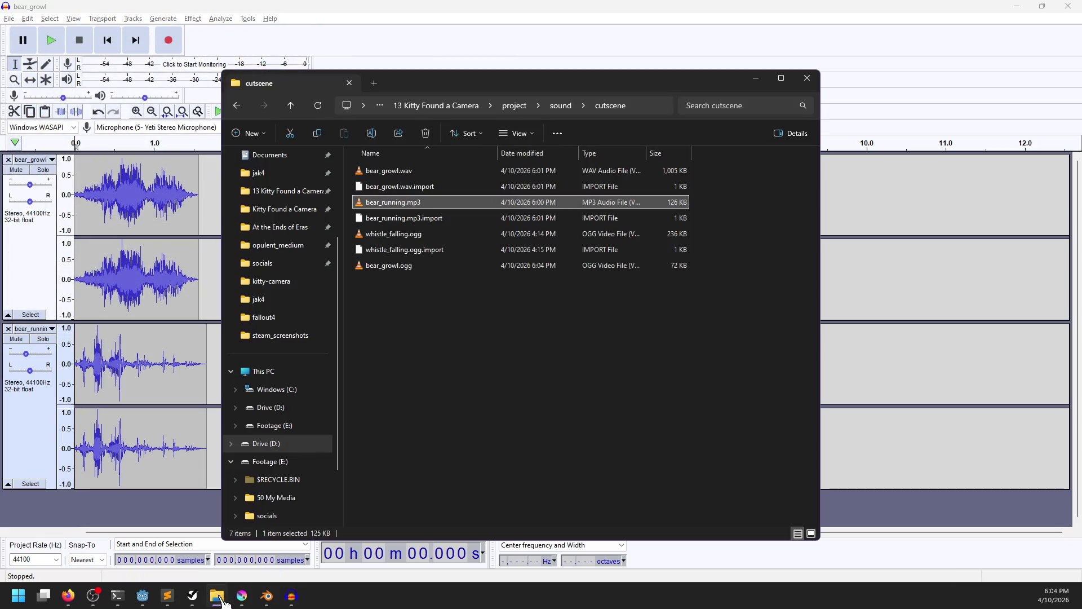
Delete bear_growl.wav, bear_running.mp3 and their .import files from the cutscene folder.
left_click(395, 170)
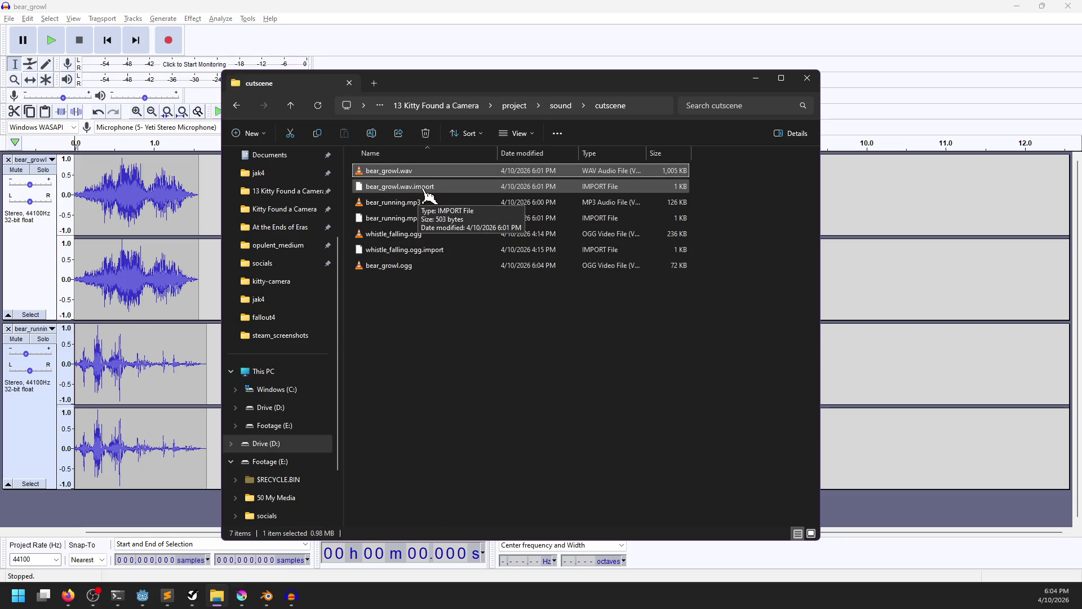
left_click(427, 192, "ctrl")
left_click(401, 213, "shift")
key("Delete")
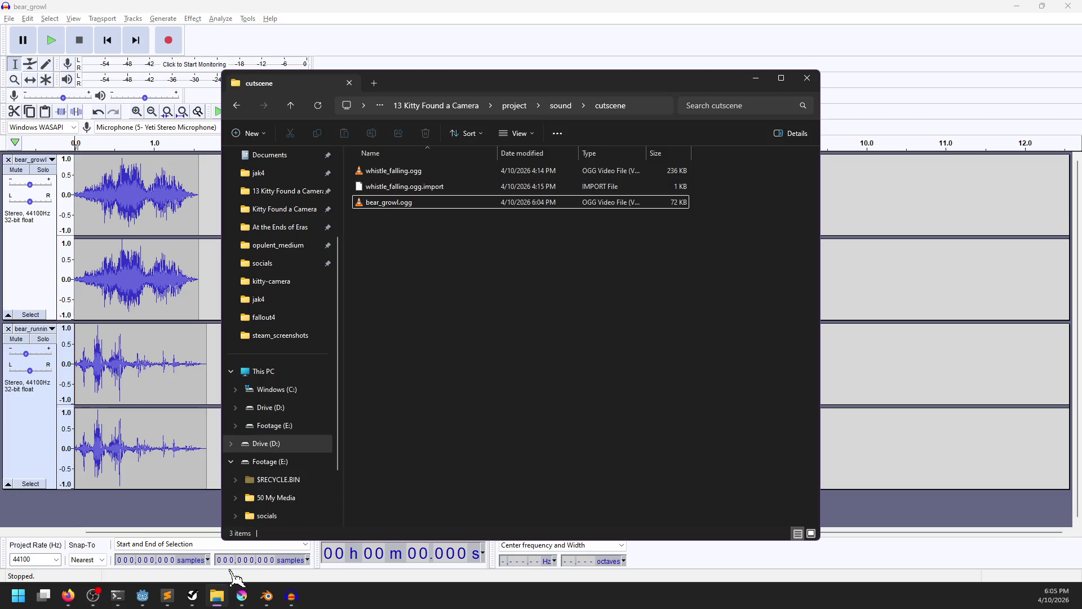
left_click(142, 595)
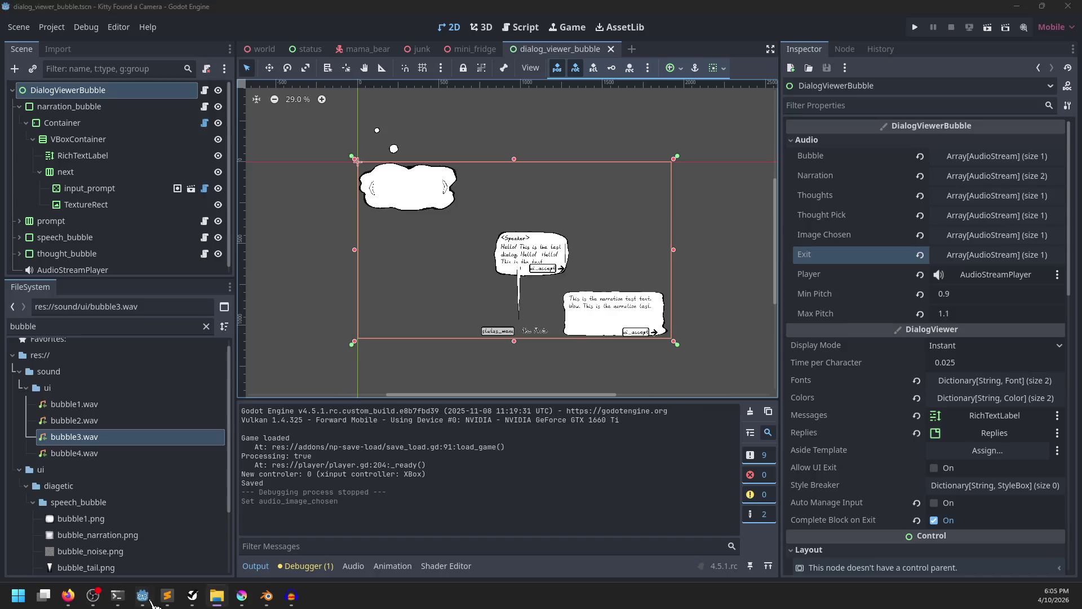
Add an AudioStreamPlayer3D child to mama_bear and route it to the SFX bus.
left_click(369, 50)
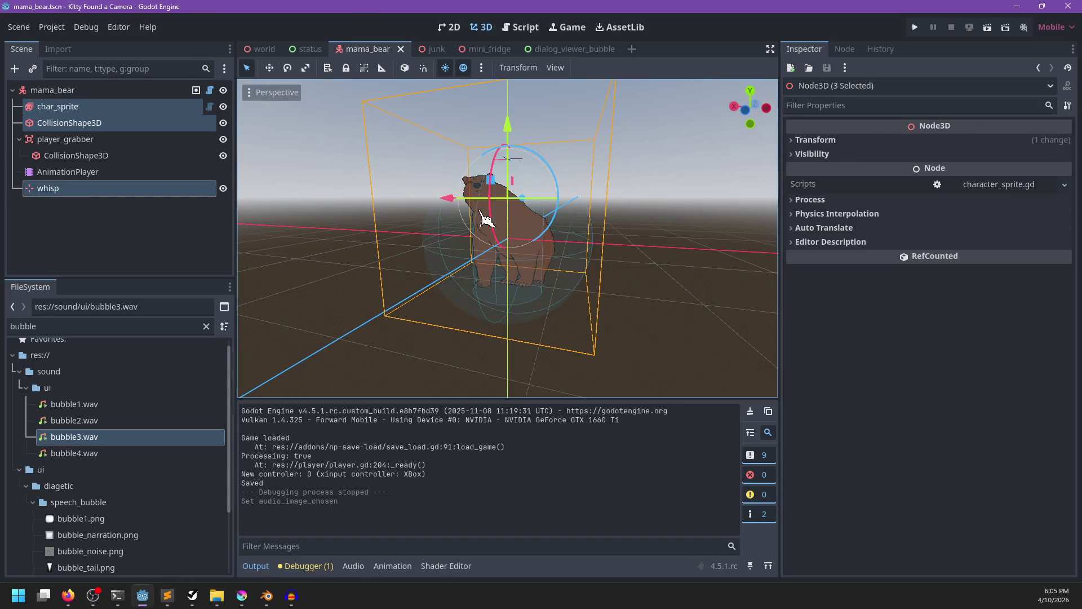
left_click(138, 91)
key("ctrl+a")
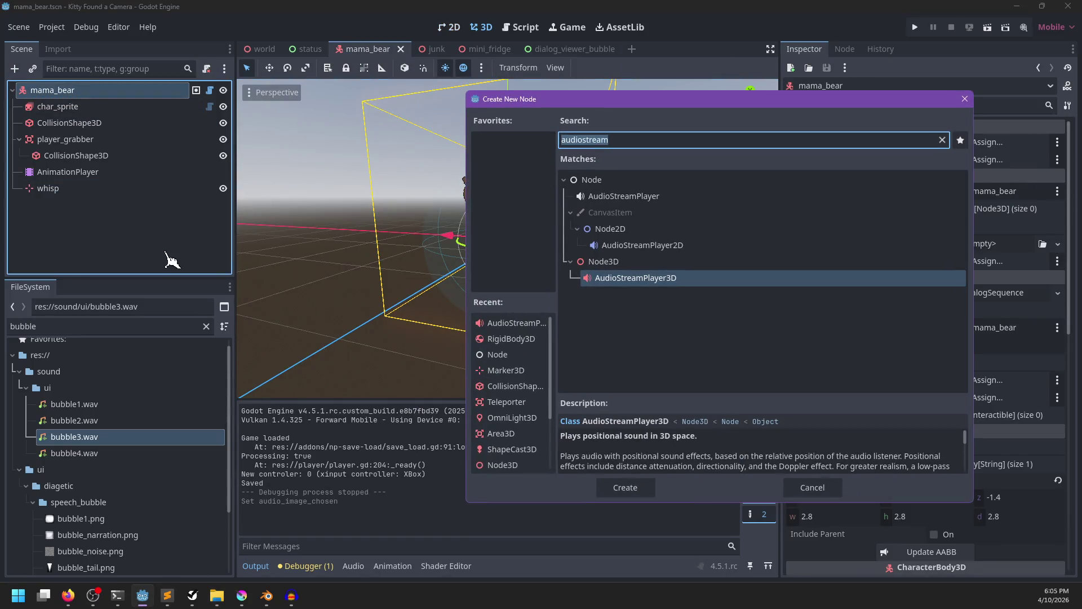
key("Return")
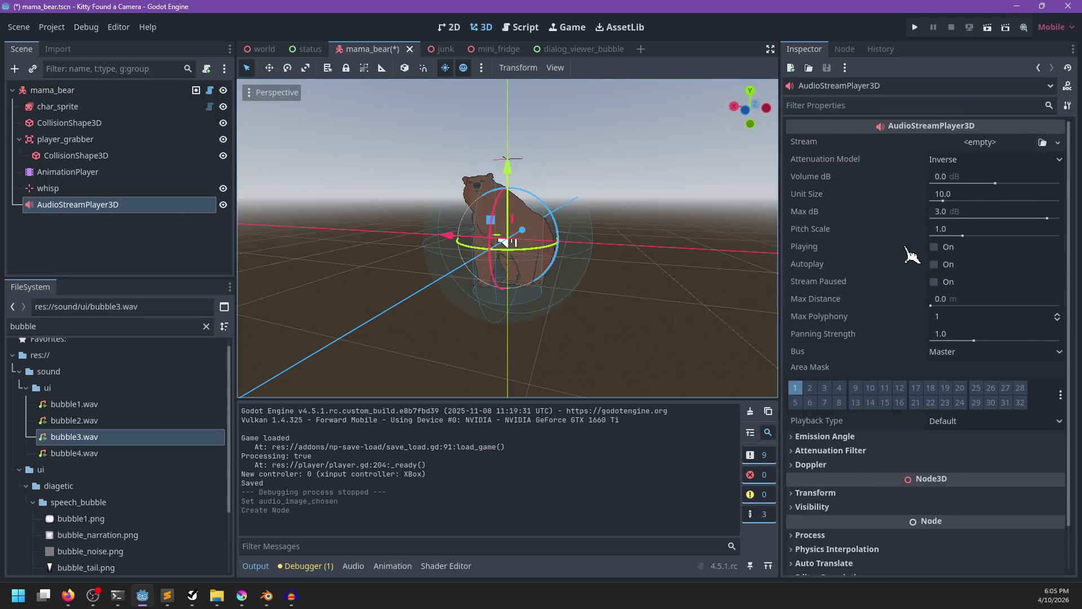
left_click(969, 345)
left_click(963, 420)
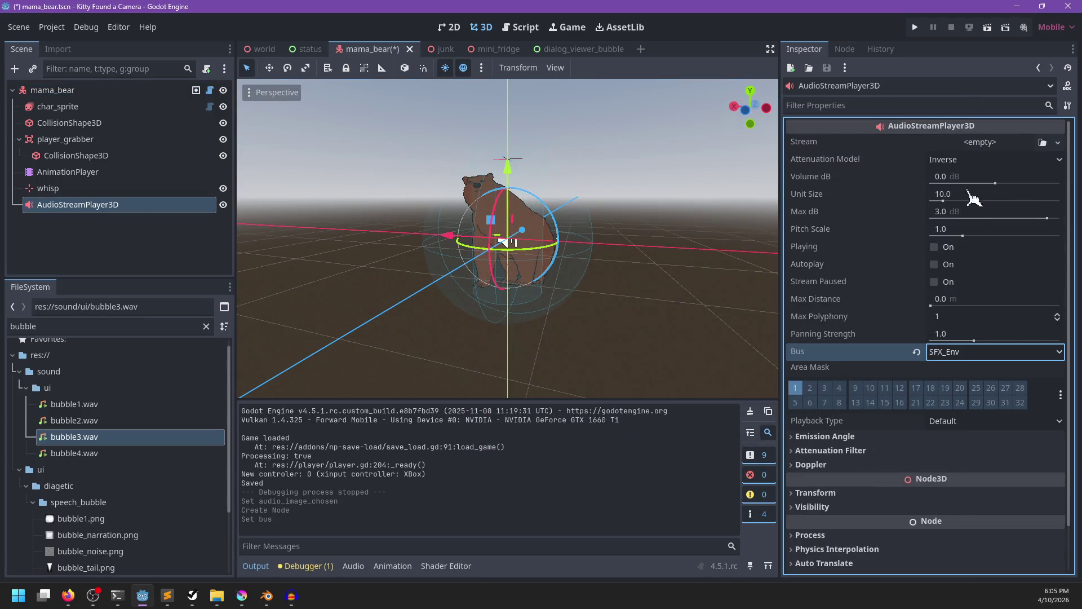
left_click(967, 355)
left_click(968, 406)
Filter the FileSystem panel to 'bear_g' and check the AnimationPlayer's animation list, leaving RESET.
double_click(163, 327)
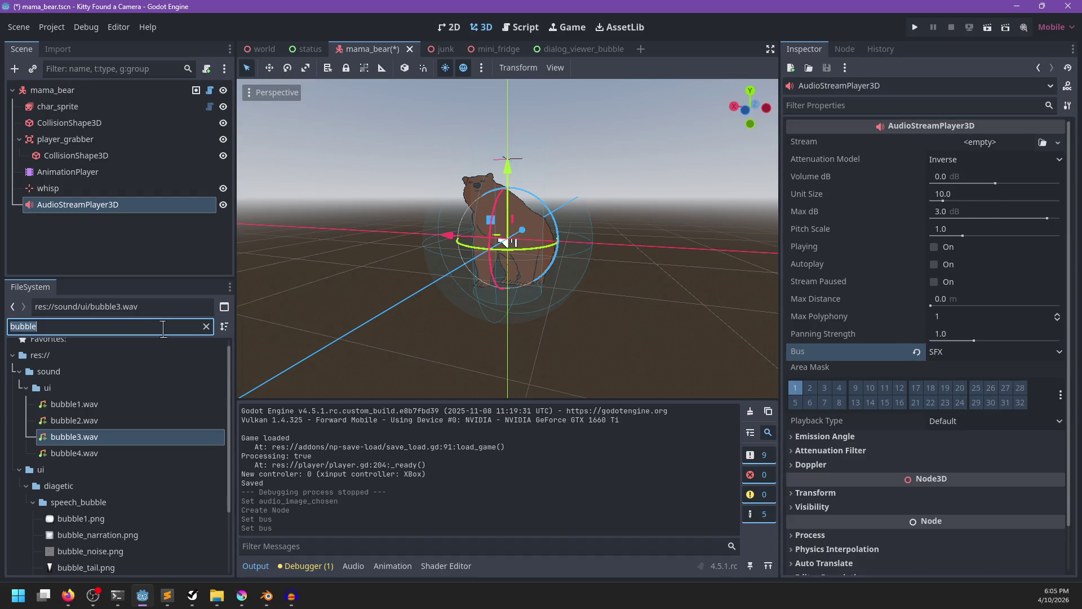
type("bear_g")
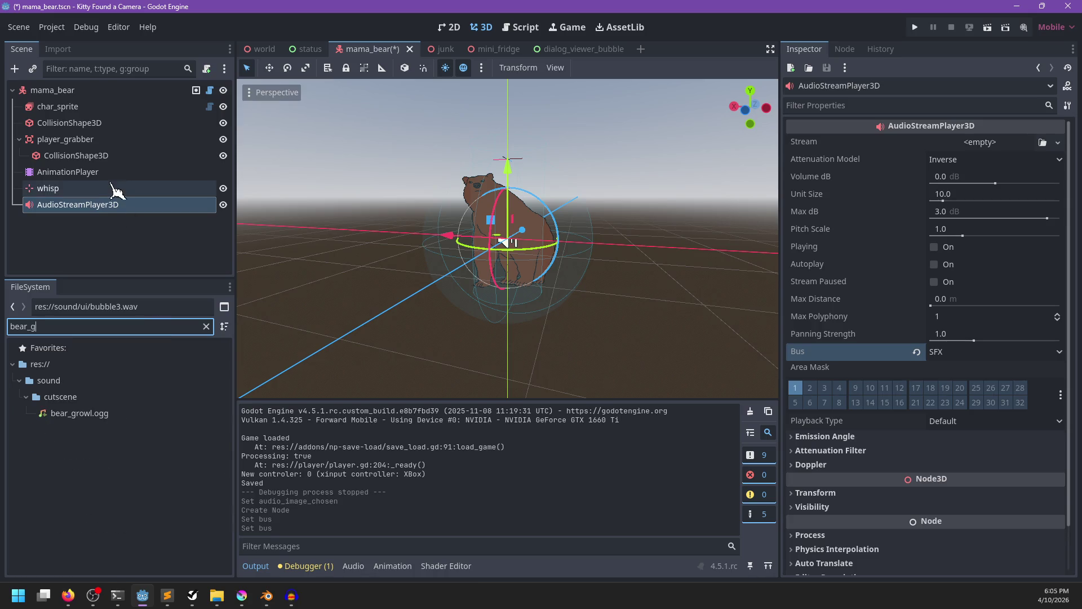
left_click(107, 172)
left_click(467, 414)
left_click(468, 417)
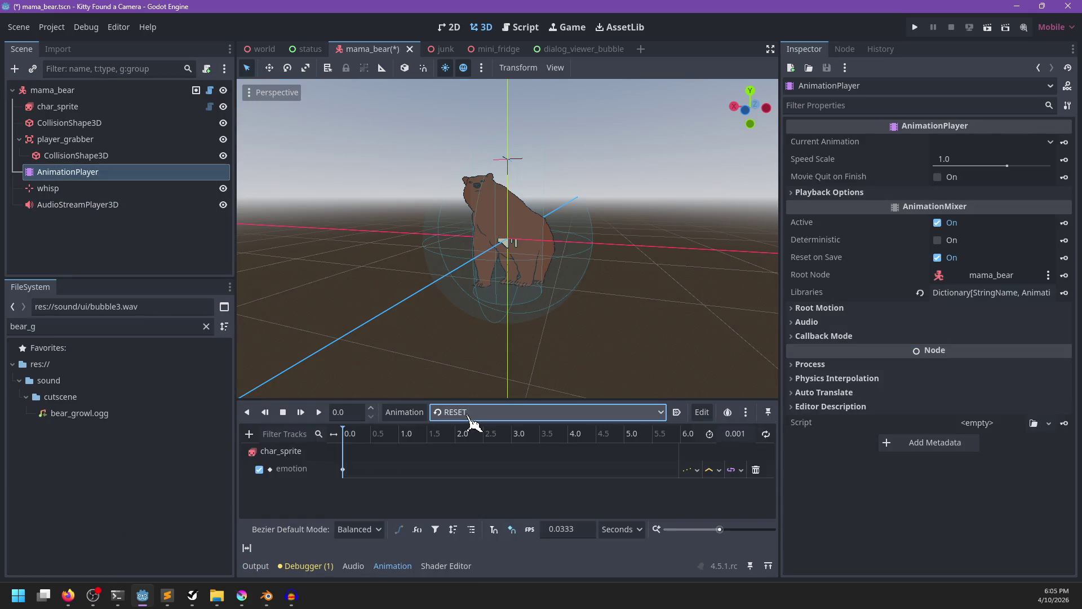
Open mama_bear.gd in the script editor and scroll to its export declarations.
left_click(144, 260)
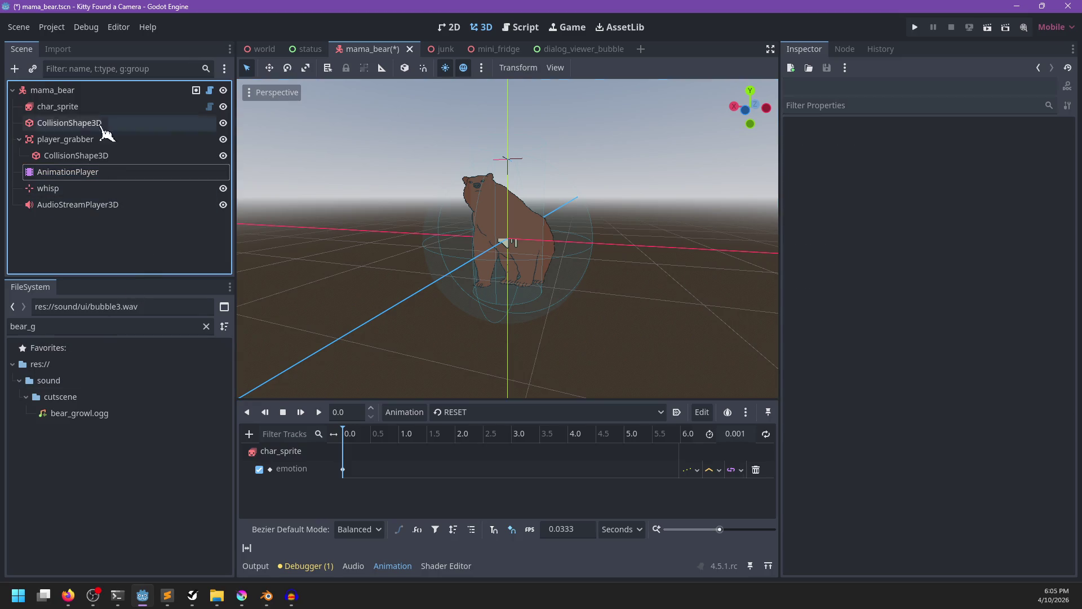
left_click(107, 91)
left_click(210, 90)
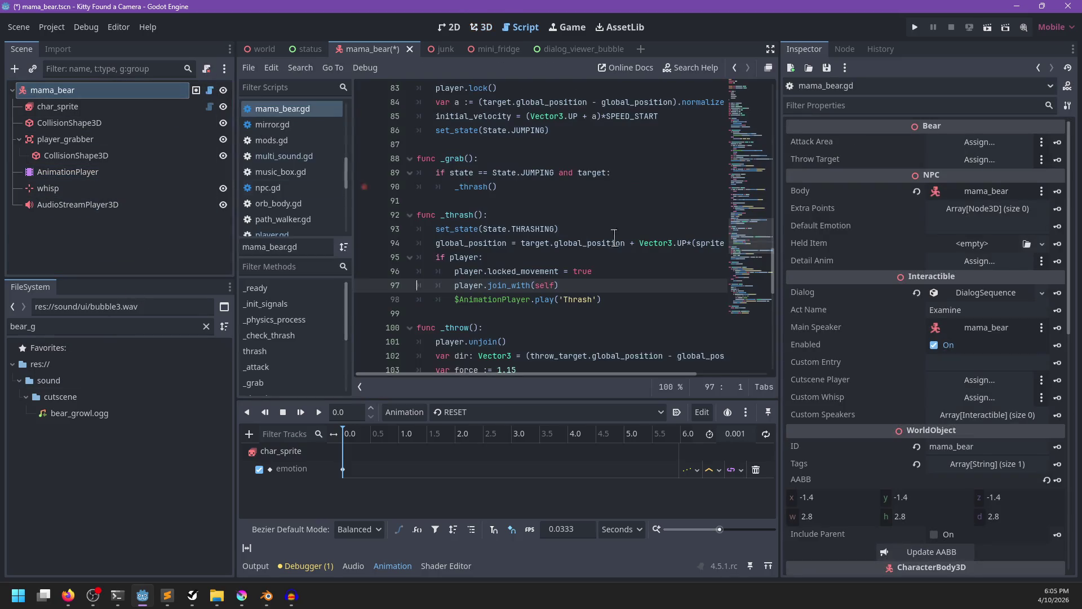
scroll(654, 205, "up", 20)
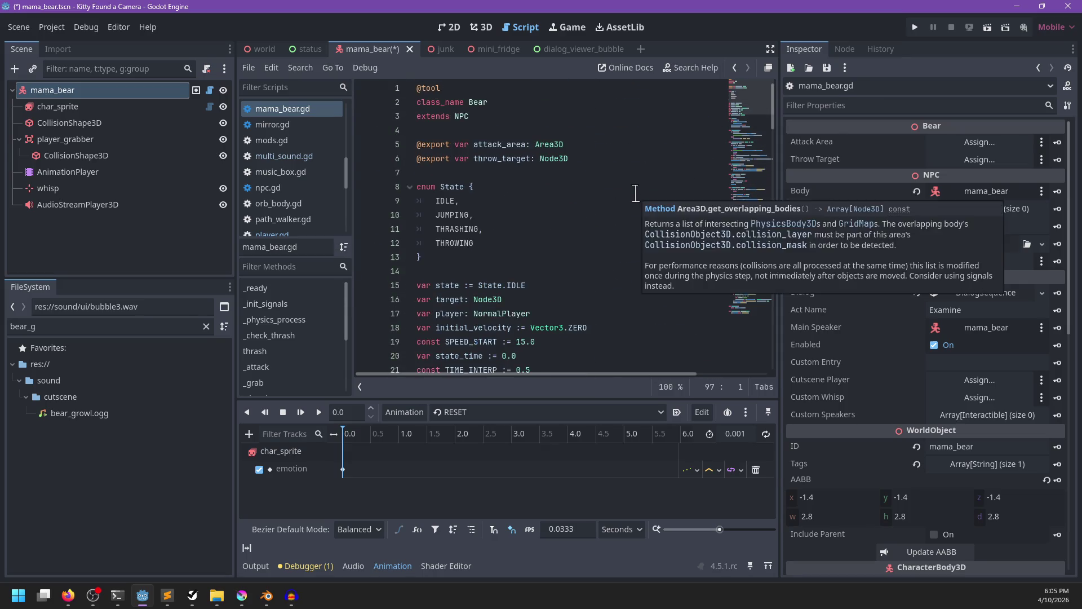
scroll(592, 241, "up", 3)
left_click(607, 158)
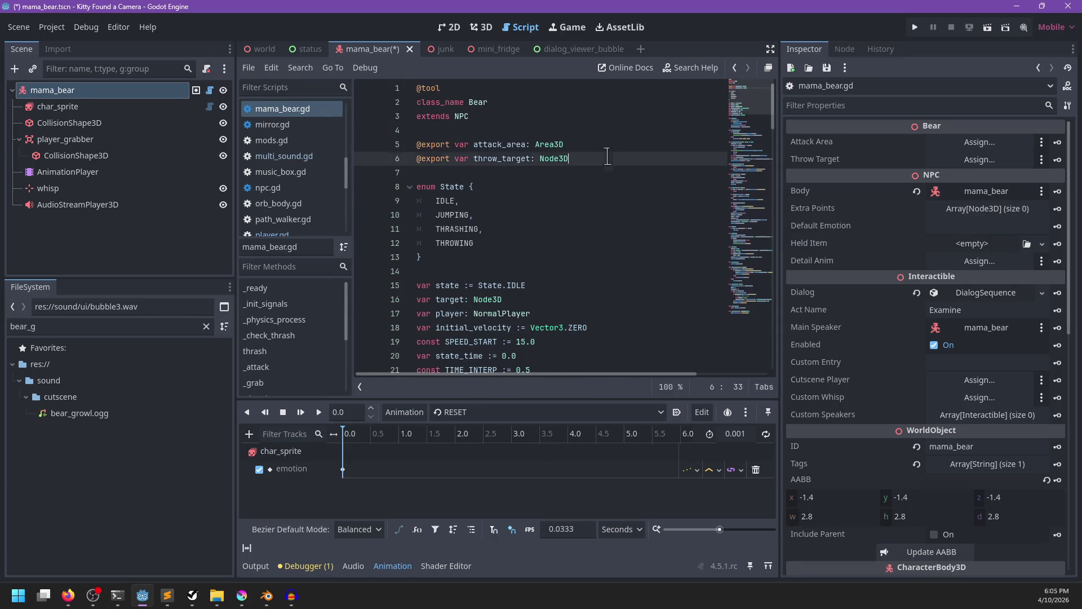
key("Return")
key("Return")
type("@")
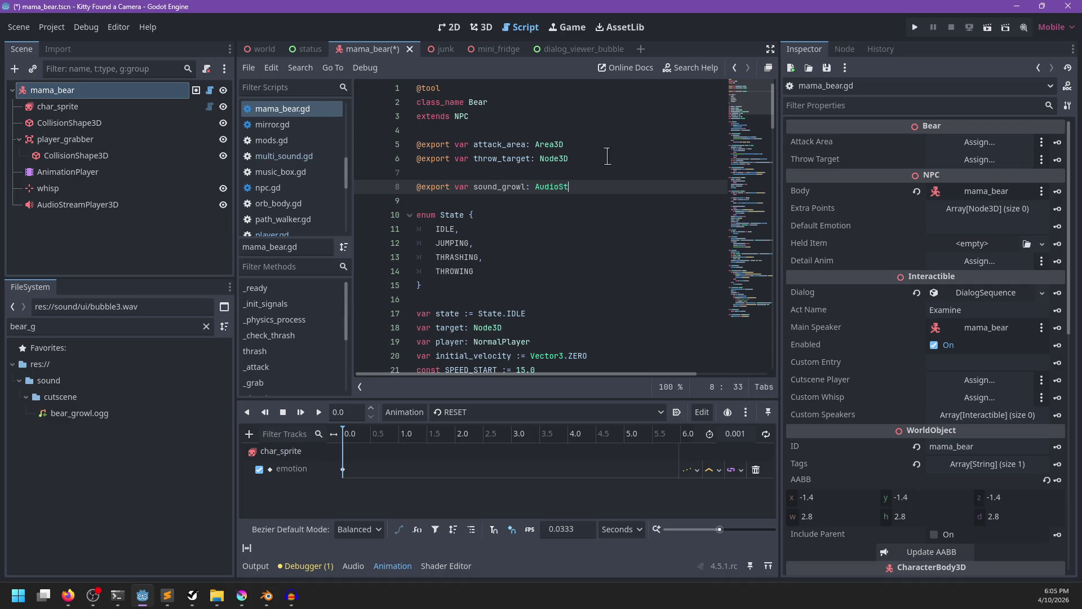
key("Escape")
key("Up")
key("Return")
type("@")
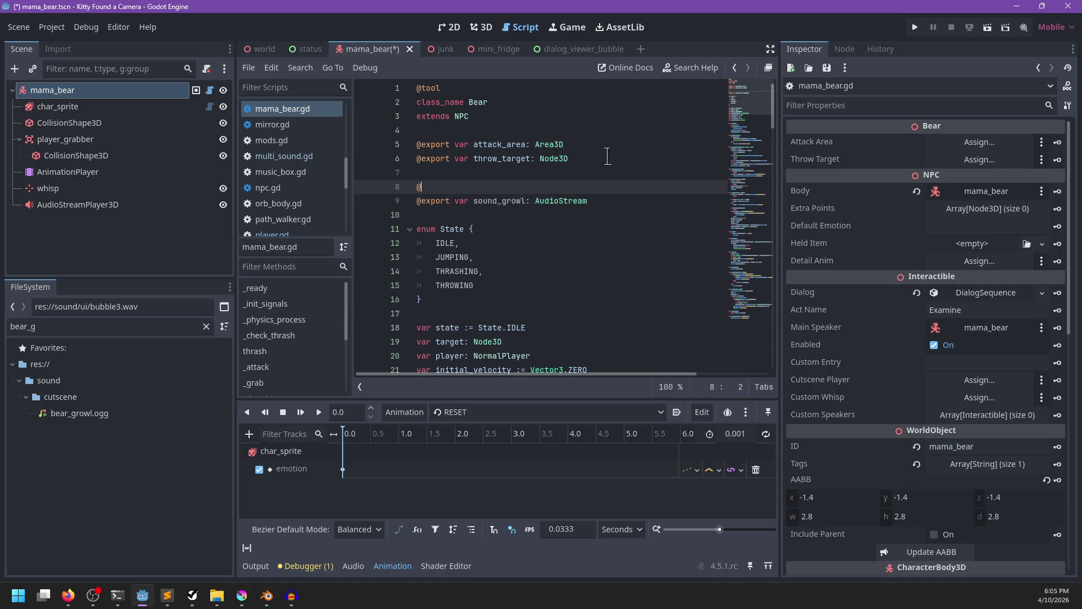
key("BackSpace")
type("up")
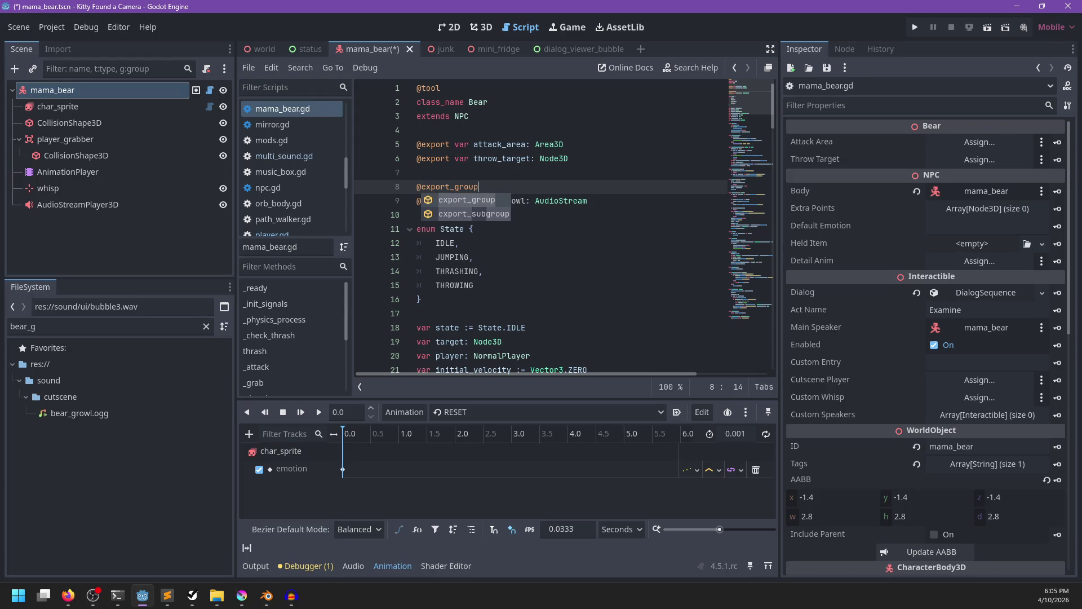
key("alt+Tab")
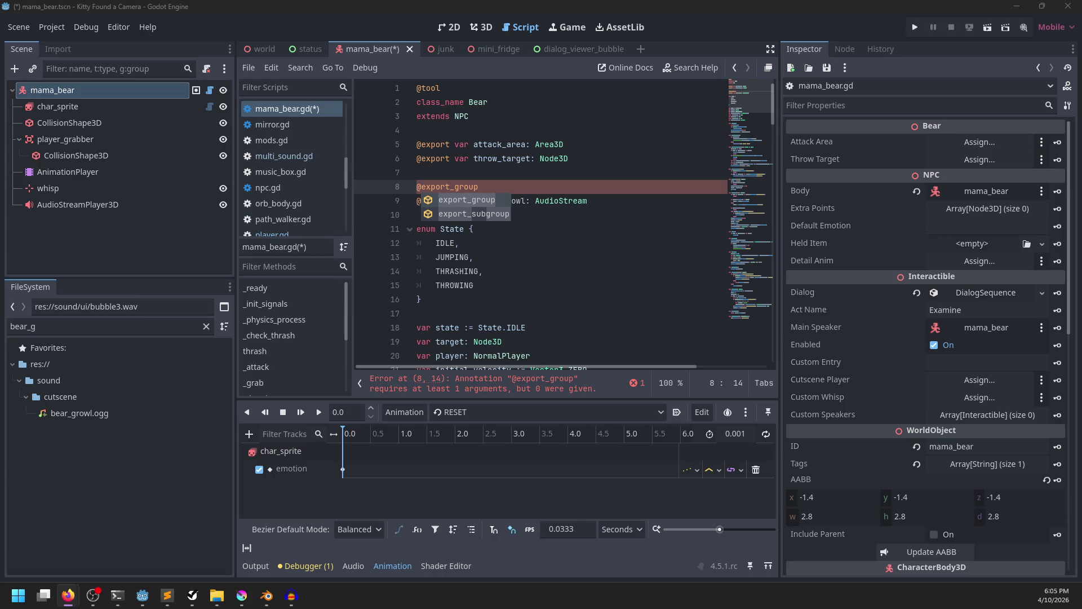
key("alt+Tab")
left_click(524, 186)
type("('Sounds', 'sou")
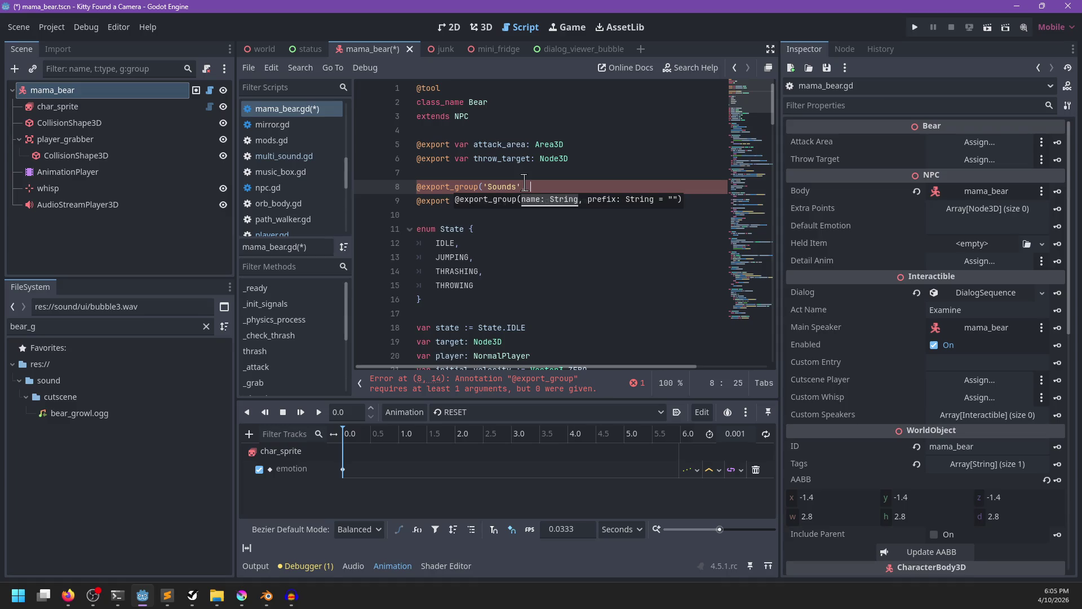
type("nd_")
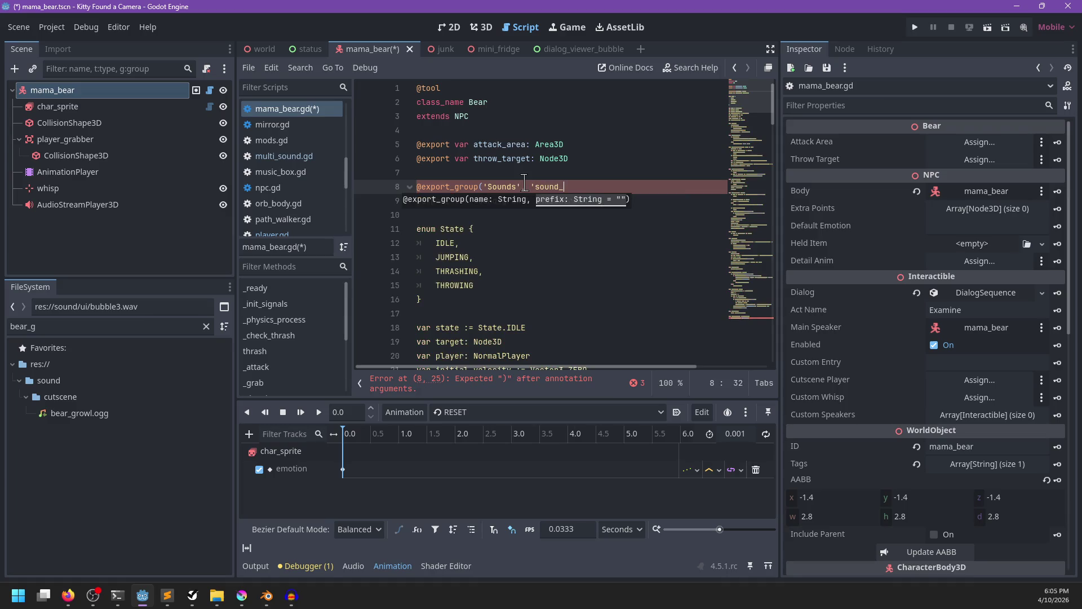
type("')")
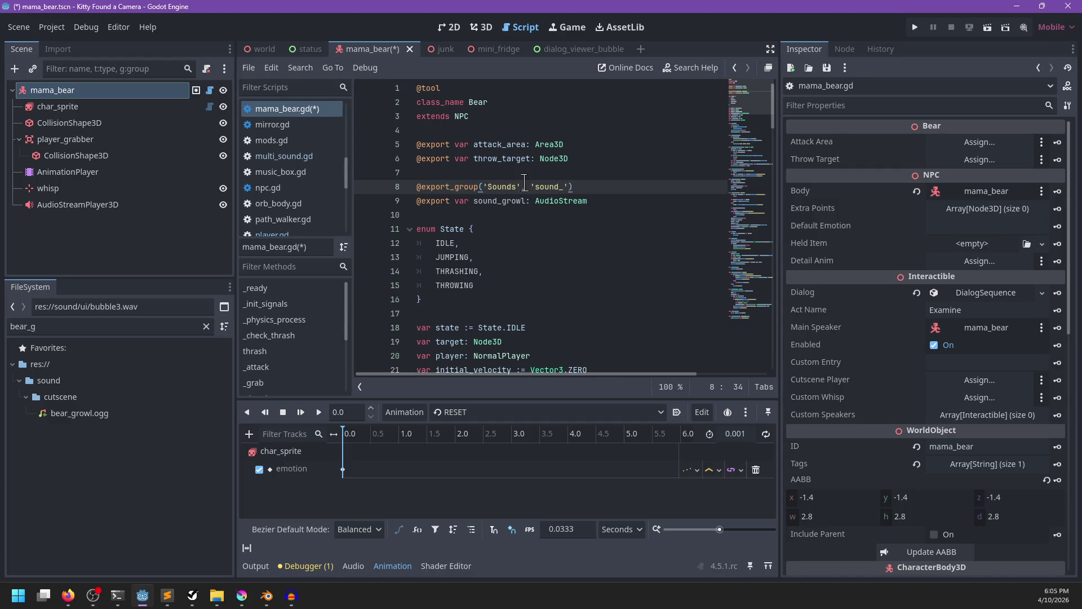
Duplicate the sound_growl export line and rename the copy to sound_player.
key("Down")
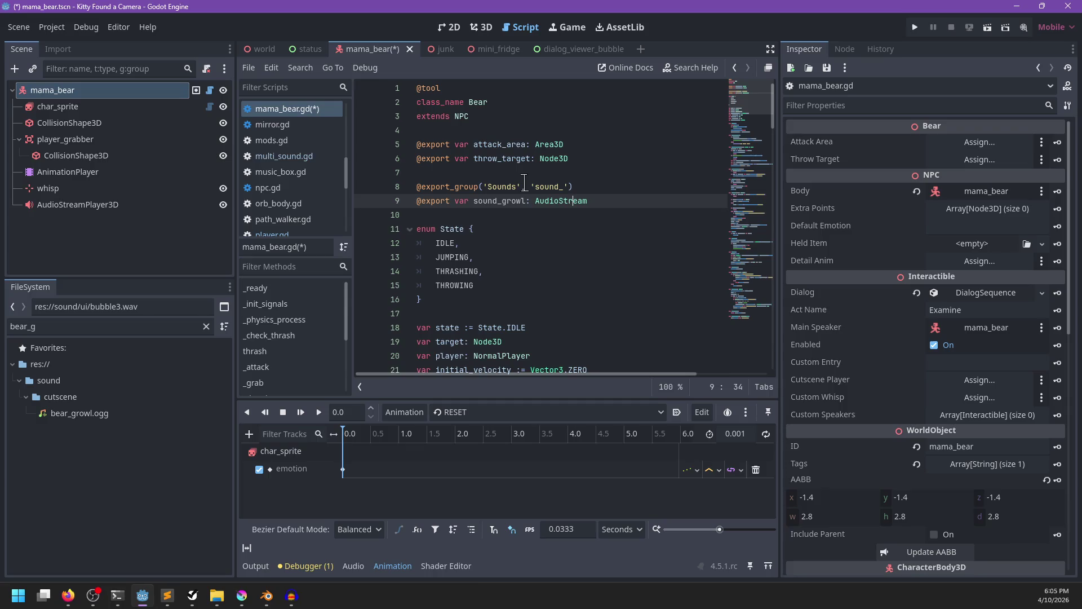
key("ctrl+shift+d")
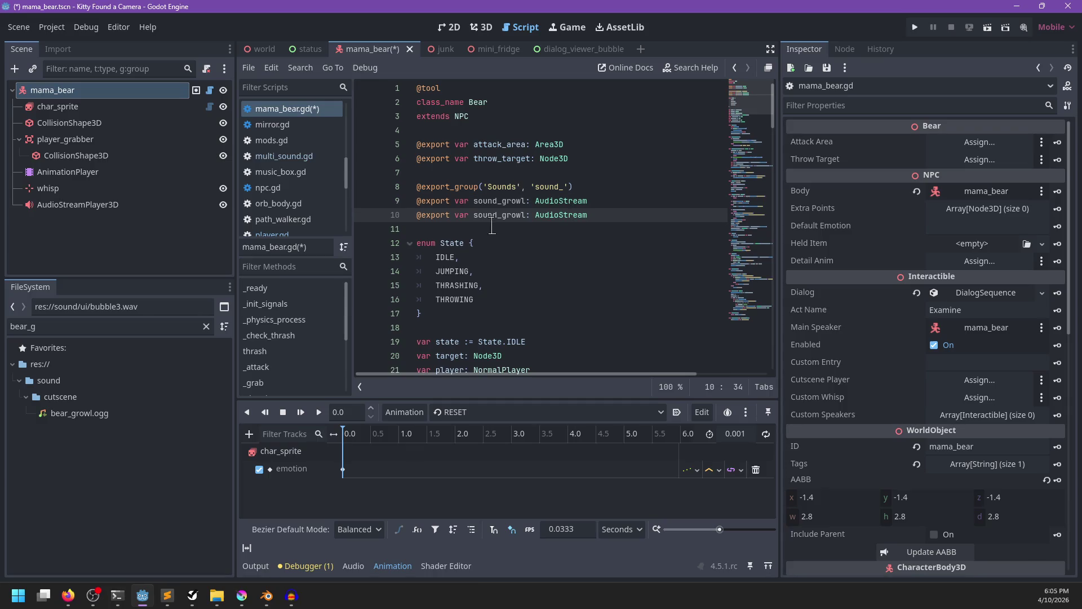
left_click_drag(502, 218, 525, 218)
type("p")
Add a _play_sound(sound_growl) call in _attack, placed right after the protection check's return.
scroll(621, 191, "down", 15)
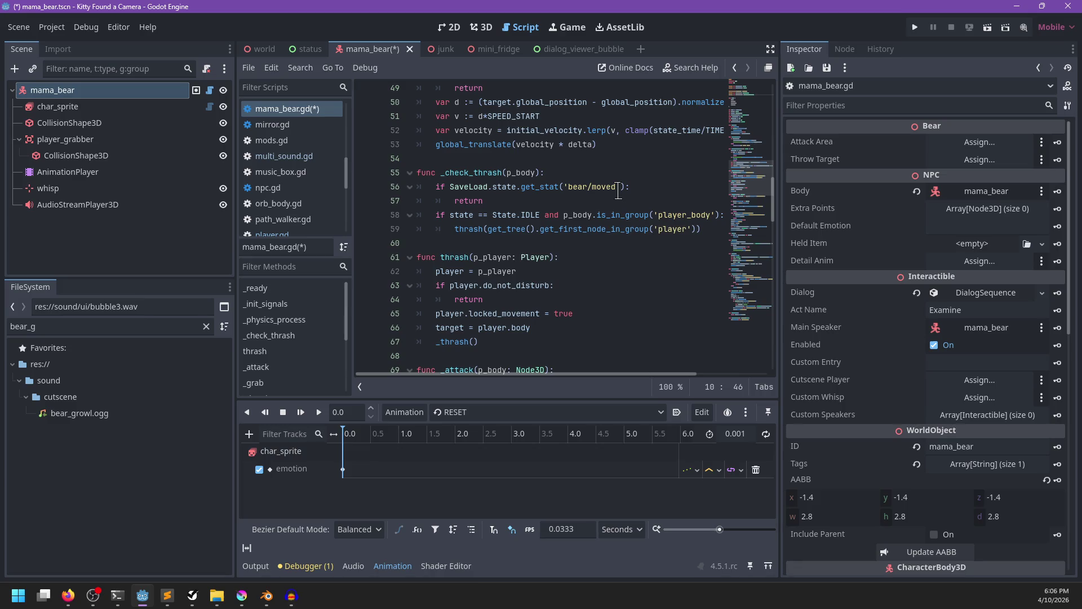
scroll(618, 191, "down", 4)
left_click(517, 237)
type("_play_s")
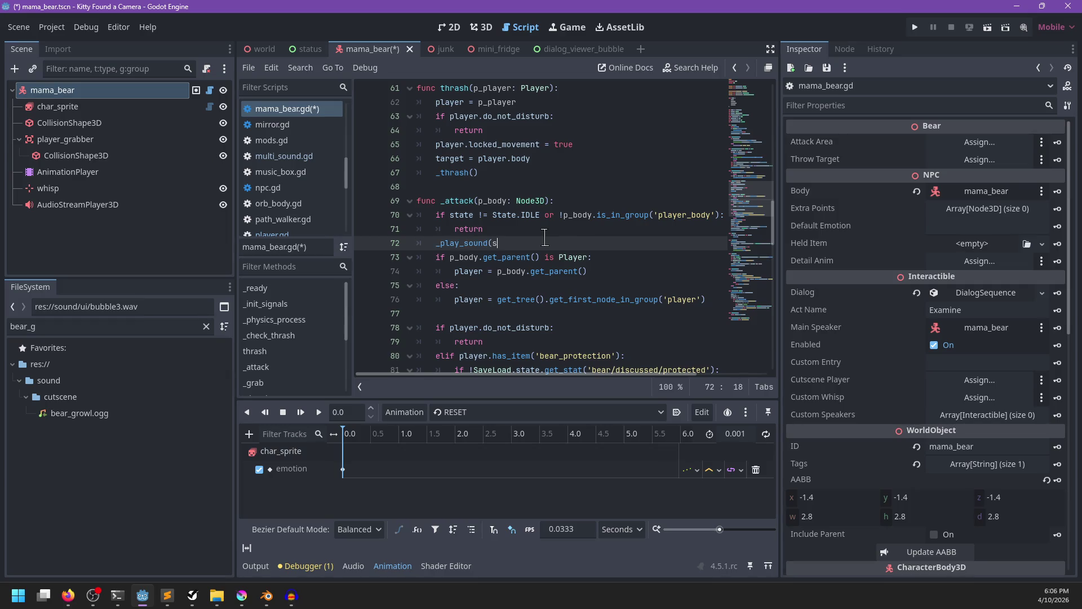
type("ound_growl")
left_click(569, 232)
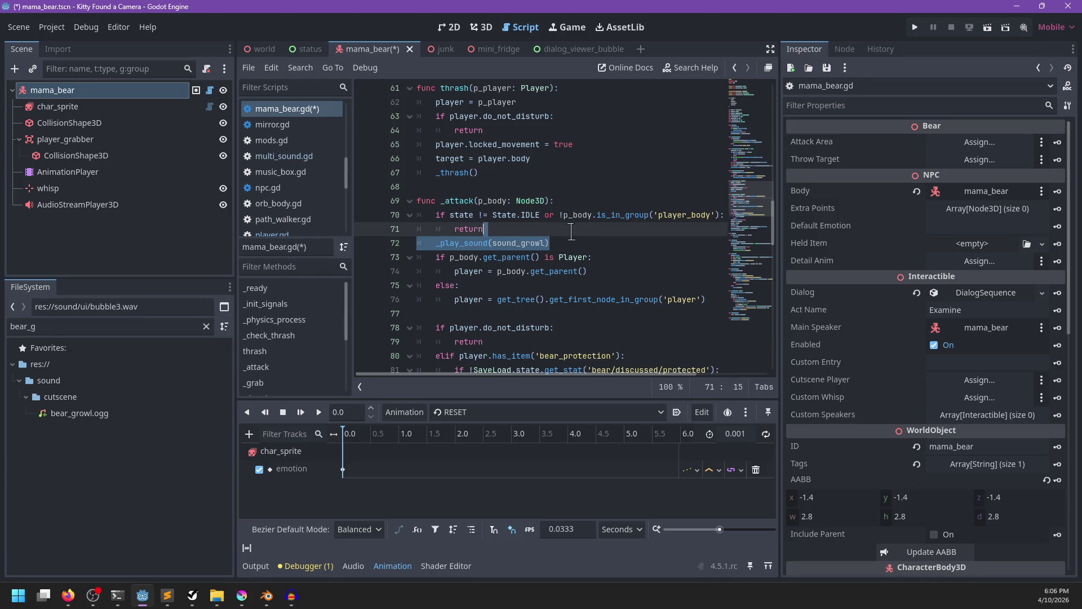
scroll(528, 206, "down", 4)
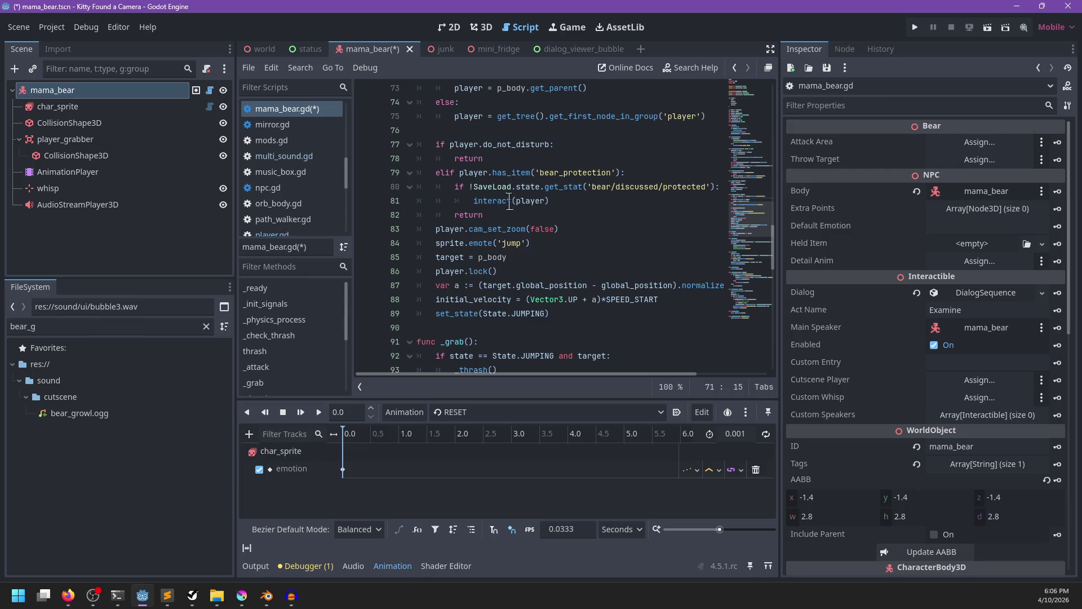
left_click(546, 218)
type("_play_sound(sound_growl)")
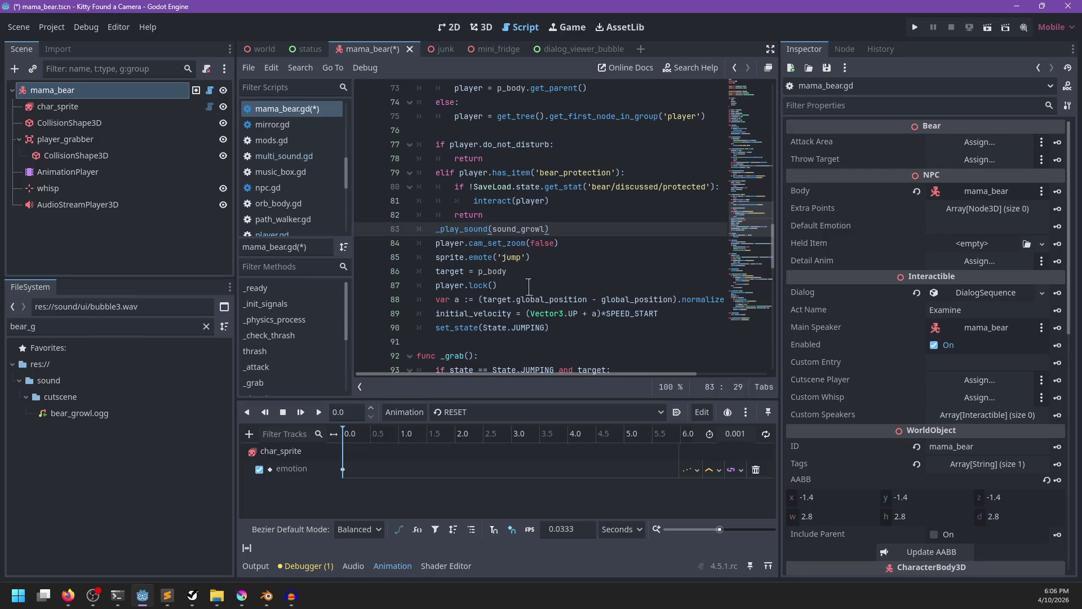
Create a _play_sound helper after _attack whose first line stops sound_player.
scroll(511, 289, "down", 2)
scroll(515, 290, "down", 1)
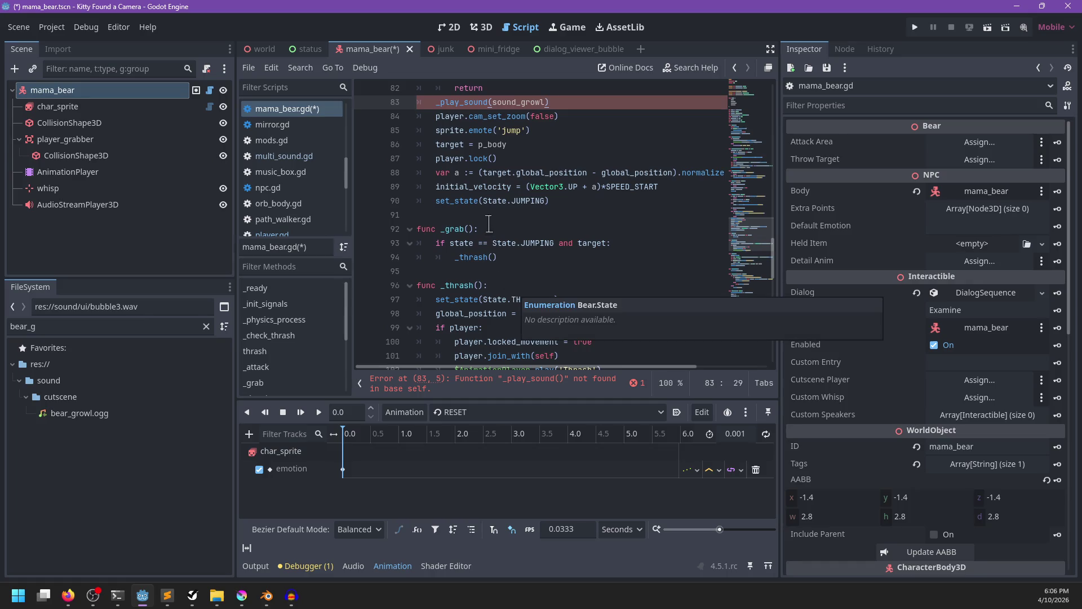
left_click(491, 215)
key("Return")
key("Return")
key("Up")
type("func _play_sound(sound: AudioStream):")
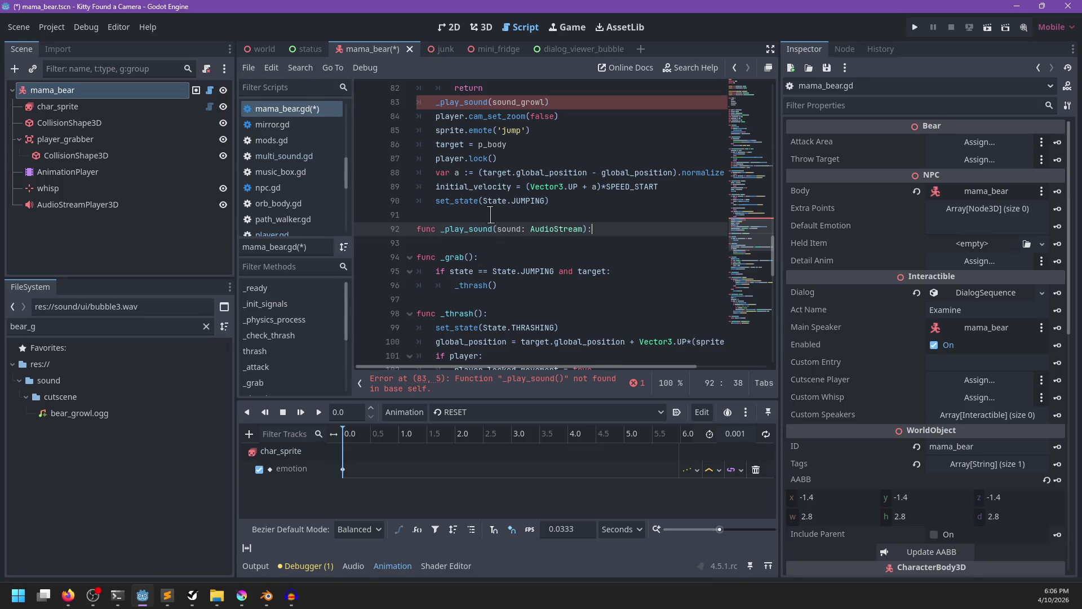
key("Return")
type("sound_player.stop(")
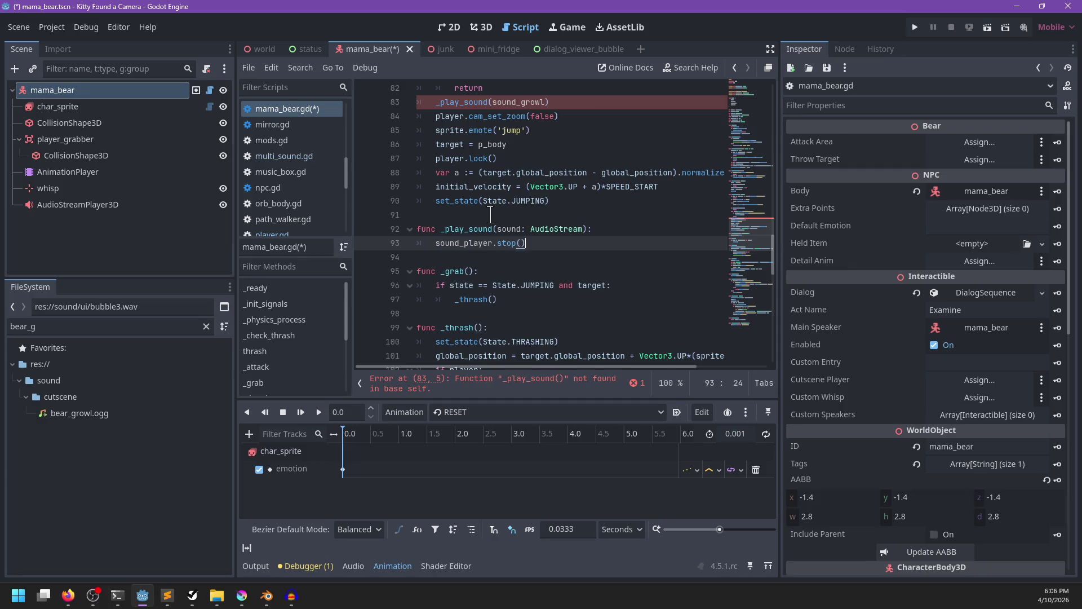
key("Return")
Make _play_sound set sound_player.stream to sound and play it, then save the script.
type("sound_pl")
key("Return")
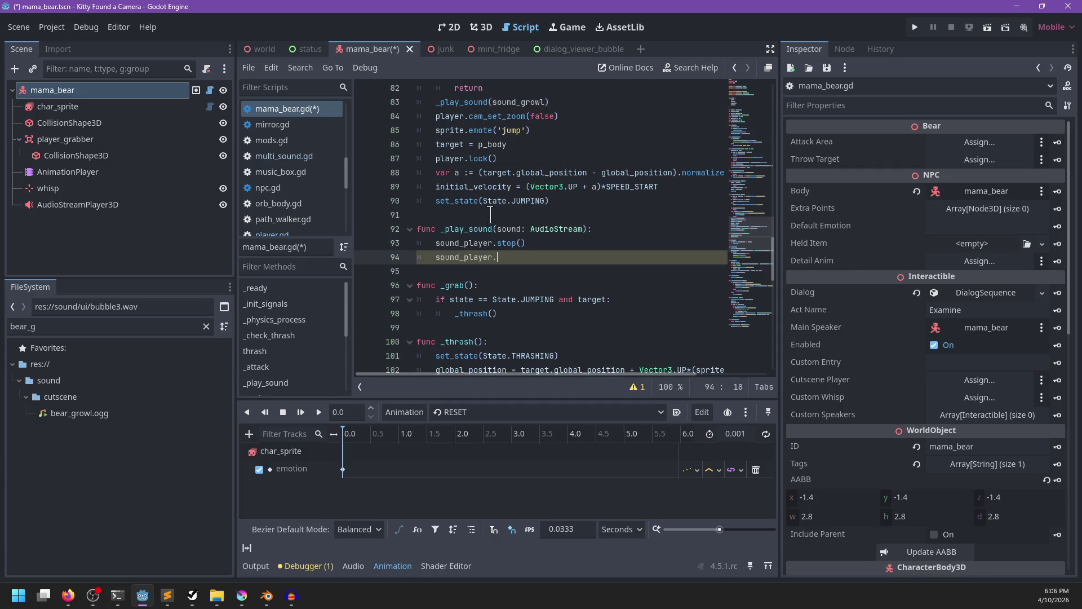
type(".stream = sound")
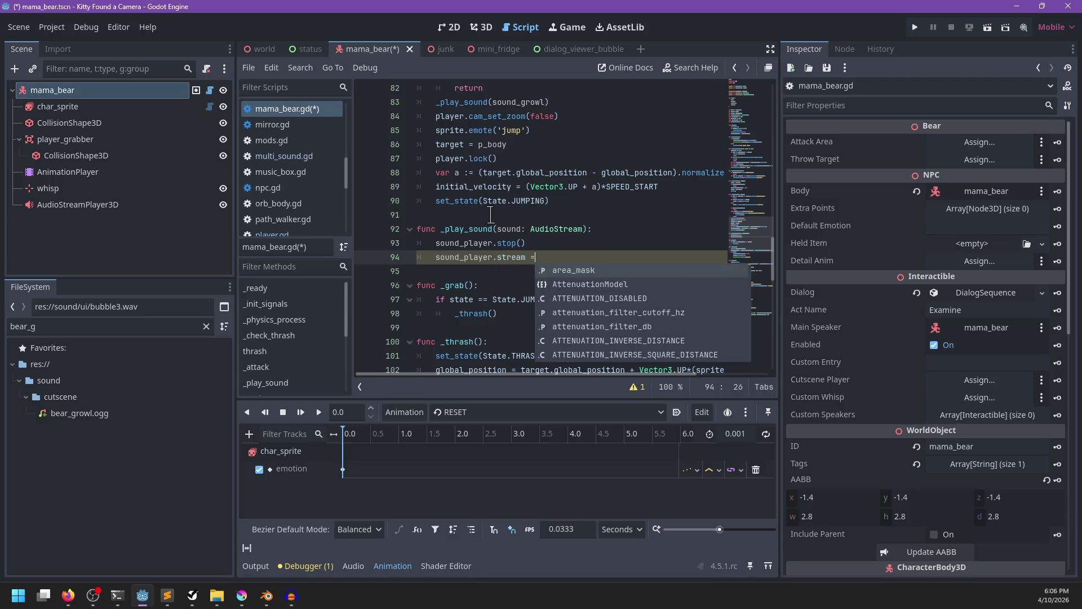
key("Return")
key("Return")
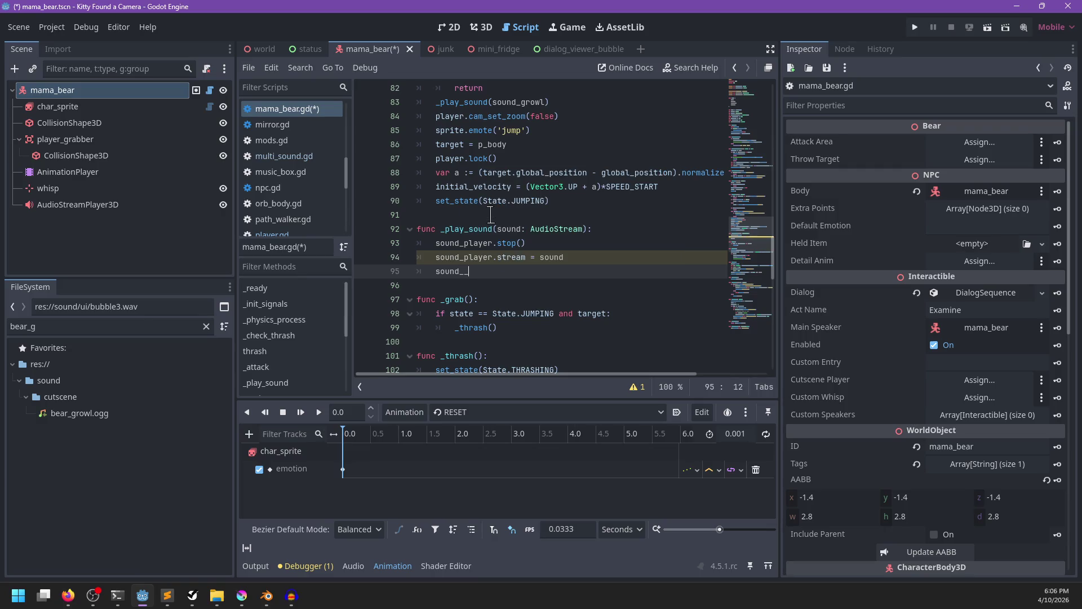
key("Return")
key("ctrl+s")
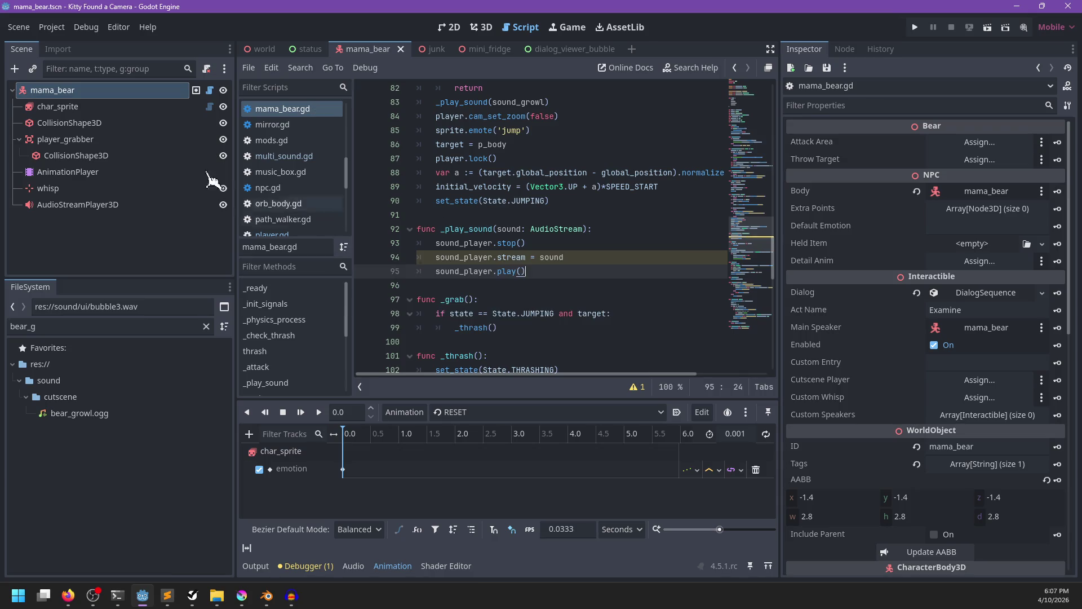
left_click(57, 107)
Assign the AudioStreamPlayer3D to mama_bear's Sounds group and move the sound_player export above sound_growl.
left_click(52, 90)
left_click(854, 173)
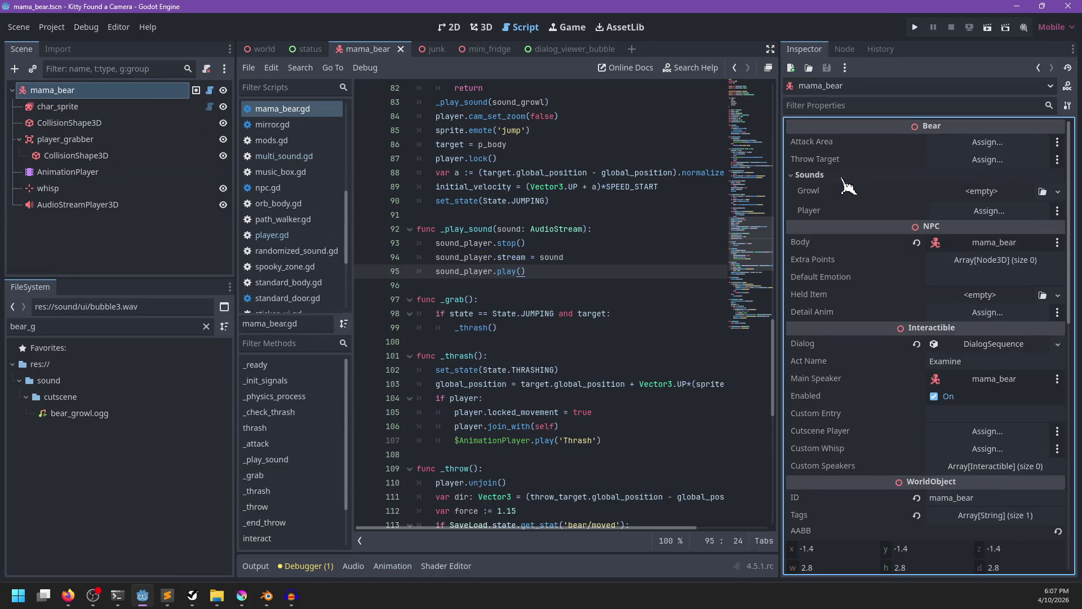
left_click_drag(135, 209, 992, 210)
scroll(578, 246, "up", 10)
scroll(578, 247, "up", 15)
left_click_drag(665, 213, 664, 203)
left_click_drag(589, 203, 585, 190)
key("ctrl+s")
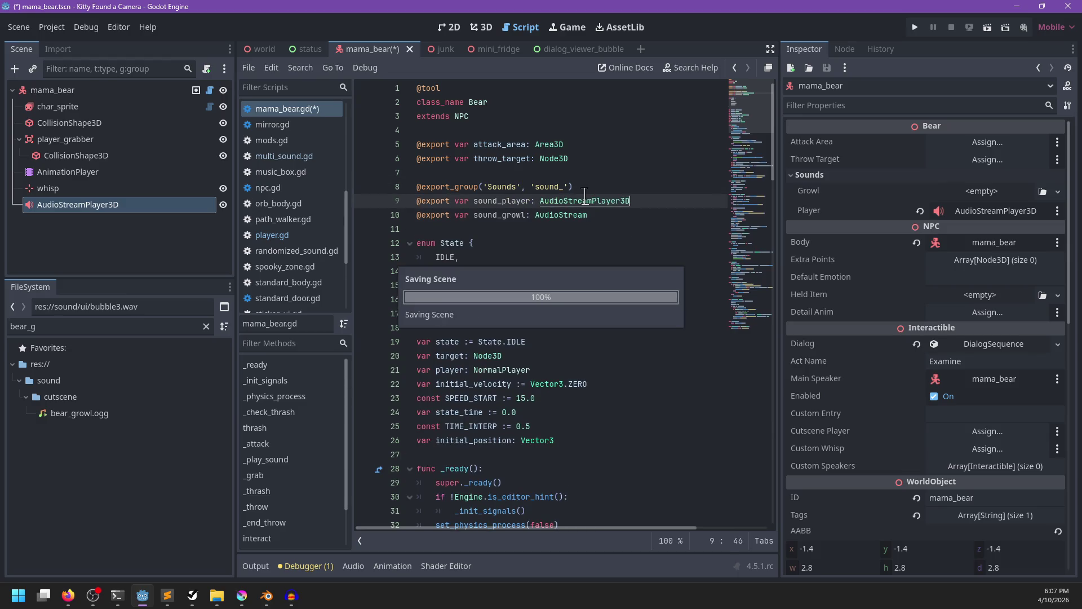
Assign bear_growl.ogg as mama_bear's Growl sound and save the scene.
left_click(85, 156)
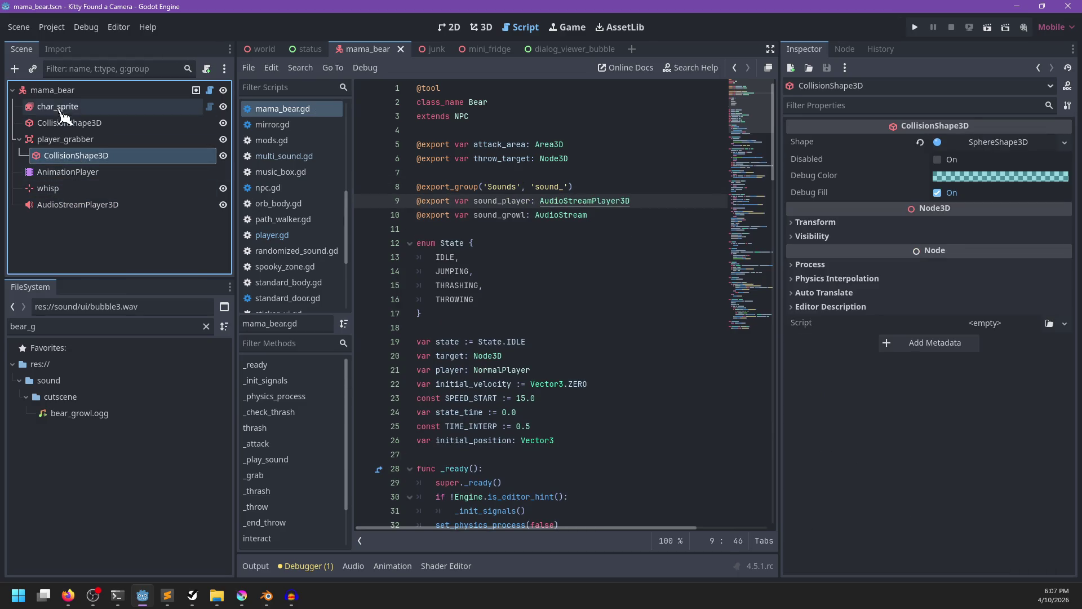
left_click(61, 93)
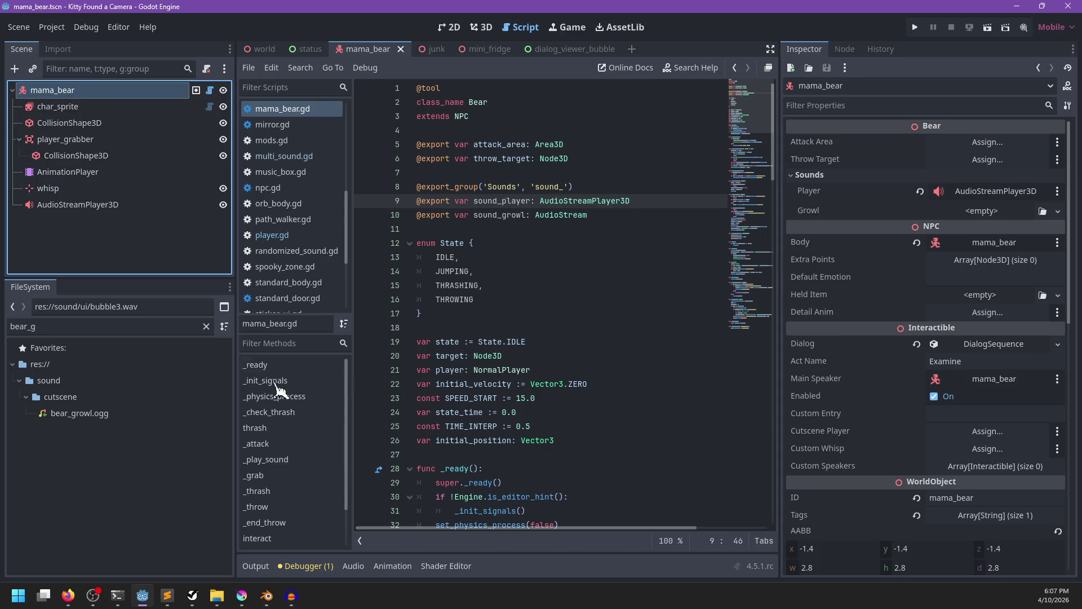
mouse_move(73, 413)
left_mouse_down()
mouse_move(237, 414)
mouse_move(983, 210)
left_mouse_up()
key("ctrl+s")
left_click(670, 255)
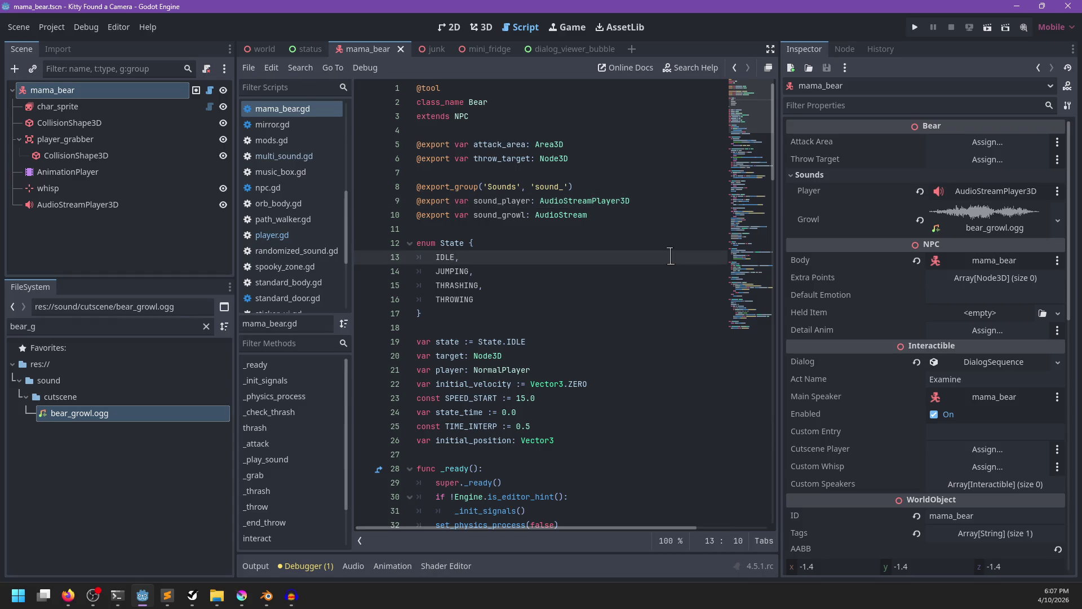
Set the AudioStreamPlayer3D's Unit Size to 20 and launch the game with F5.
left_click(135, 91)
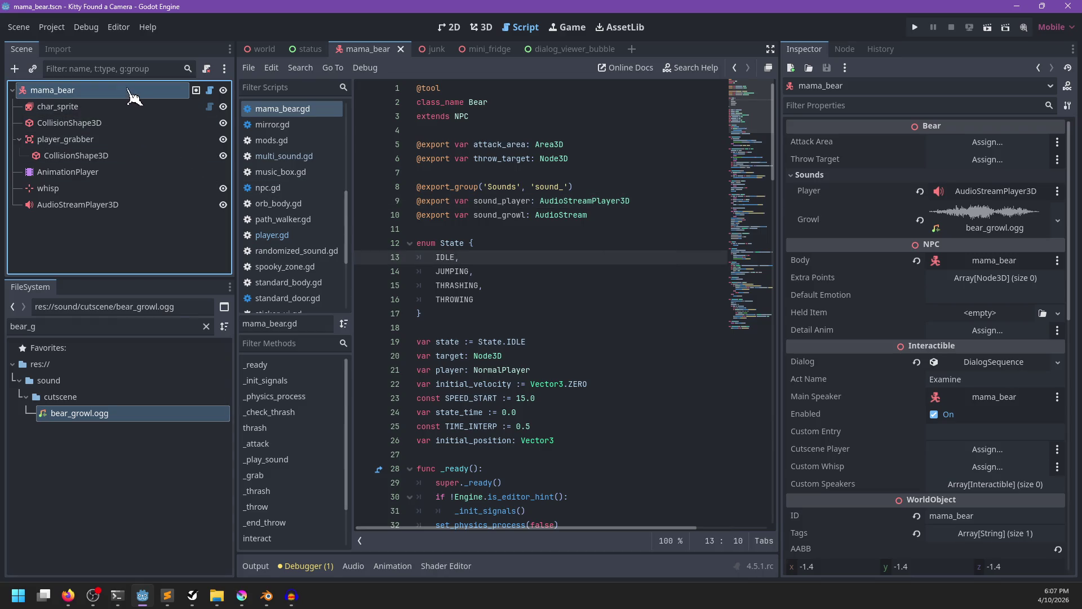
scroll(836, 344, "down", 5)
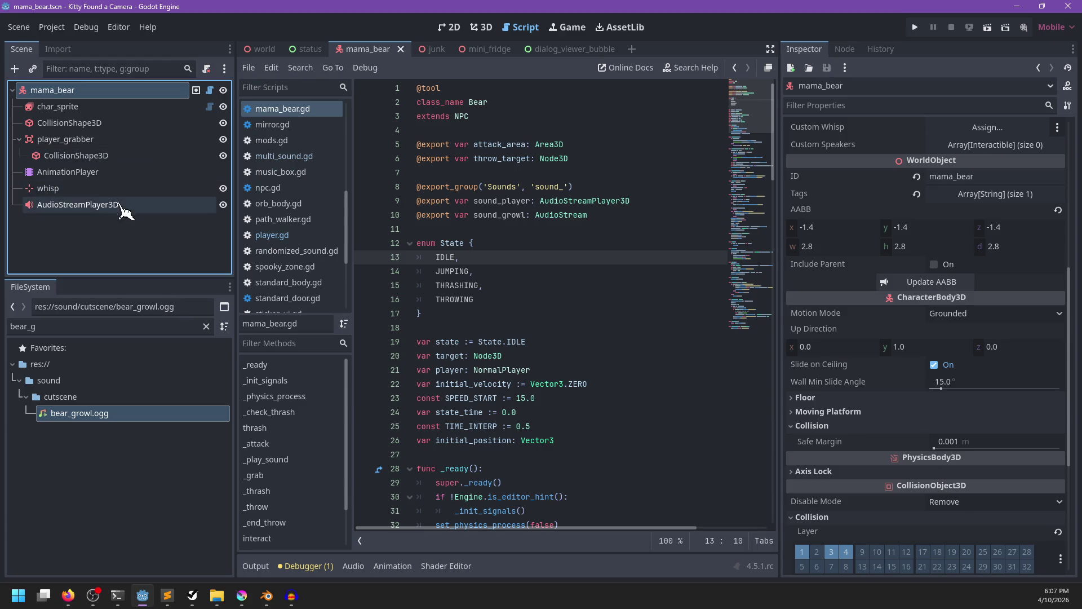
left_click(131, 205)
left_click(968, 193)
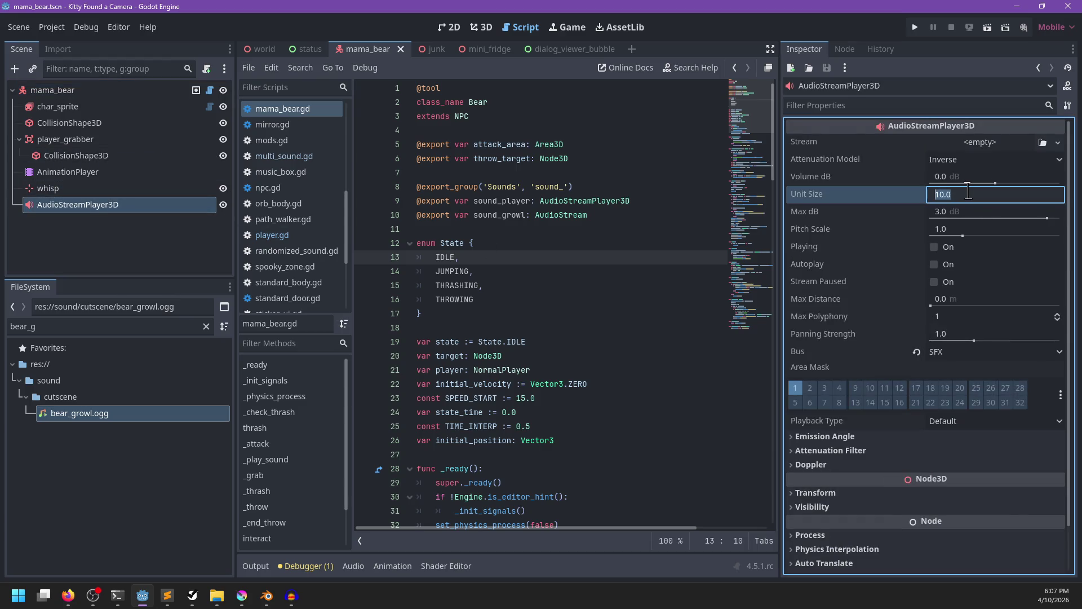
key("Return")
key("F5")
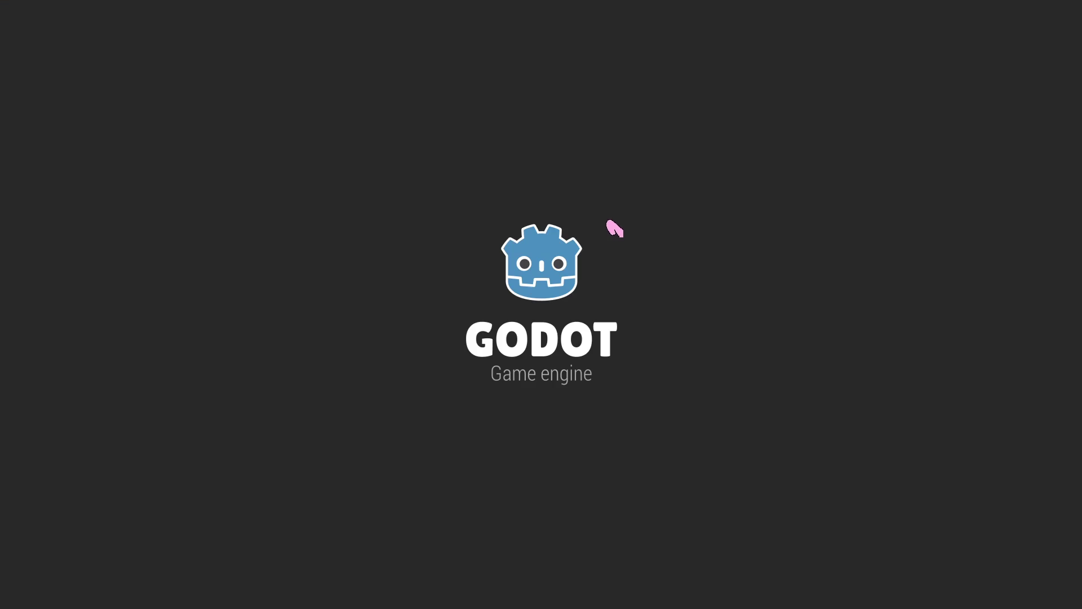
Undo the recent edits in Audacity to restore the longer, louder bear_growl recording.
key("alt+Tab")
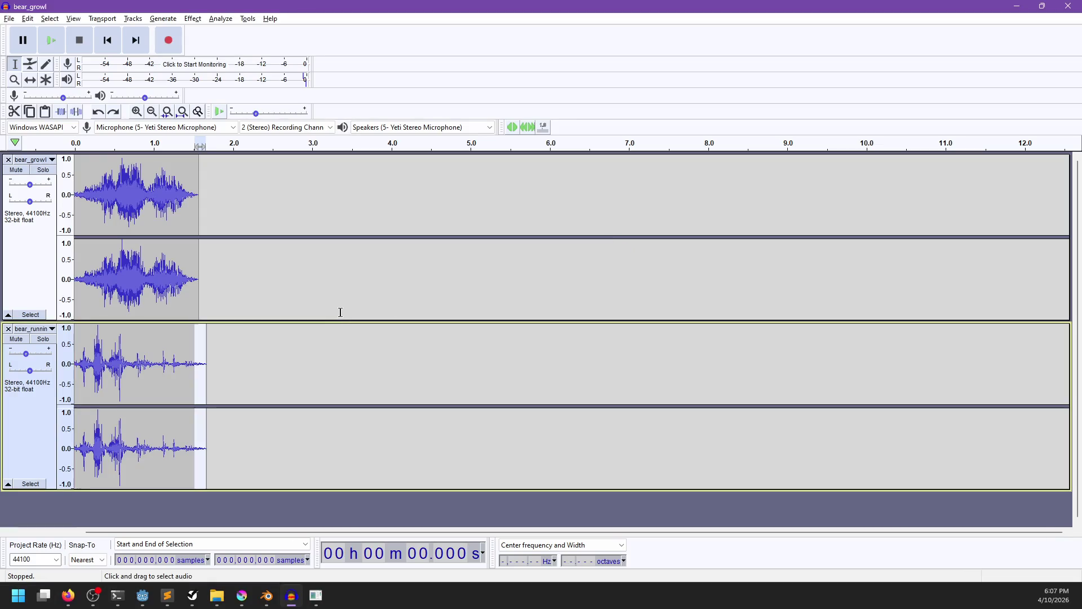
key("ctrl+z")
key("ctrl+z")
key("ctrl+z")
key("ctrl+z")
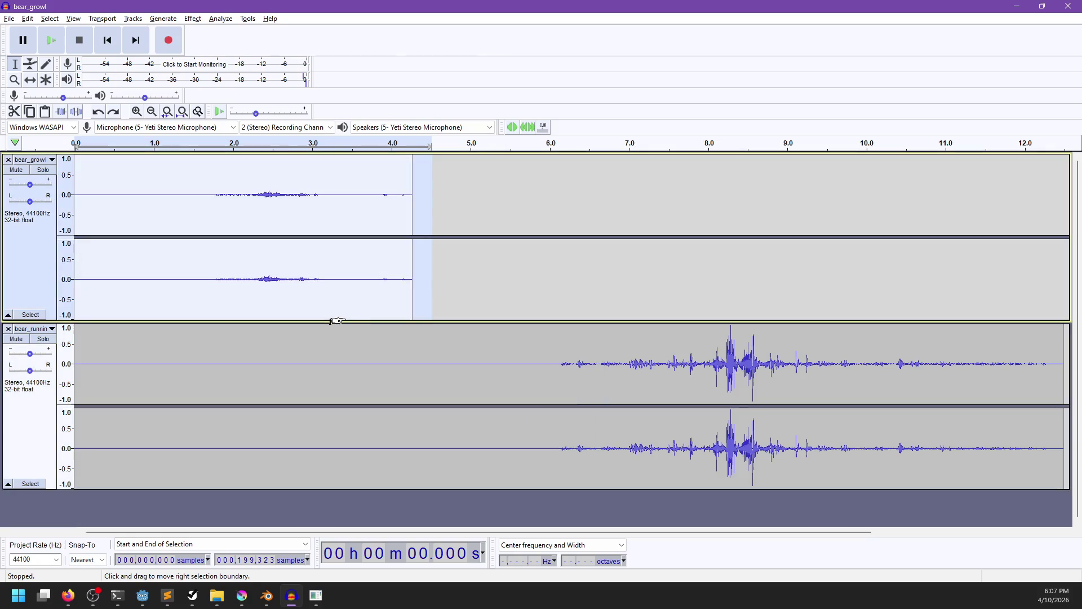
key("ctrl+z")
key("ctrl+z")
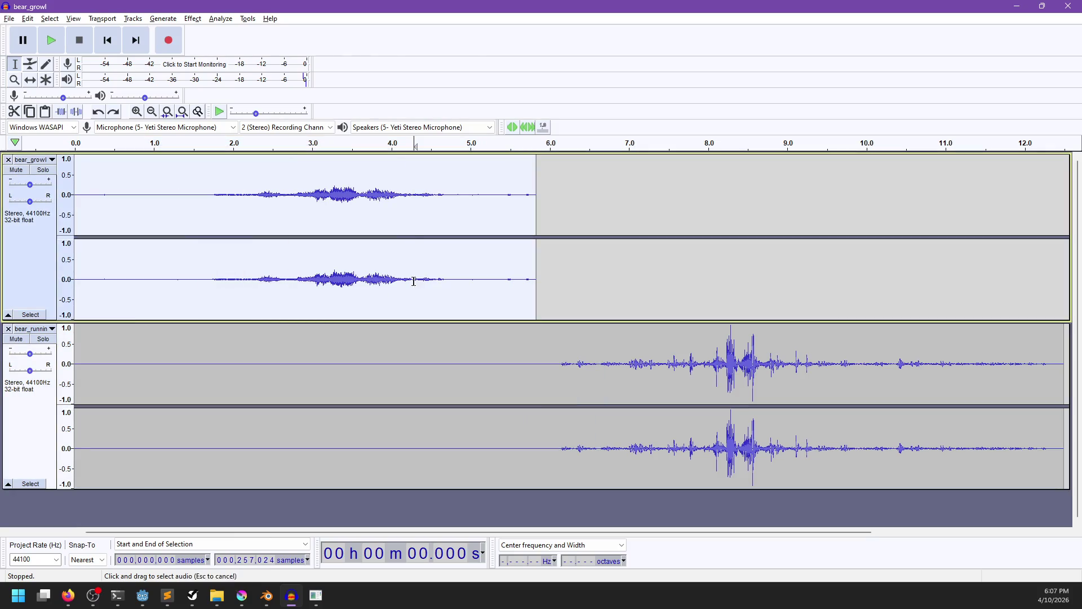
Preview candidate growl stretches around 4.2–4.8 s, 3.6–4.8 s and near 2.4 s.
left_click(414, 281)
left_click_drag(410, 280, 462, 281)
key("space")
key("space")
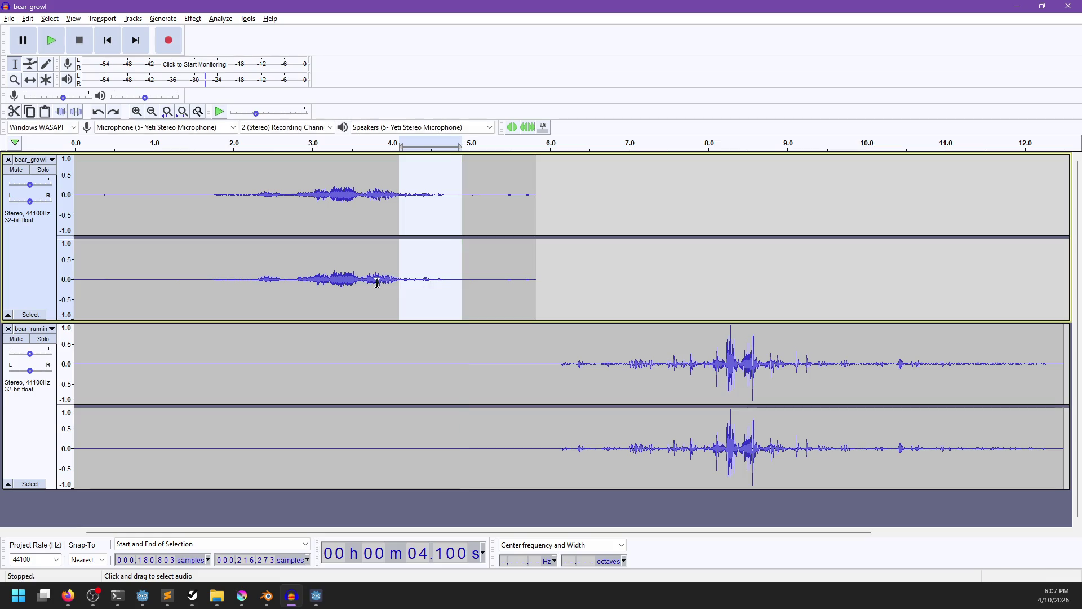
mouse_move(363, 282)
left_mouse_down()
mouse_move(471, 284)
mouse_move(458, 285)
left_mouse_up()
key("space")
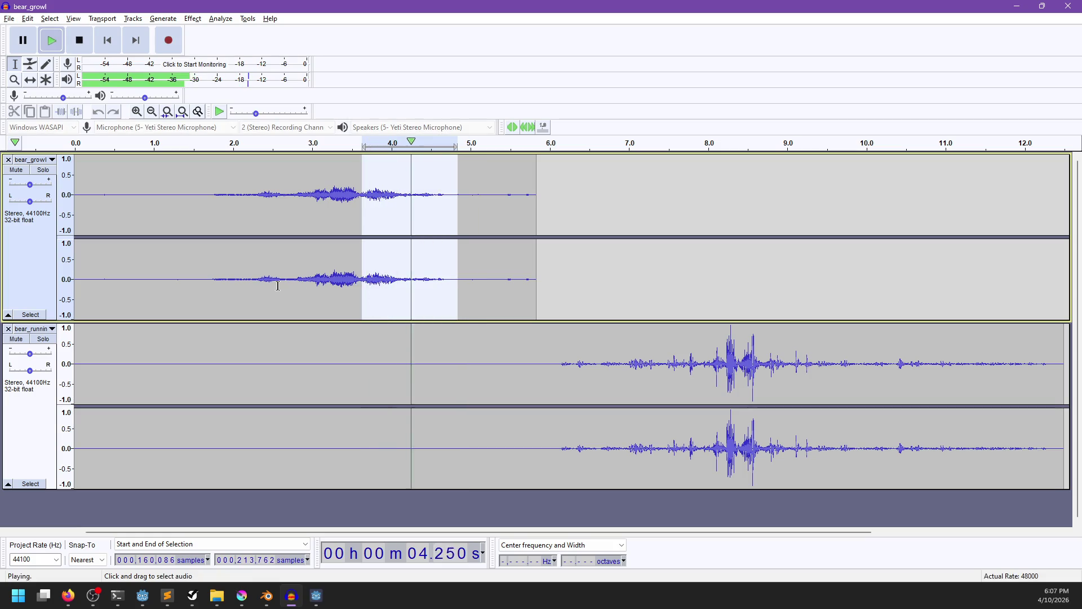
left_click_drag(284, 280, 256, 280)
key("space")
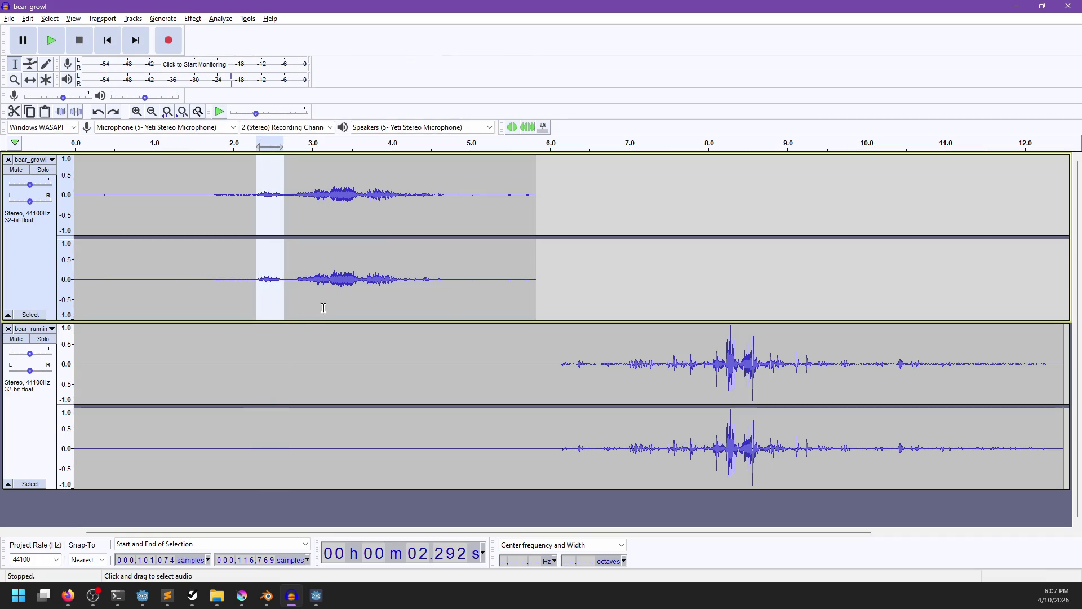
Copy the growl from about 2.66 to 4.26 s into a new Audacity project.
left_click_drag(285, 305, 412, 305)
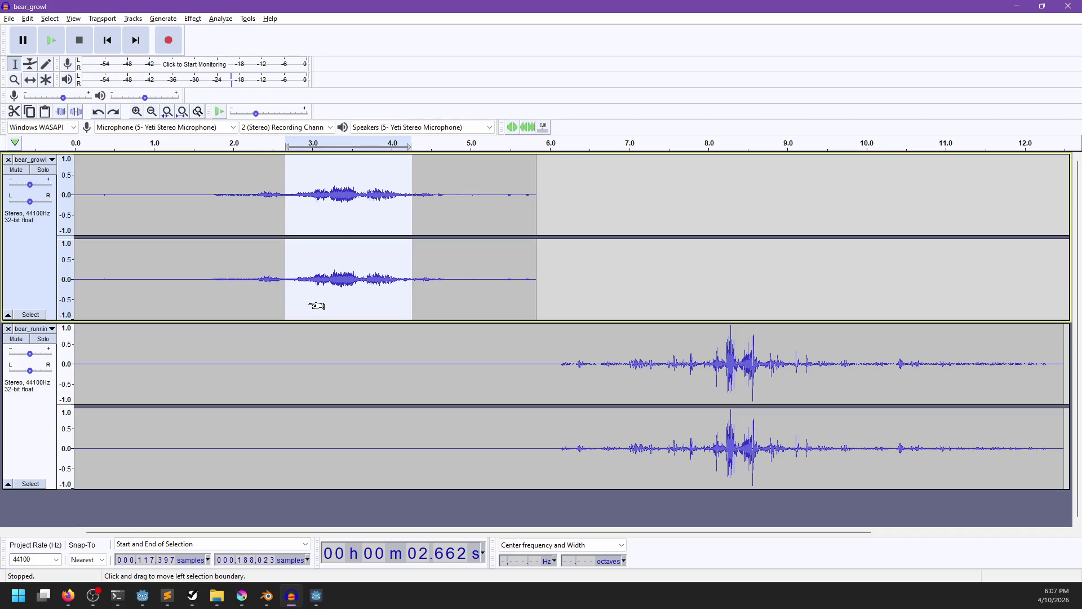
key("ctrl+n")
key("ctrl+v")
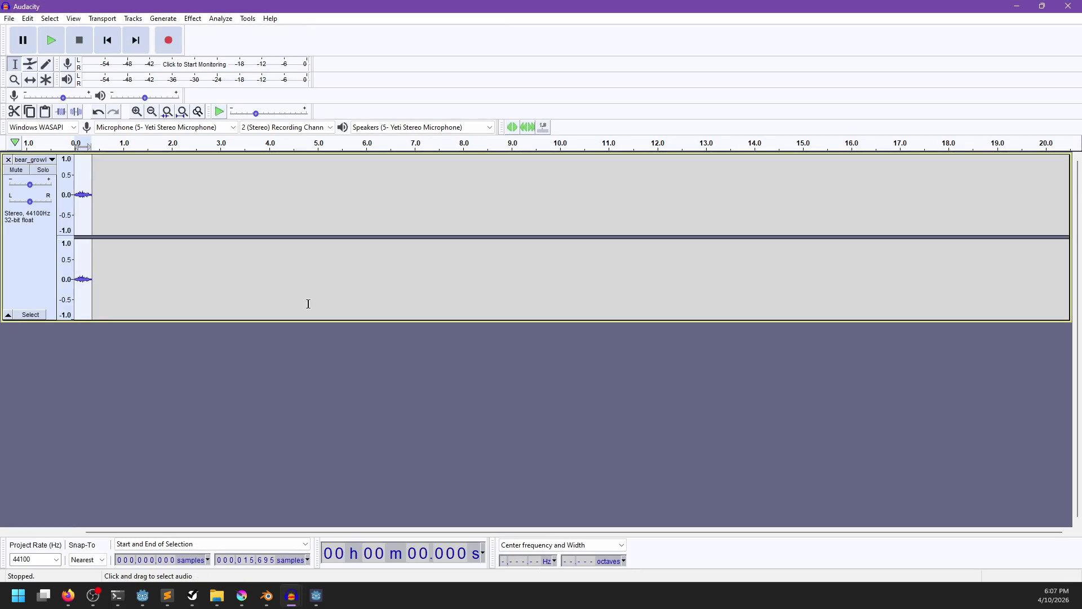
left_click(315, 595)
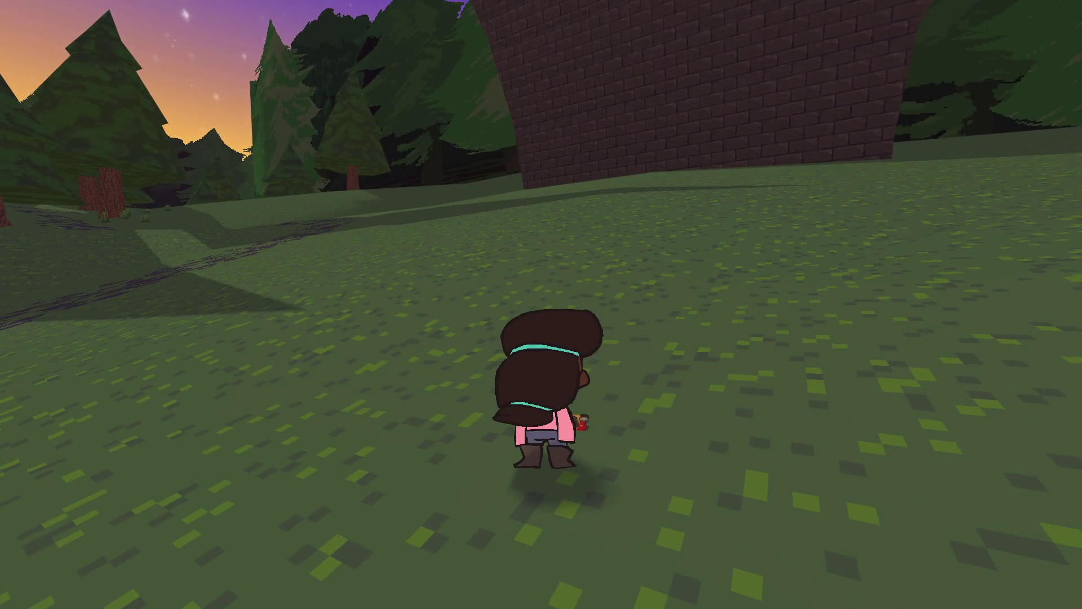
Run the character across the grass and up the town street to the pink car.
key("w")
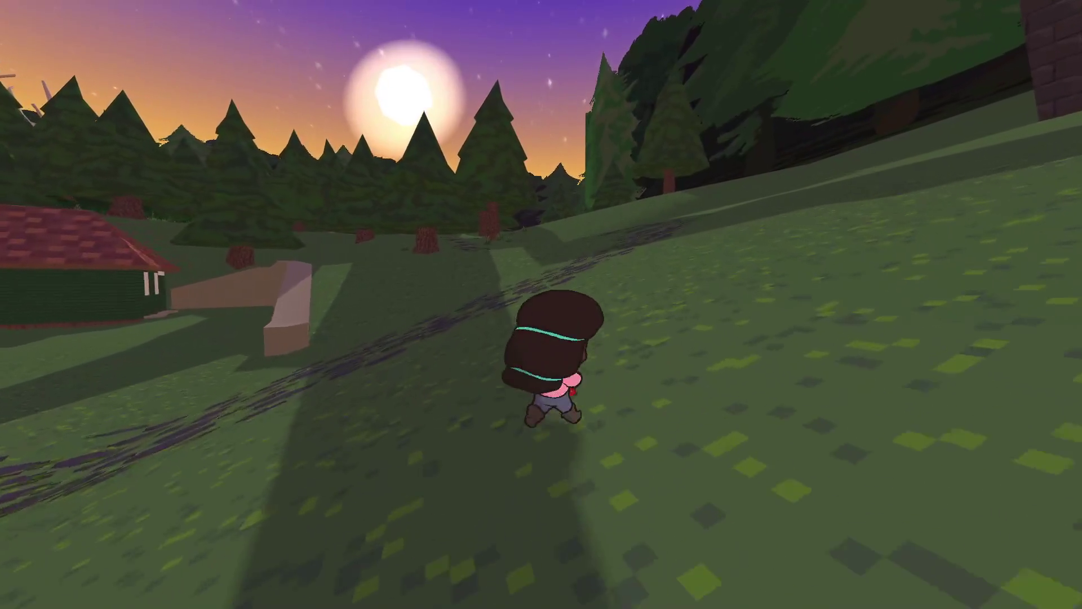
key("s")
key("w")
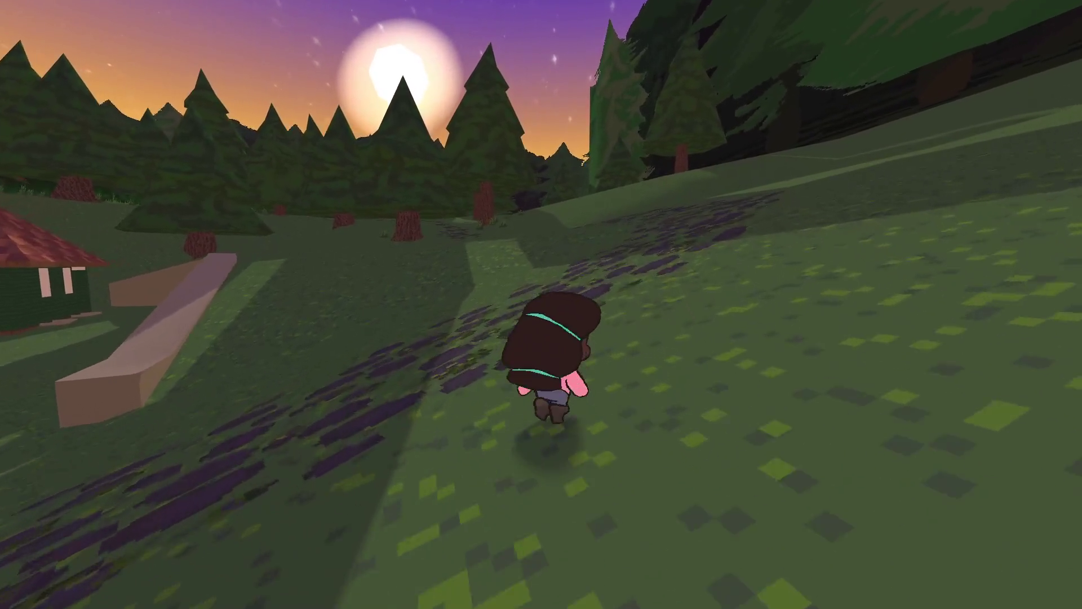
key("a")
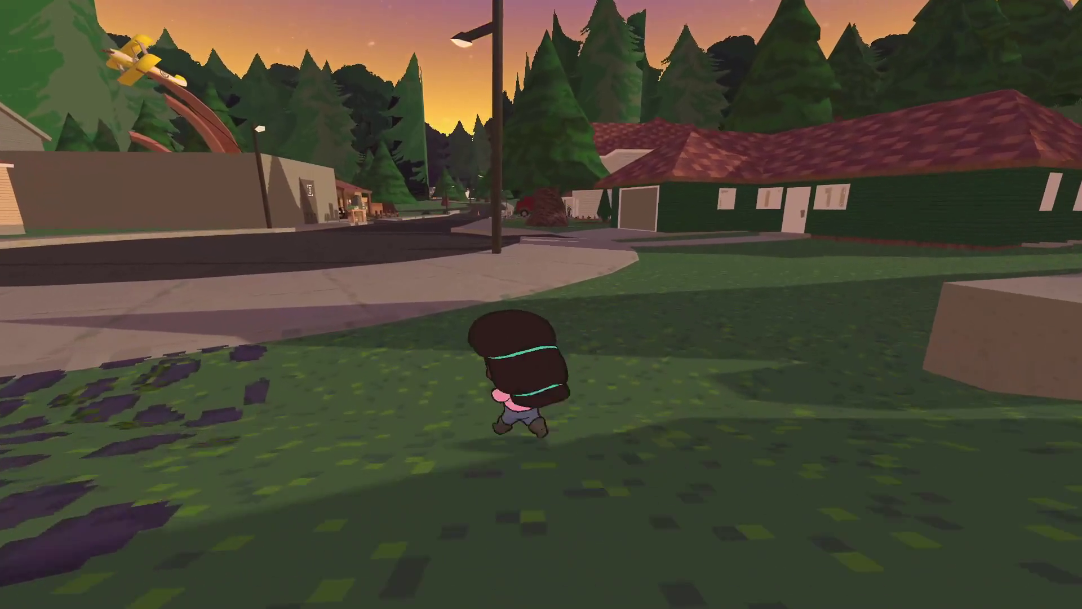
key("w")
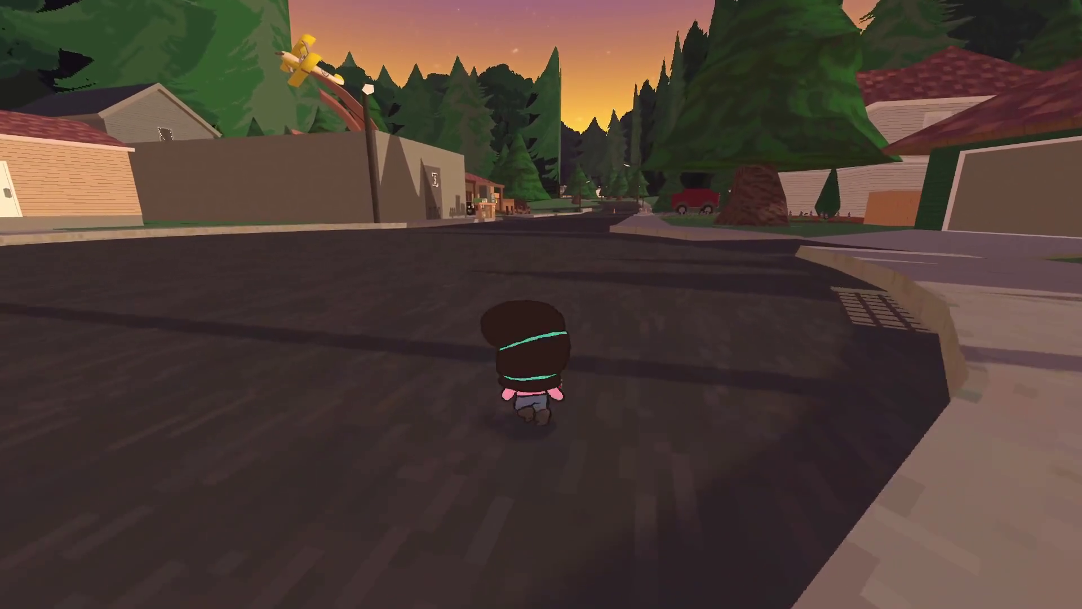
key("w")
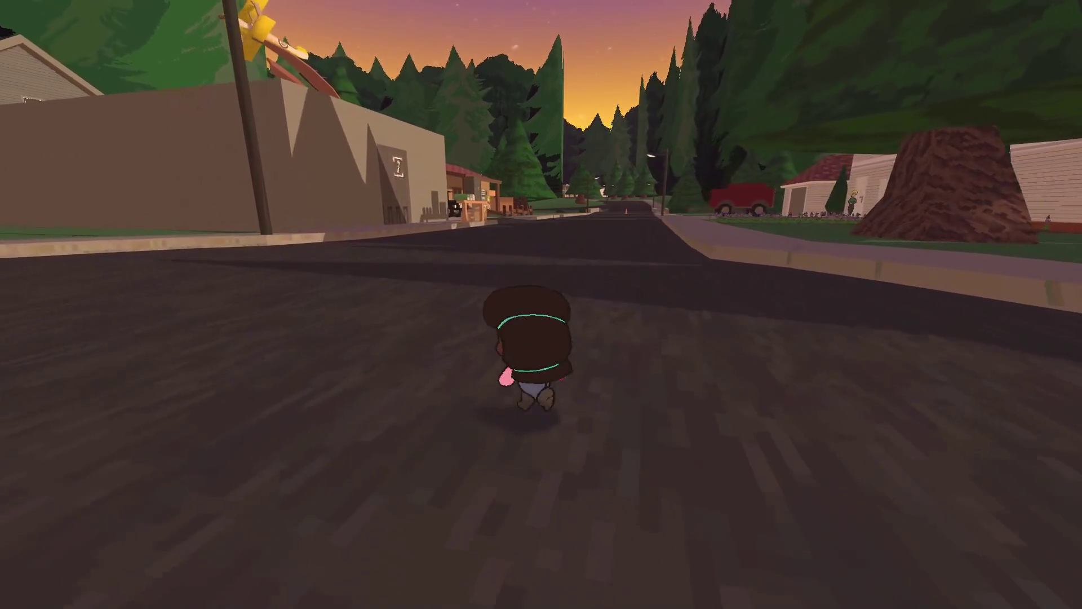
key("w")
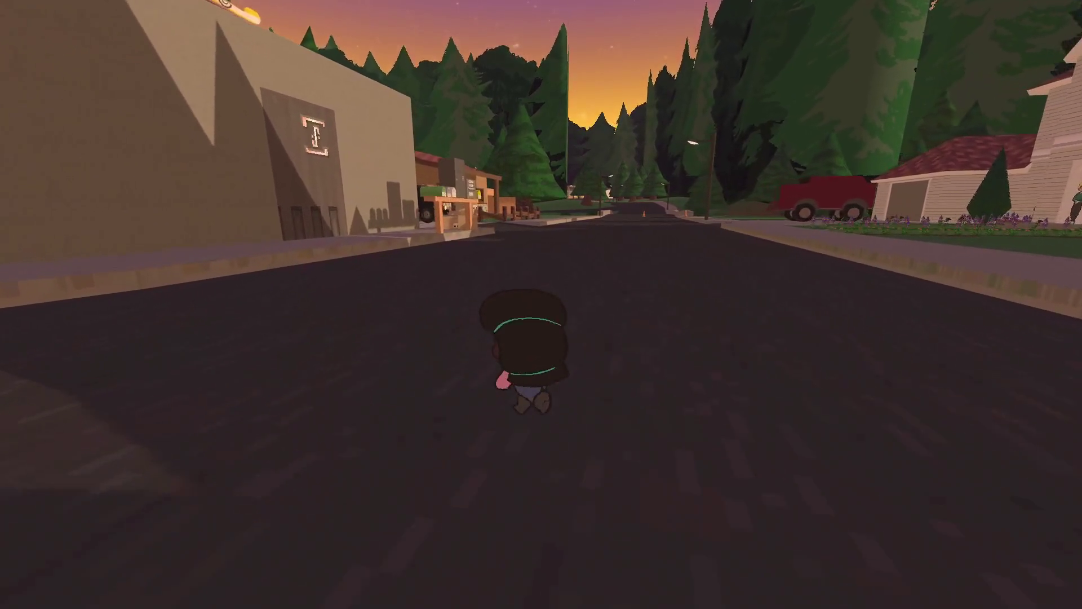
key("w")
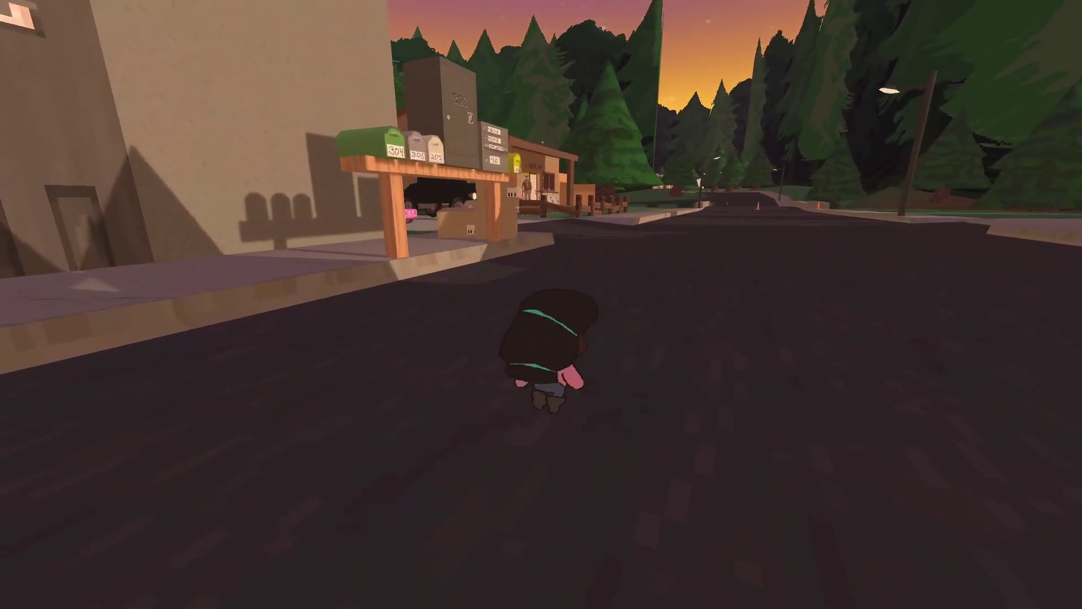
key("w")
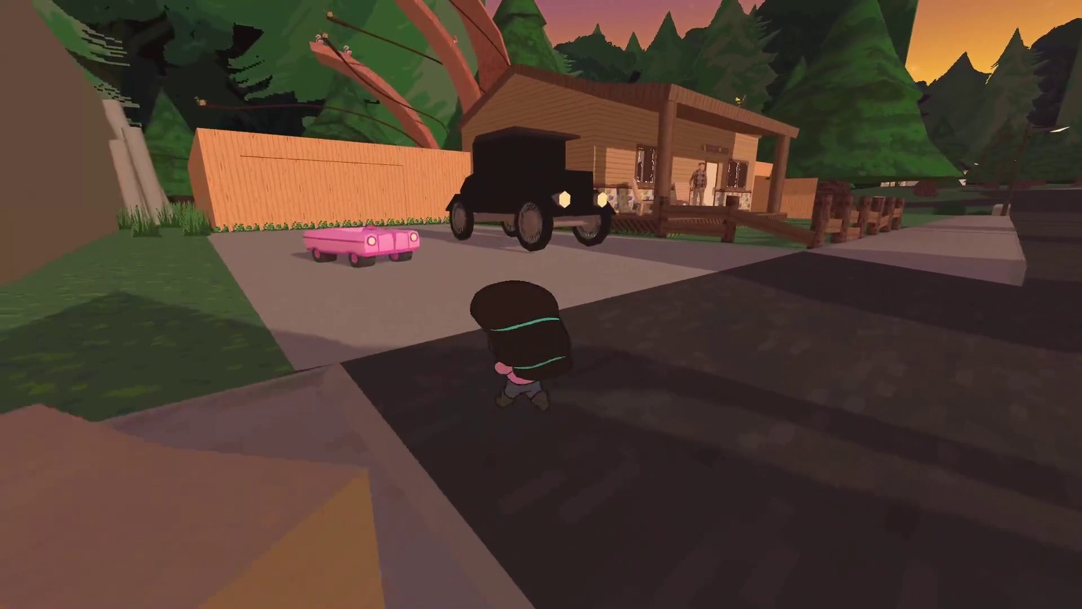
Get into the pink car, drive onto the street and turn right.
key("e")
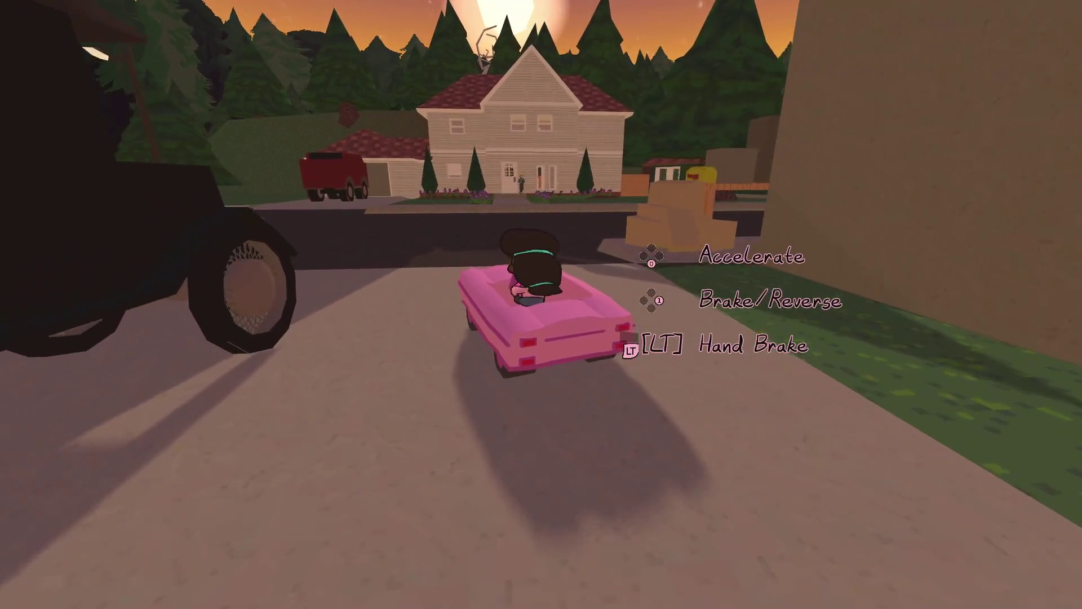
key("w")
key("d")
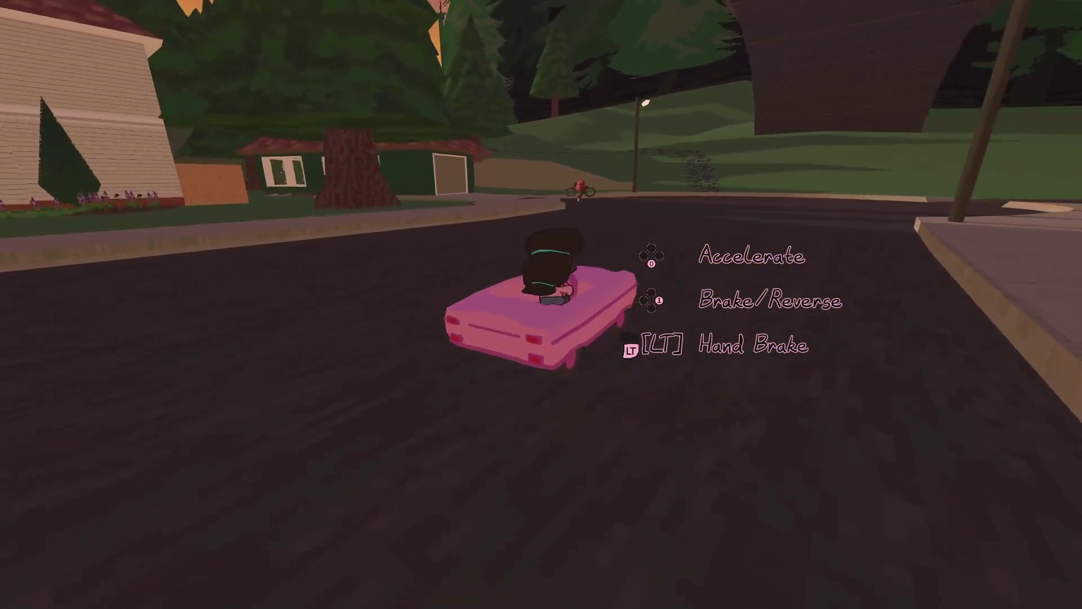